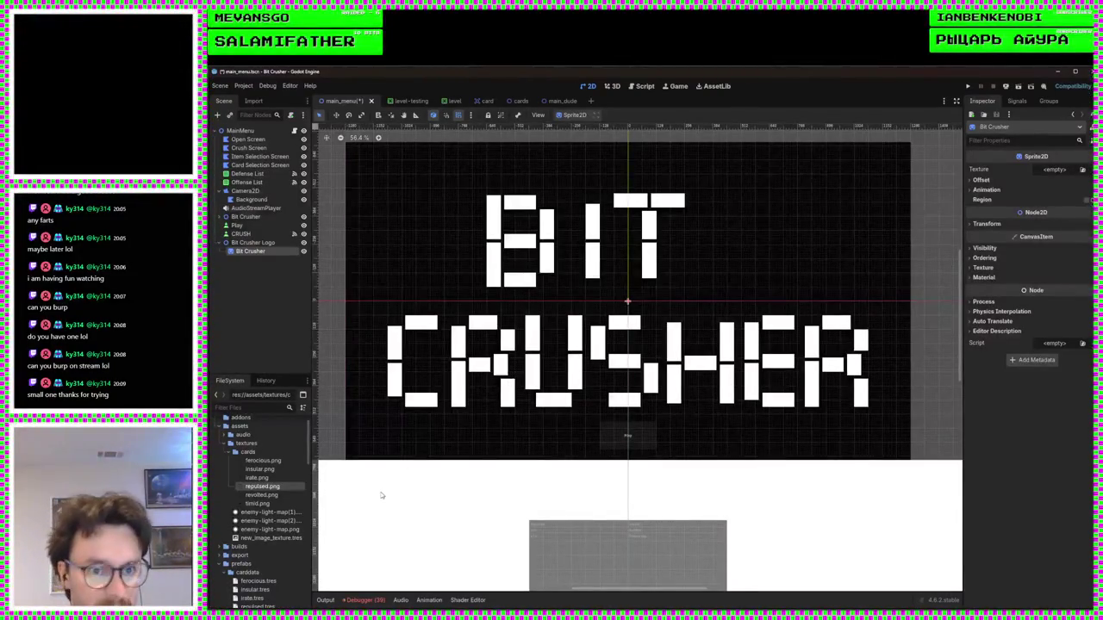
Create a new folder named etc inside the textures folder
right_click(256, 444)
mouse_move(357, 448)
click(397, 449)
text(etc)
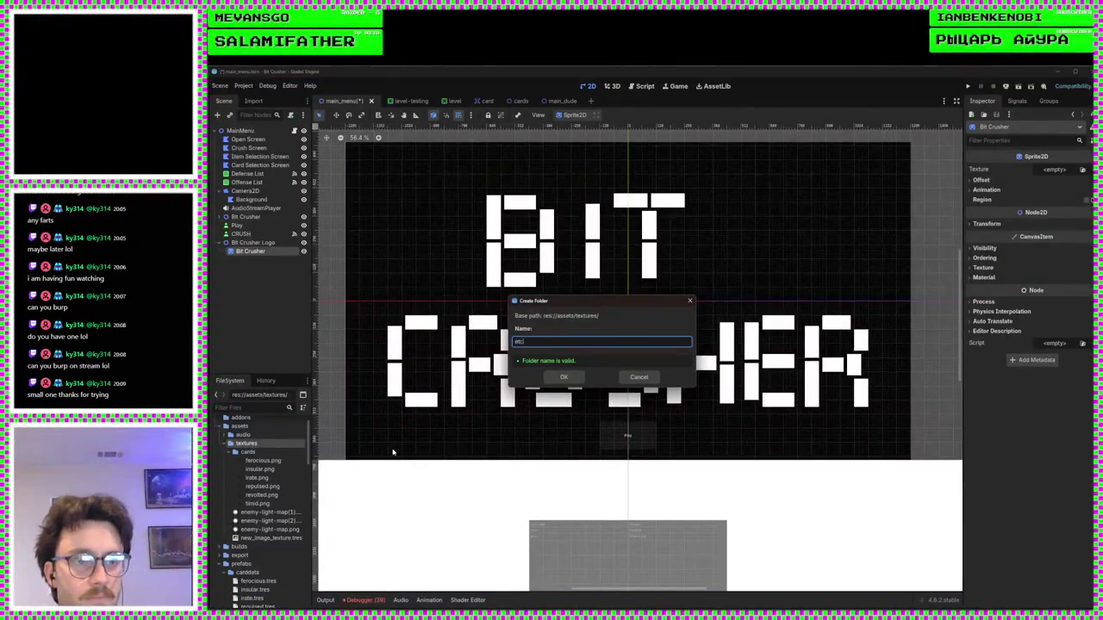
key(Return)
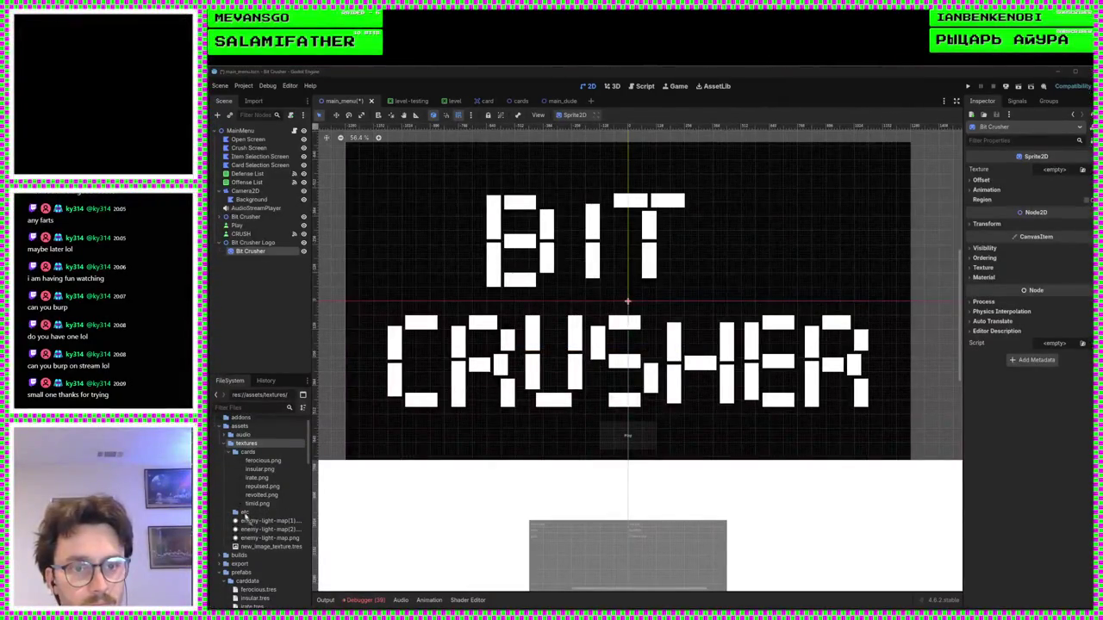
Move the logo PNG into etc, set it as Bit Crusher's Texture, and hide the old white title text
mouse_move(250, 513)
mouse_down()
mouse_move(620, 345)
mouse_move(245, 516)
mouse_move(276, 519)
mouse_move(861, 328)
mouse_move(1045, 176)
mouse_up()
drag(654, 357, 543, 355)
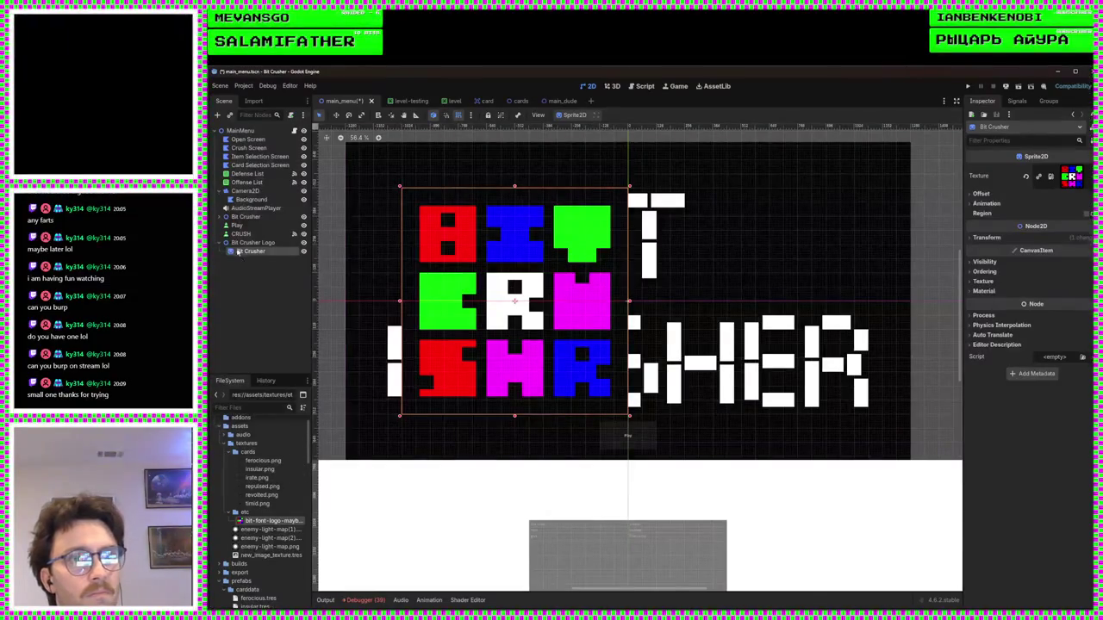
click(303, 216)
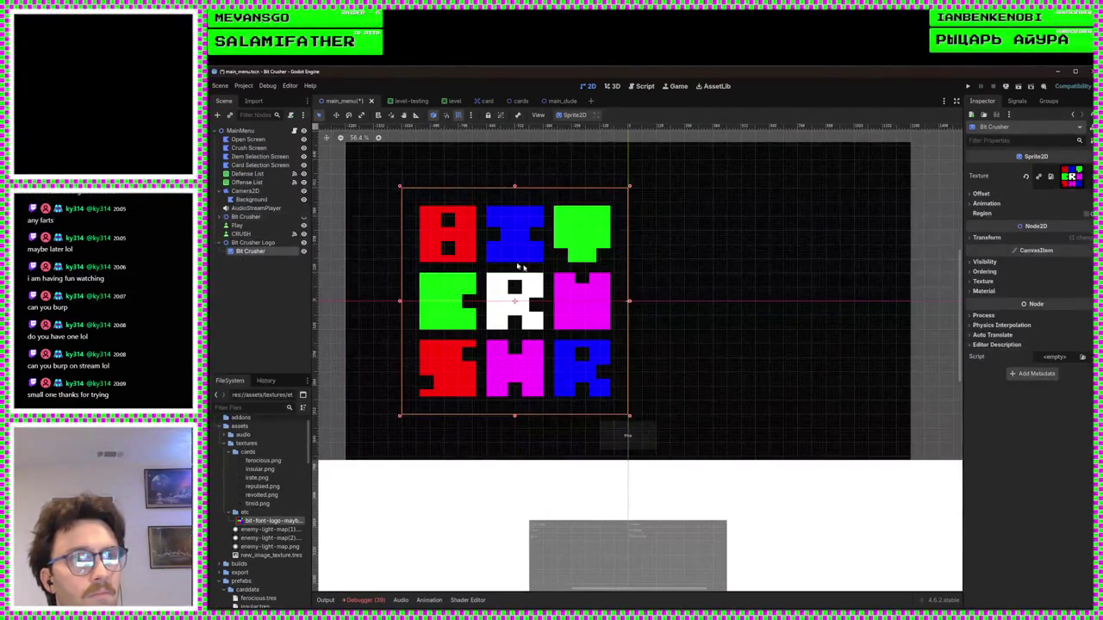
click(633, 442)
Move the Play button right of the logo and resize it into a large square
mouse_move(633, 442)
mouse_down()
mouse_move(737, 392)
mouse_move(726, 281)
mouse_move(746, 285)
mouse_up()
scroll(756, 342, up, 1)
scroll(756, 342, up, 1)
scroll(749, 369, down, 1)
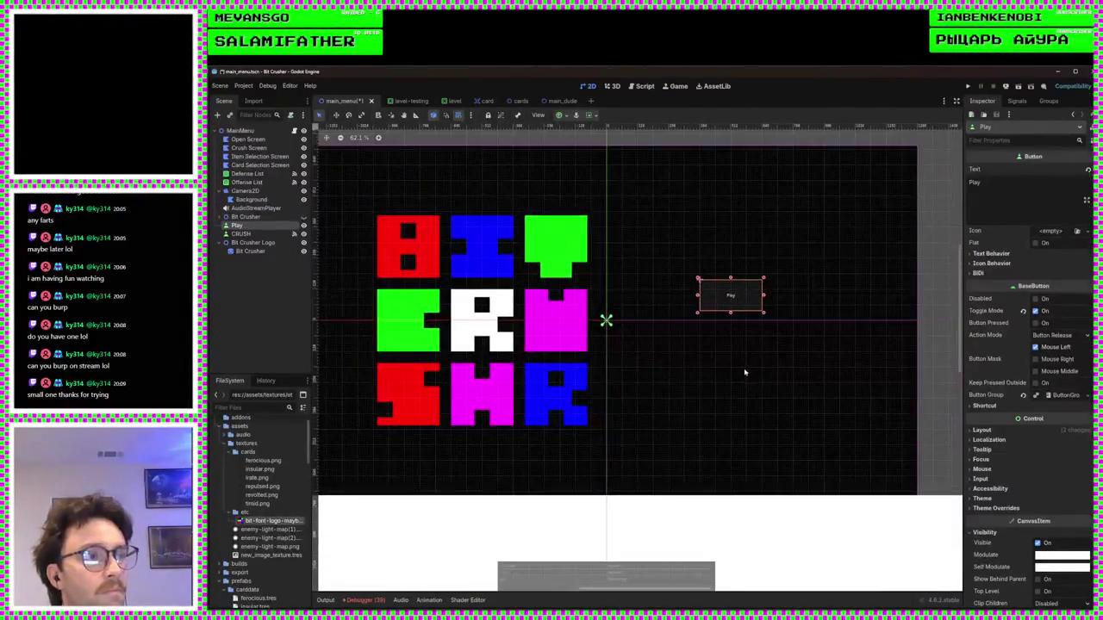
mouse_move(726, 279)
mouse_down()
mouse_move(719, 257)
mouse_move(849, 424)
mouse_up()
drag(793, 398, 741, 369)
mouse_move(801, 396)
mouse_down()
mouse_move(893, 431)
mouse_move(875, 430)
mouse_up()
scroll(834, 443, down, 1)
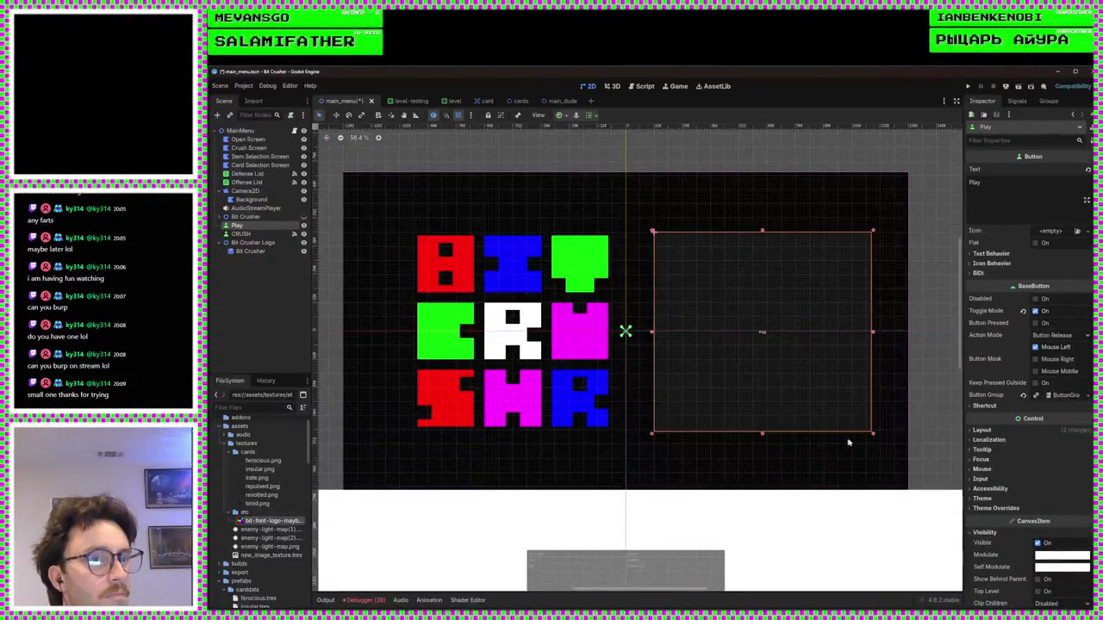
drag(873, 434, 840, 431)
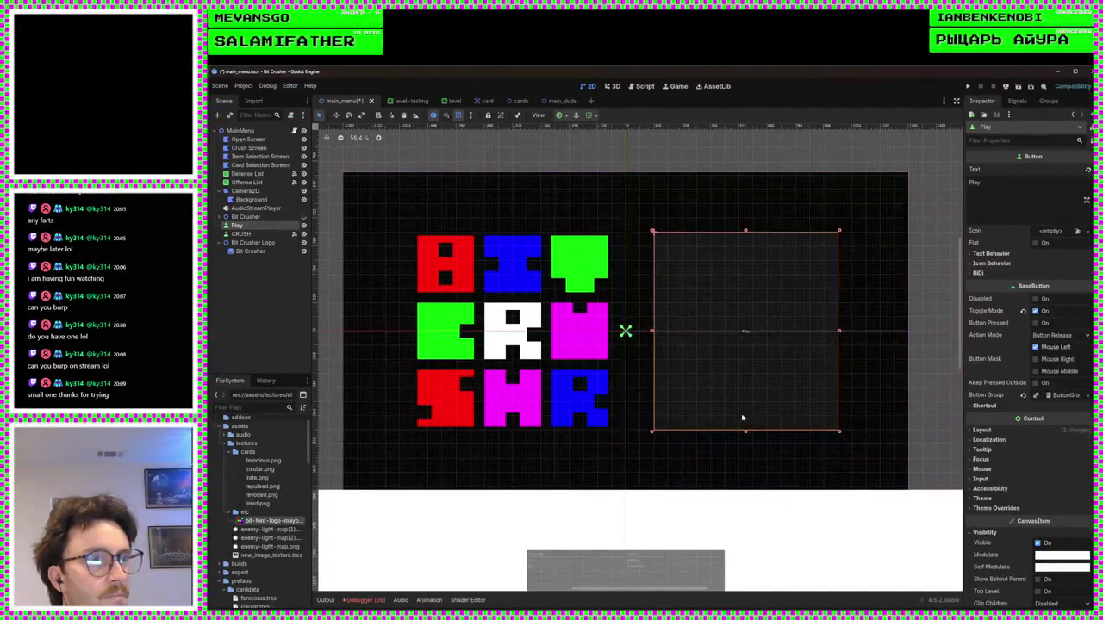
Save the scene and place Bit Crusher Logo above Play in the Scene tree
key(ctrl+s)
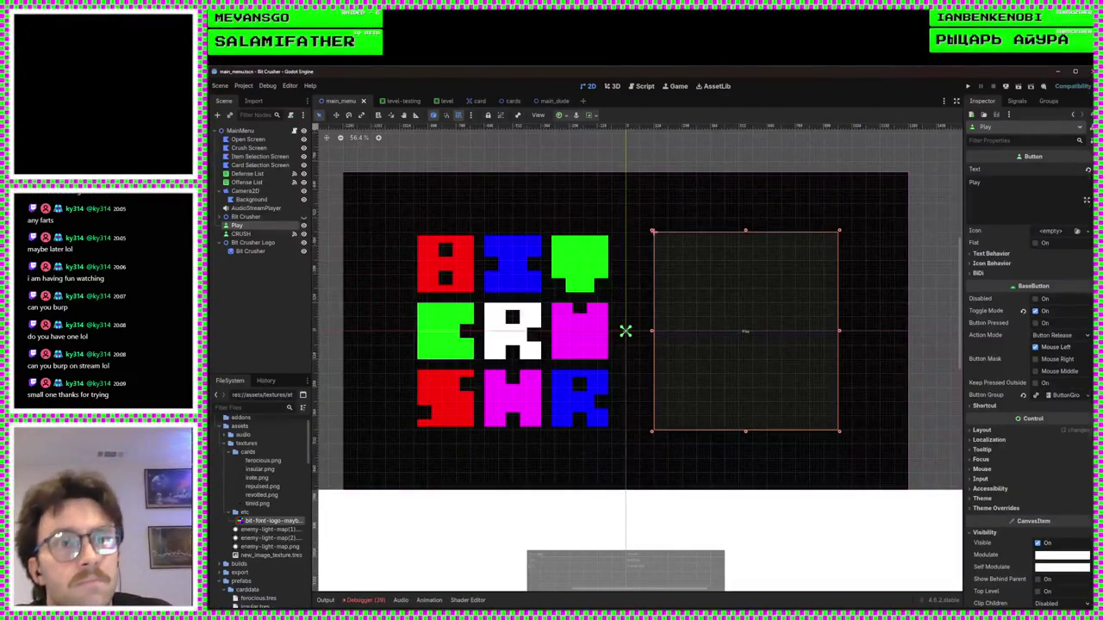
drag(252, 243, 246, 225)
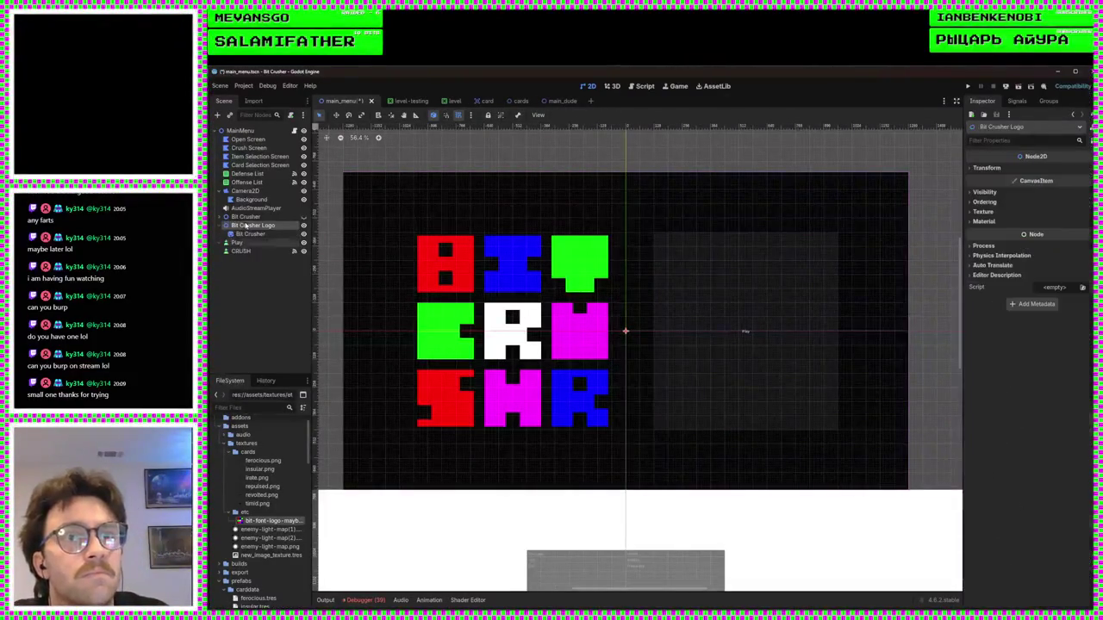
click(967, 87)
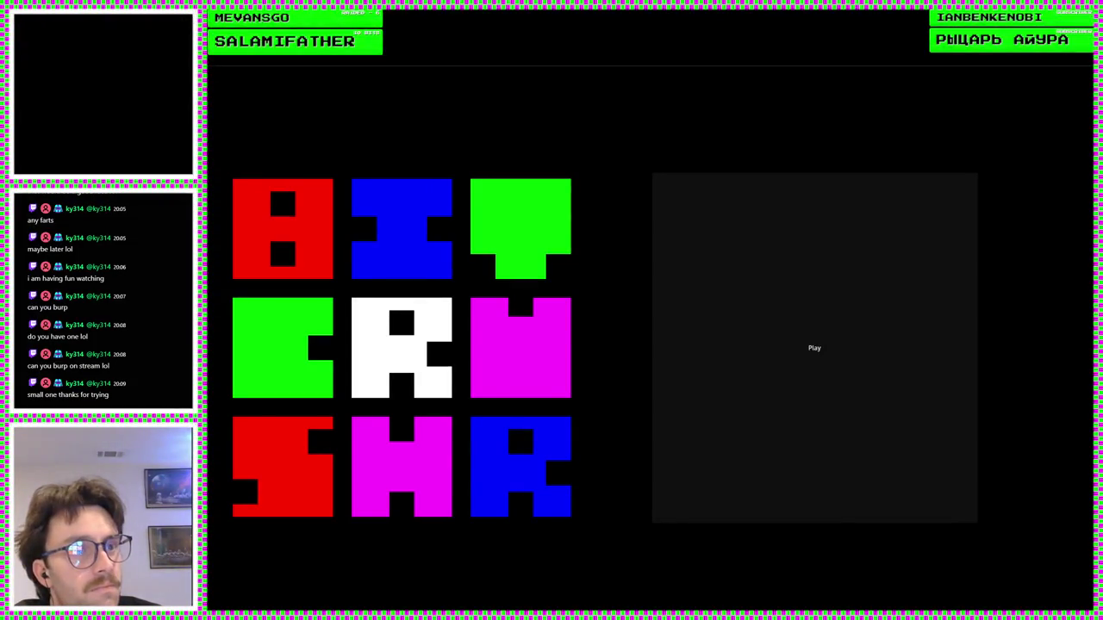
Close the running game, save the sprite sheet in Pixelorama, and return to Godot
key(F8)
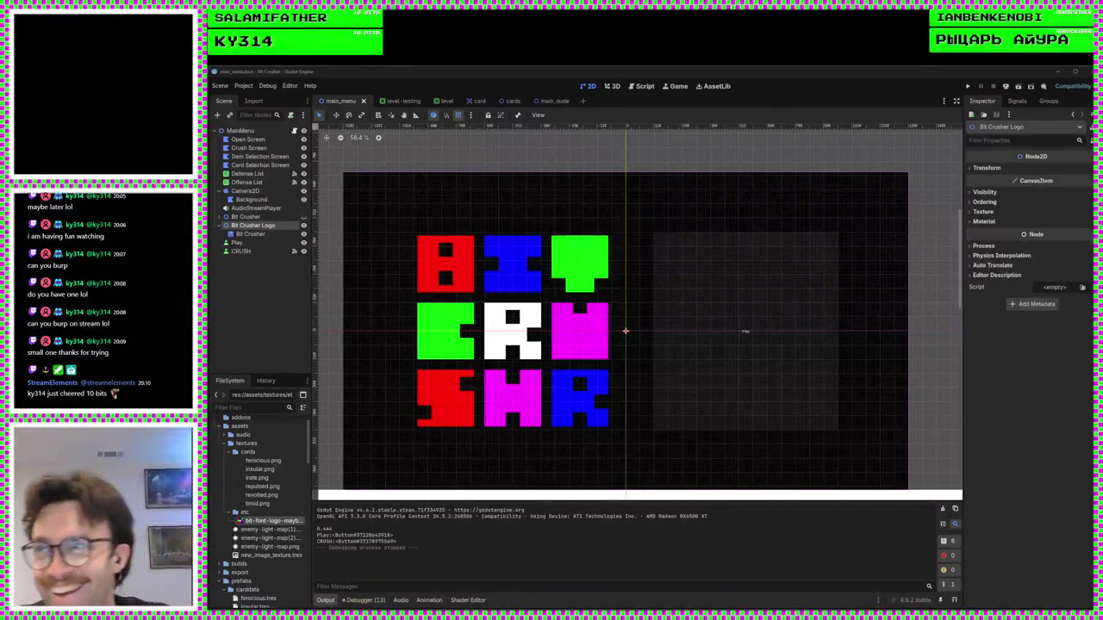
key(alt+Tab)
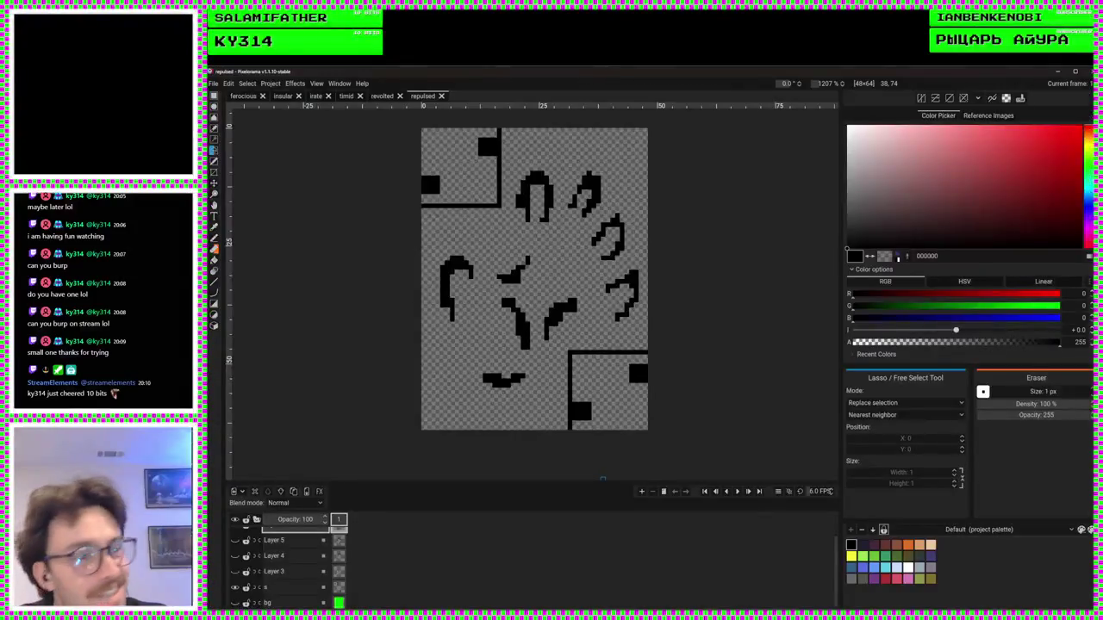
key(ctrl+s)
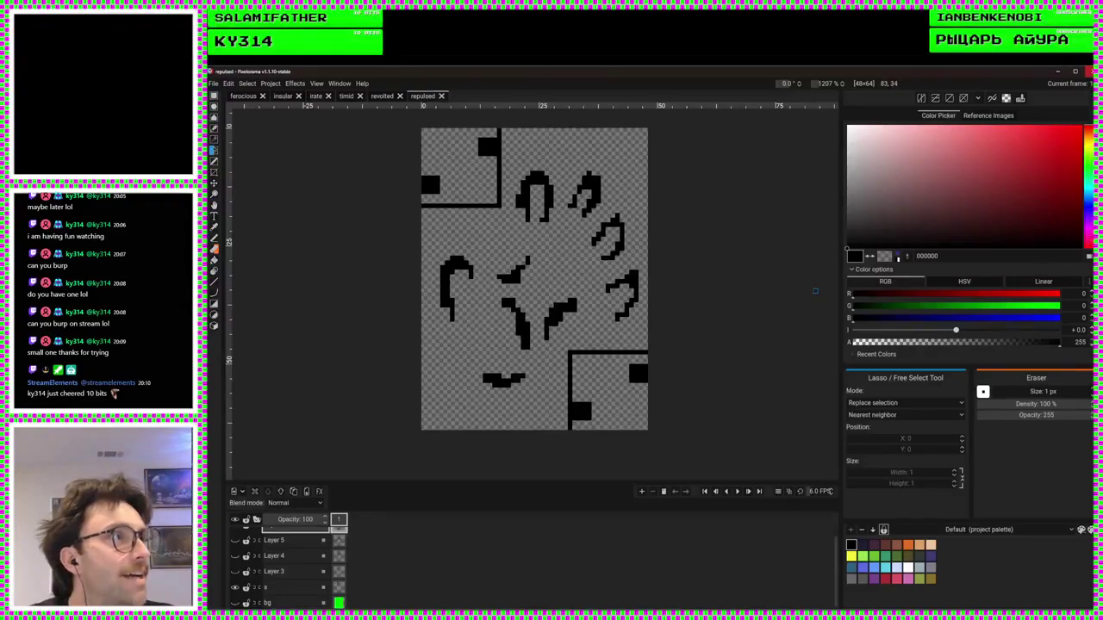
key(alt+Tab)
scroll(639, 342, down, 1)
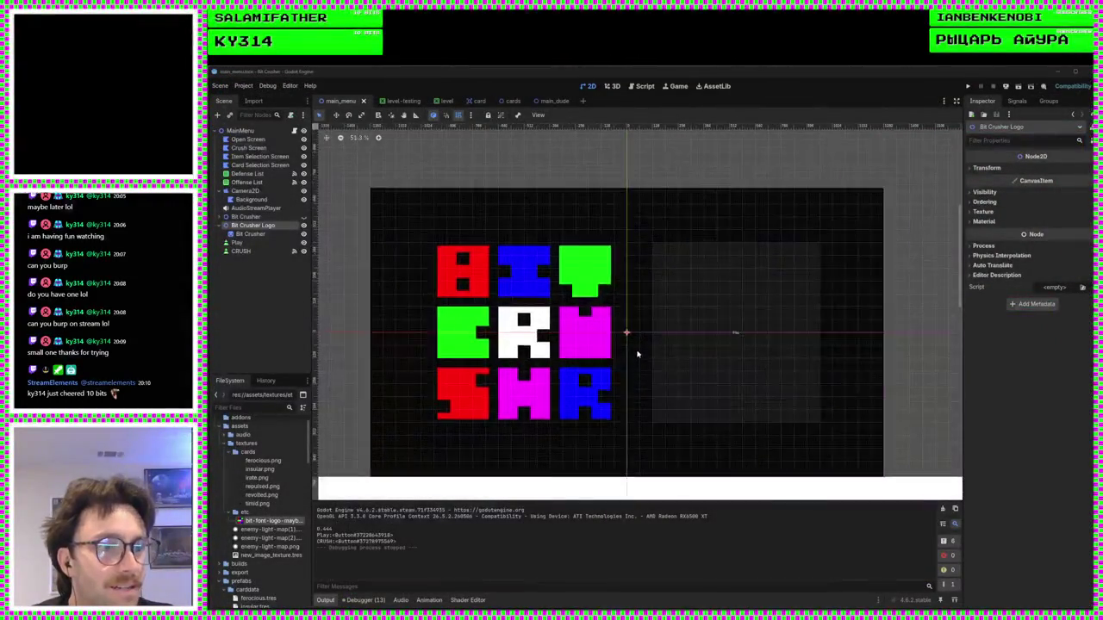
scroll(636, 348, down, 1)
scroll(638, 350, up, 1)
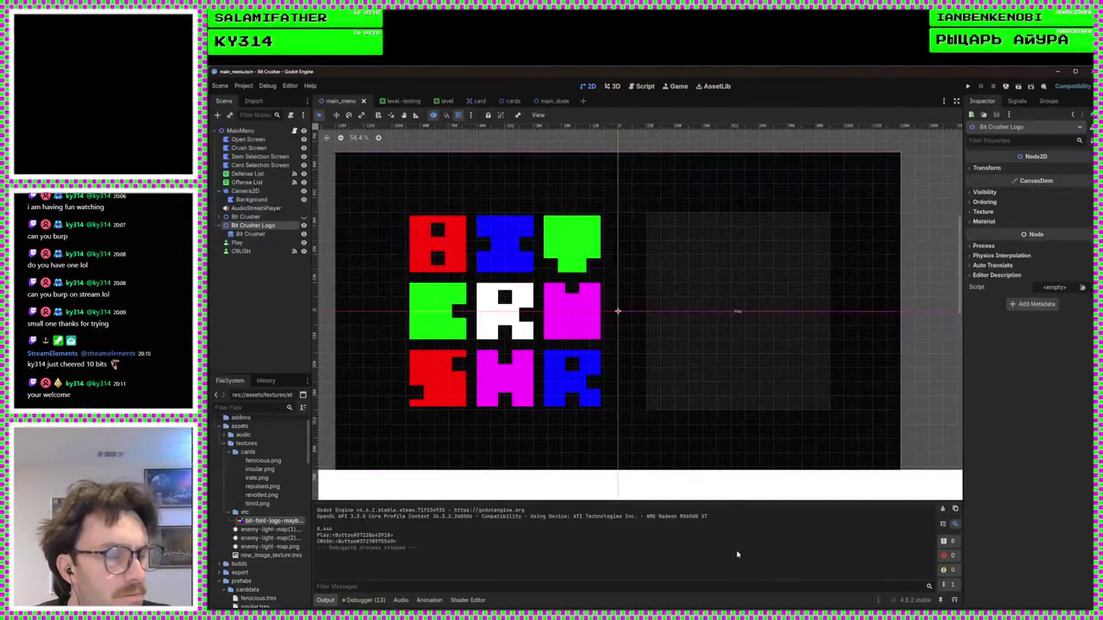
scroll(607, 370, down, 9)
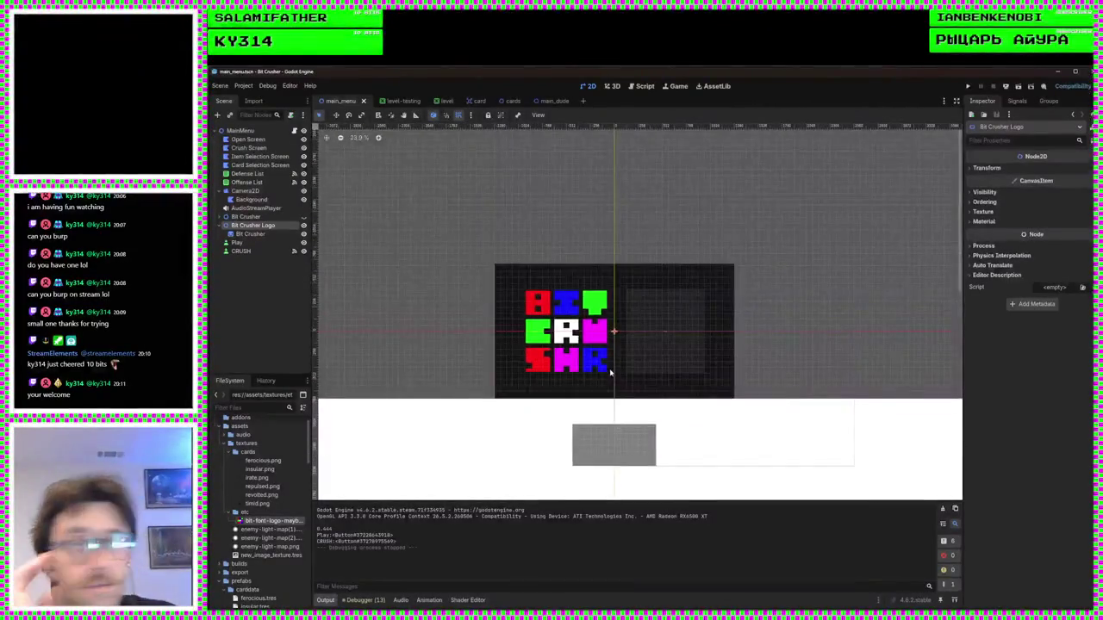
scroll(611, 369, up, 8)
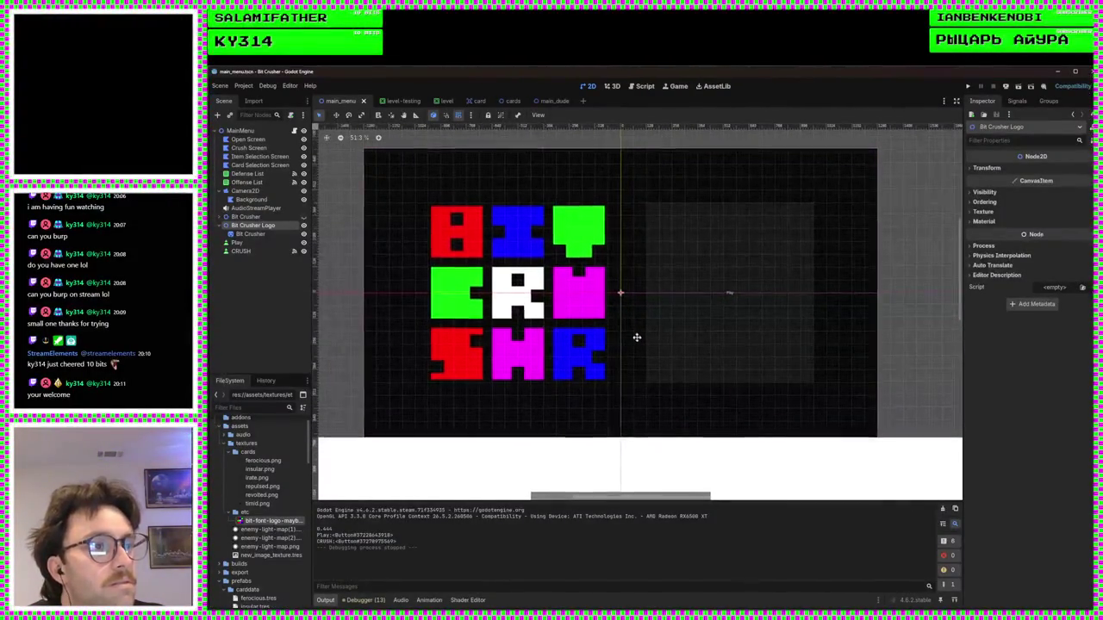
scroll(637, 342, up, 1)
scroll(637, 343, down, 1)
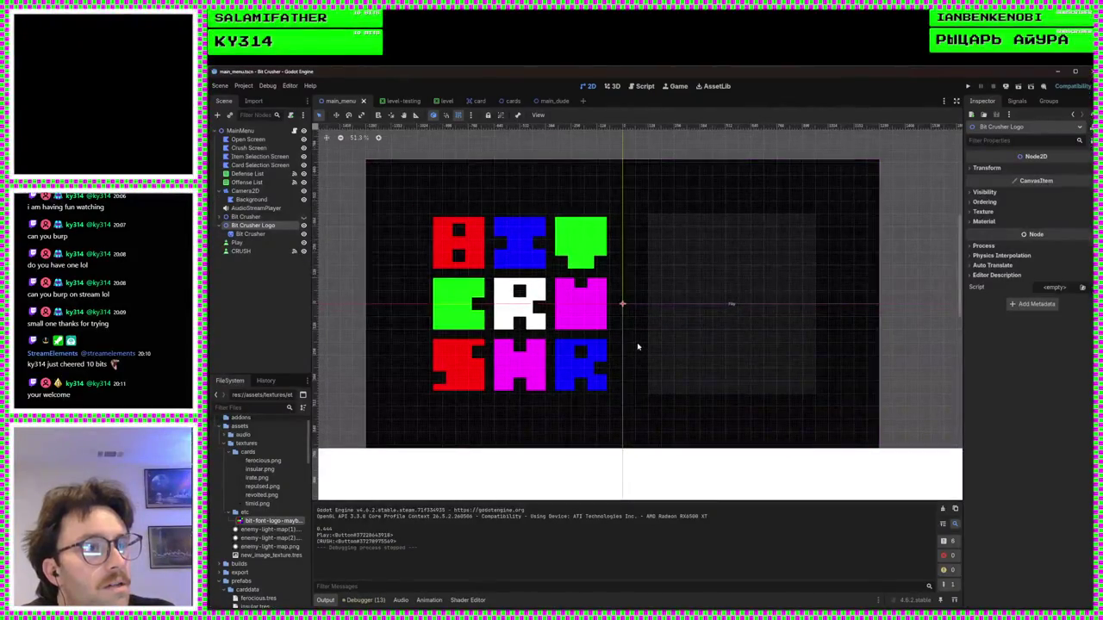
scroll(637, 342, down, 6)
scroll(636, 342, up, 8)
scroll(634, 344, up, 1)
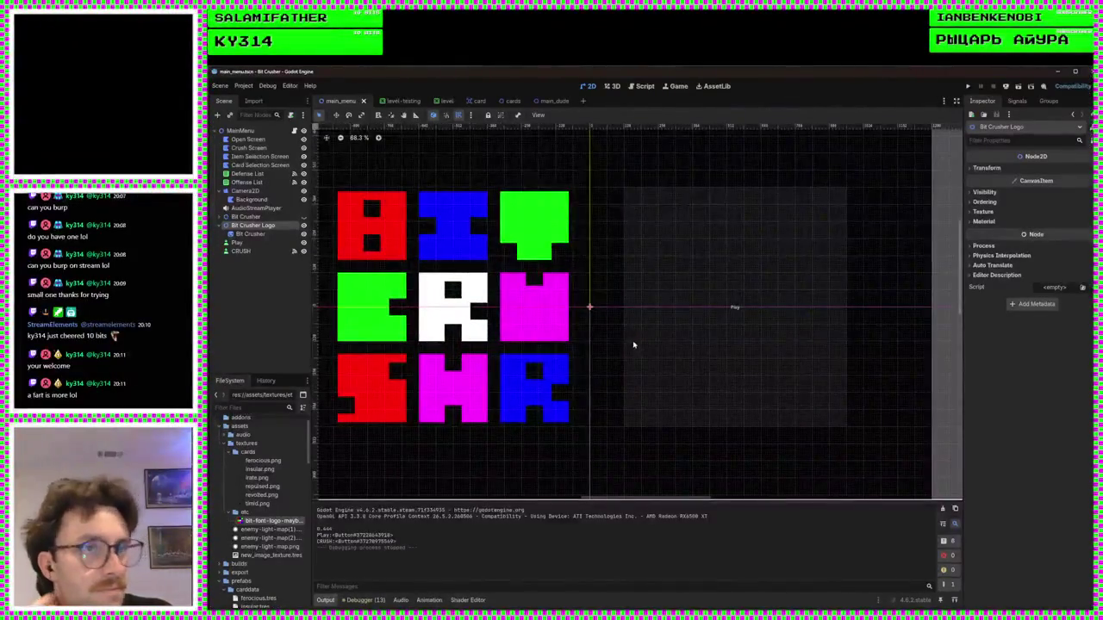
drag(613, 362, 632, 364)
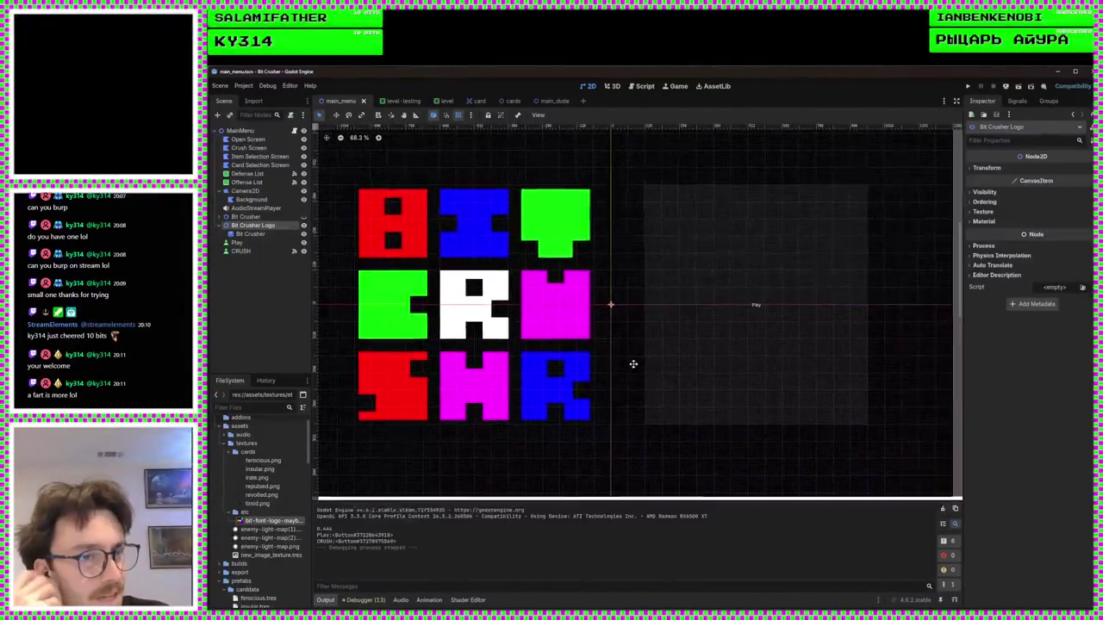
scroll(640, 367, down, 2)
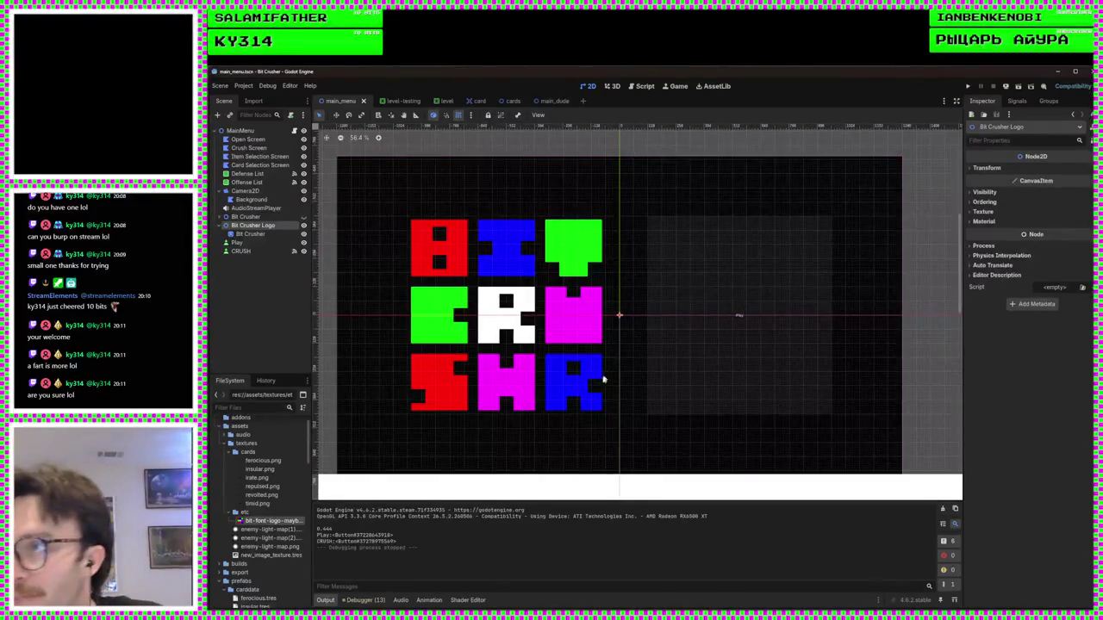
scroll(615, 333, down, 1)
scroll(670, 355, down, 2)
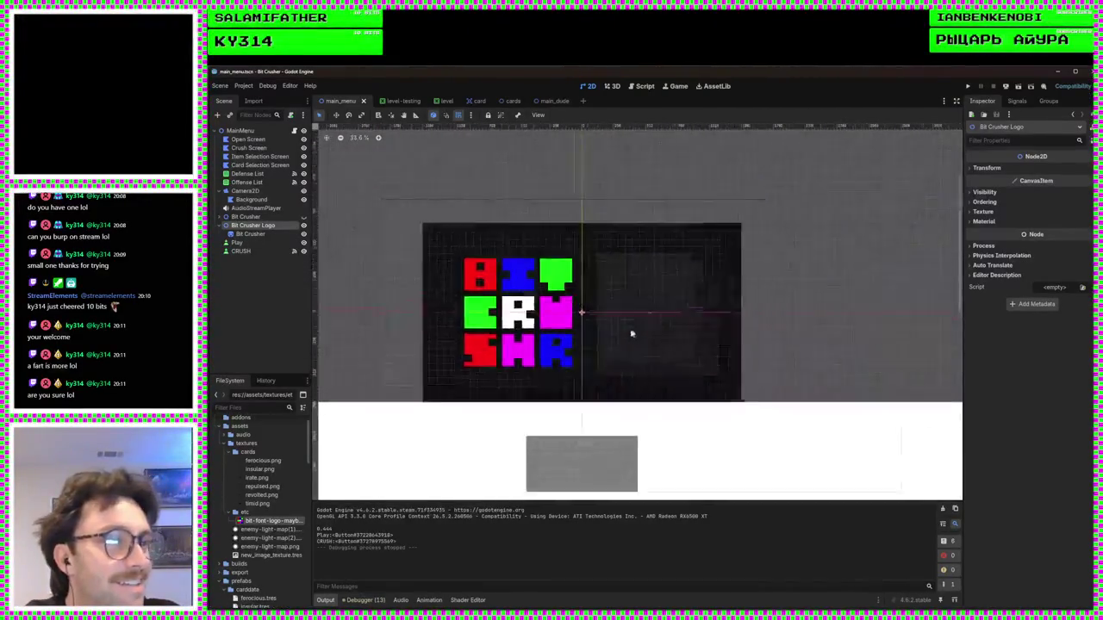
scroll(664, 343, up, 3)
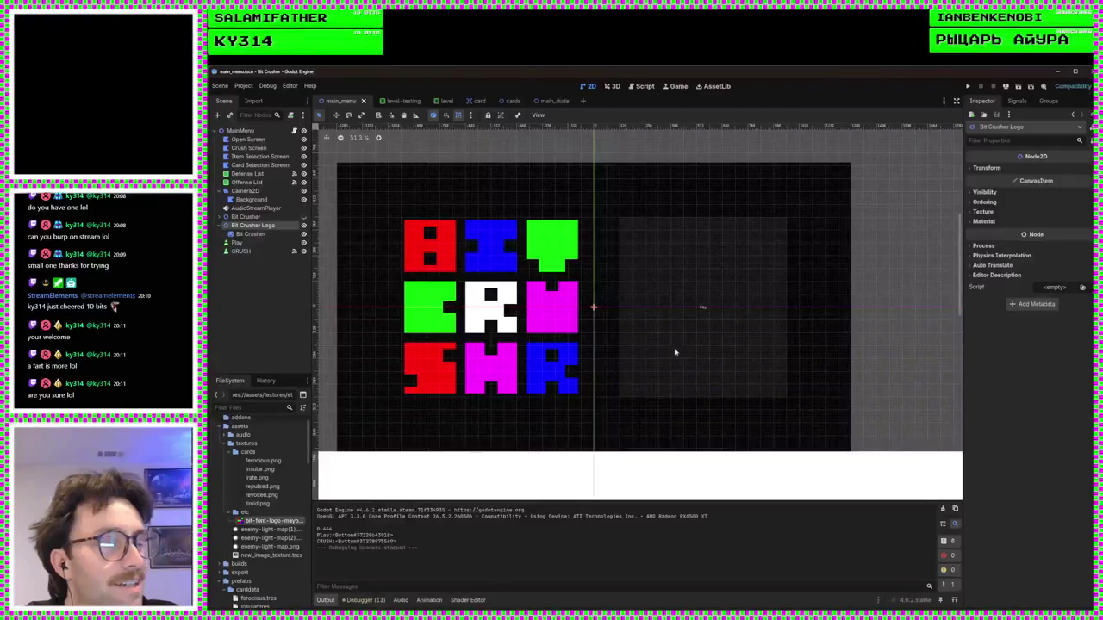
scroll(652, 353, up, 1)
scroll(665, 355, down, 1)
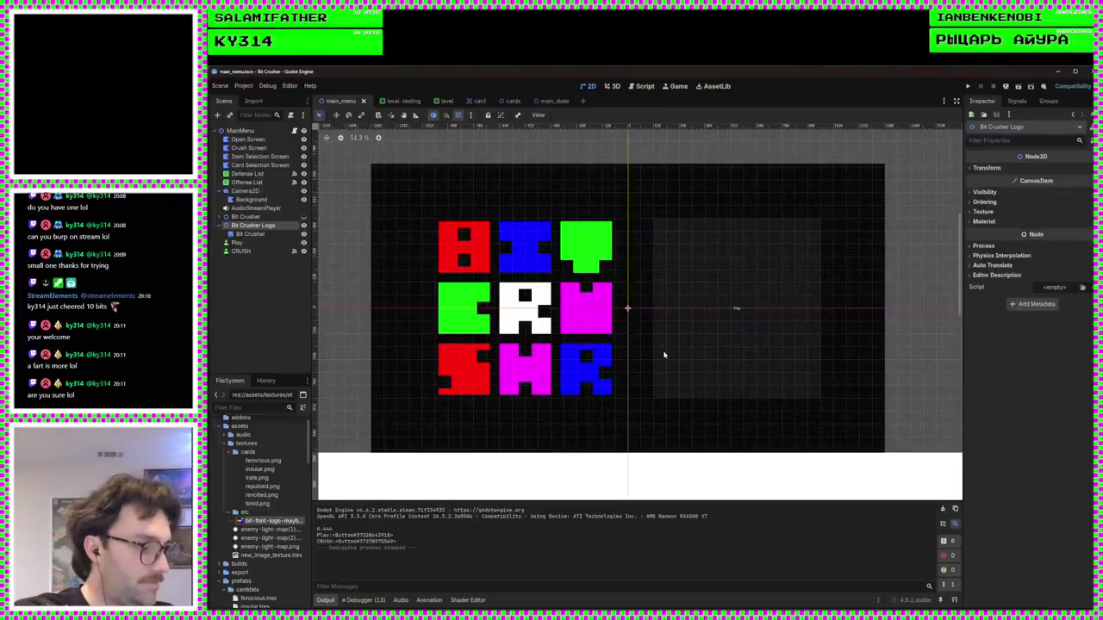
scroll(664, 354, down, 1)
scroll(663, 354, up, 2)
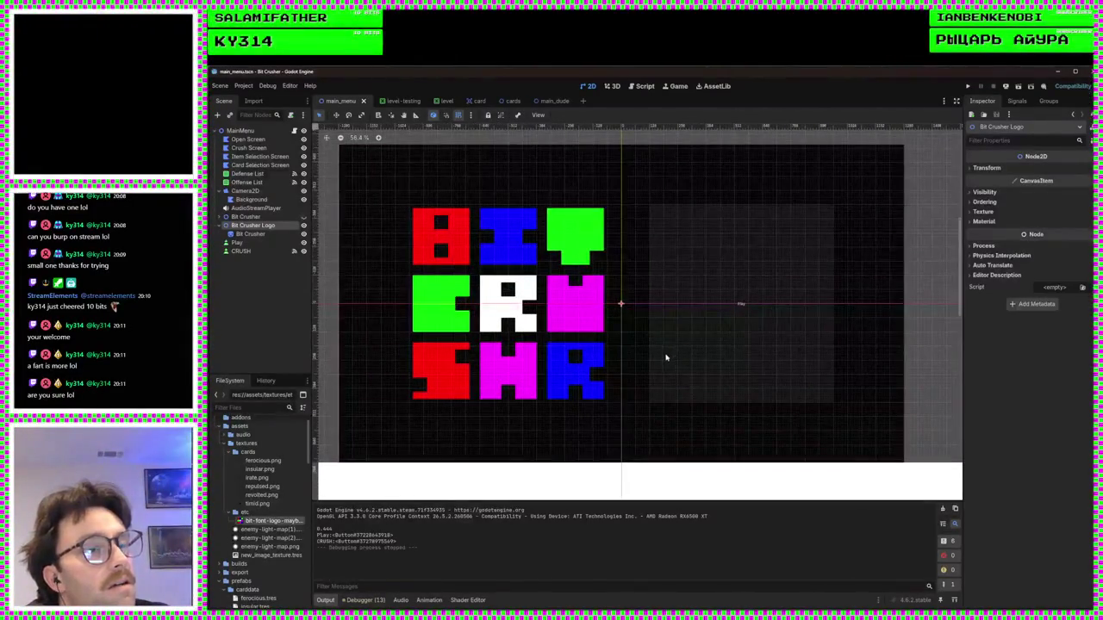
scroll(665, 357, up, 1)
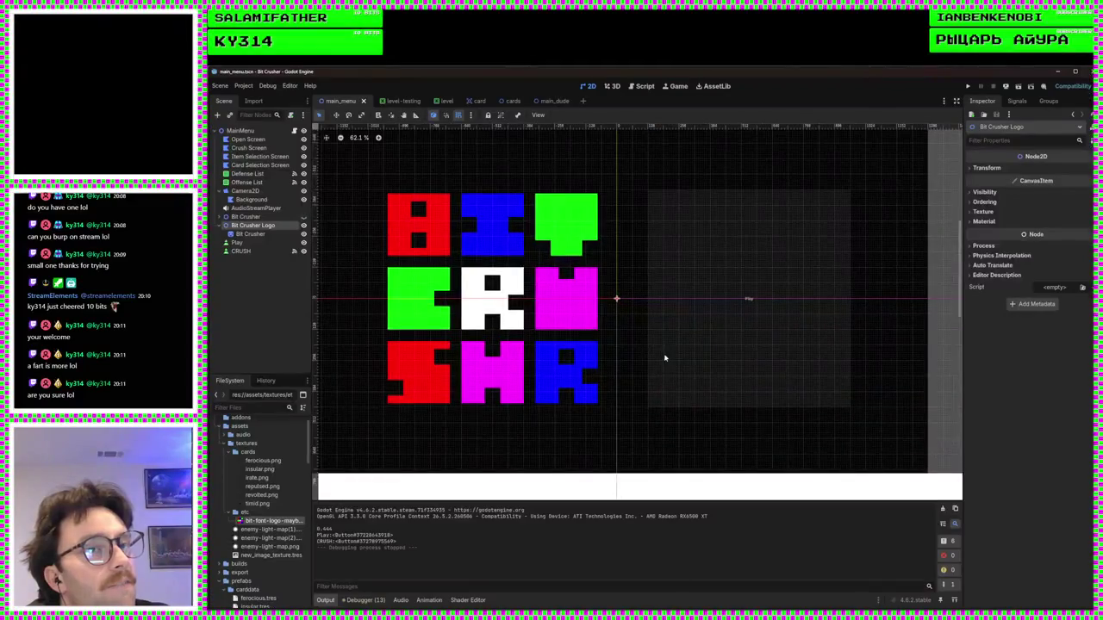
click(294, 131)
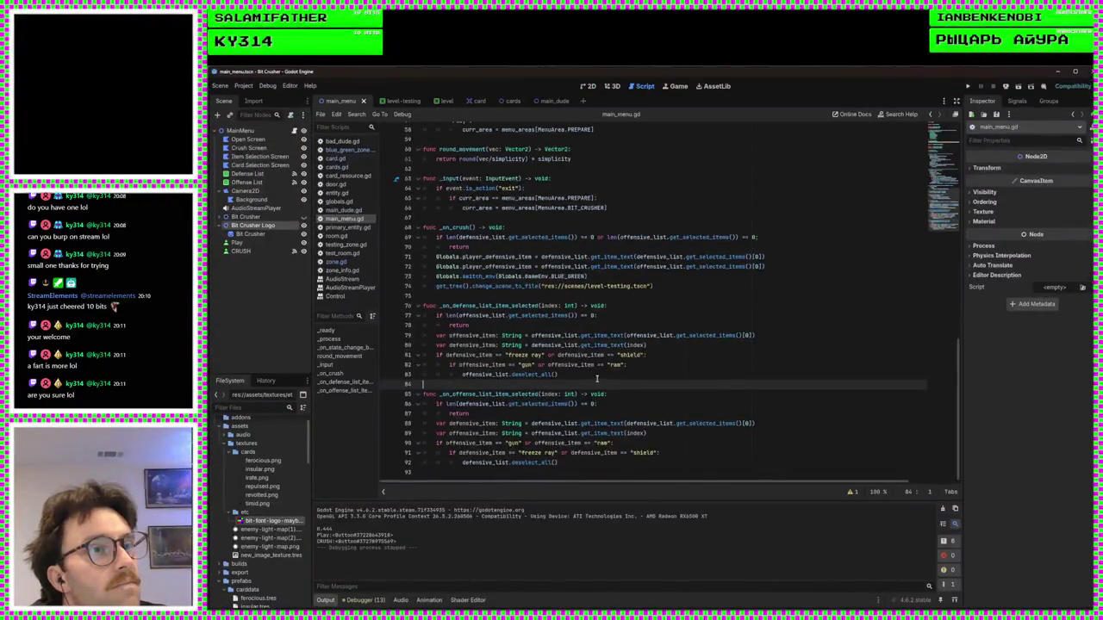
Create a folder named themes inside the assets folder in the FileSystem dock
scroll(617, 400, up, 2)
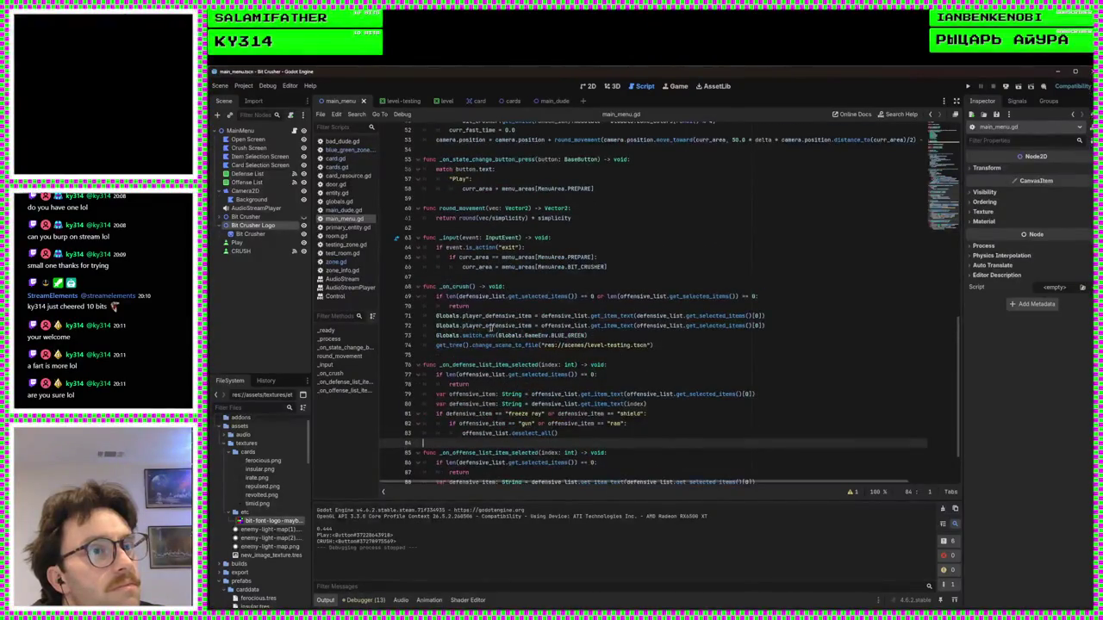
scroll(502, 328, up, 2)
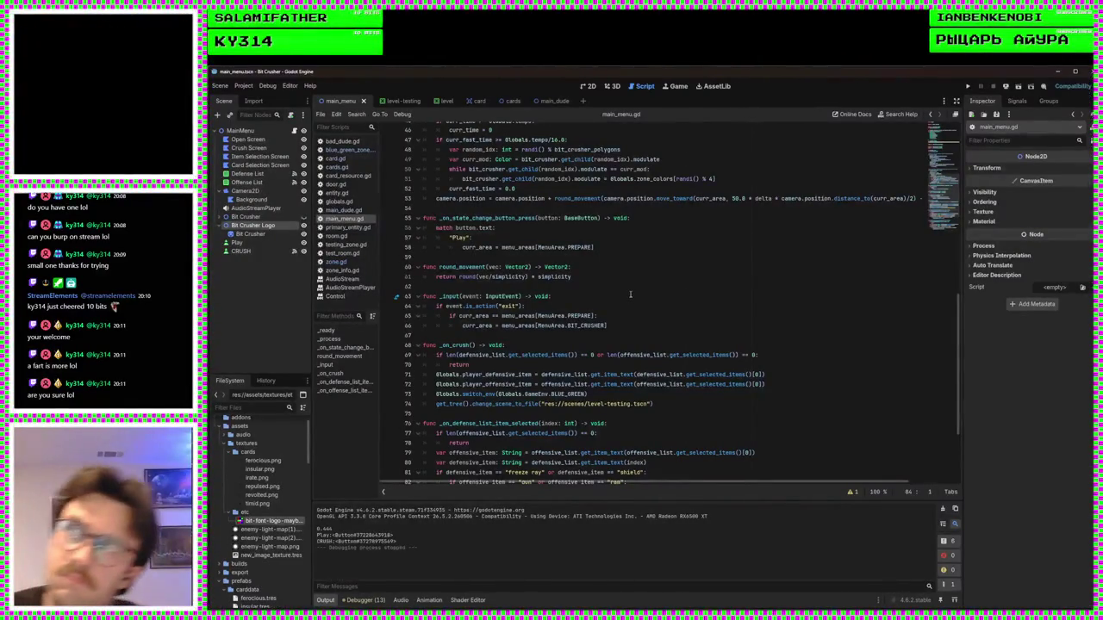
scroll(250, 517, down, 2)
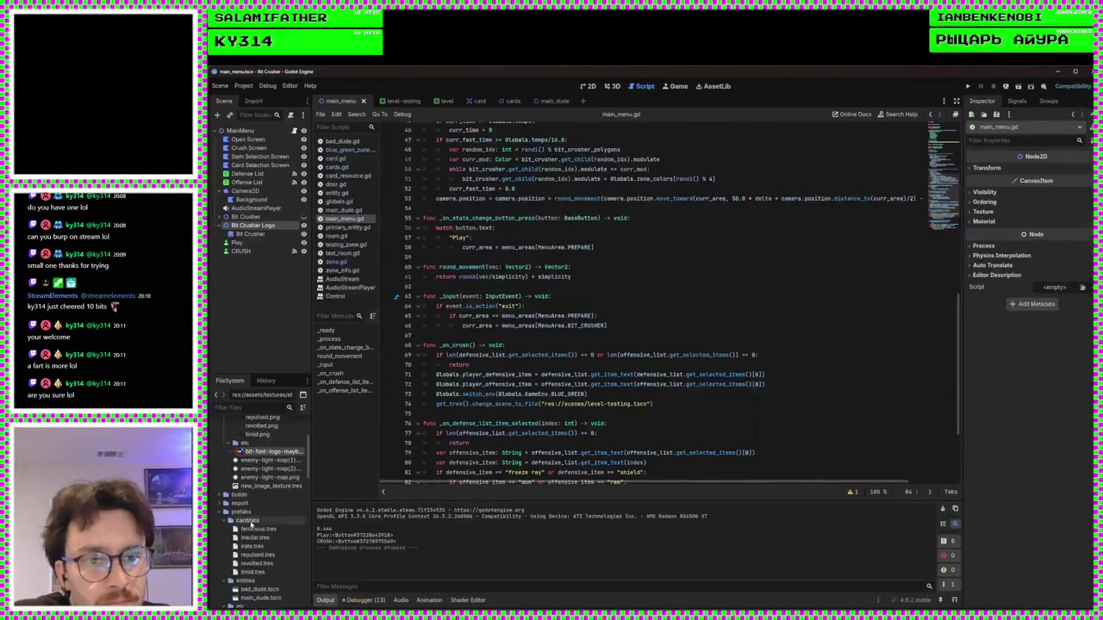
scroll(249, 517, up, 3)
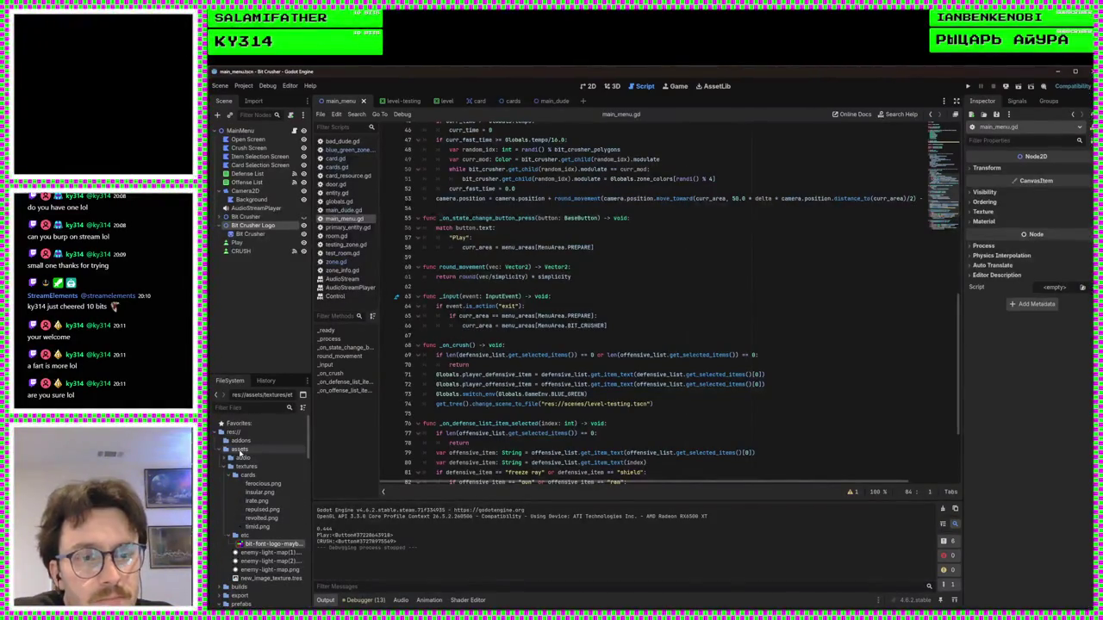
right_click(239, 455)
mouse_move(284, 459)
click(388, 460)
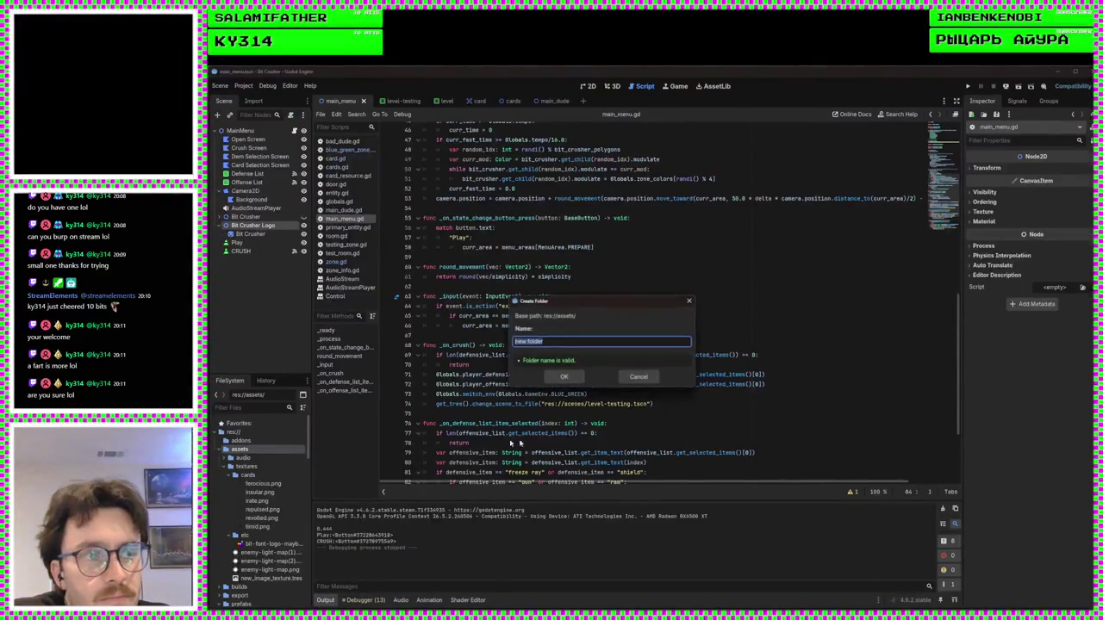
text(themes)
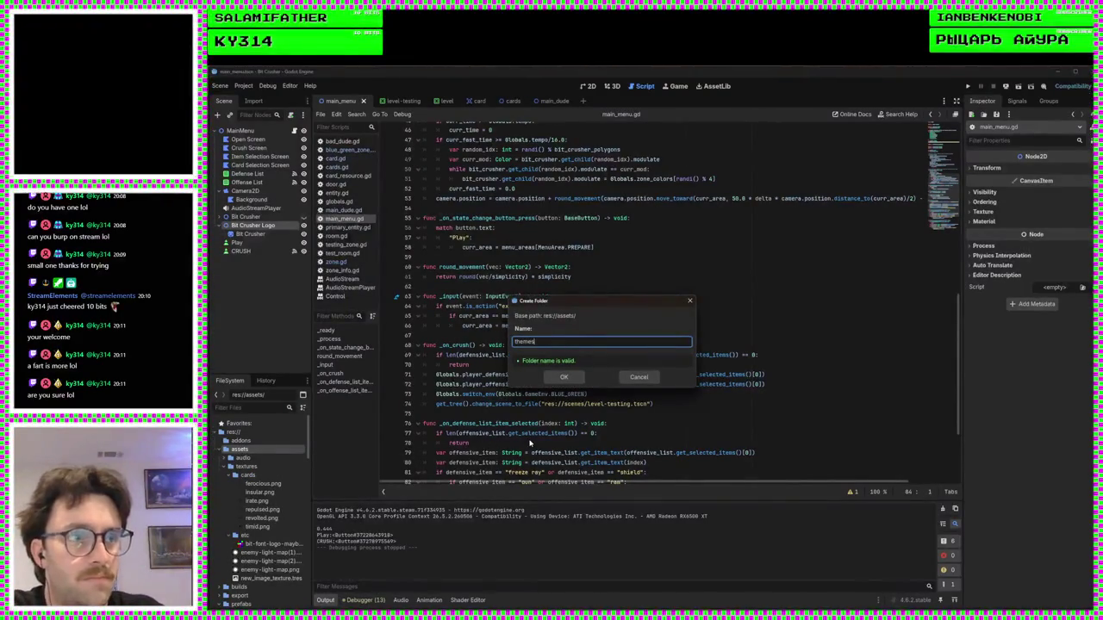
key(Return)
right_click(272, 586)
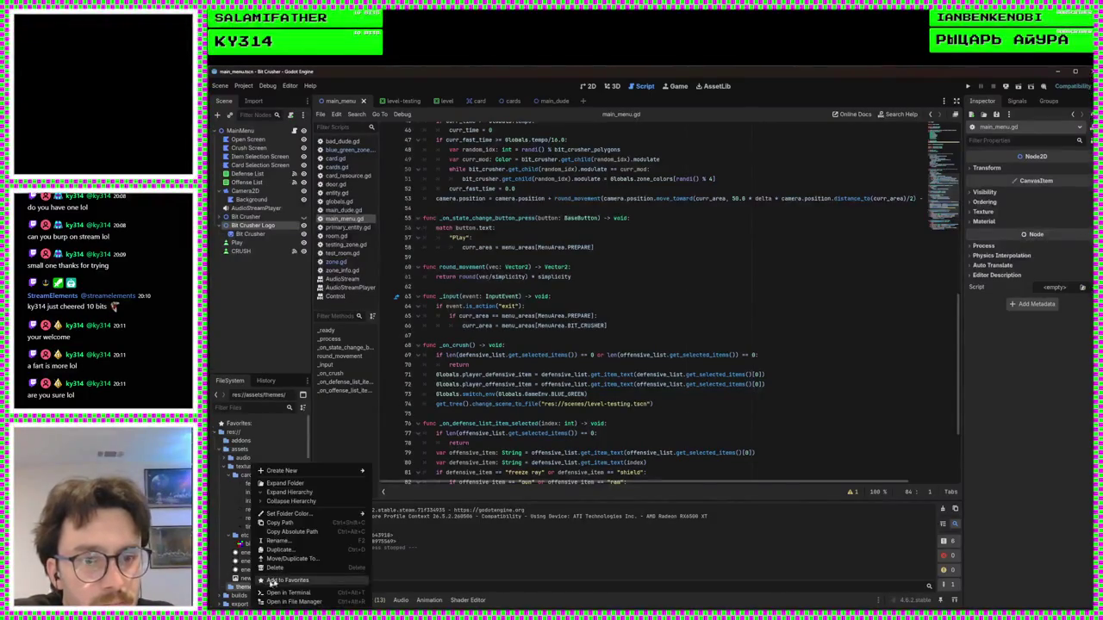
mouse_move(345, 471)
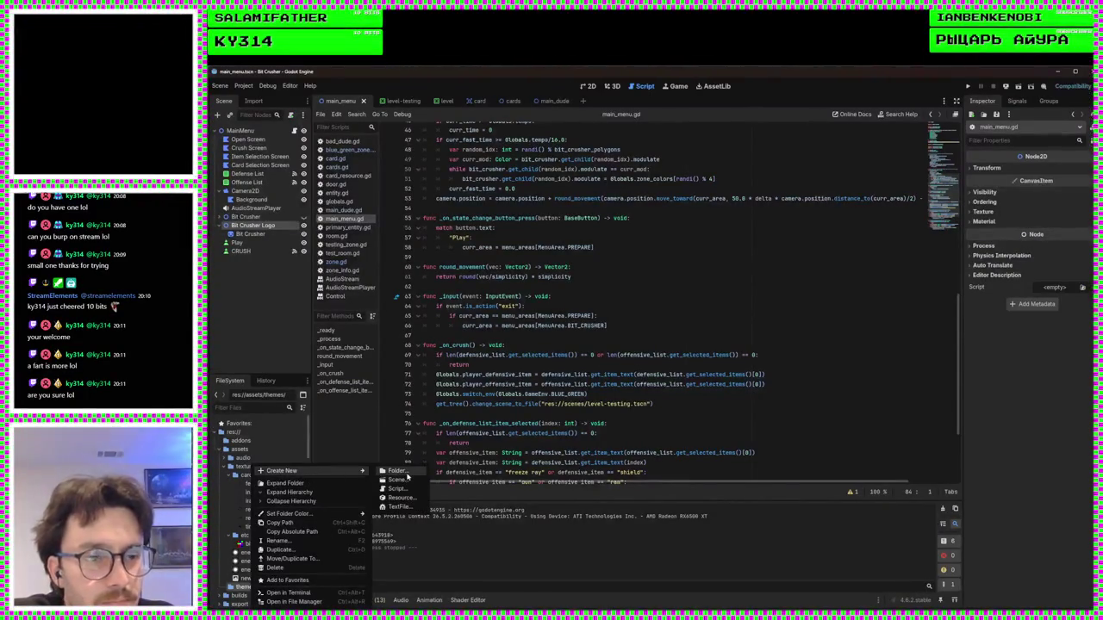
scroll(548, 382, up, 15)
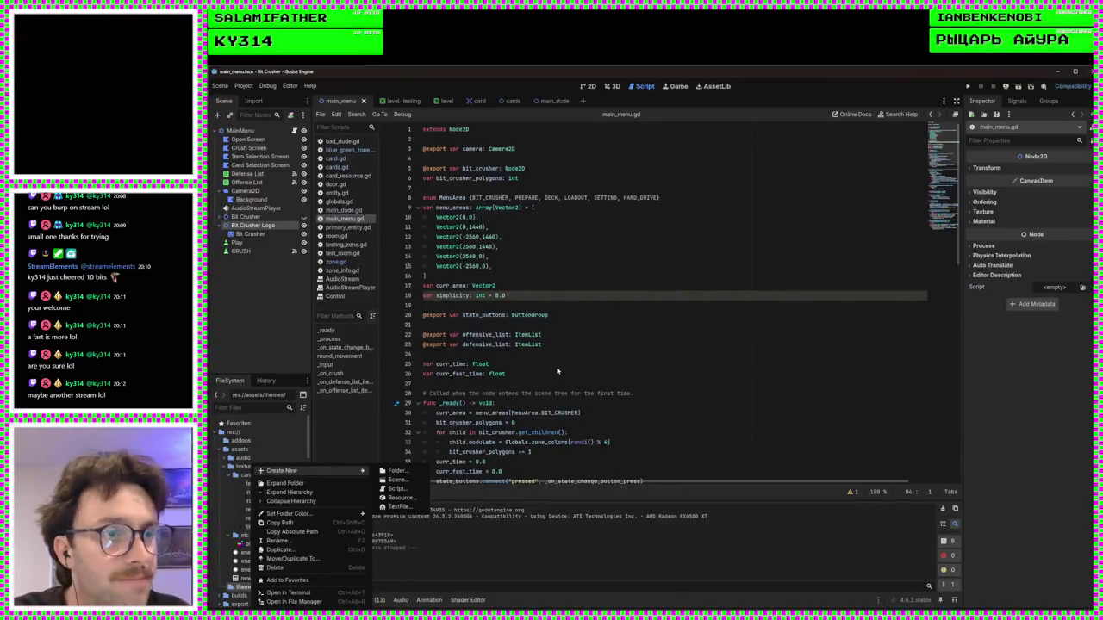
Create a new Theme resource in themes and save it as menu.tres
click(407, 496)
text(theme)
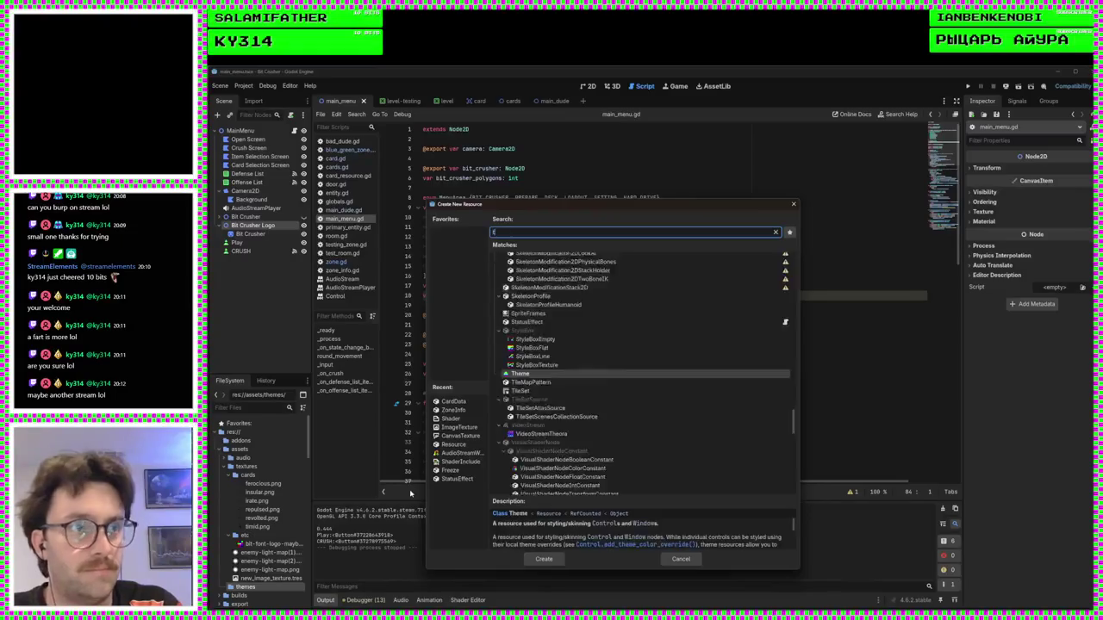
key(Return)
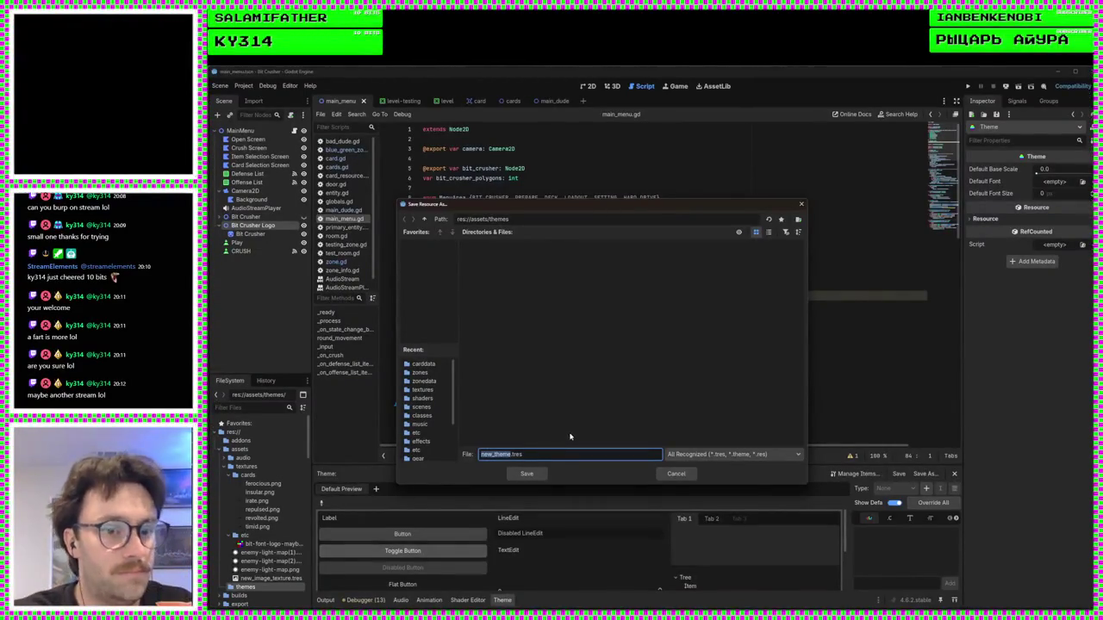
text(menu)
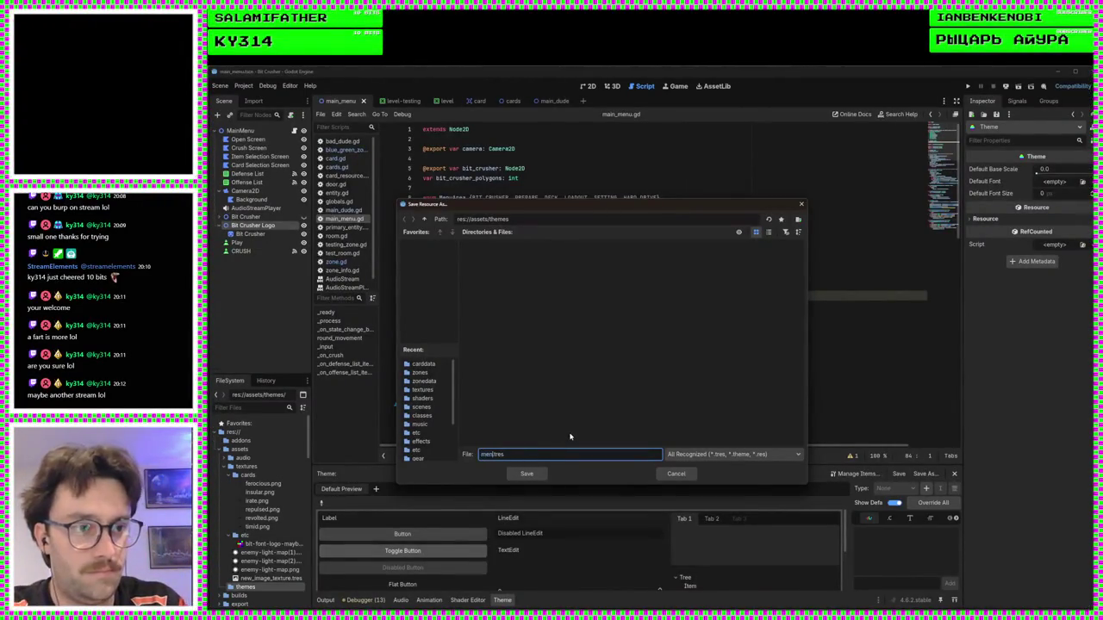
key(Return)
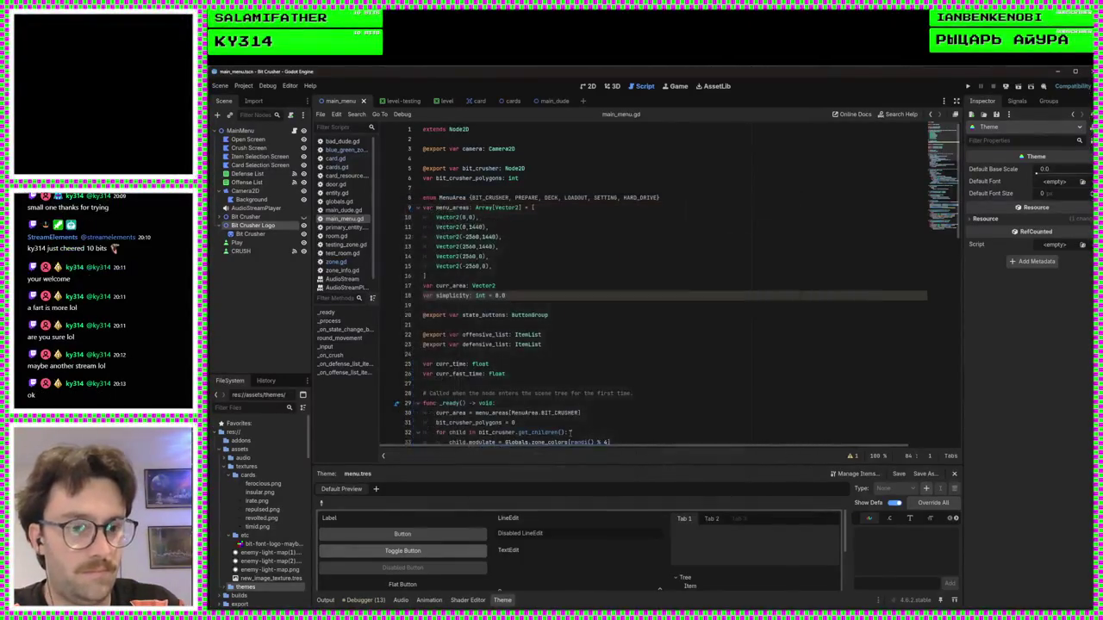
Select menu.tres in FileSystem and return to the main menu scene's 2D view
scroll(261, 569, down, 1)
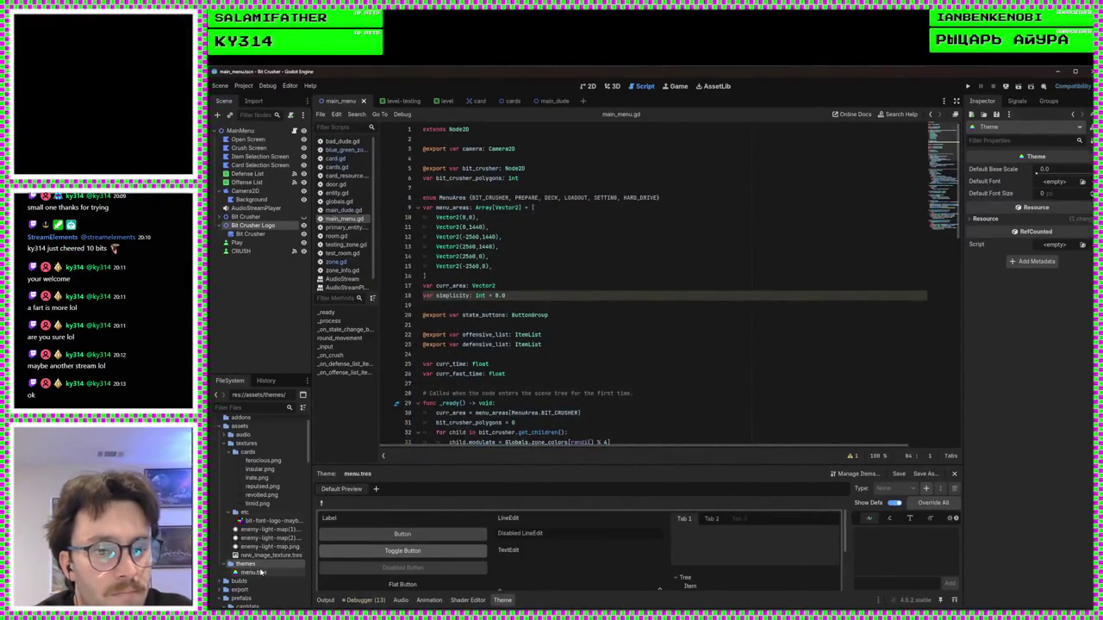
click(254, 573)
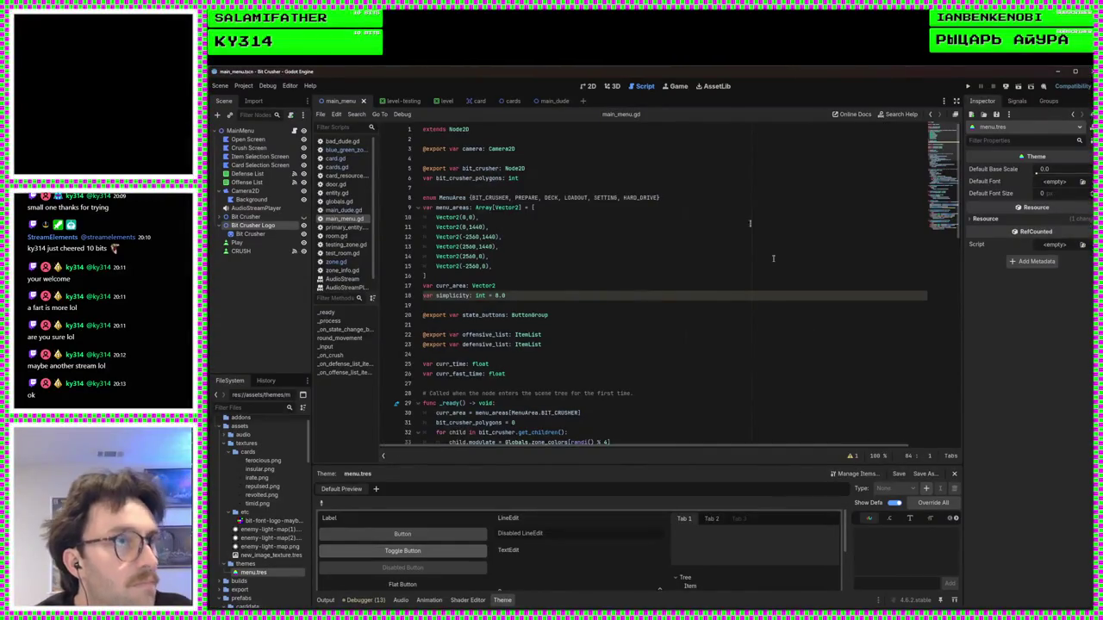
click(587, 86)
scroll(626, 293, down, 3)
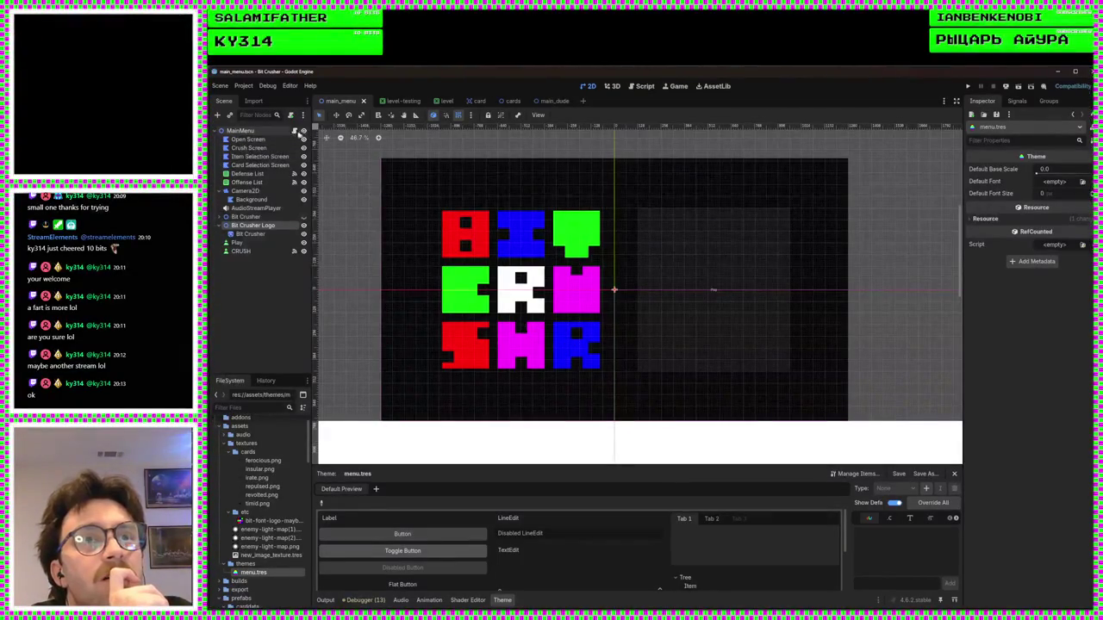
click(294, 131)
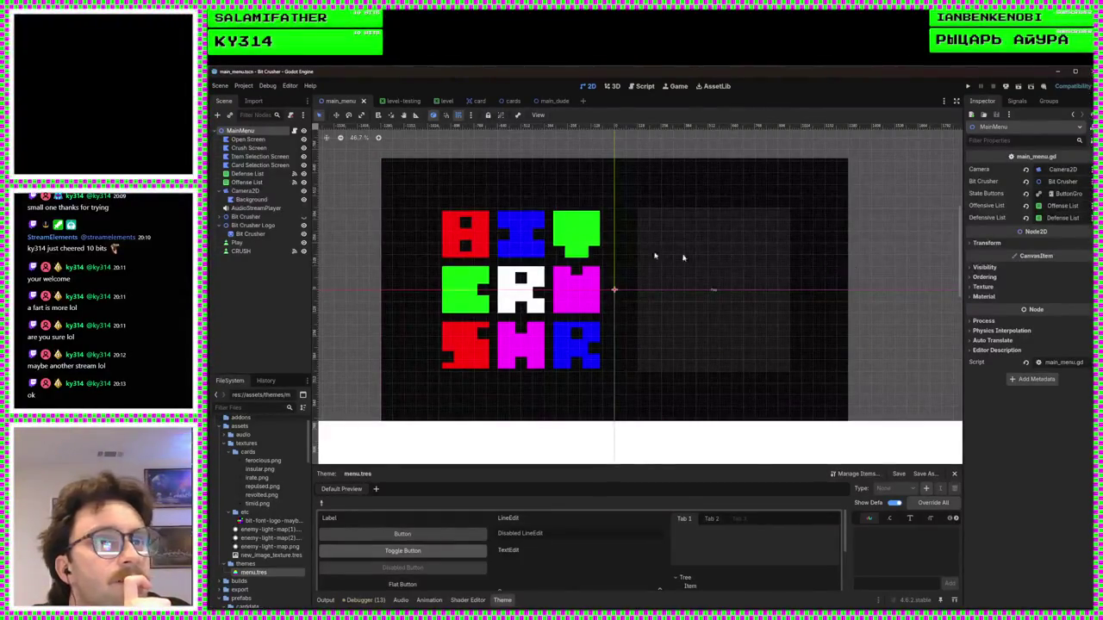
click(614, 290)
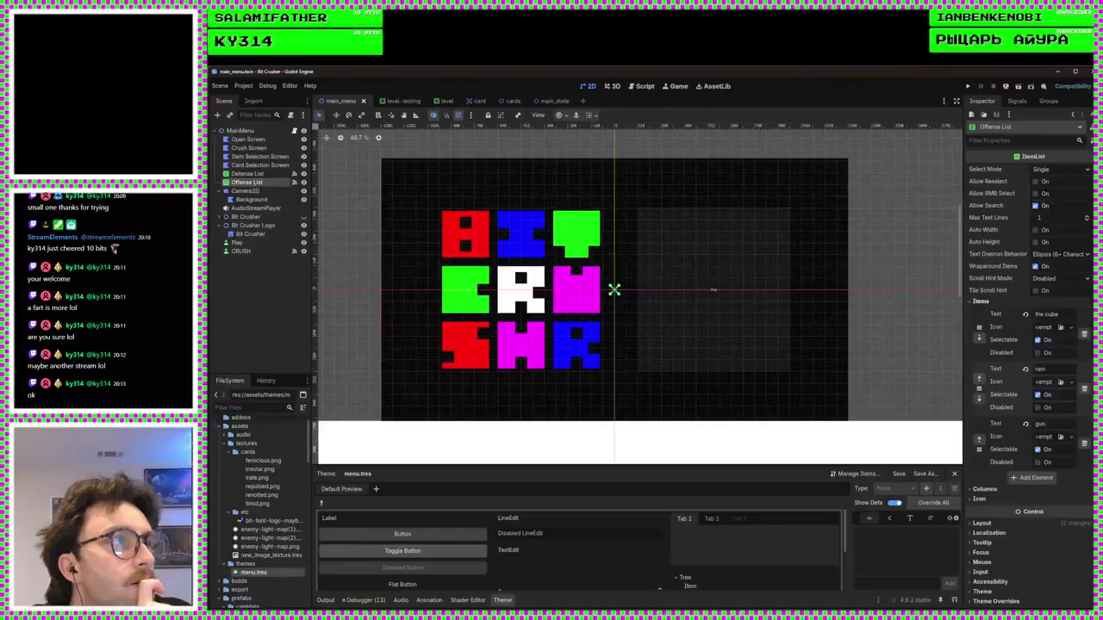
scroll(1038, 403, down, 3)
click(240, 130)
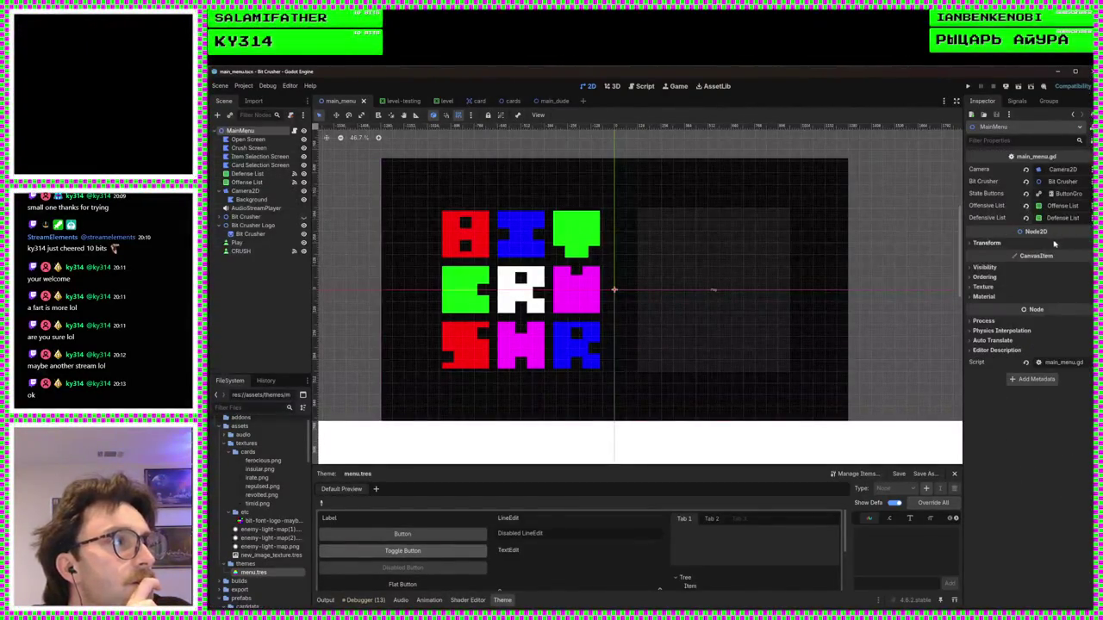
click(991, 243)
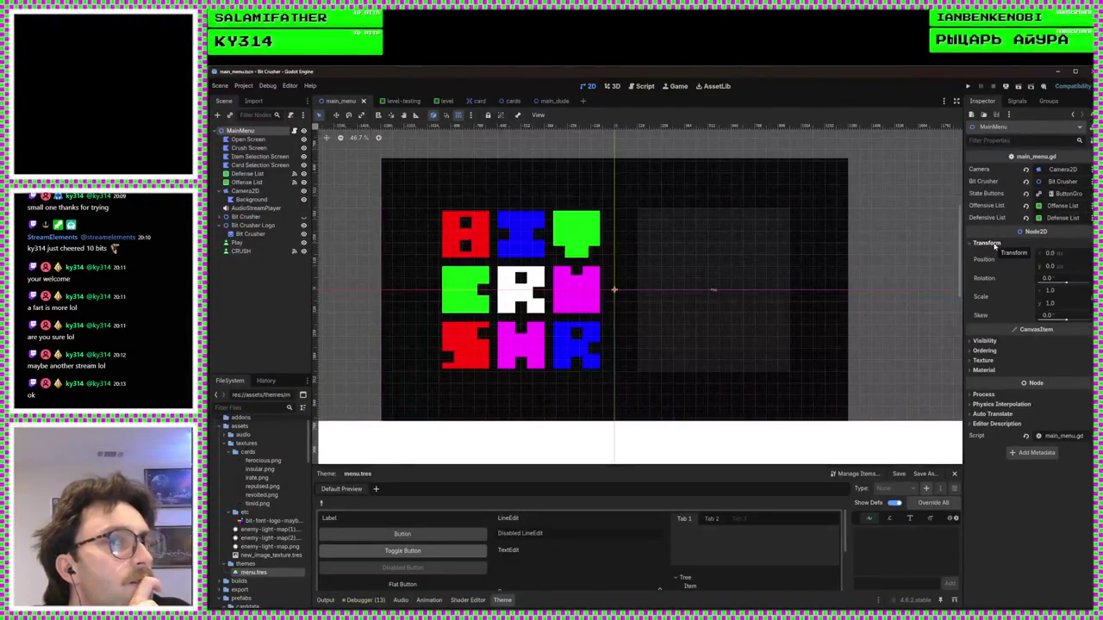
click(990, 244)
right_click(251, 131)
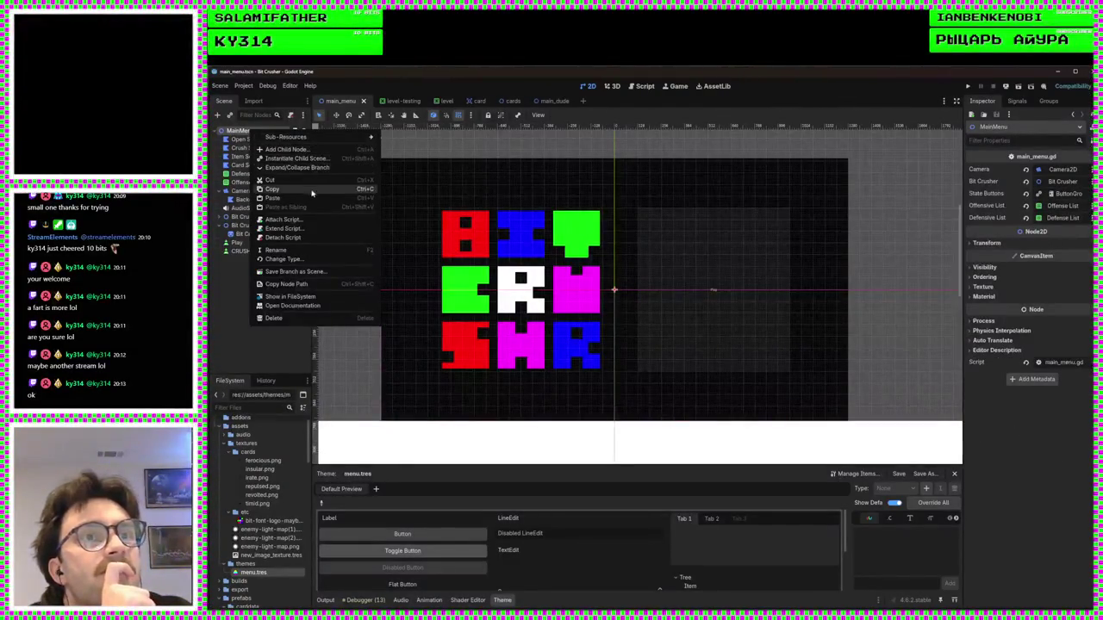
Change the MainMenu node's type to Control
click(297, 259)
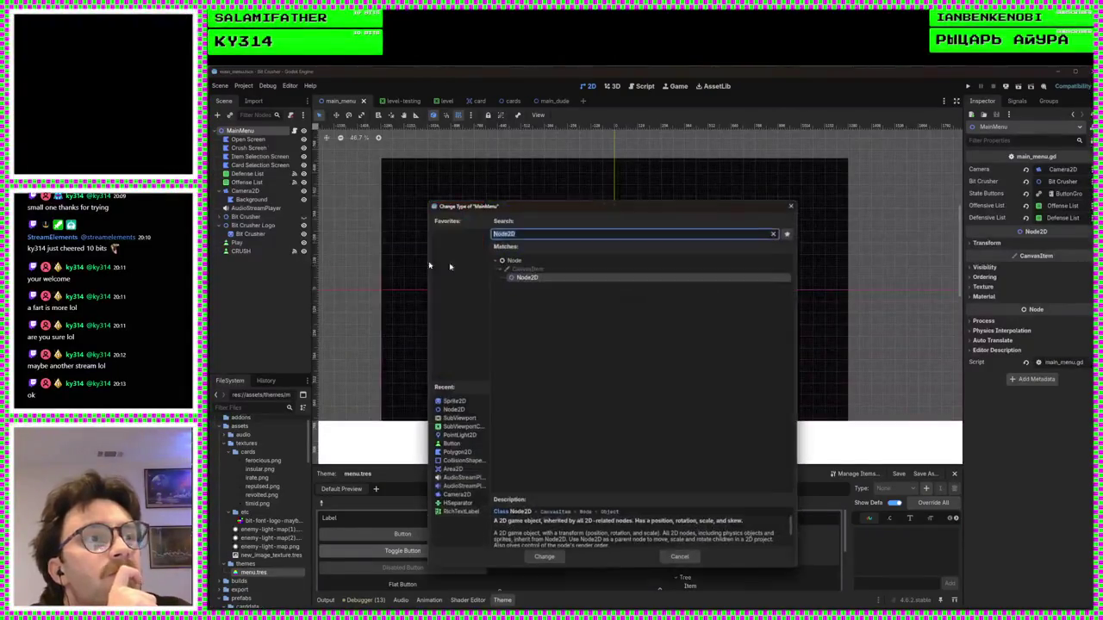
text(cont)
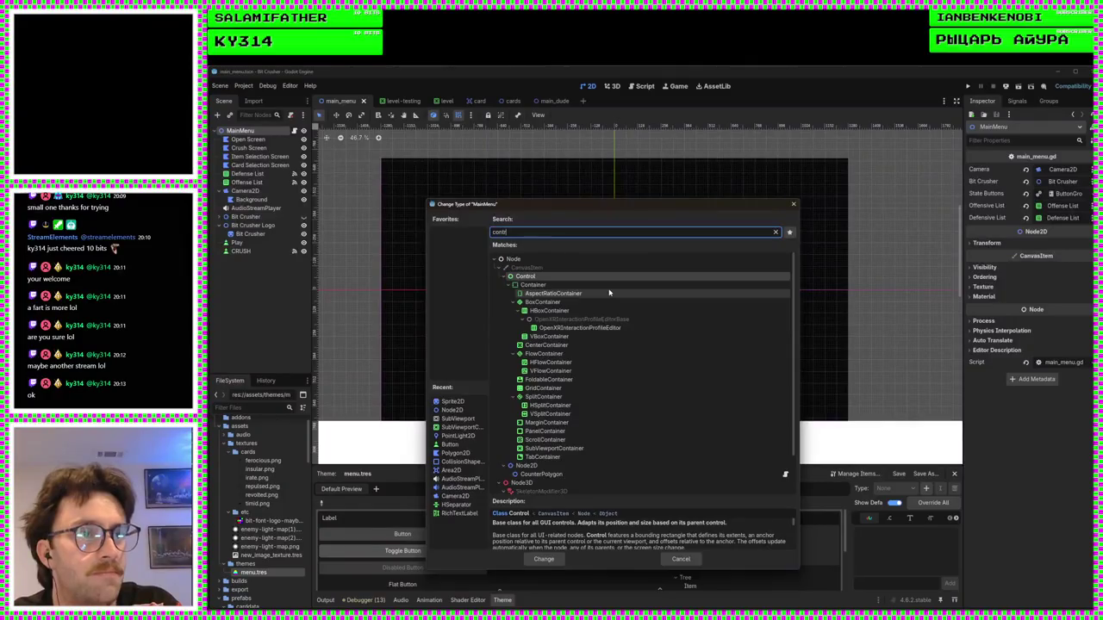
key(Return)
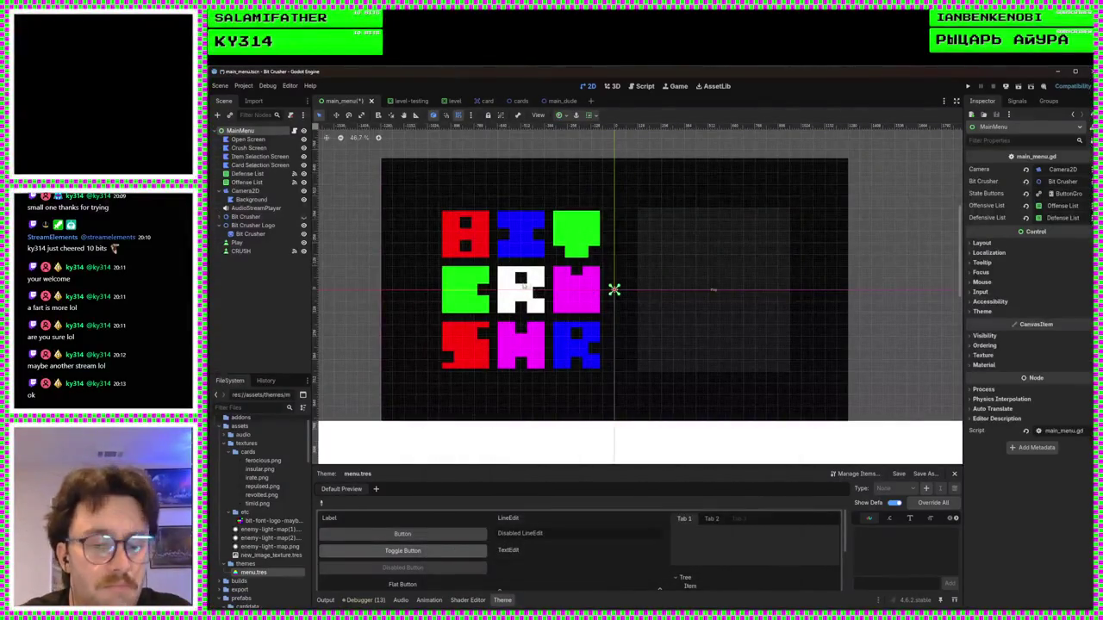
Replace Node2D with Control on line 1 of main_menu.gd and save
key(ctrl+F3)
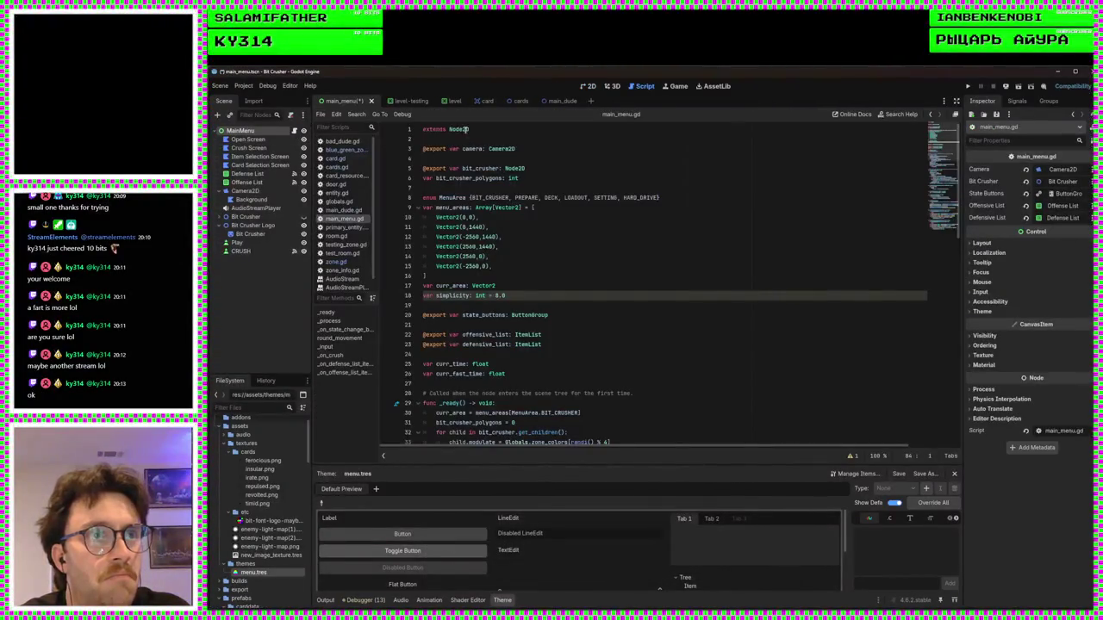
double_click(465, 129)
text(Control)
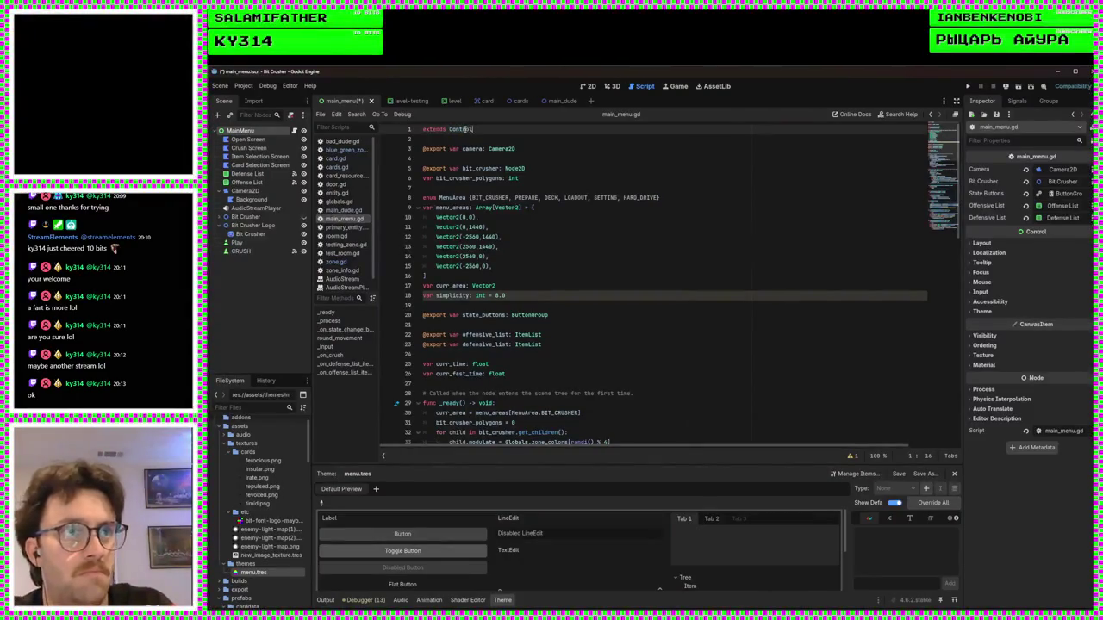
key(ctrl+s)
click(604, 217)
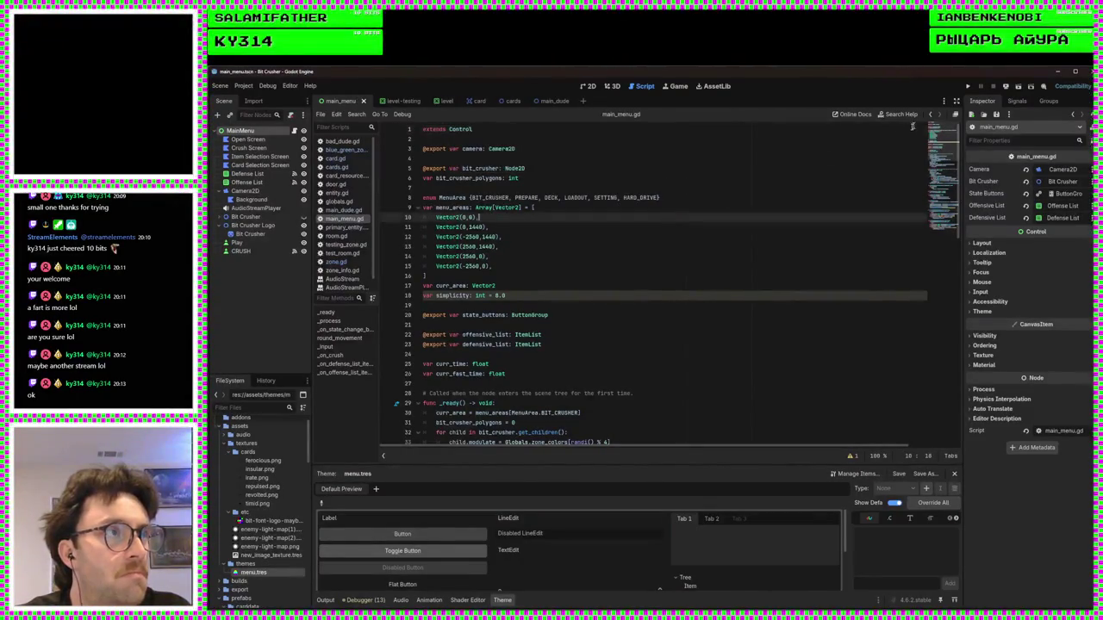
Test-run the game to check the menu, then close the game window
click(968, 87)
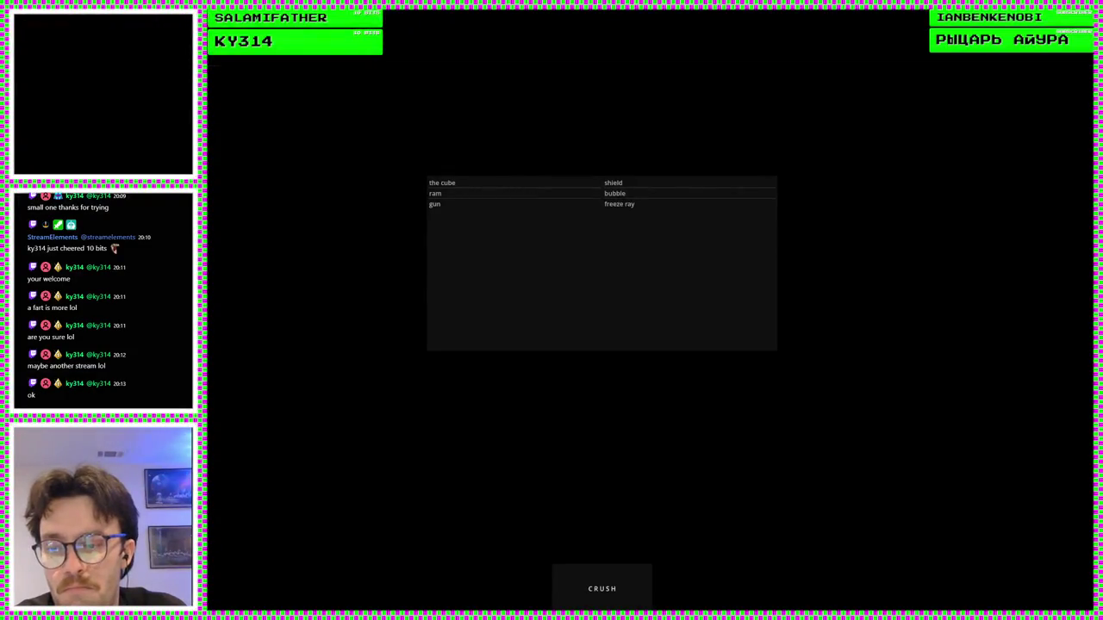
key(alt+F4)
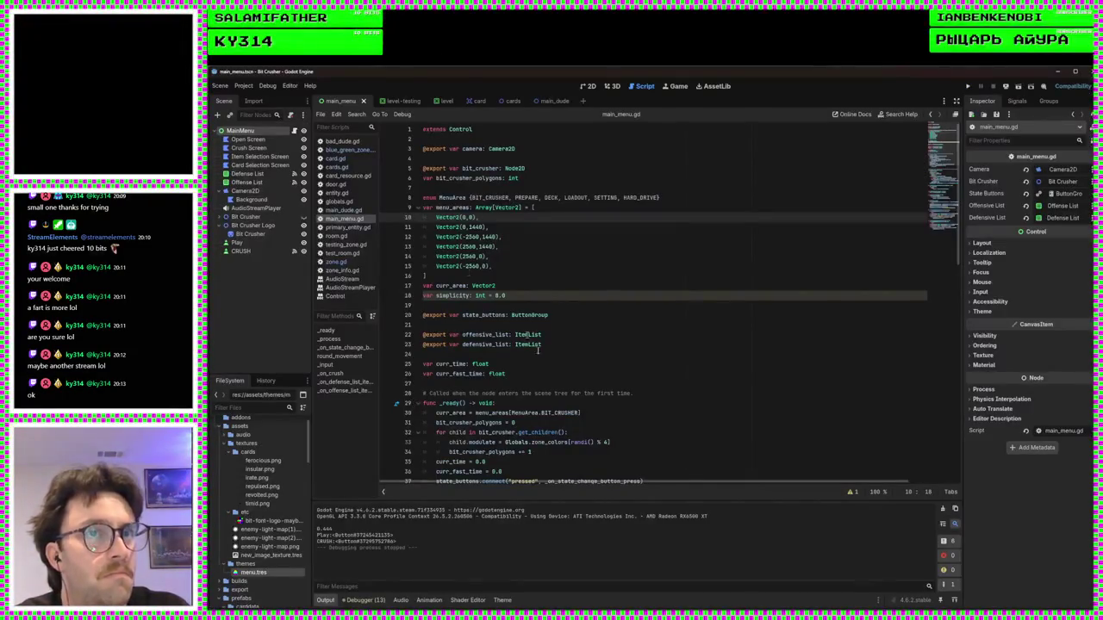
right_click(257, 563)
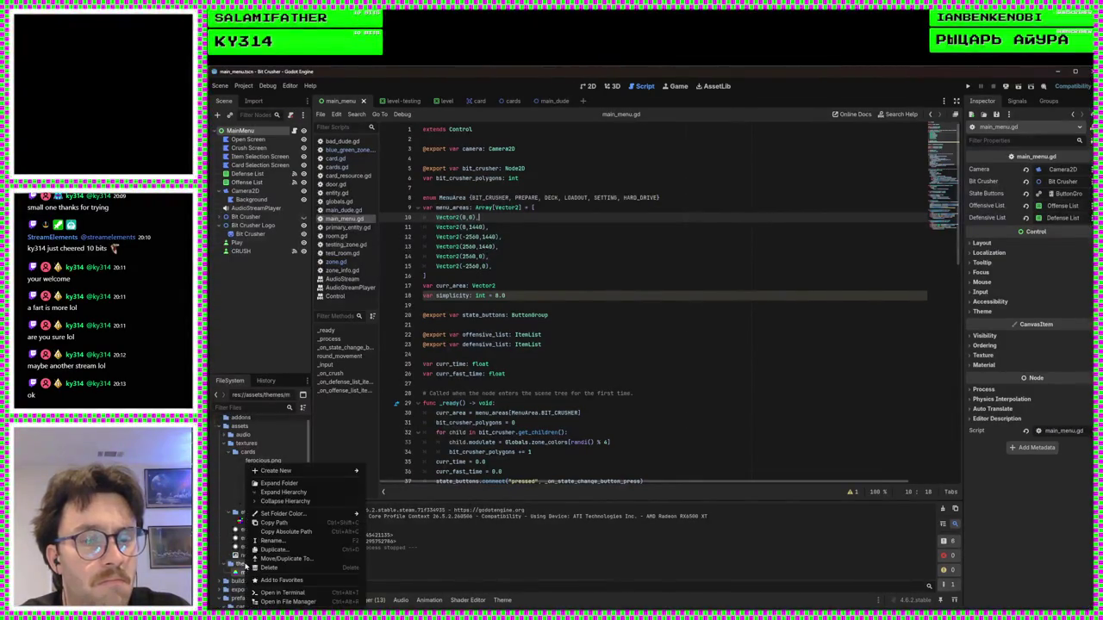
Create a fonts folder inside themes and cancel the Windows extract dialog
mouse_move(282, 472)
click(399, 471)
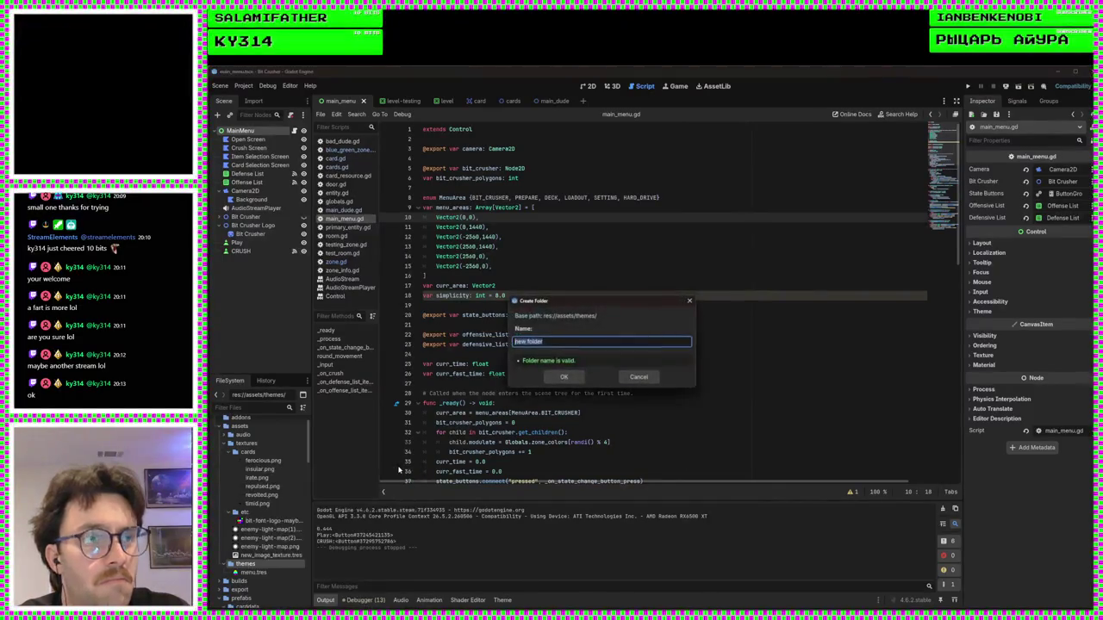
text(fonts)
key(Return)
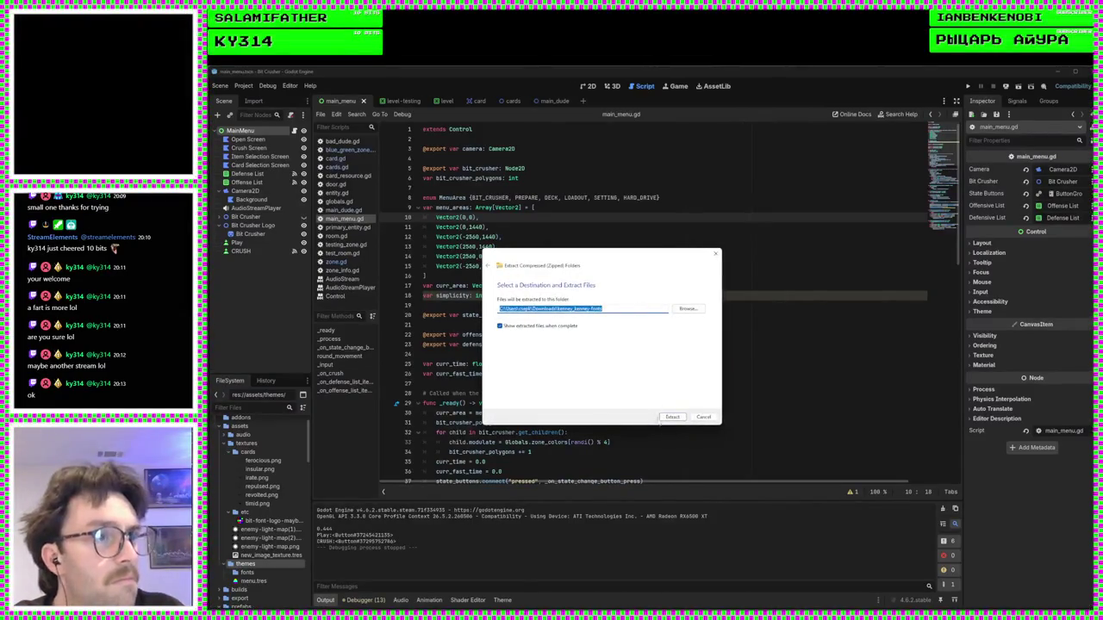
click(703, 418)
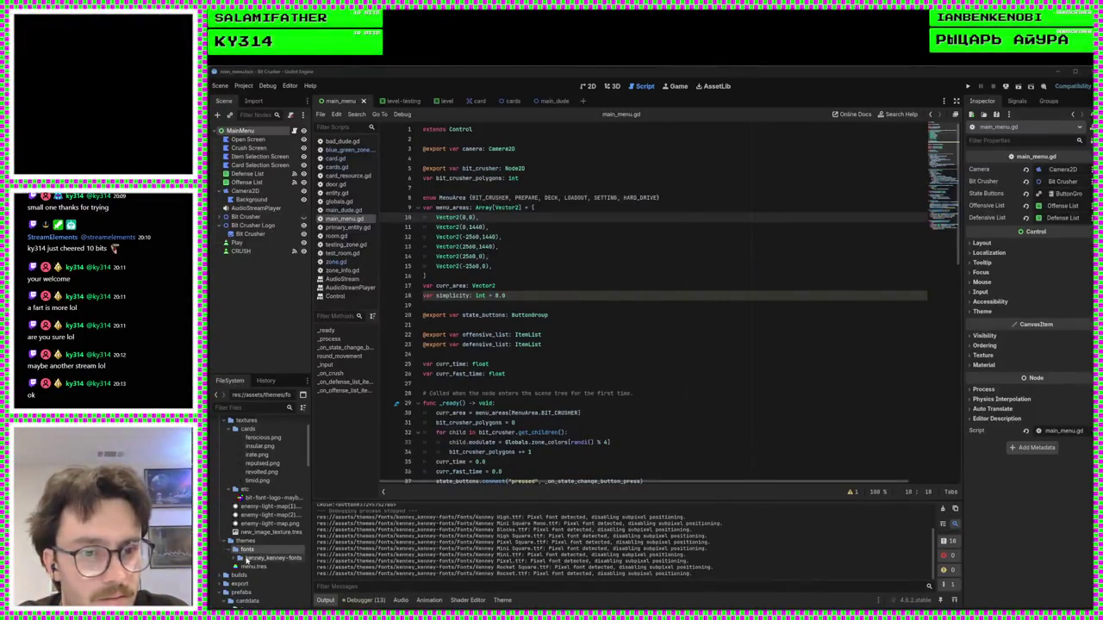
Expand the Kenney fonts folder and reveal the main menu's theme settings in the 2D view
double_click(259, 558)
scroll(257, 550, down, 1)
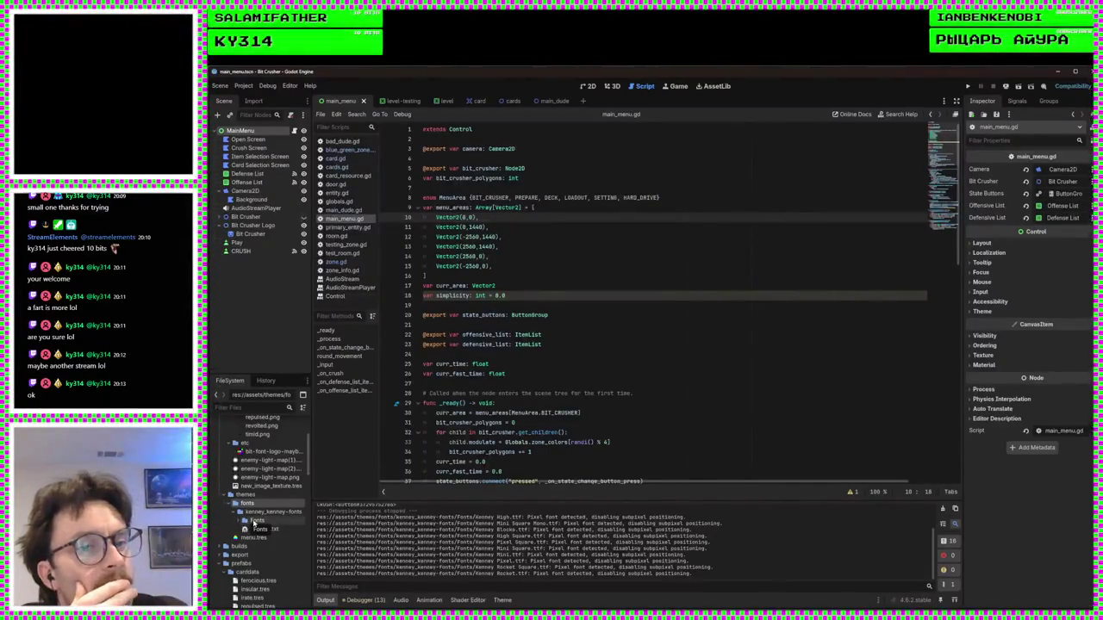
click(242, 520)
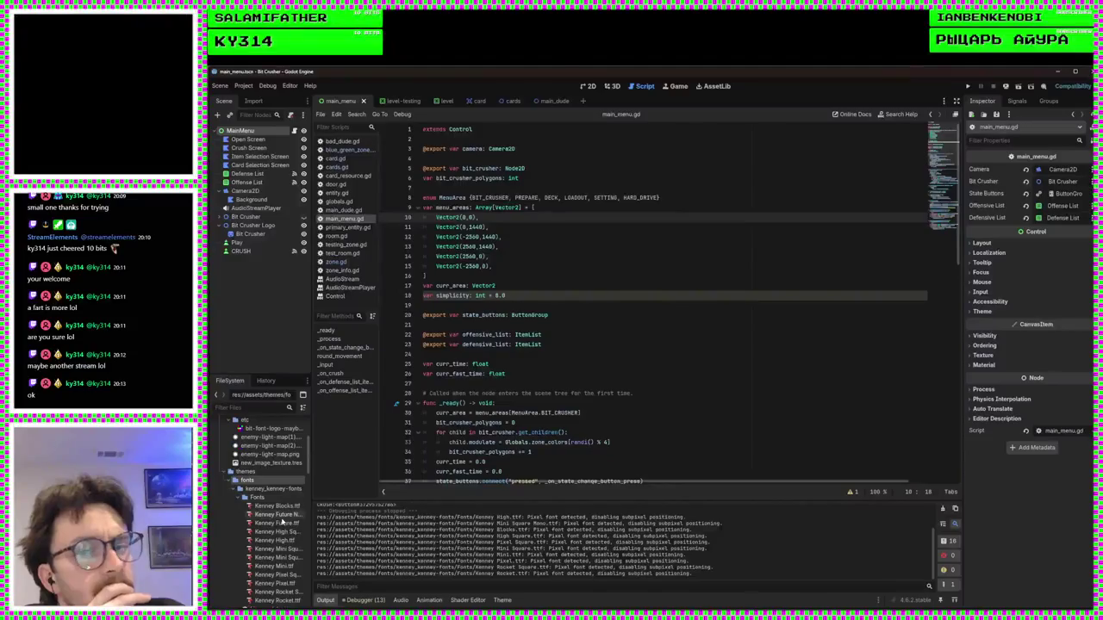
scroll(276, 522, down, 3)
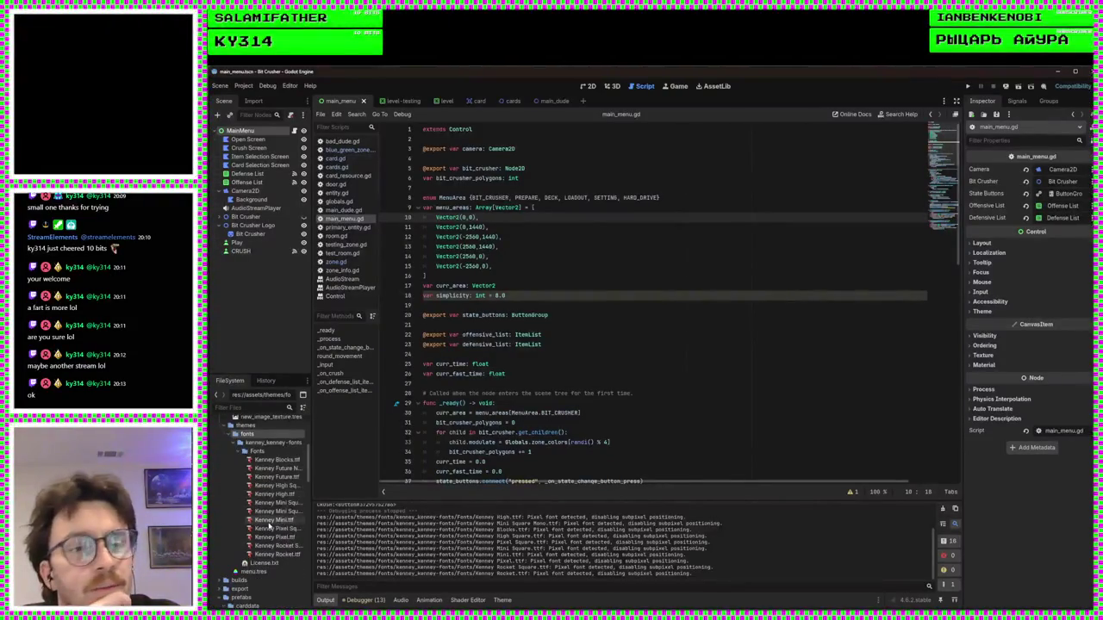
click(588, 87)
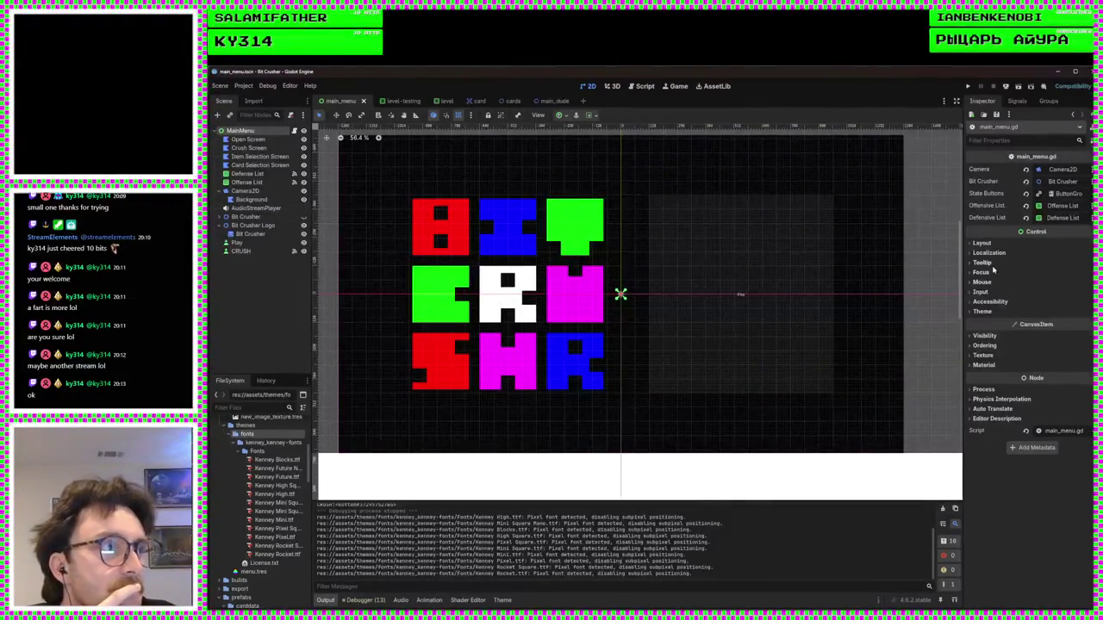
click(988, 311)
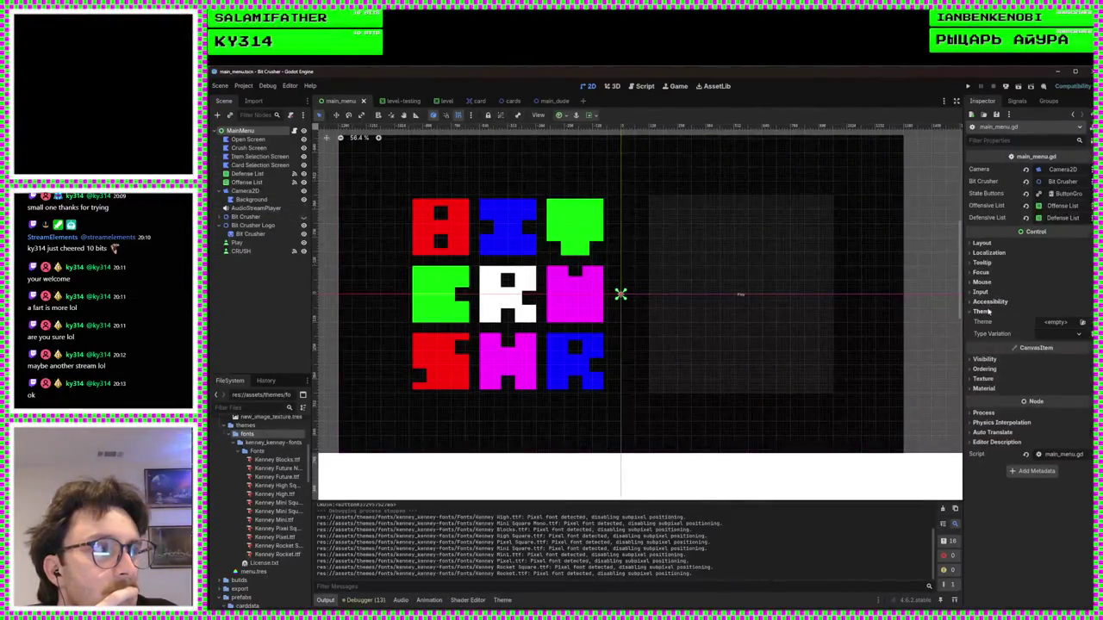
Set Kenney Blocks.ttf as menu.tres's default font and assign menu.tres as MainMenu's Theme
click(247, 573)
double_click(248, 572)
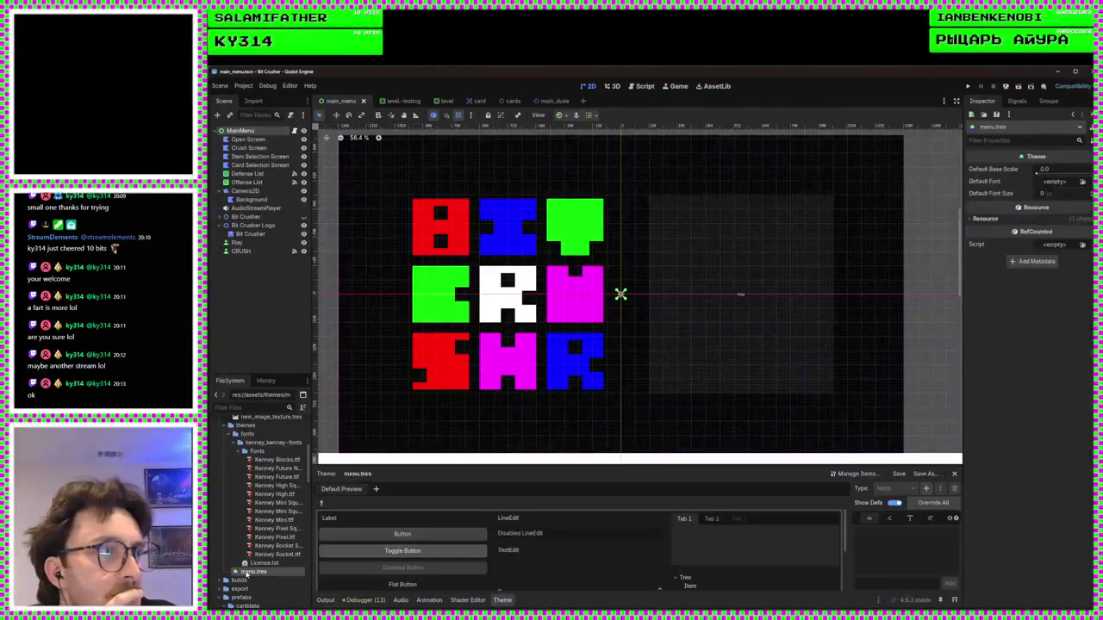
click(1054, 182)
key(Escape)
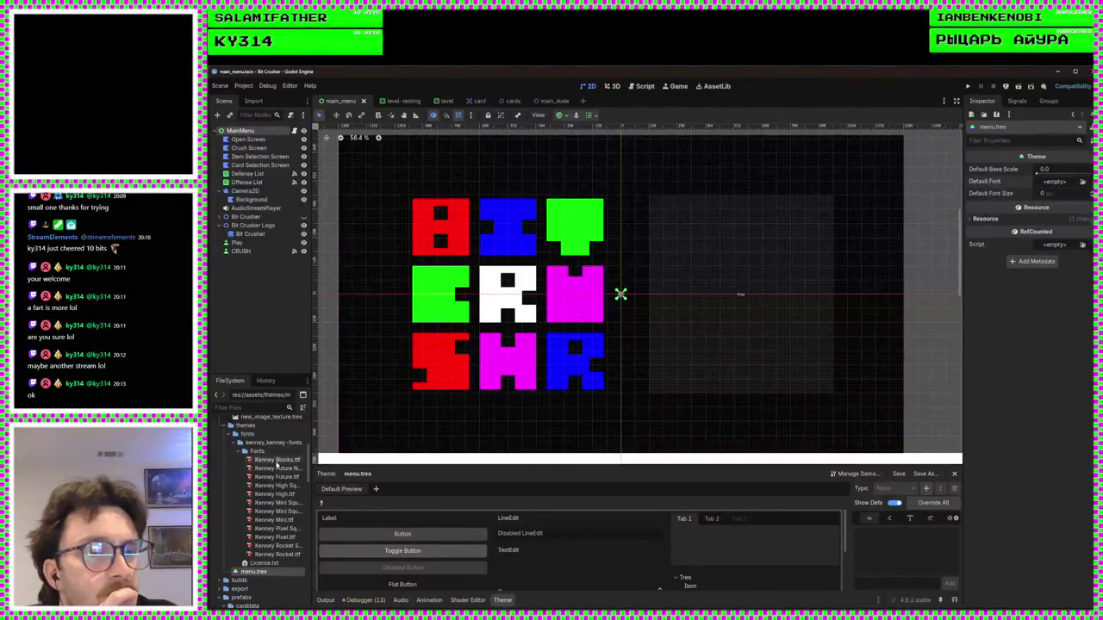
drag(276, 459, 1058, 185)
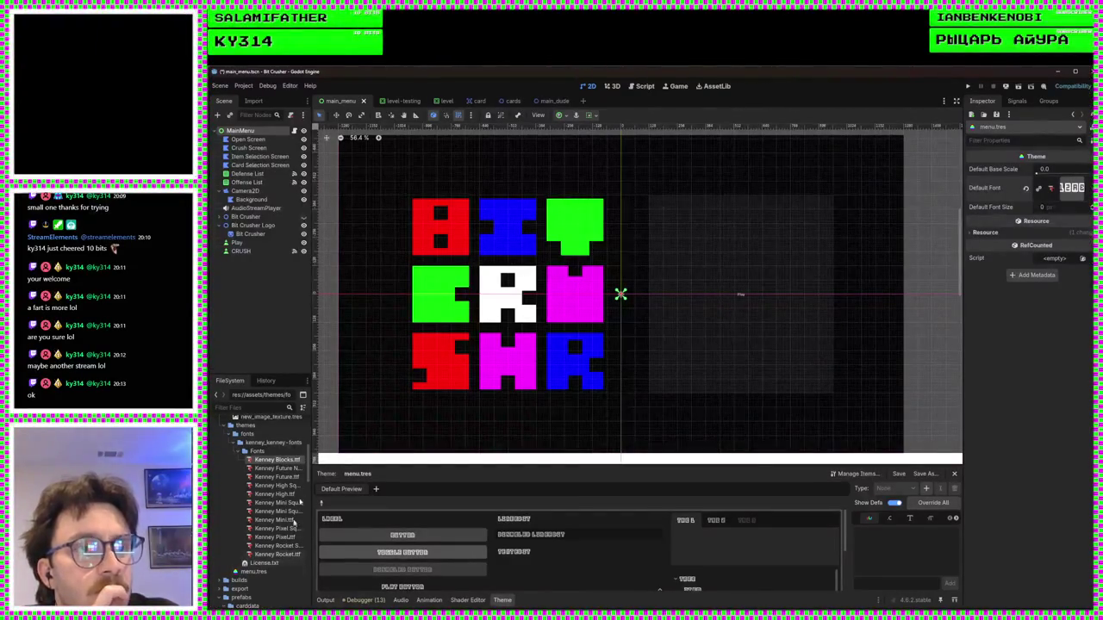
click(251, 130)
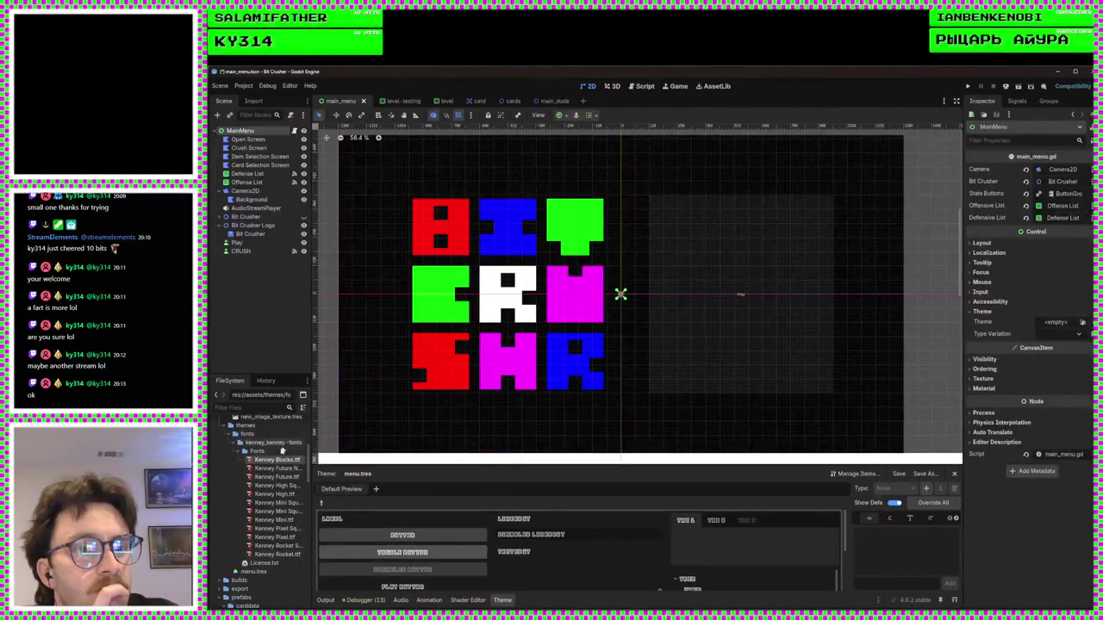
mouse_move(252, 571)
mouse_down()
mouse_move(603, 431)
mouse_move(1025, 360)
mouse_move(1055, 322)
mouse_up()
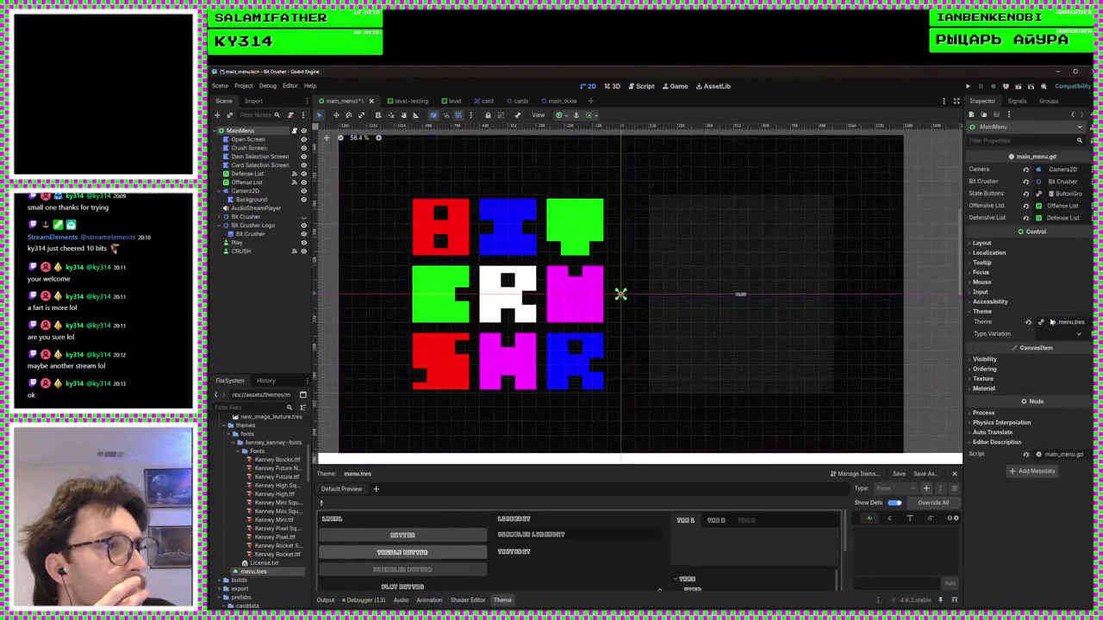
Expand MainMenu's Theme in the Inspector and set Default Font Size to 48
scroll(772, 308, up, 1)
scroll(770, 305, up, 3)
scroll(714, 322, down, 5)
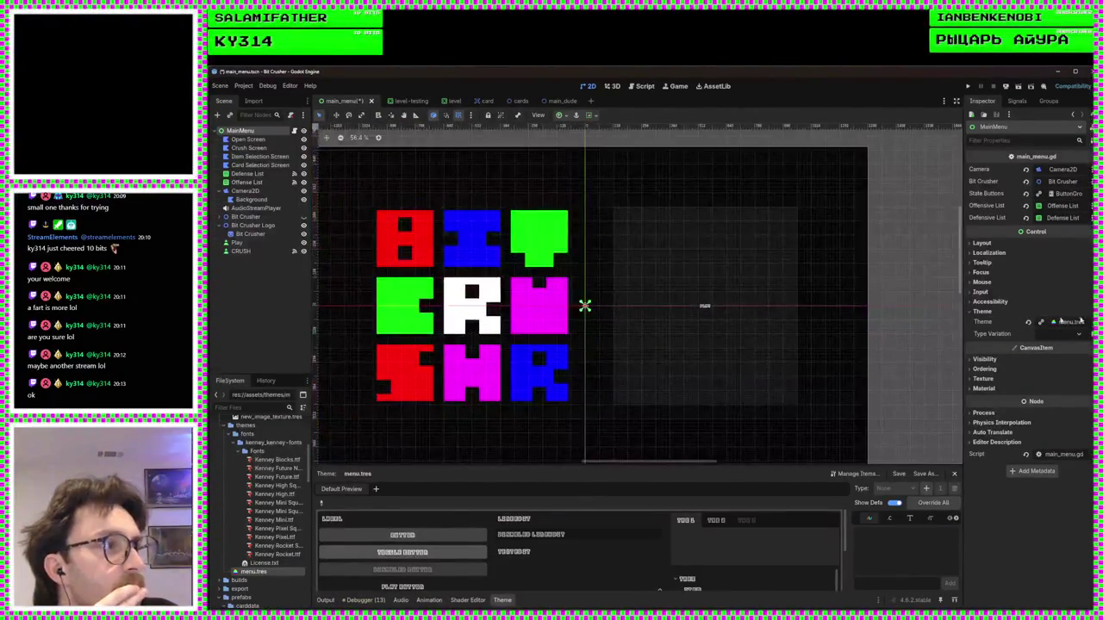
click(1076, 324)
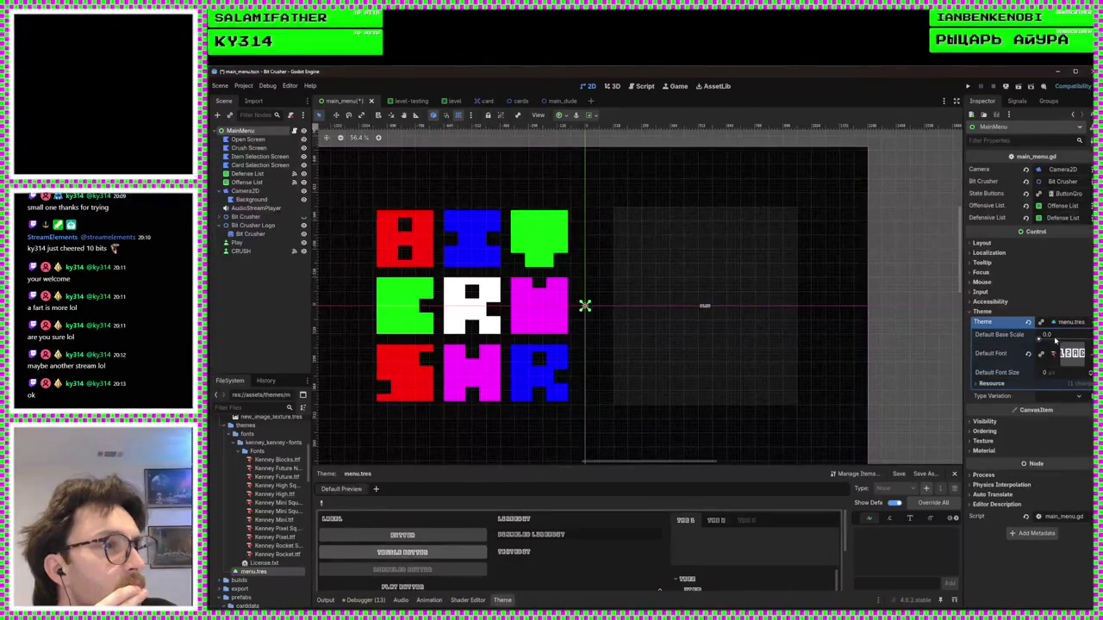
click(1049, 372)
text(48)
key(Return)
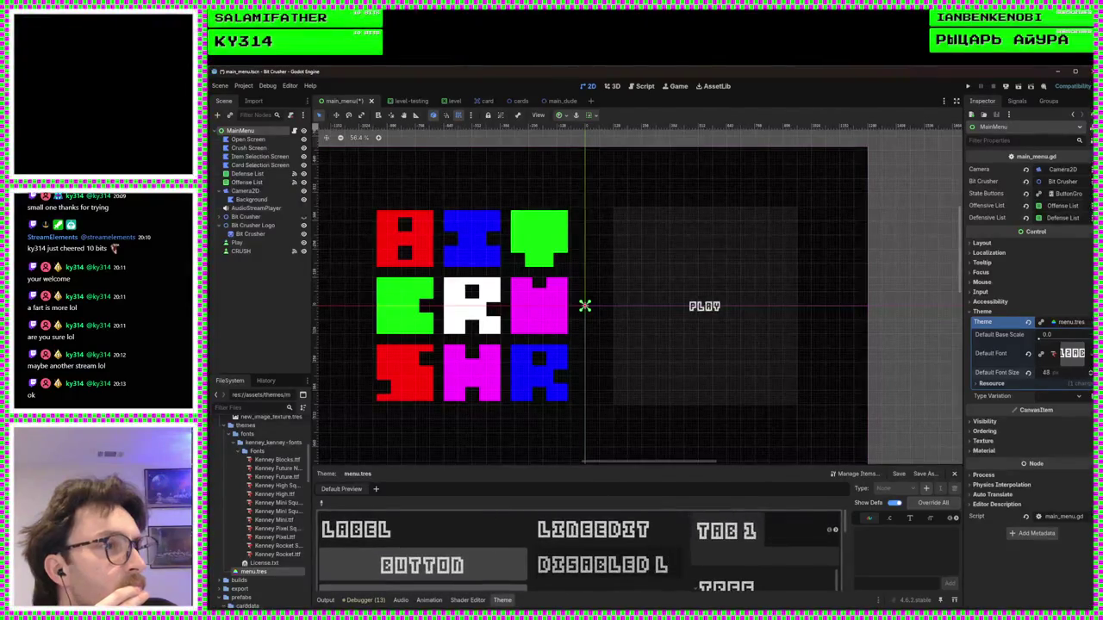
Change the default font size to 64 and reselect menu.tres to show its properties
scroll(640, 344, down, 1)
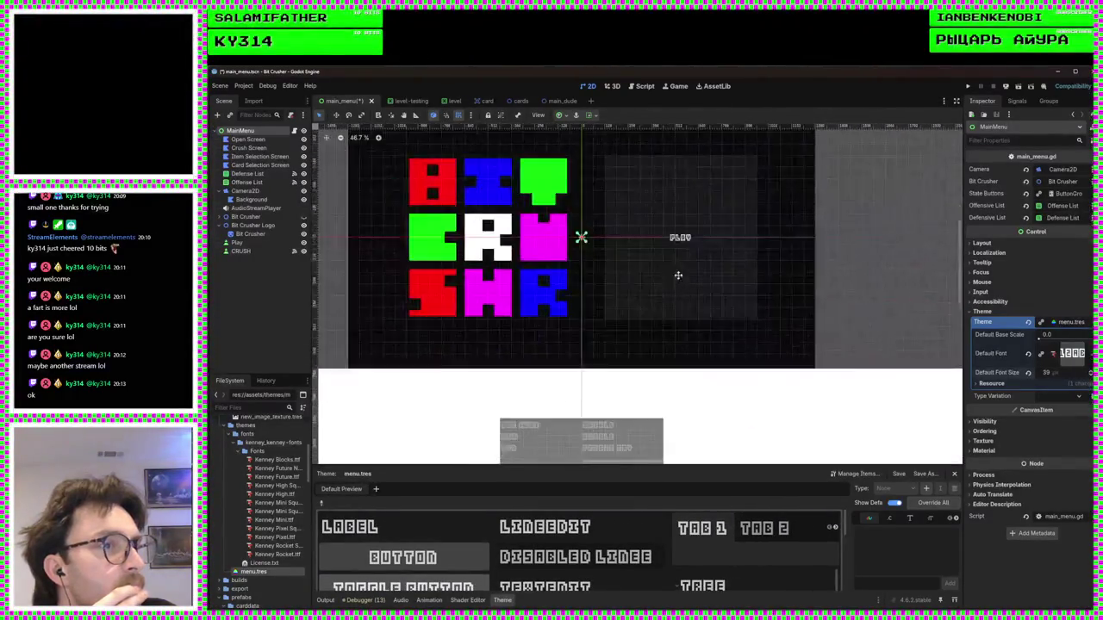
scroll(668, 293, down, 1)
scroll(605, 299, up, 1)
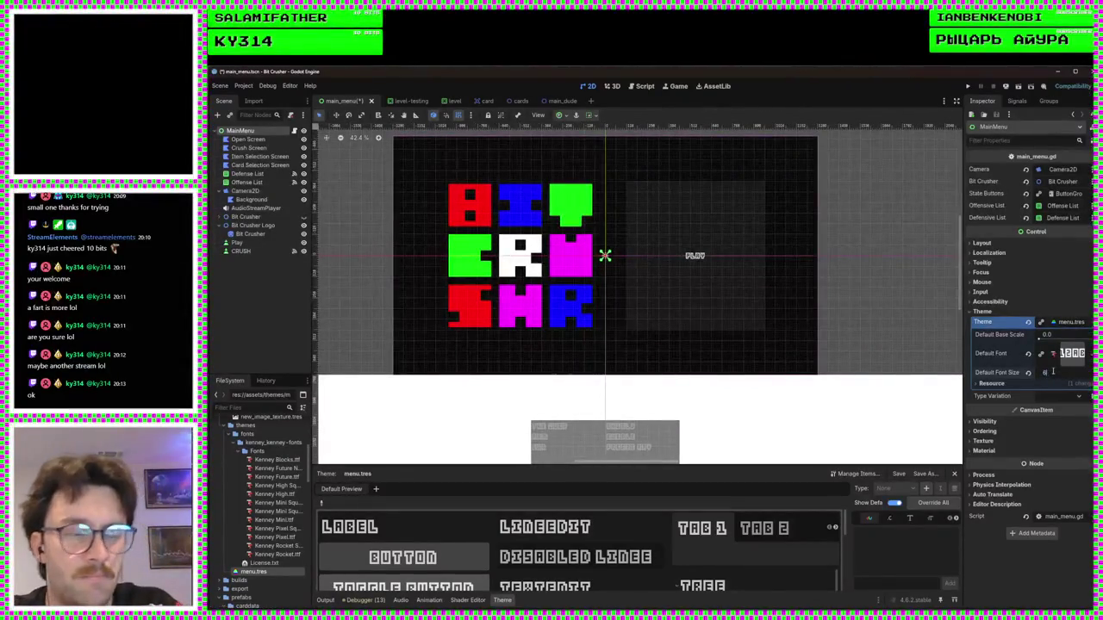
text(4)
key(Return)
scroll(668, 343, down, 2)
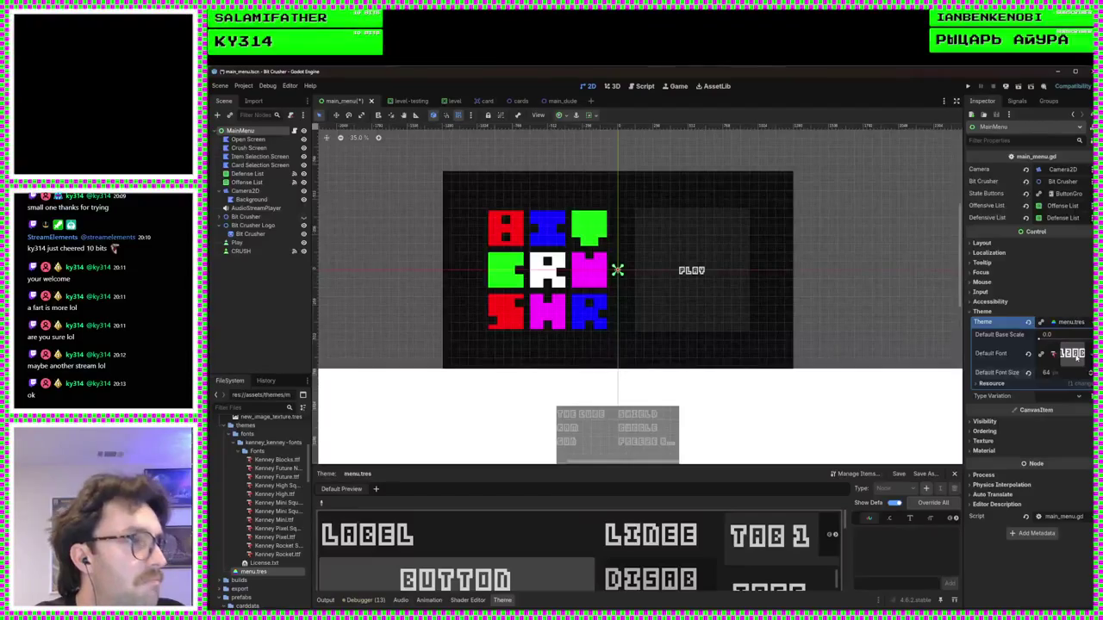
click(1089, 354)
click(1089, 354)
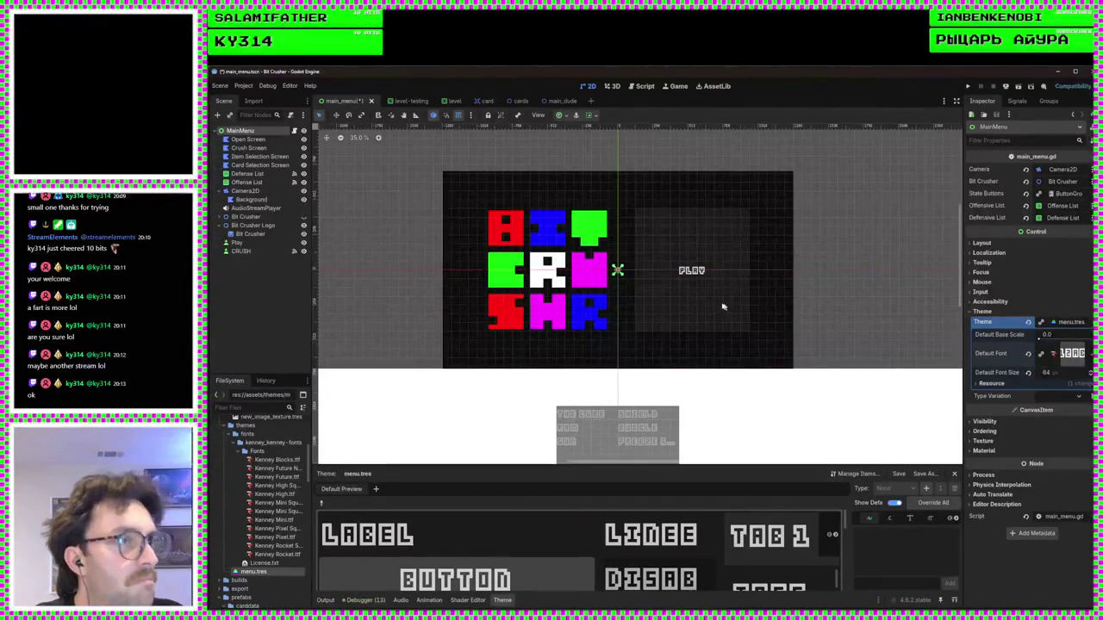
scroll(723, 306, up, 1)
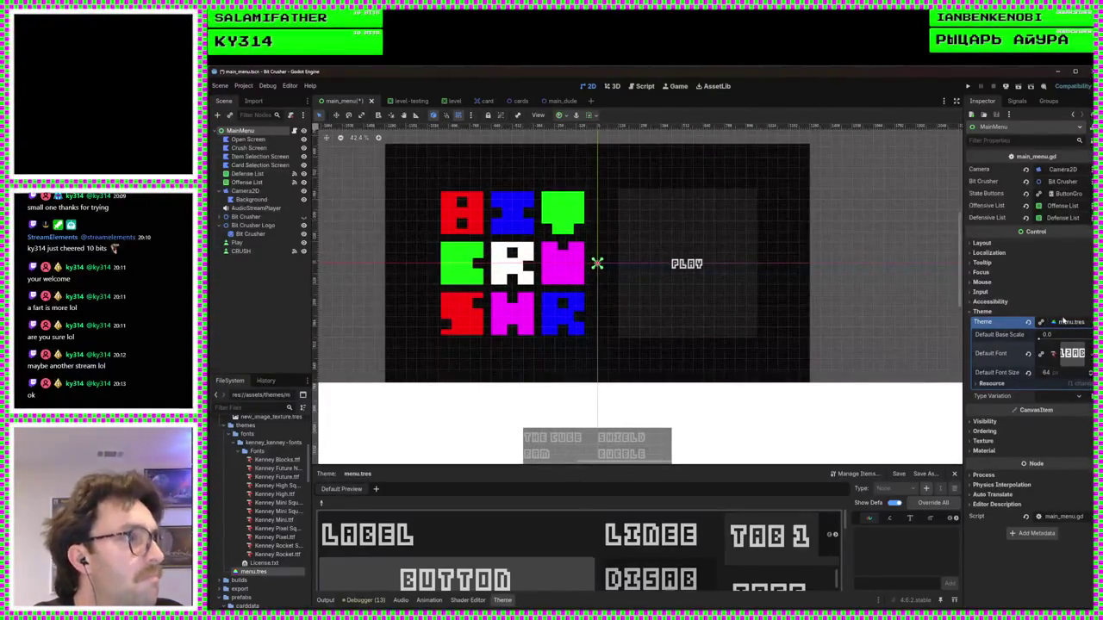
click(253, 571)
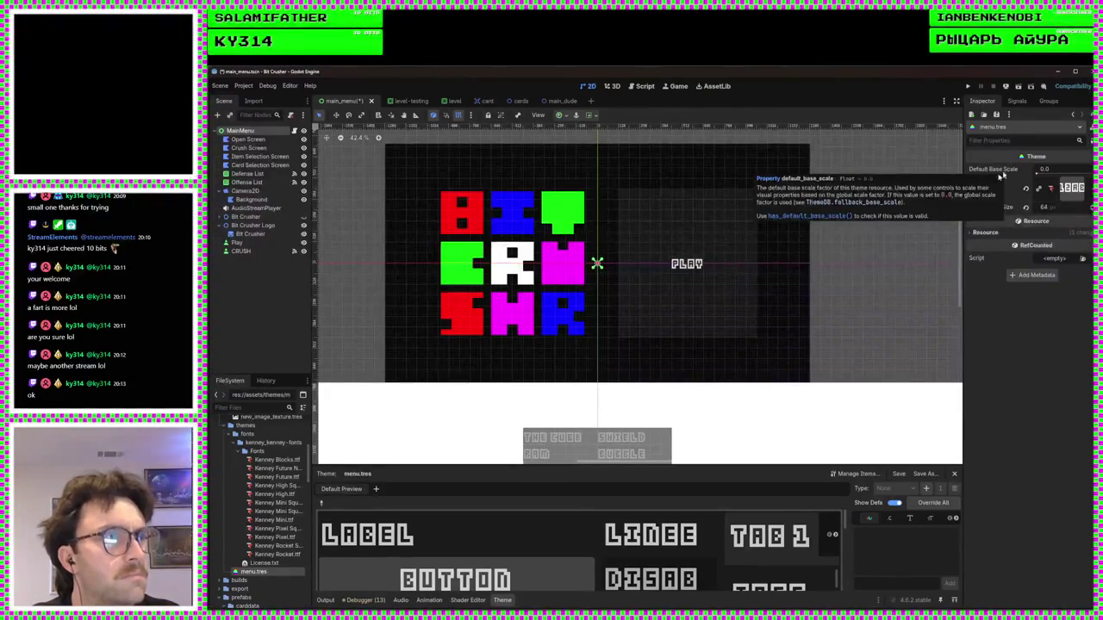
Select both the Defense and Offense Lists and shift them to the right
scroll(763, 333, down, 2)
scroll(704, 243, down, 5)
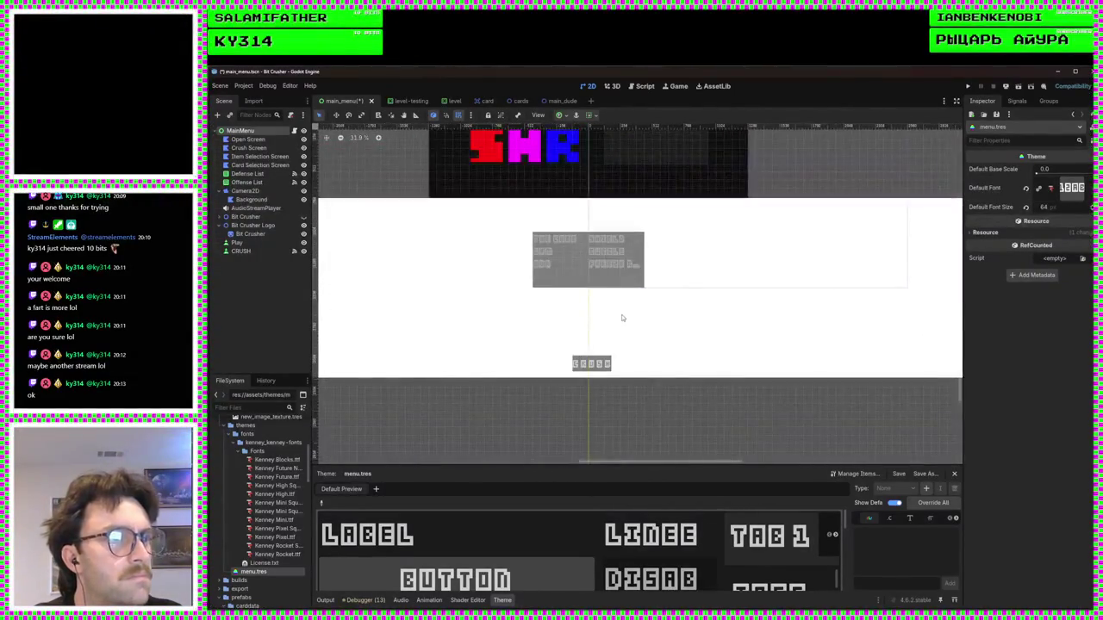
scroll(610, 322, up, 3)
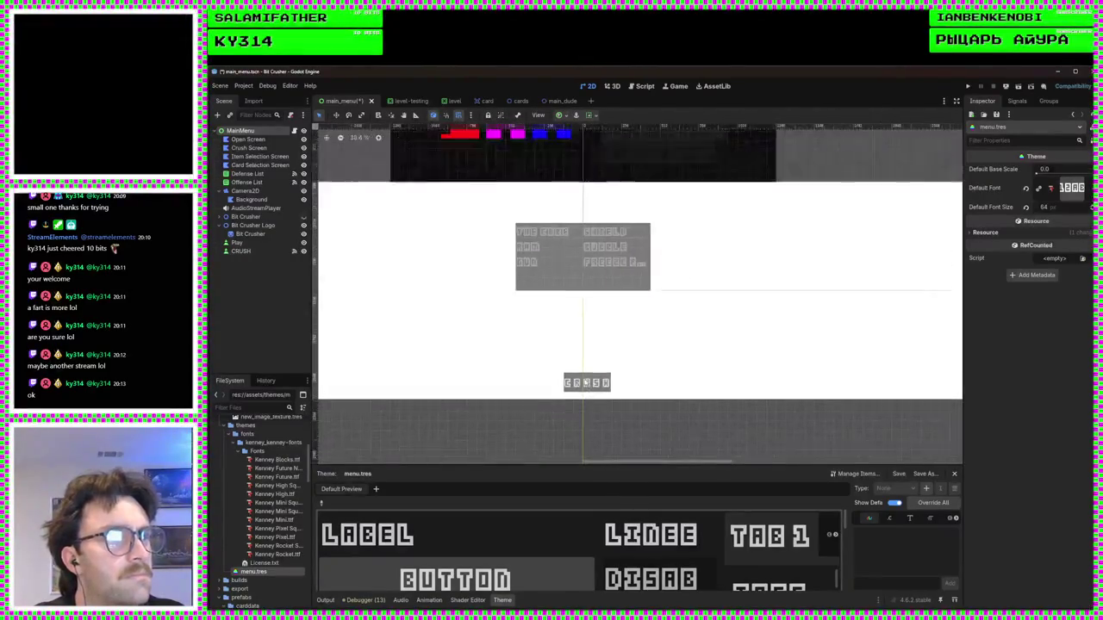
scroll(621, 284, up, 5)
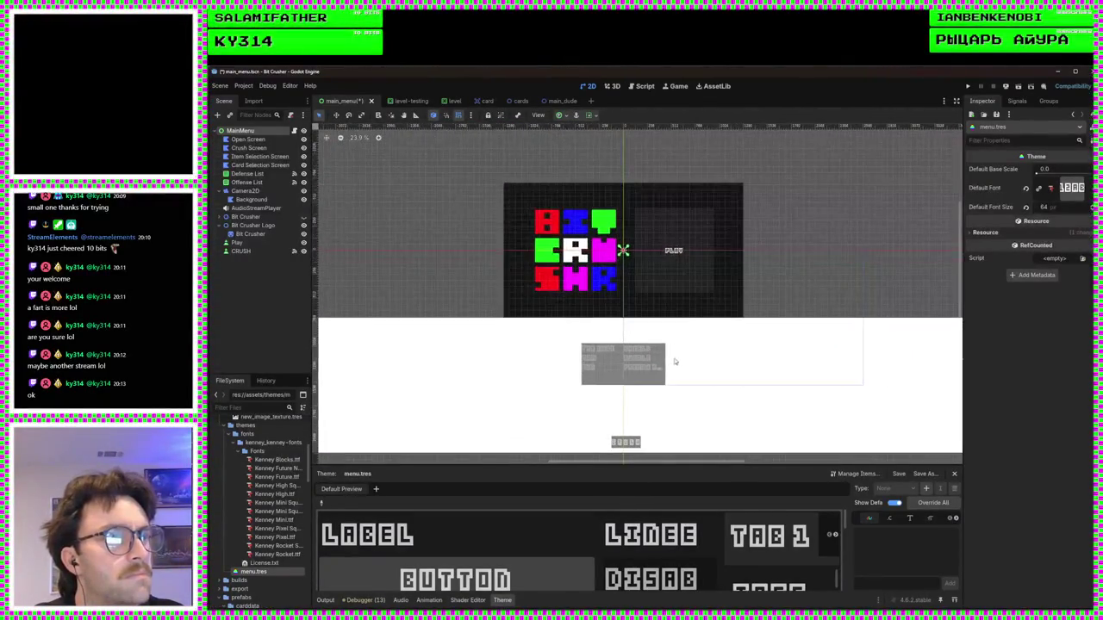
scroll(676, 362, up, 1)
scroll(623, 302, down, 5)
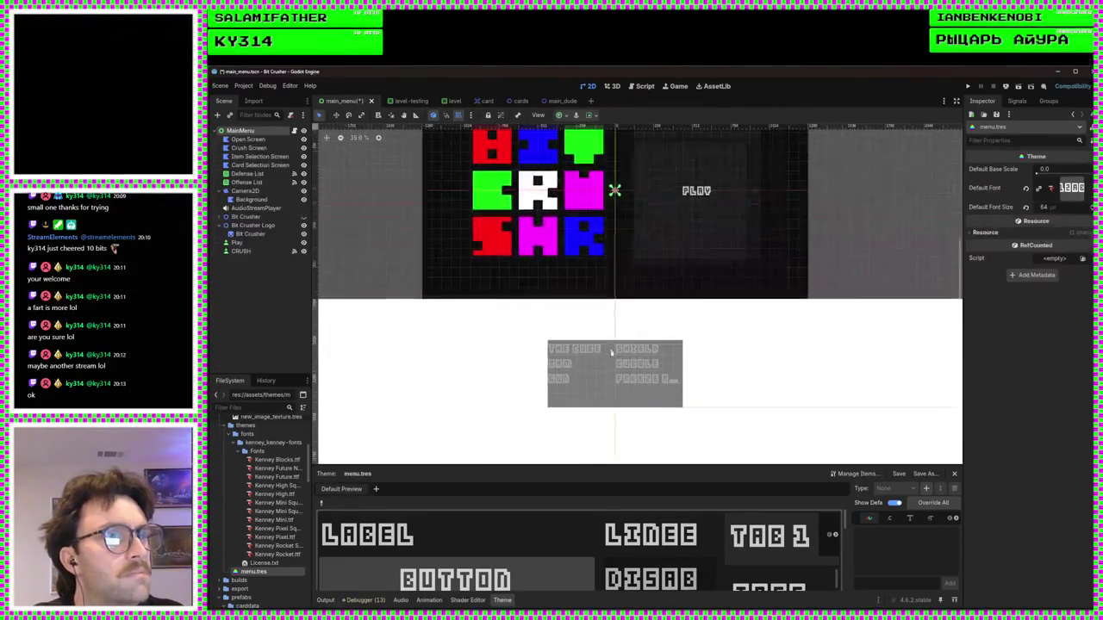
click(595, 282)
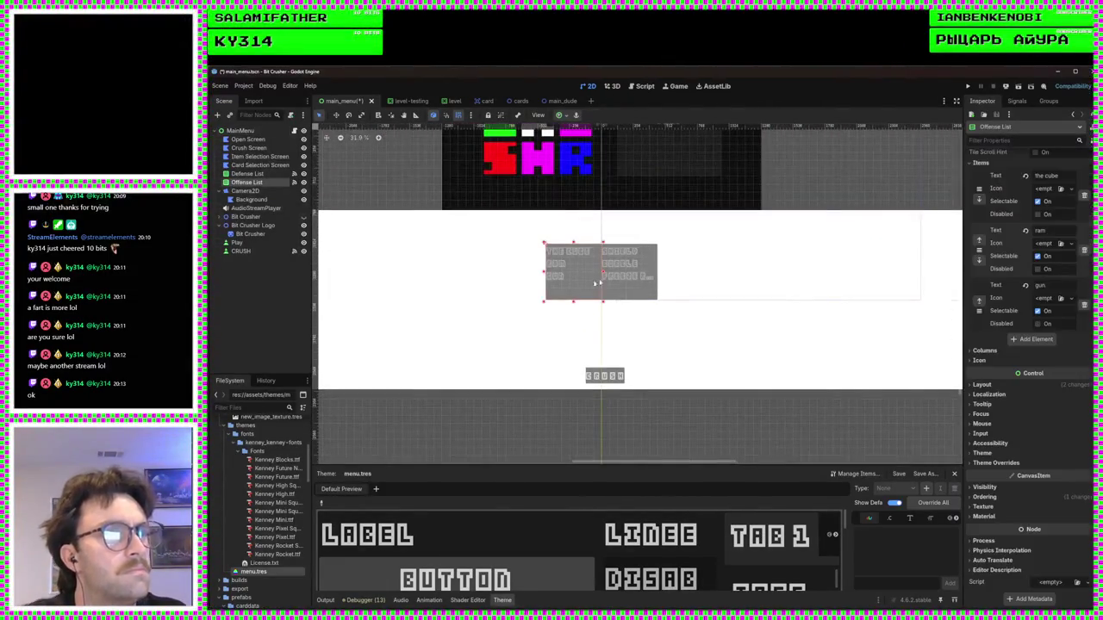
shift+click(729, 288)
scroll(518, 296, down, 2)
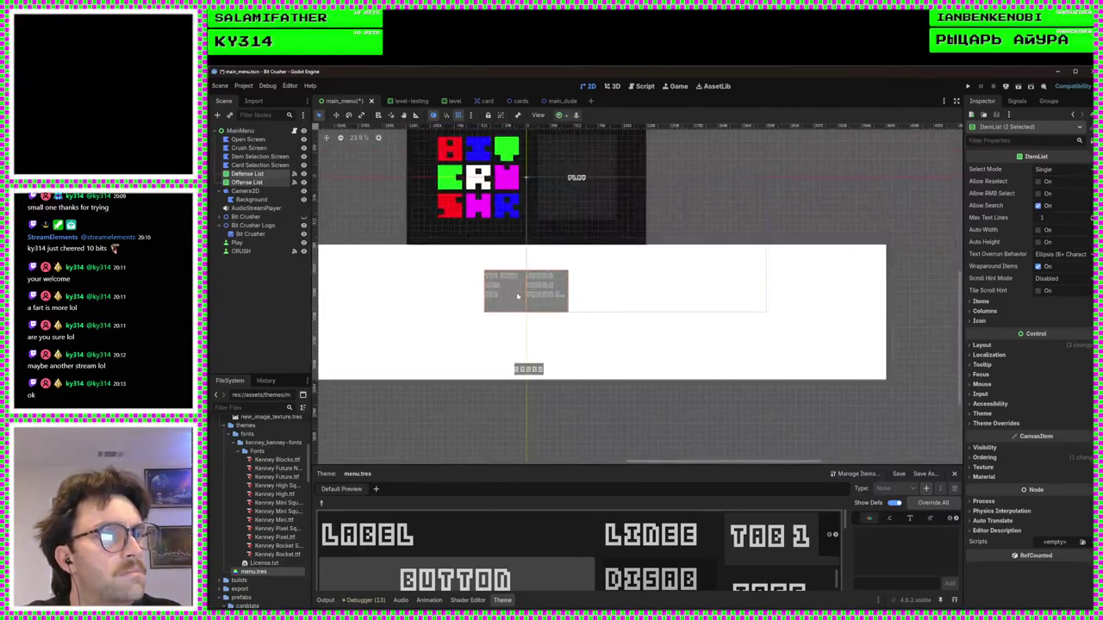
mouse_move(524, 296)
mouse_down()
mouse_move(714, 308)
mouse_move(758, 291)
mouse_up()
scroll(851, 319, up, 3)
scroll(601, 311, down, 1)
scroll(746, 347, up, 2)
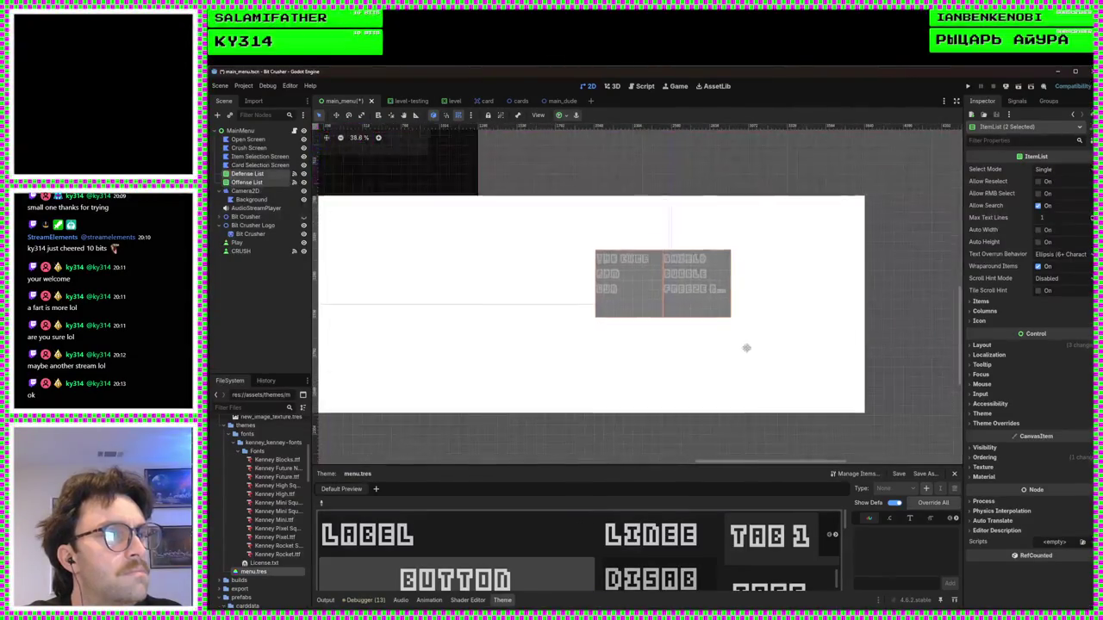
Reselect both item lists and nudge them slightly down and to the right
click(755, 348)
scroll(755, 347, down, 2)
click(603, 302)
shift+click(659, 278)
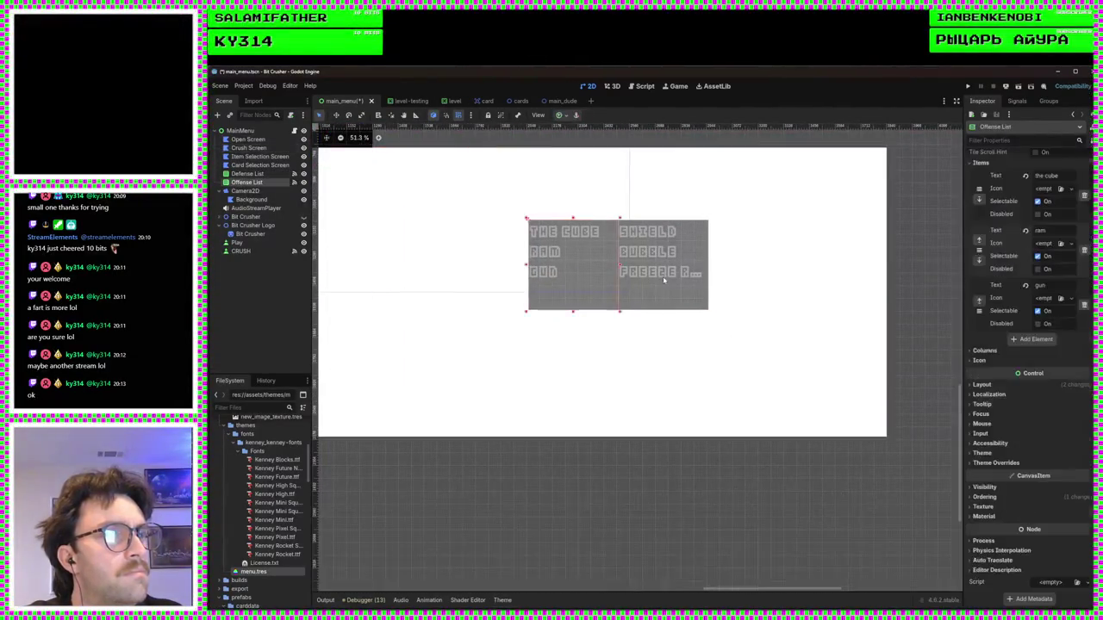
mouse_move(591, 270)
mouse_down()
mouse_move(605, 274)
mouse_move(601, 291)
mouse_up()
scroll(605, 296, up, 3)
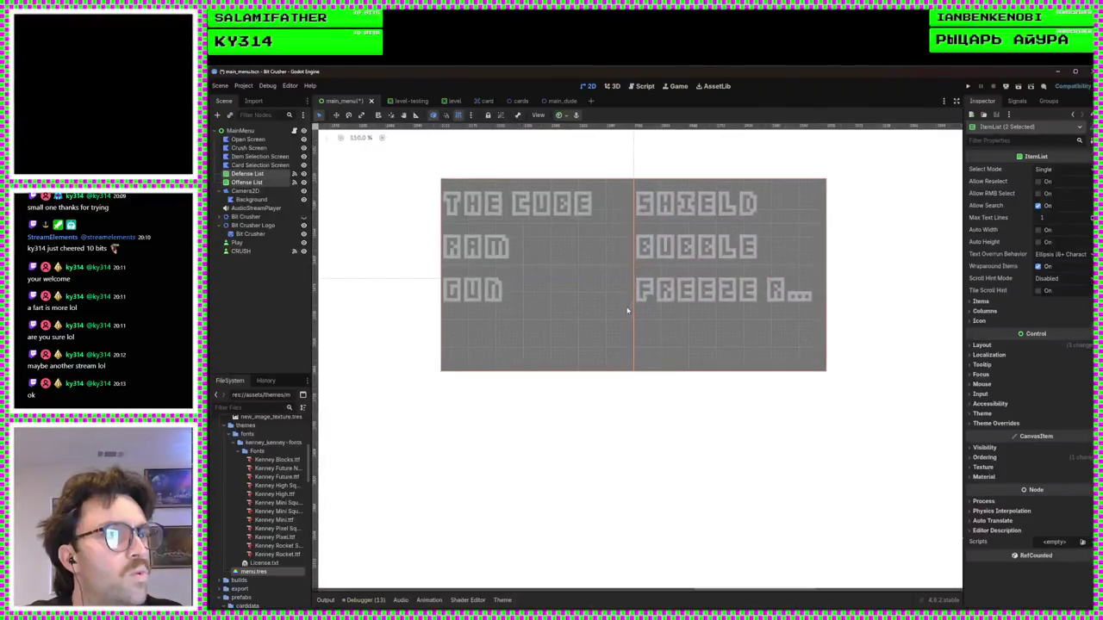
drag(614, 299, 614, 303)
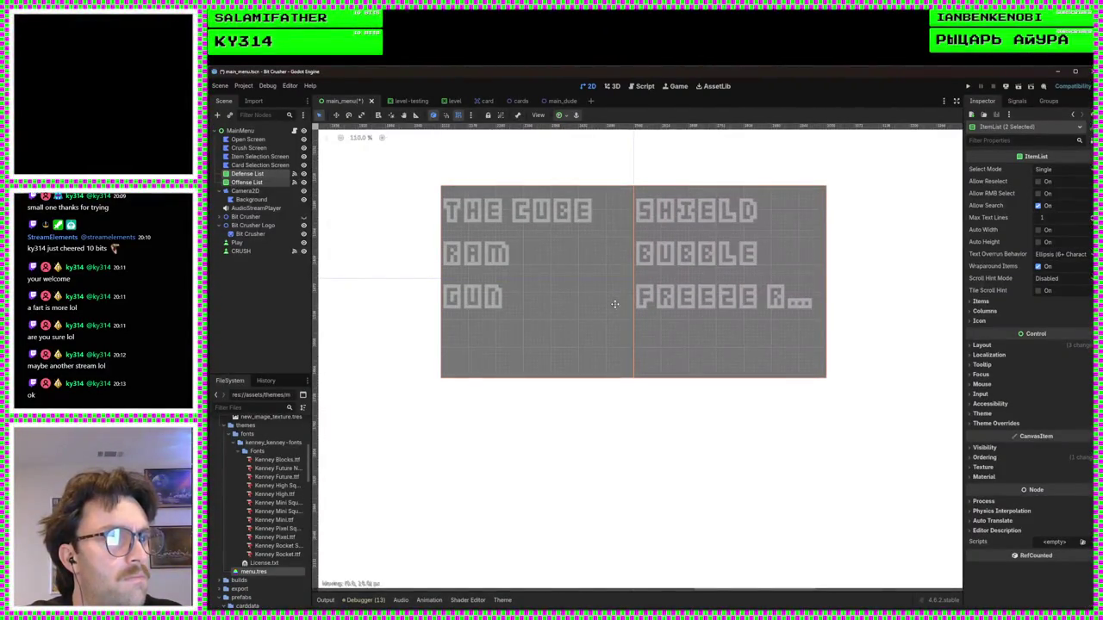
scroll(614, 302, down, 5)
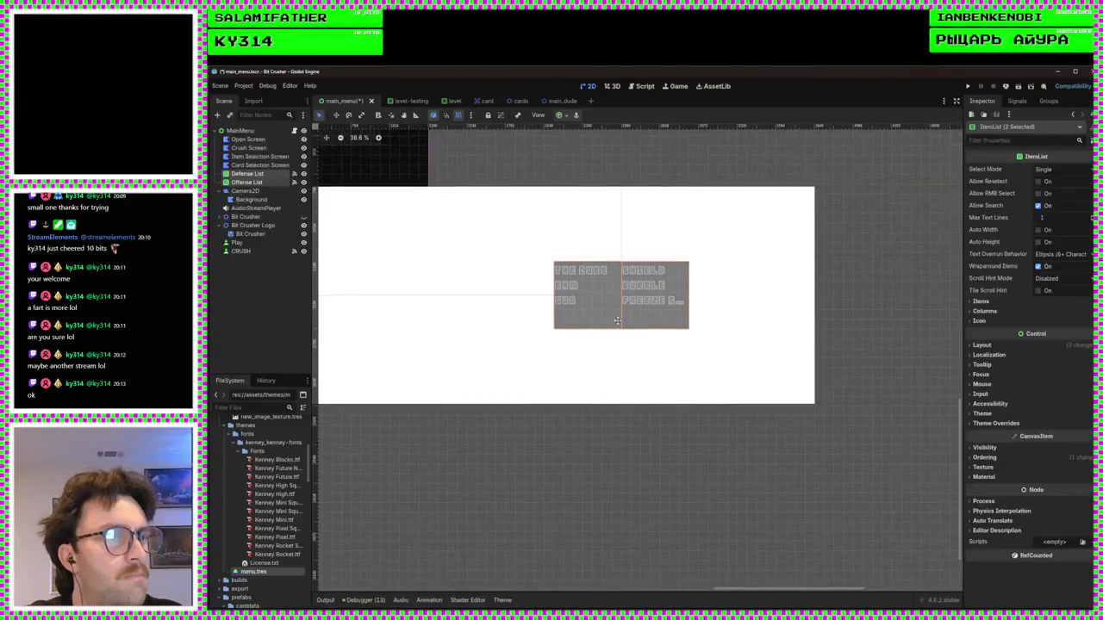
scroll(617, 320, up, 2)
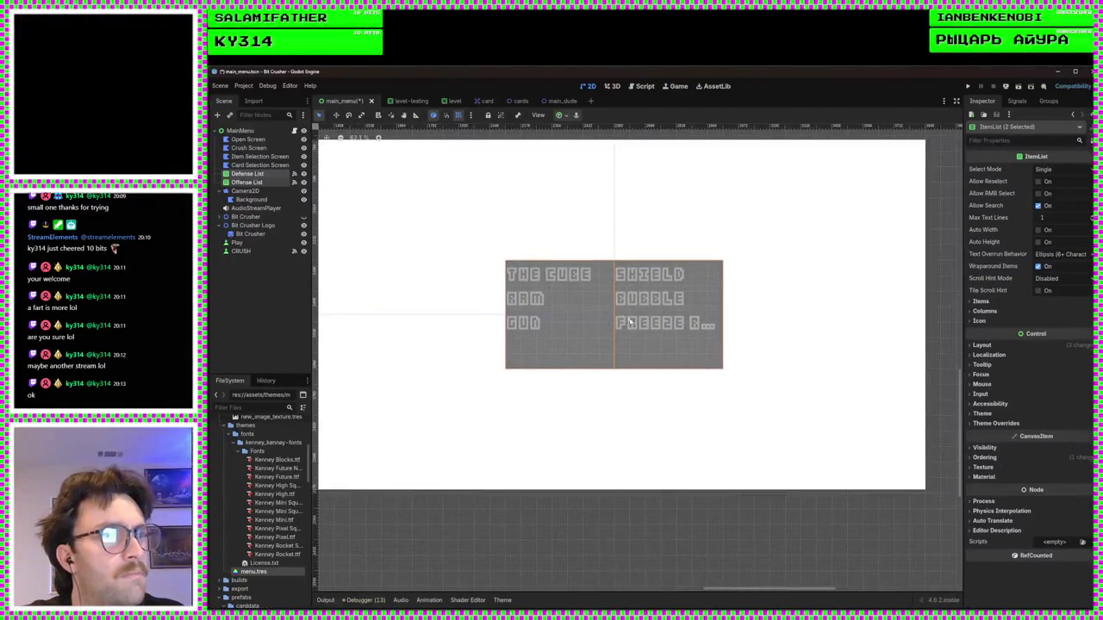
Widen the Offense List leftward and the Defense List rightward so FREEZE RAY fits
click(568, 320)
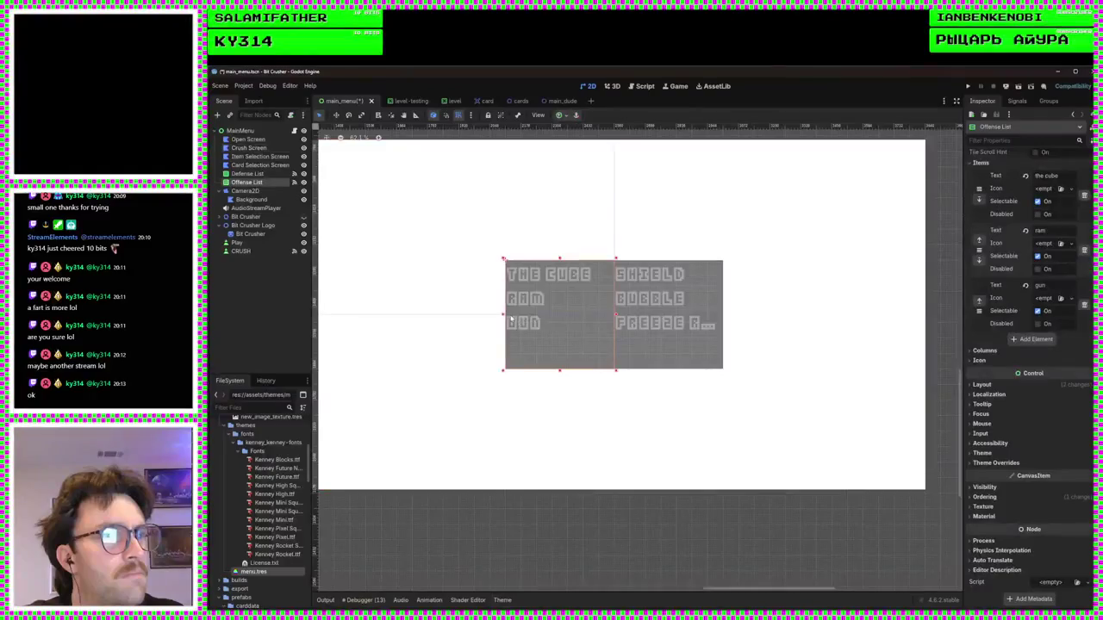
mouse_move(503, 314)
mouse_down()
mouse_move(461, 315)
mouse_move(471, 315)
mouse_up()
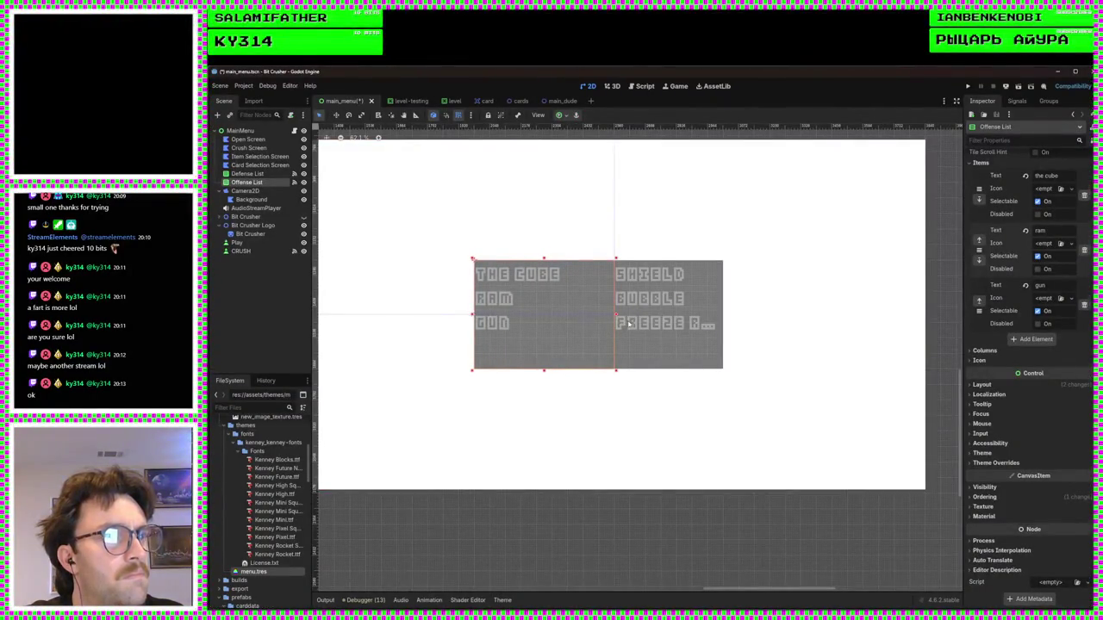
click(630, 323)
drag(724, 316, 756, 318)
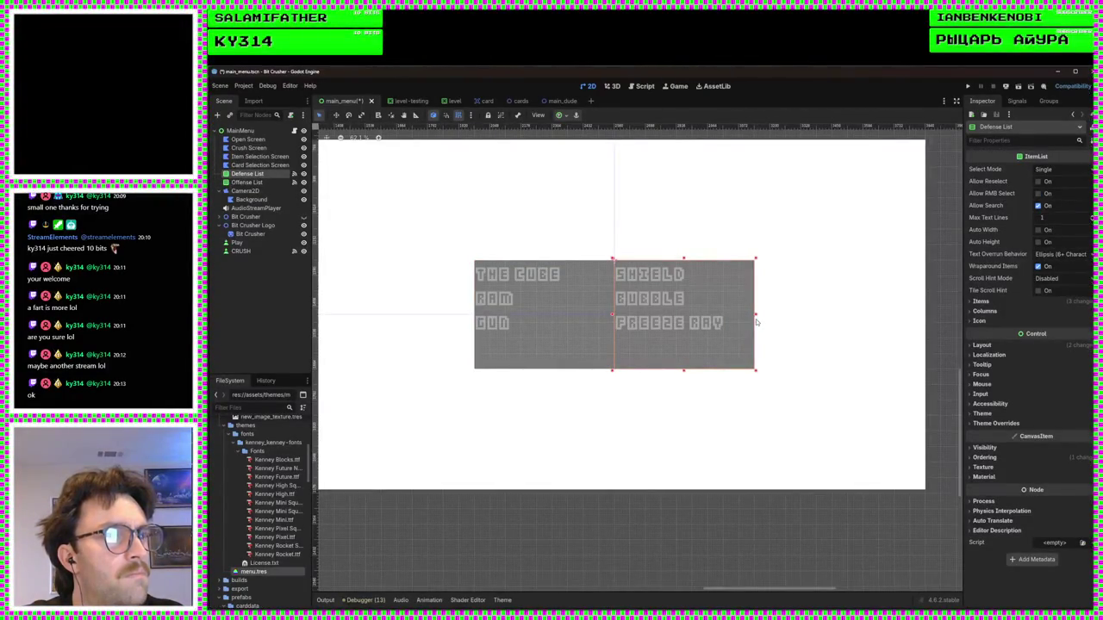
Deselect the lists and select the MainMenu root node to view the menu.tres theme
scroll(776, 328, down, 3)
click(881, 333)
scroll(636, 367, down, 1)
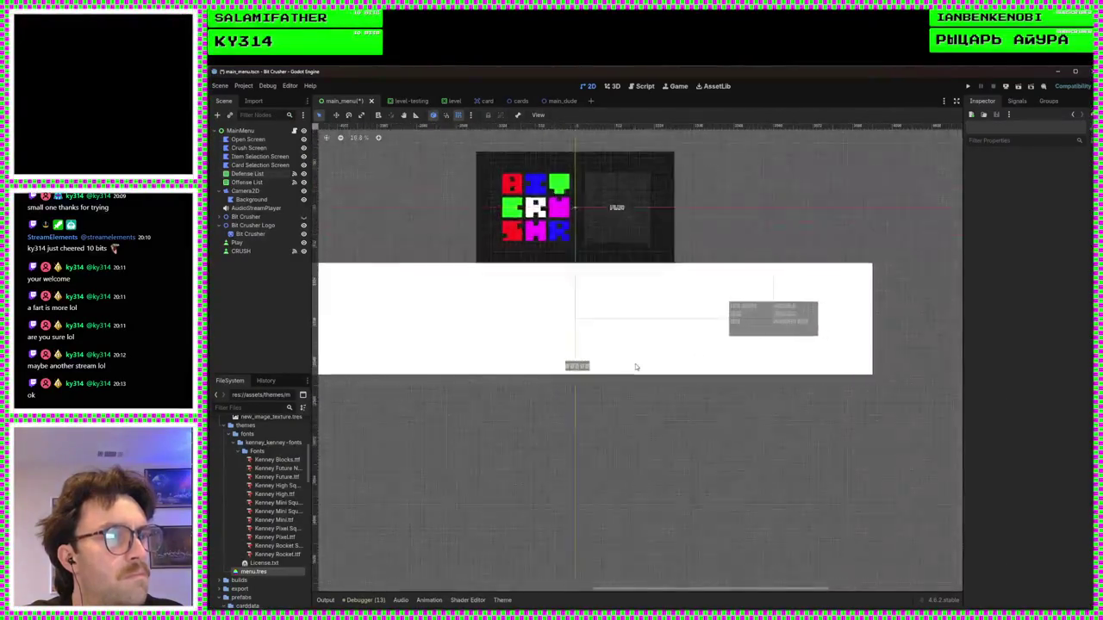
scroll(629, 365, up, 2)
scroll(568, 355, down, 1)
scroll(564, 360, up, 4)
scroll(603, 379, down, 3)
scroll(627, 398, up, 9)
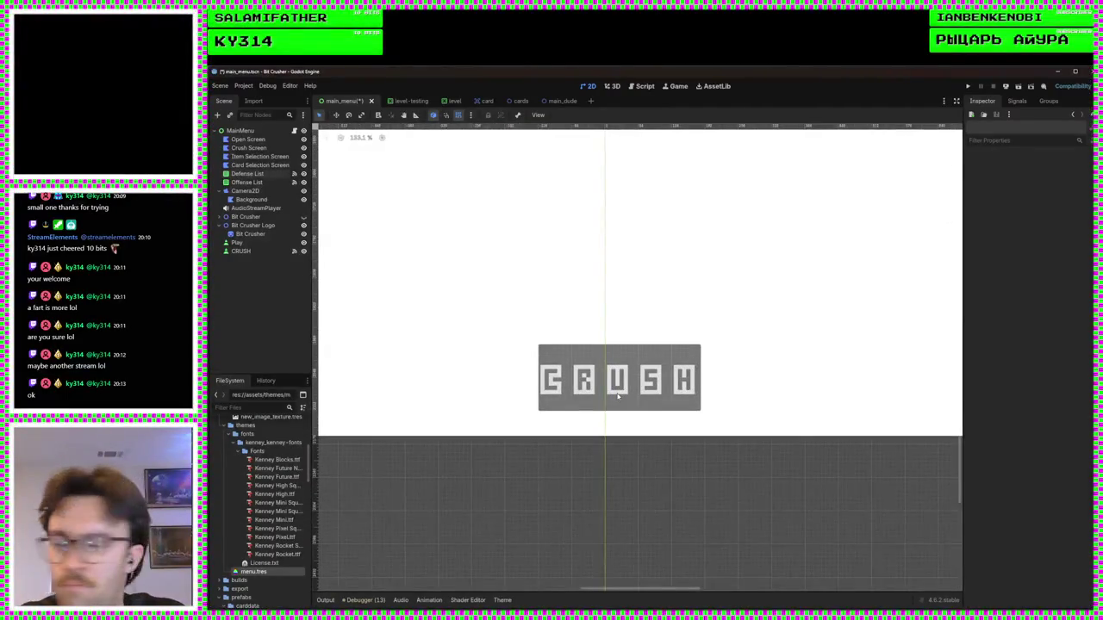
scroll(616, 395, down, 8)
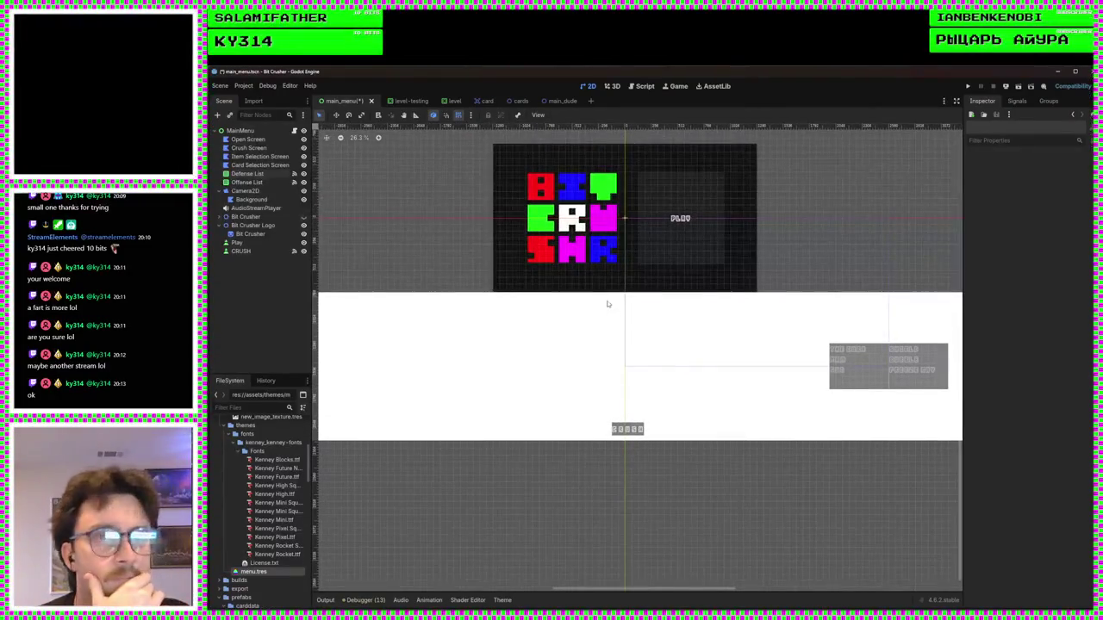
click(246, 130)
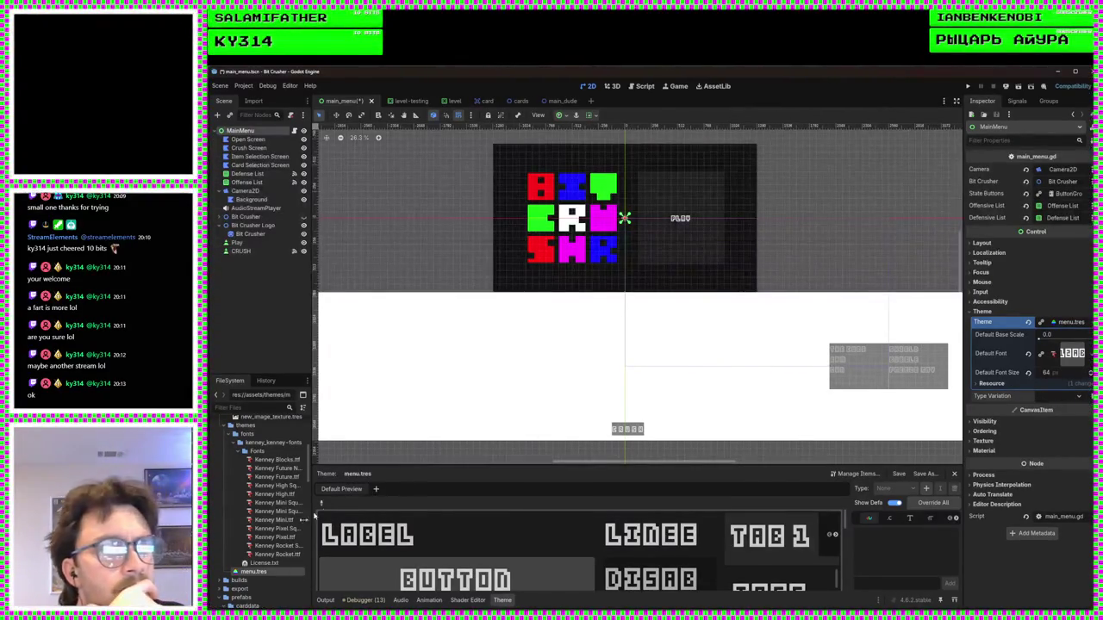
Review the menu.tres theme resource and MainMenu's theme Type Variation in the Inspector
click(253, 572)
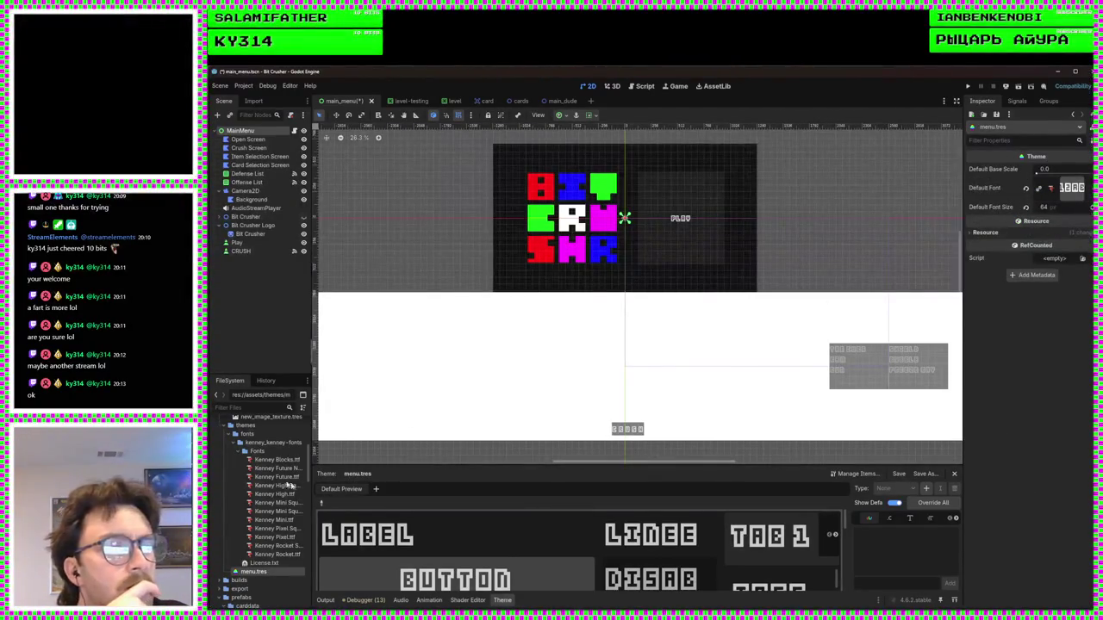
click(263, 133)
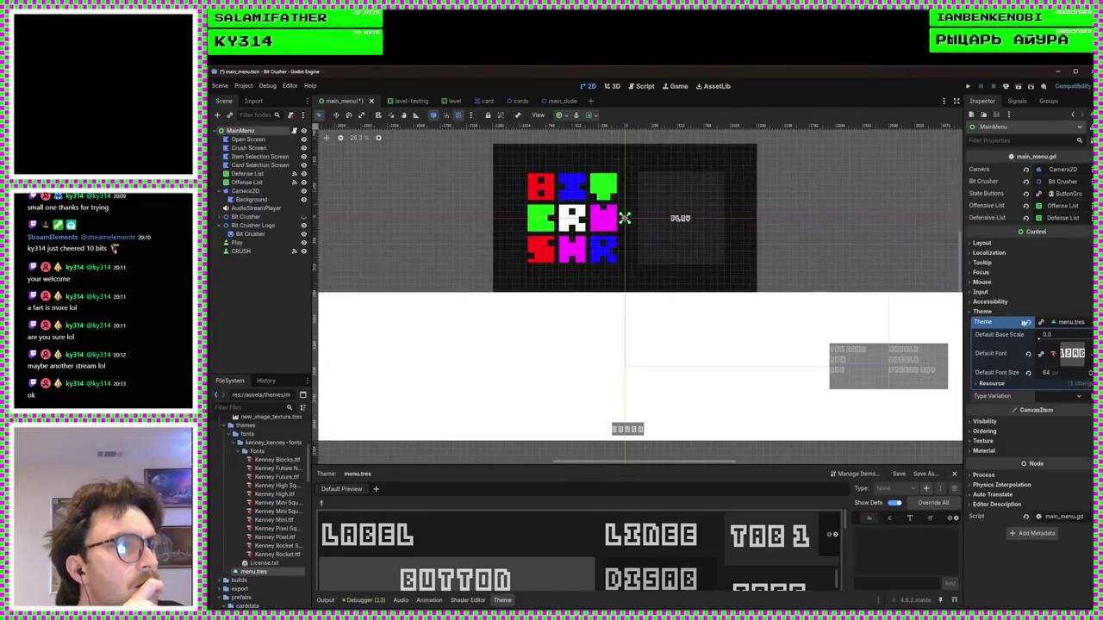
click(1074, 322)
click(1077, 334)
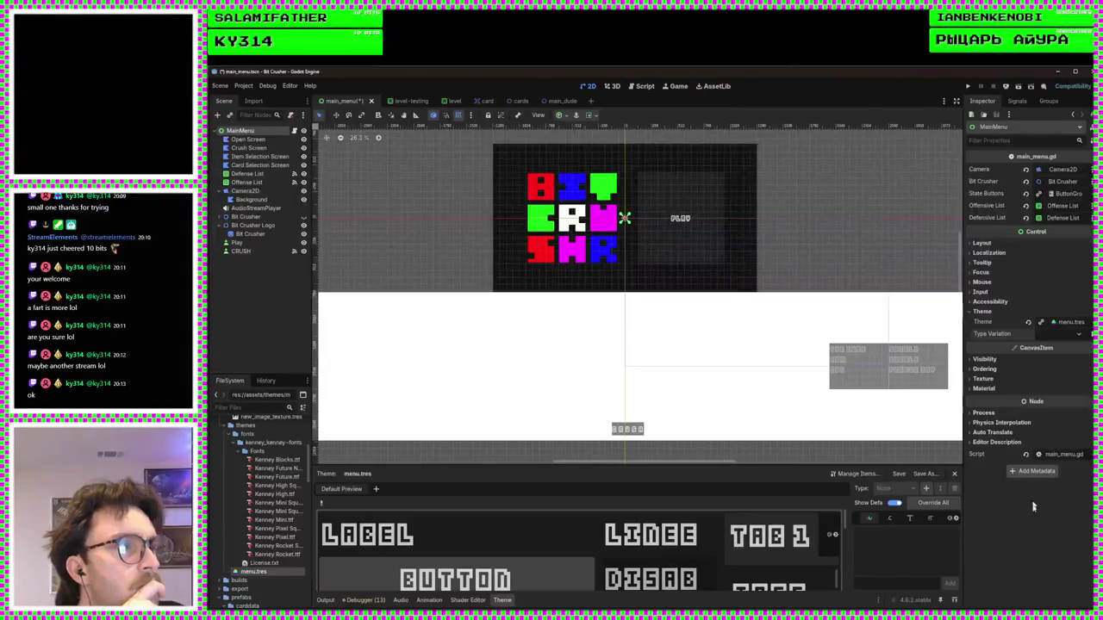
mouse_move(988, 336)
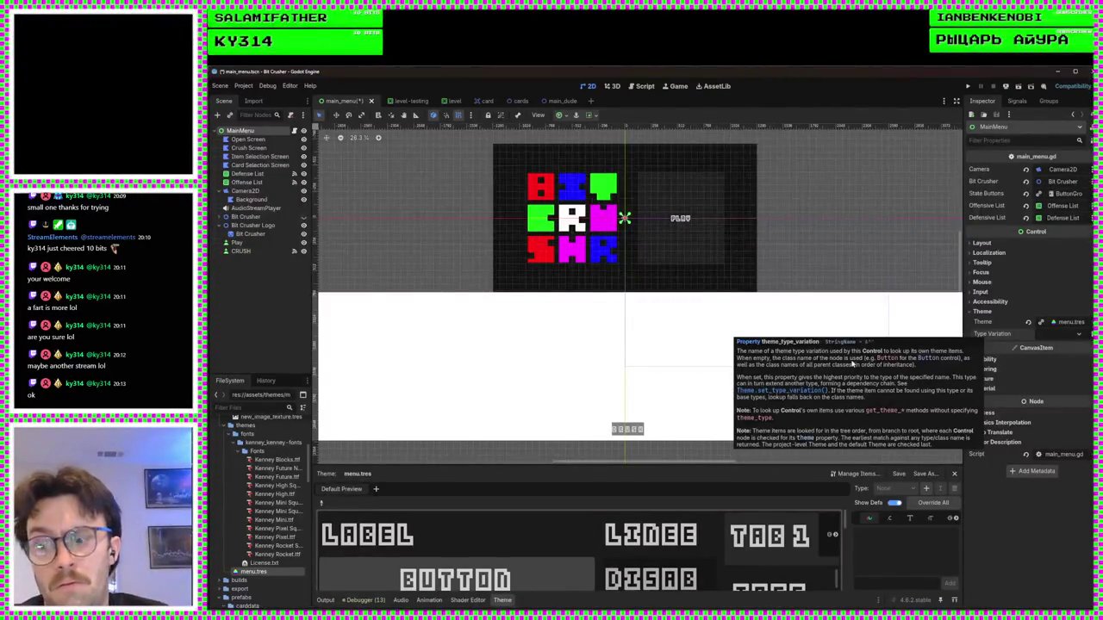
scroll(672, 349, down, 2)
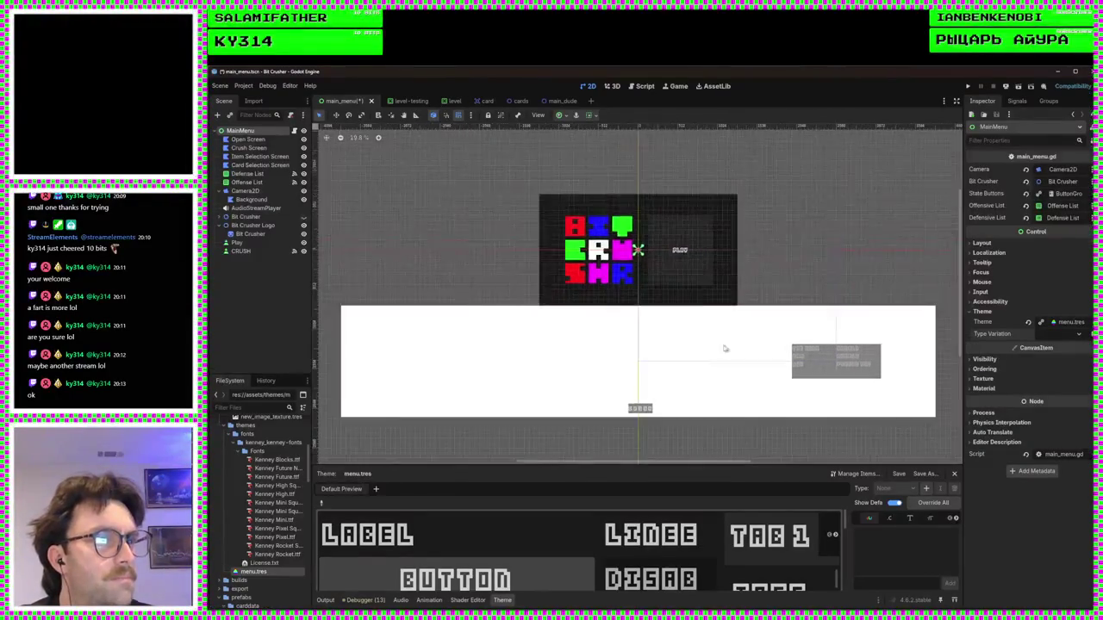
Clear the node selection and save the main_menu scene with Ctrl+S
click(816, 245)
scroll(766, 379, up, 1)
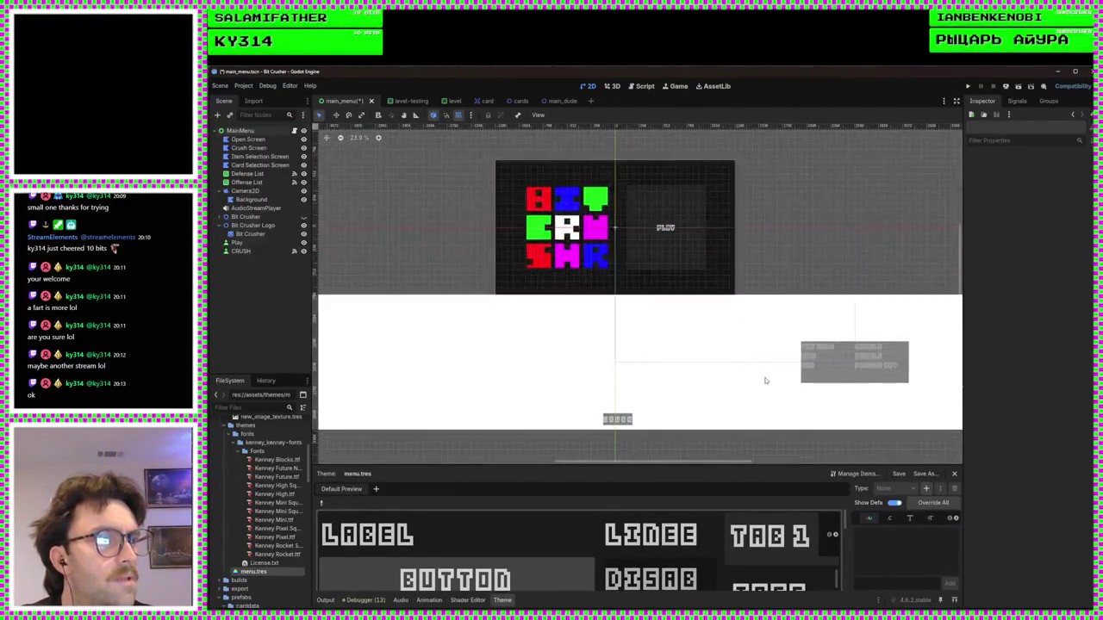
scroll(690, 372, up, 2)
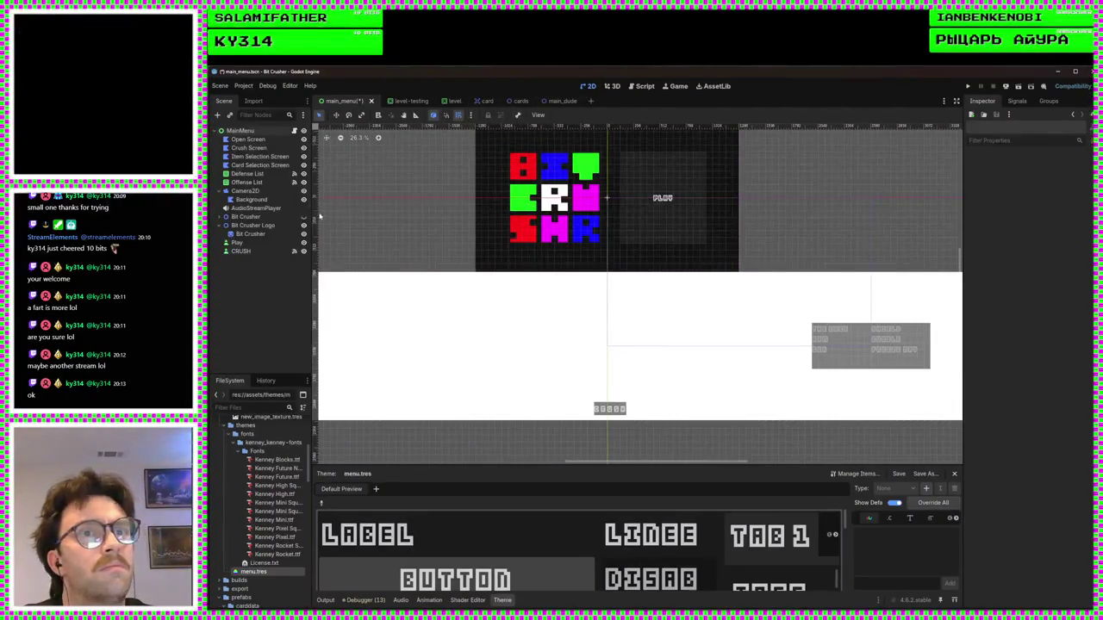
key(ctrl+s)
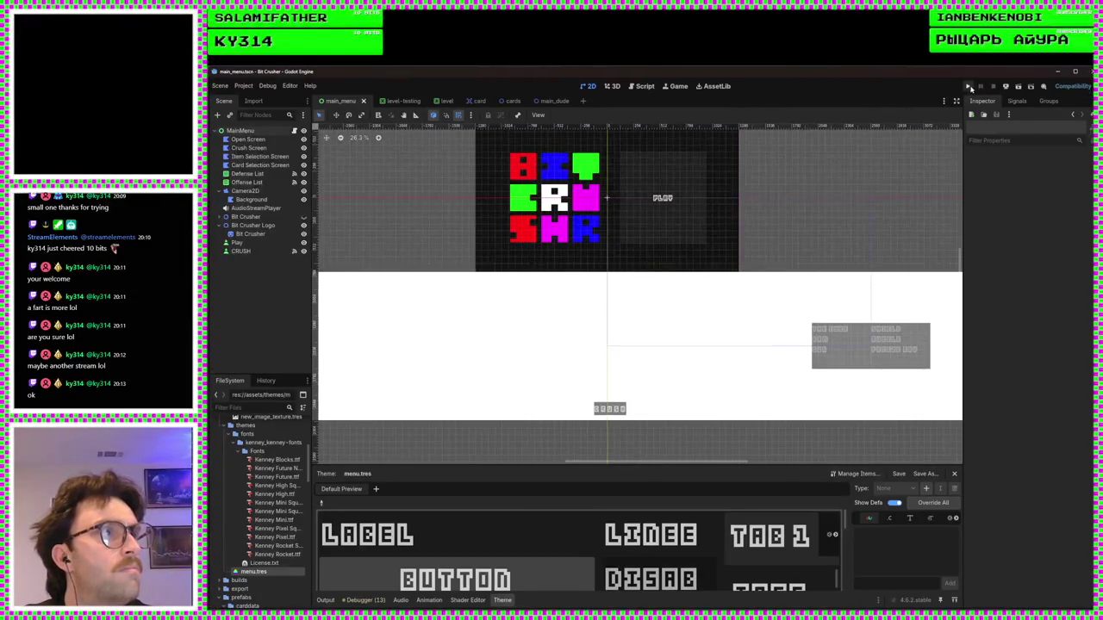
Launch the project, press PLAY to see the CRUSH screen, then close the game with Alt+F4
click(969, 87)
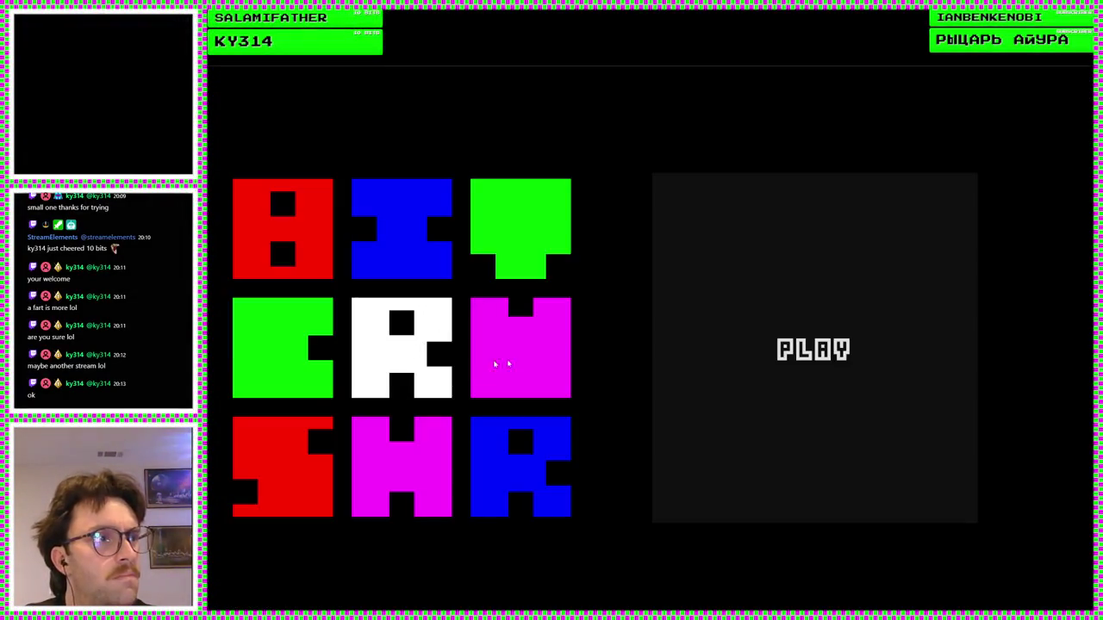
click(849, 354)
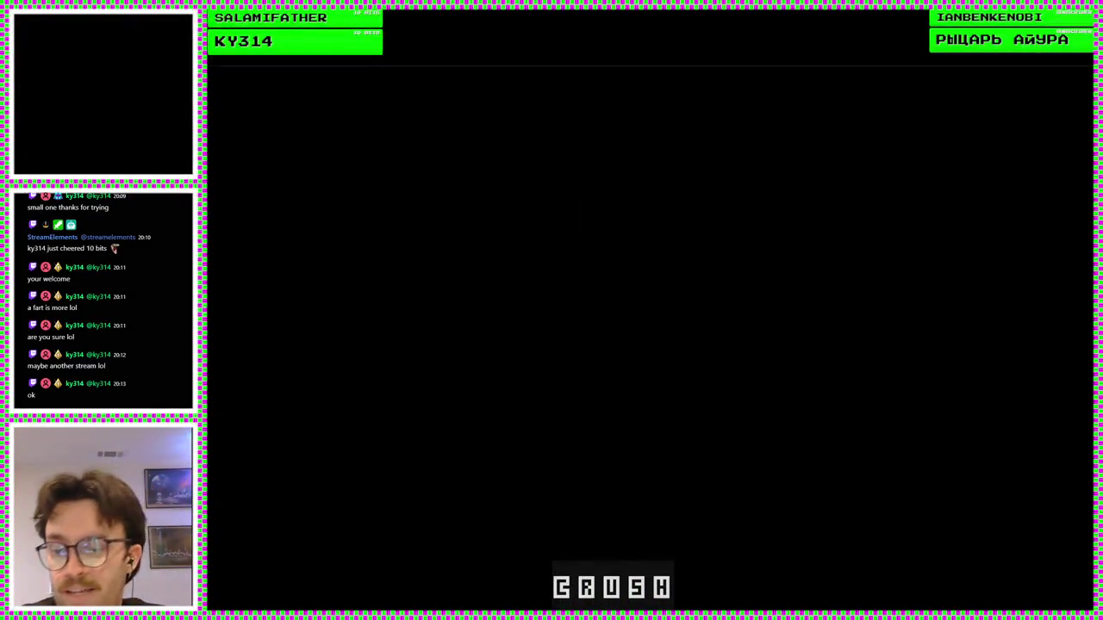
key(alt+F4)
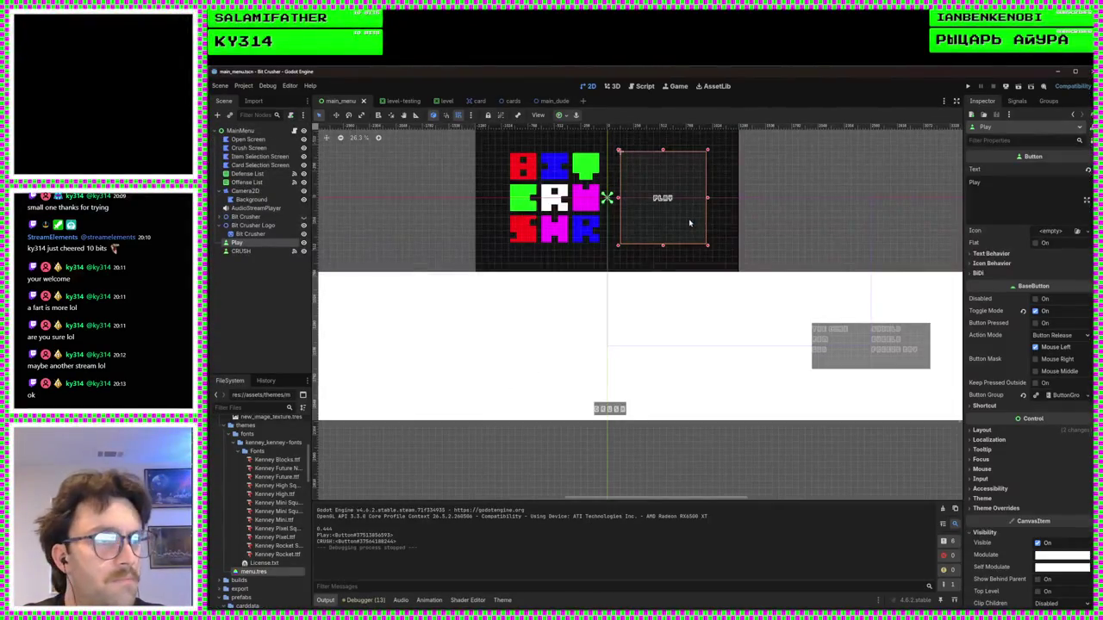
click(641, 264)
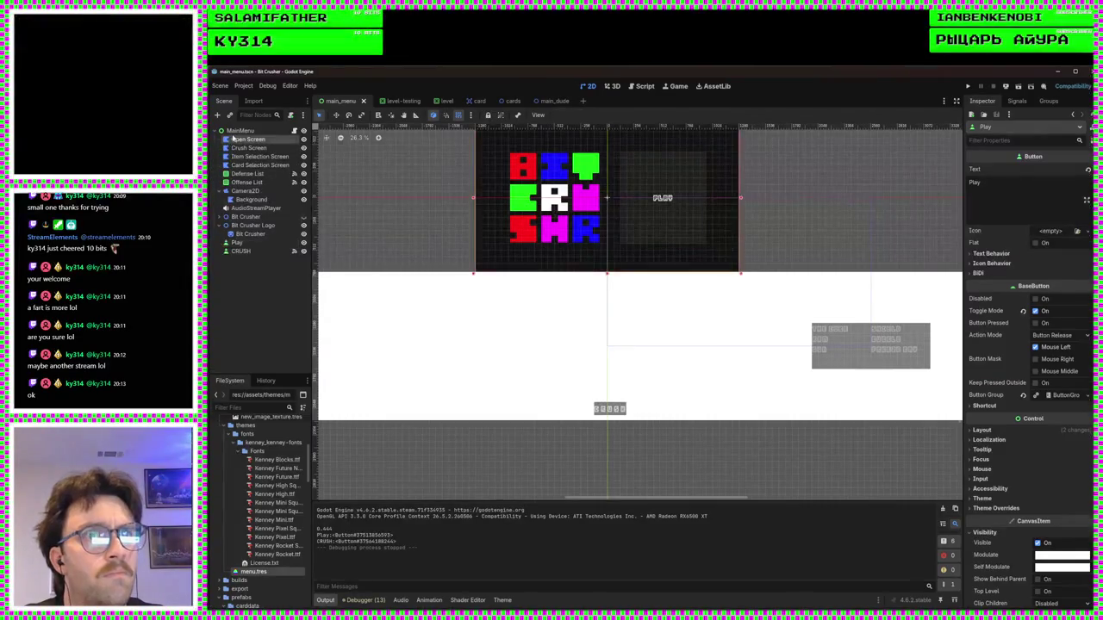
Duplicate the Play button, move the copy into the white area, and rename it Cards
click(655, 241)
key(ctrl+d)
drag(656, 213, 564, 362)
scroll(554, 362, up, 2)
scroll(554, 362, up, 2)
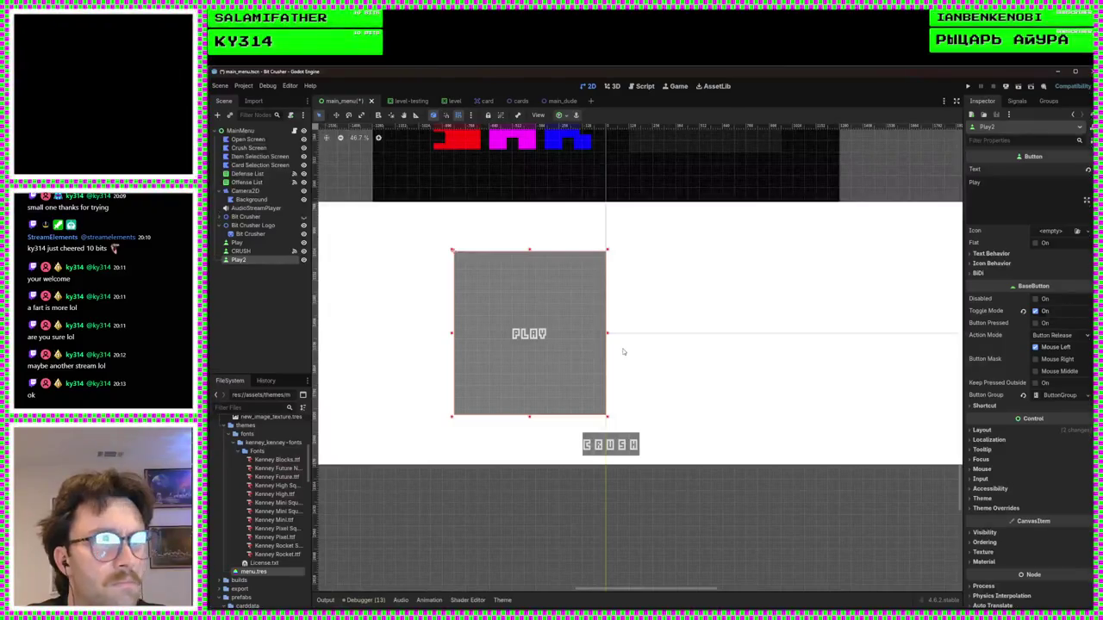
double_click(250, 259)
text(Cards)
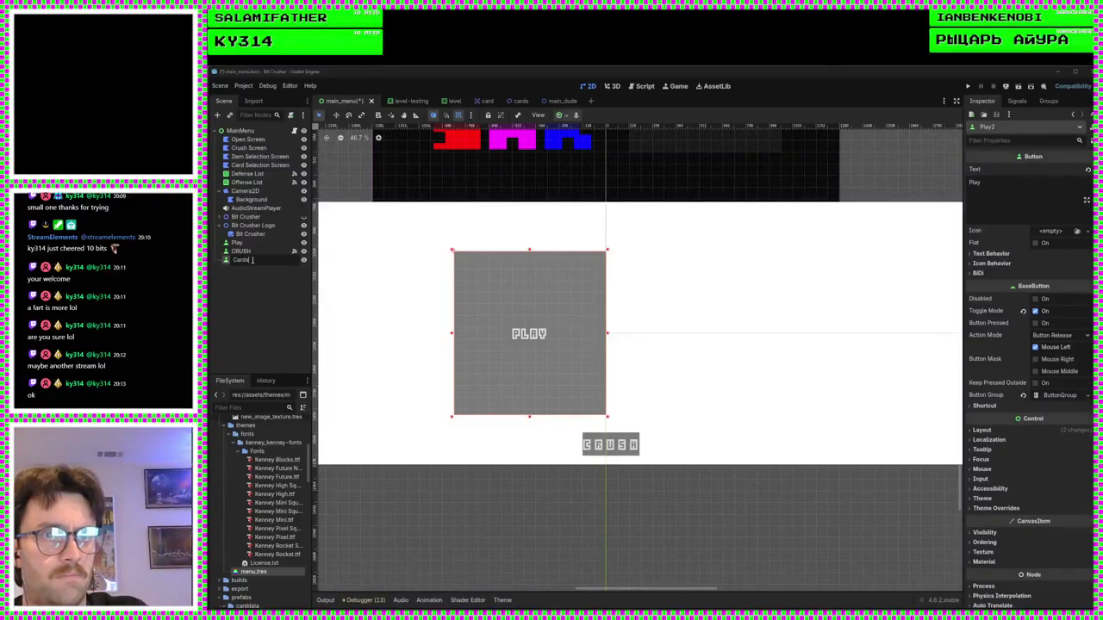
key(Return)
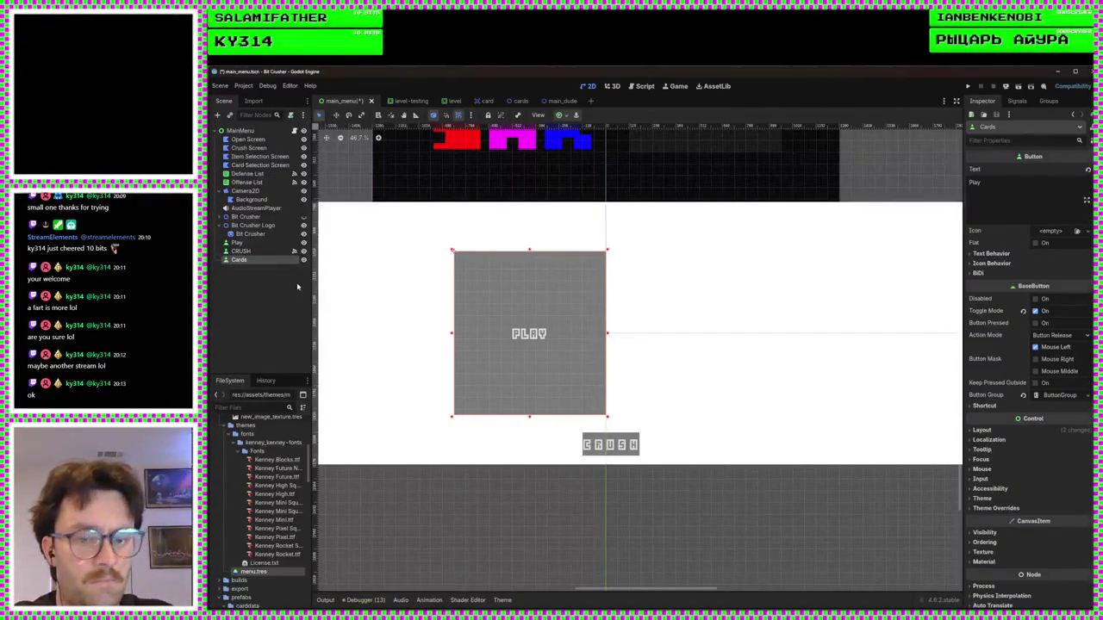
Duplicate Cards as a button named Items and place it right beside Cards
key(ctrl+d)
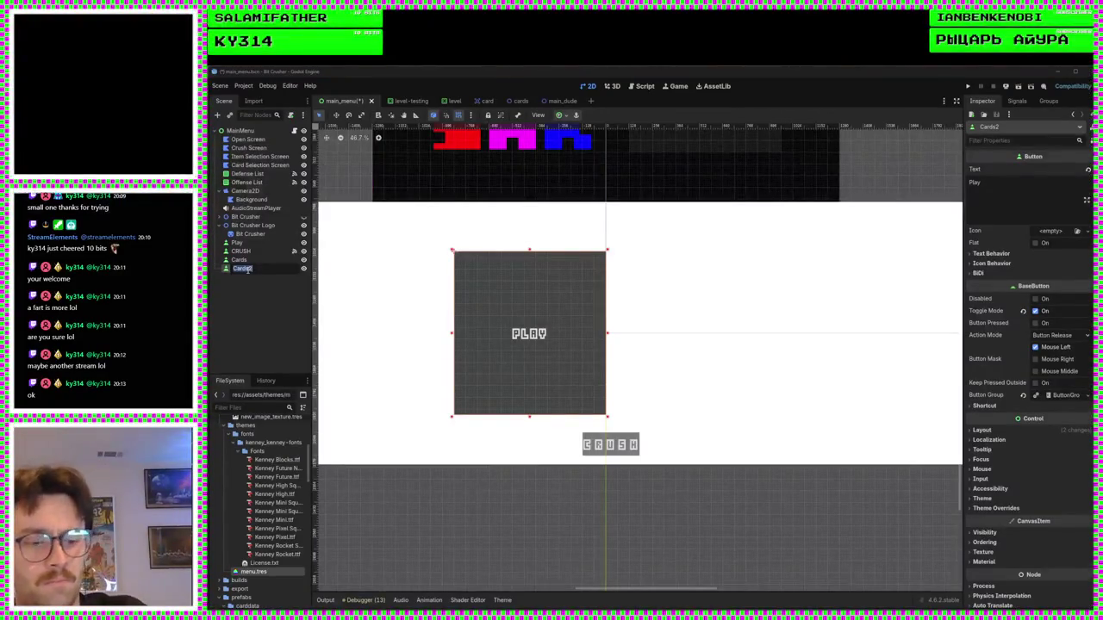
text(Items)
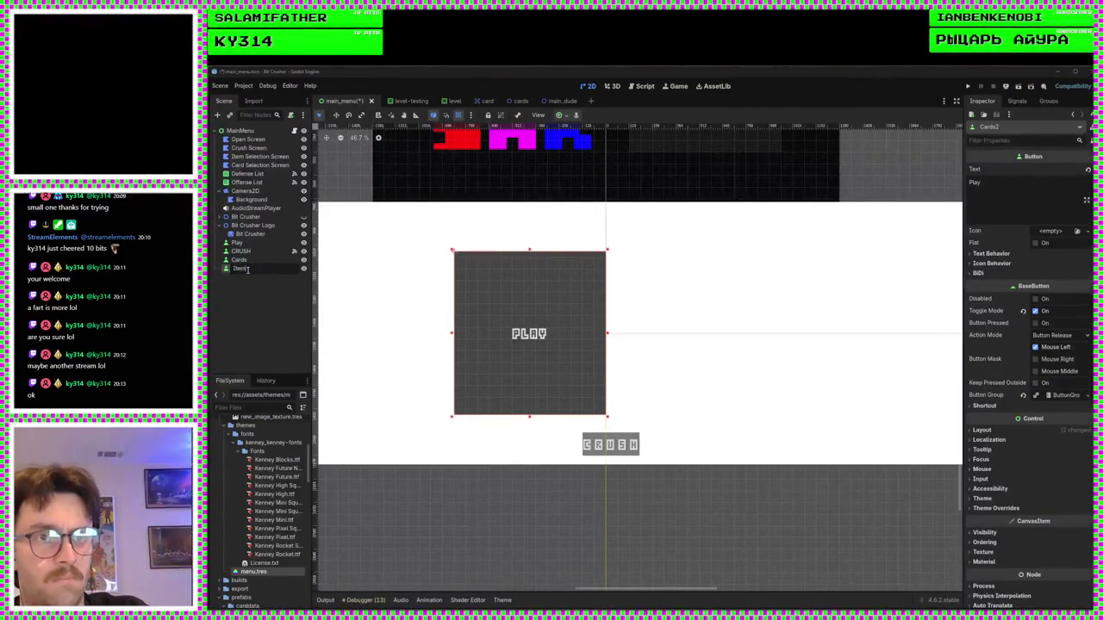
key(Return)
drag(512, 359, 663, 362)
Set the button labels to CARDS and ITEMS in each button's Text property
click(241, 260)
double_click(998, 184)
text(Cards)
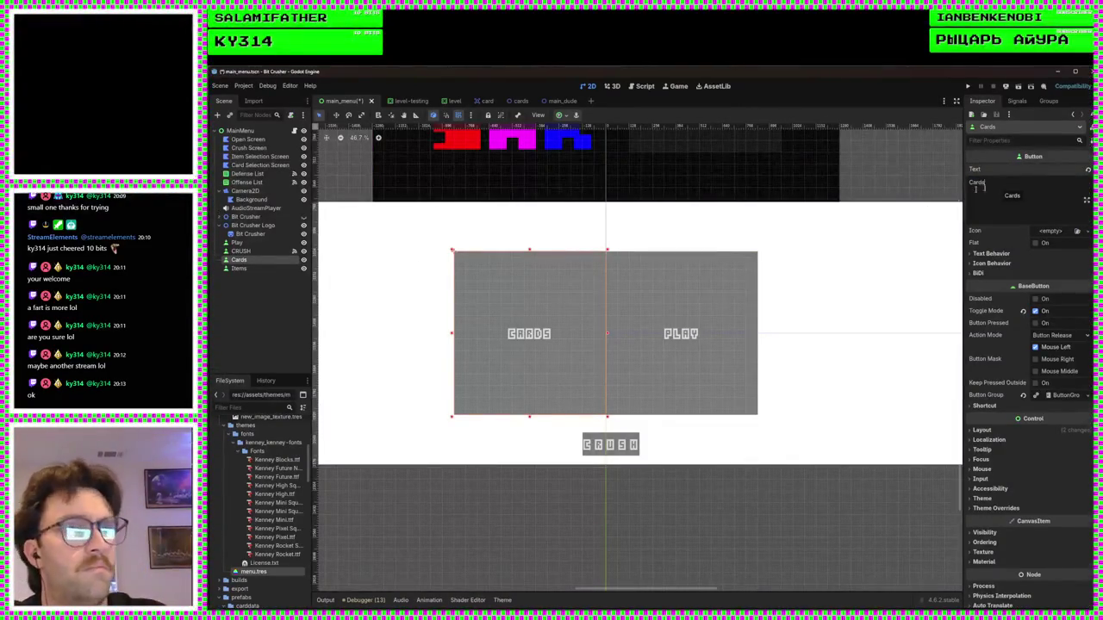
click(250, 268)
double_click(1012, 182)
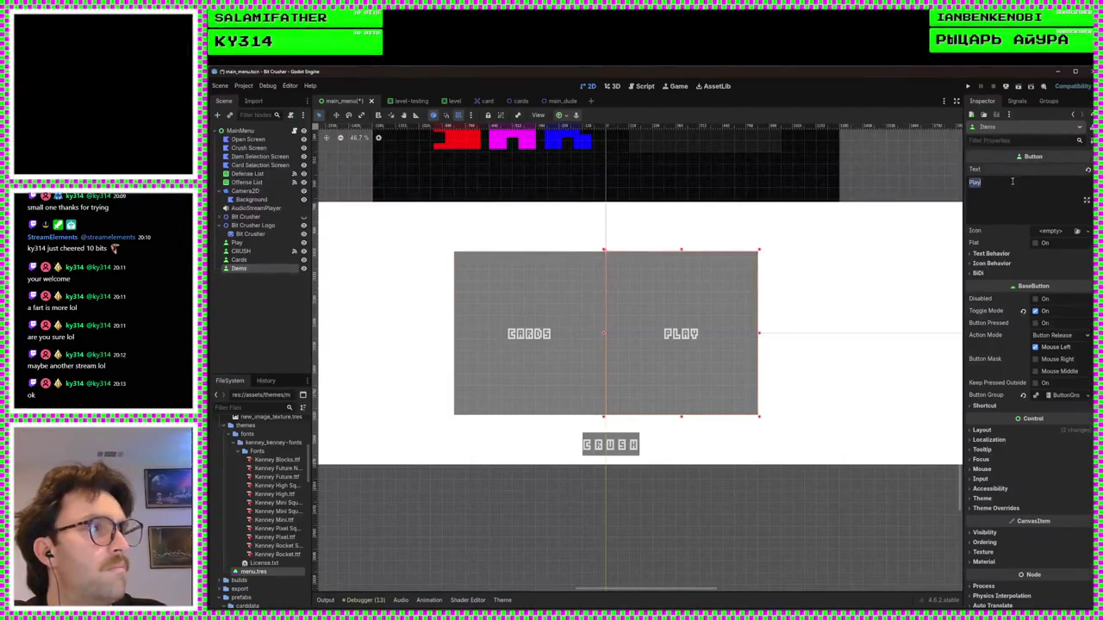
text(Items)
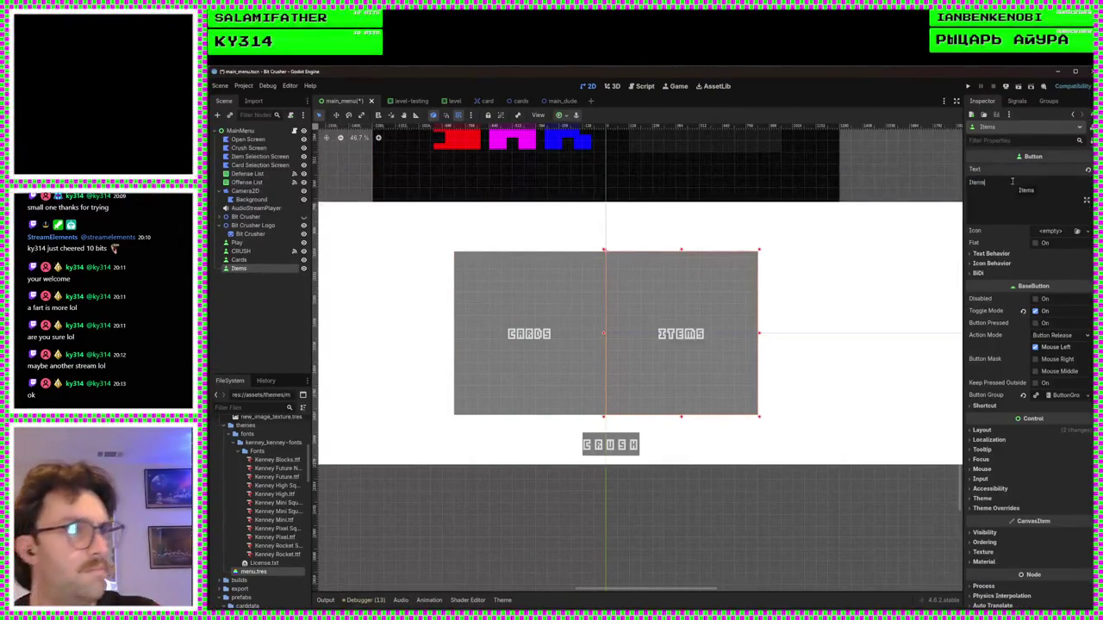
click(741, 532)
scroll(635, 491, down, 2)
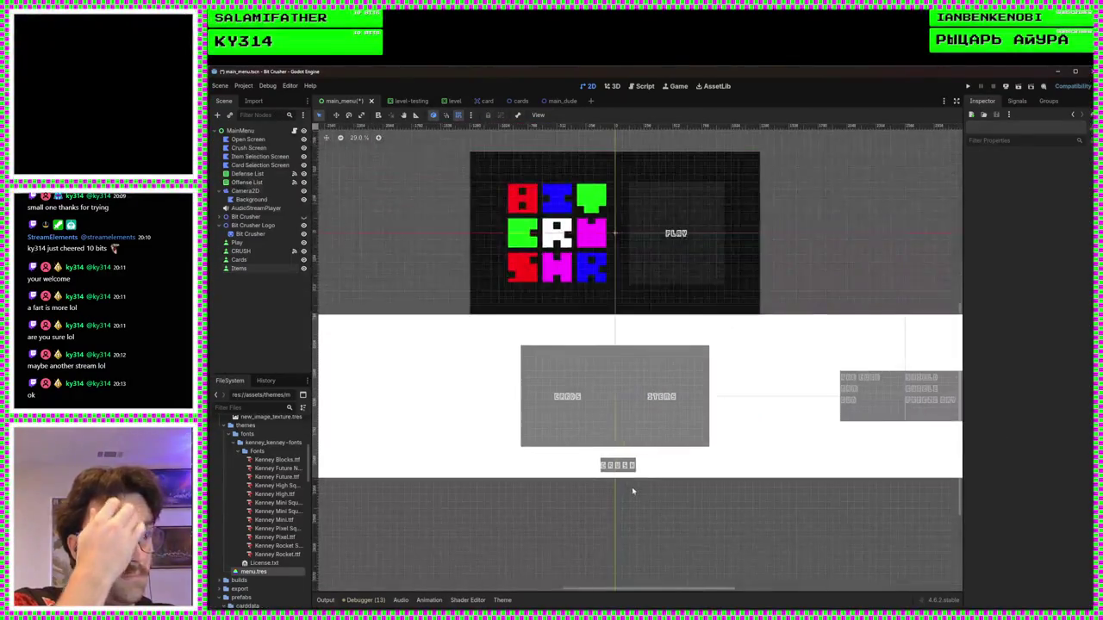
Move the Items button further right and the Cards button further left
scroll(662, 427, up, 2)
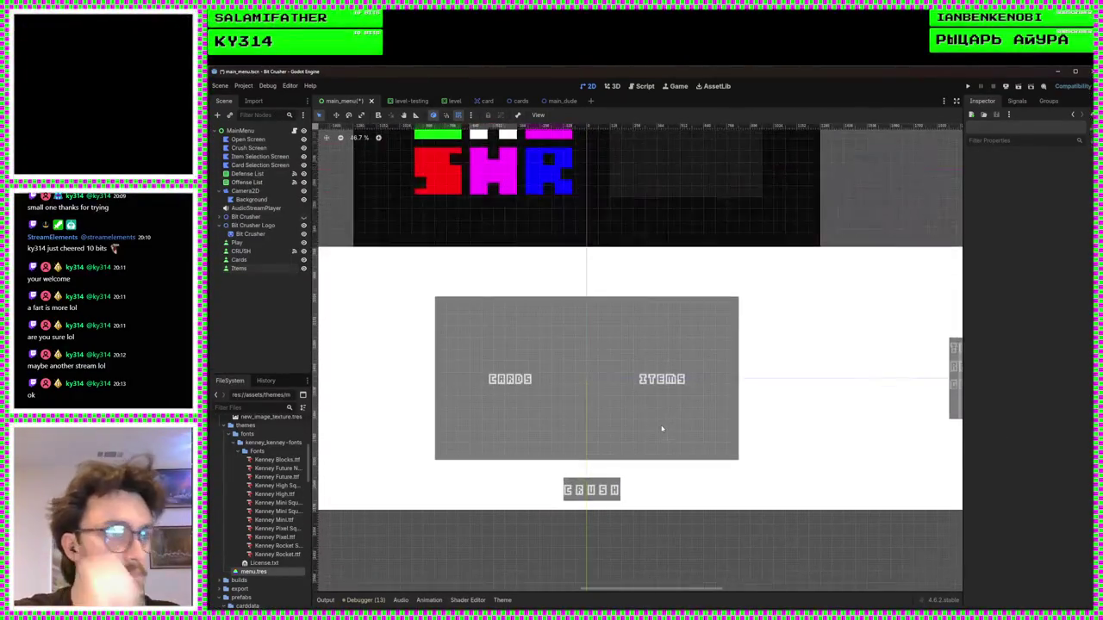
scroll(642, 402, up, 2)
mouse_move(642, 402)
mouse_down()
mouse_move(643, 419)
mouse_move(674, 417)
mouse_up()
drag(529, 429, 504, 429)
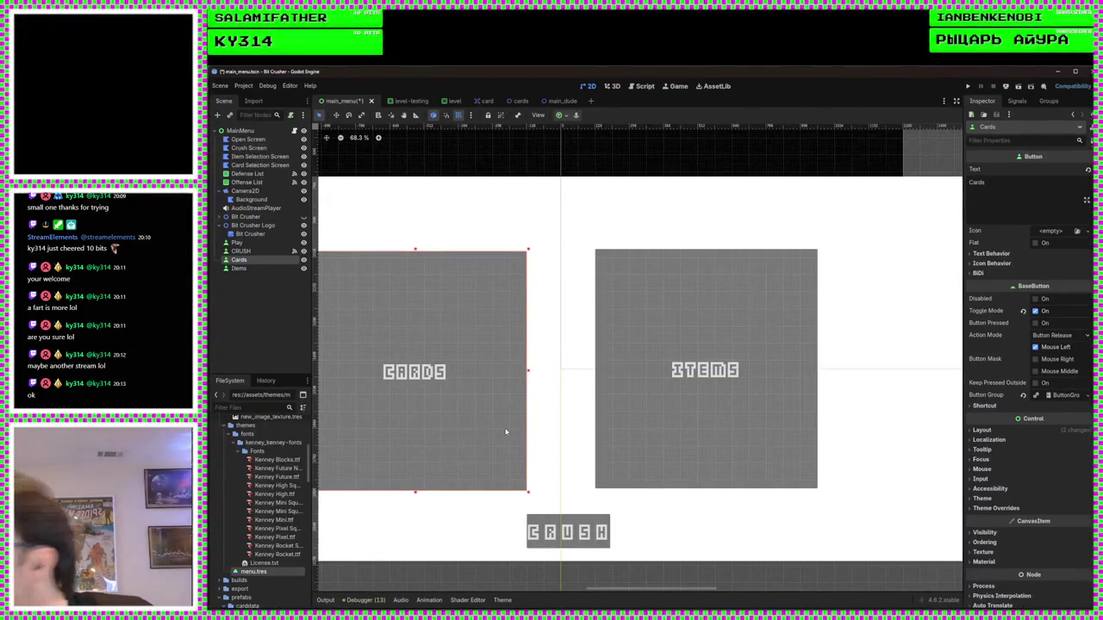
Shift the Offense List left and the Defense List right, then save the scene
scroll(655, 423, down, 6)
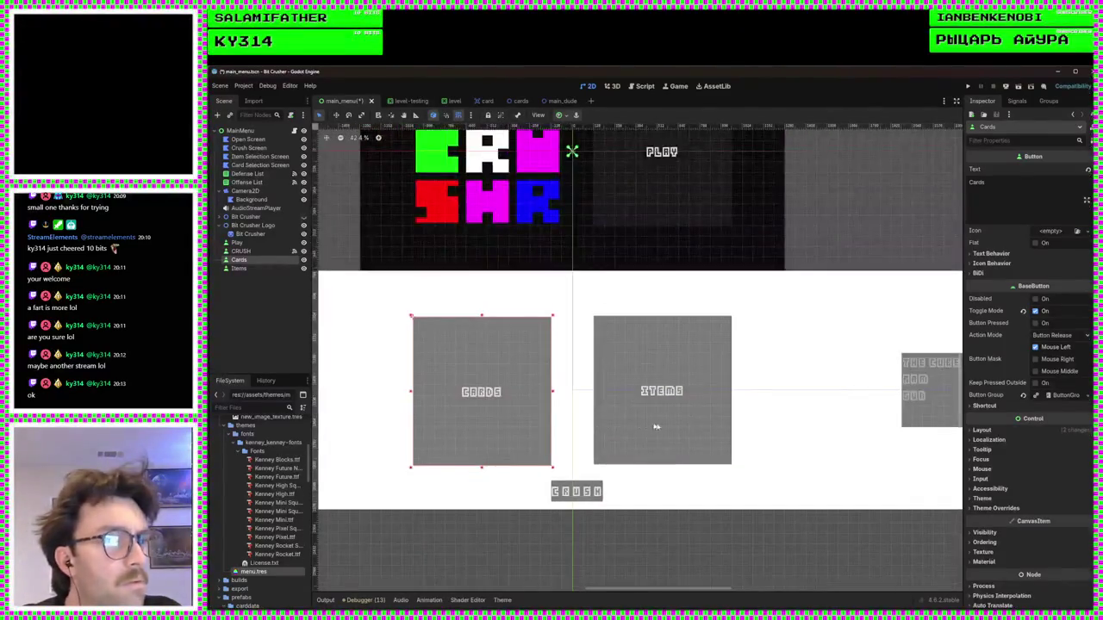
scroll(546, 426, up, 5)
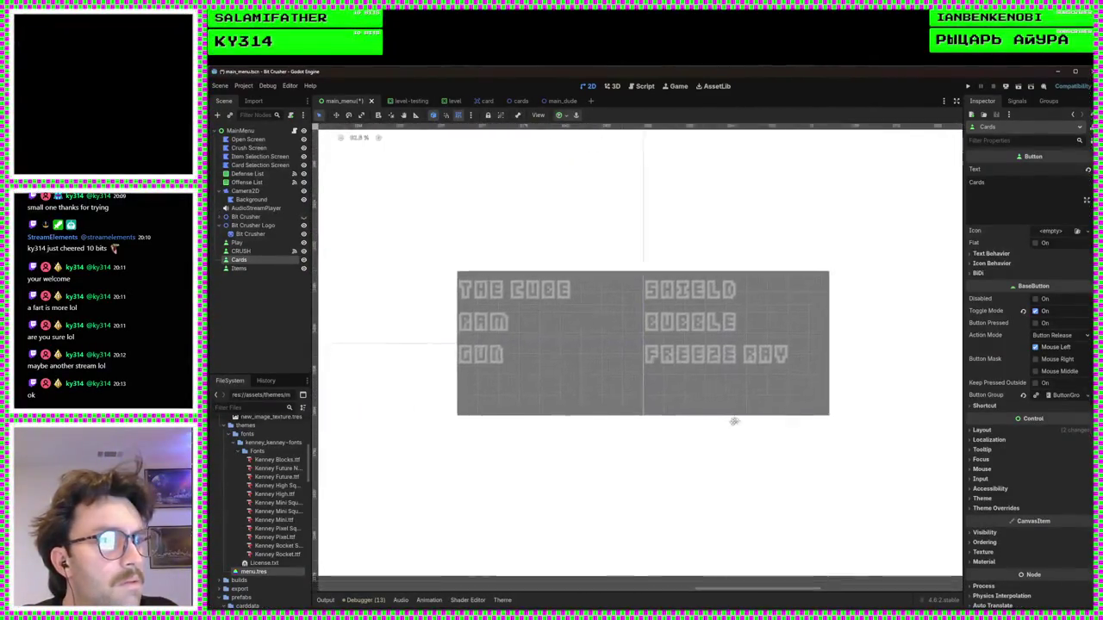
drag(591, 399, 567, 394)
drag(556, 394, 549, 395)
drag(715, 383, 770, 384)
scroll(622, 406, down, 3)
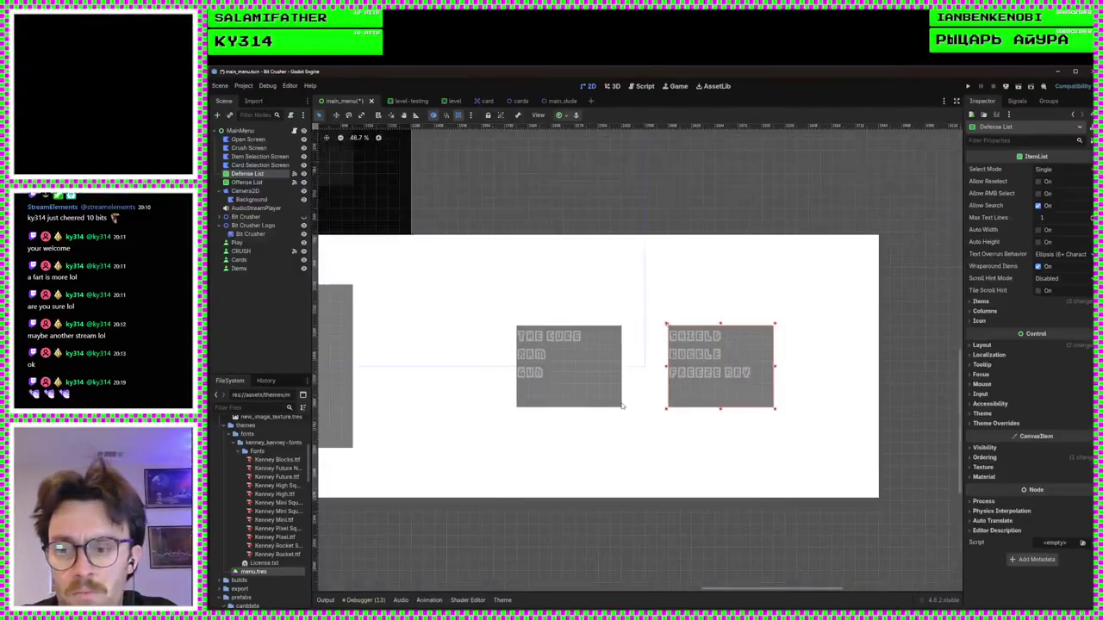
key(ctrl+s)
Select the Items button and open the main_menu.gd script
scroll(622, 406, down, 3)
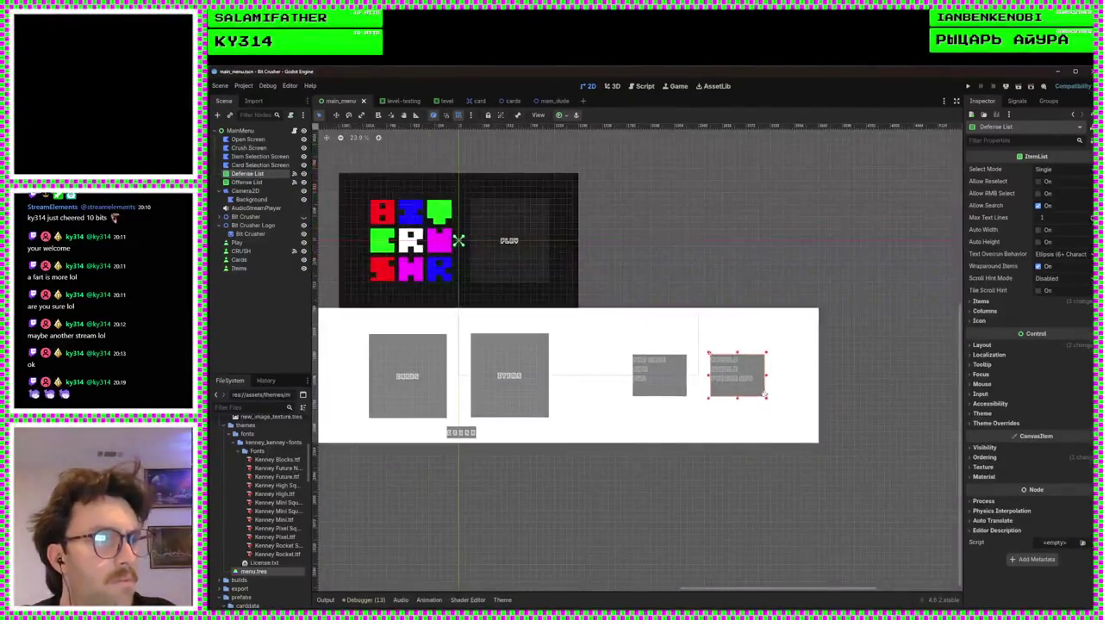
scroll(619, 404, up, 2)
click(635, 397)
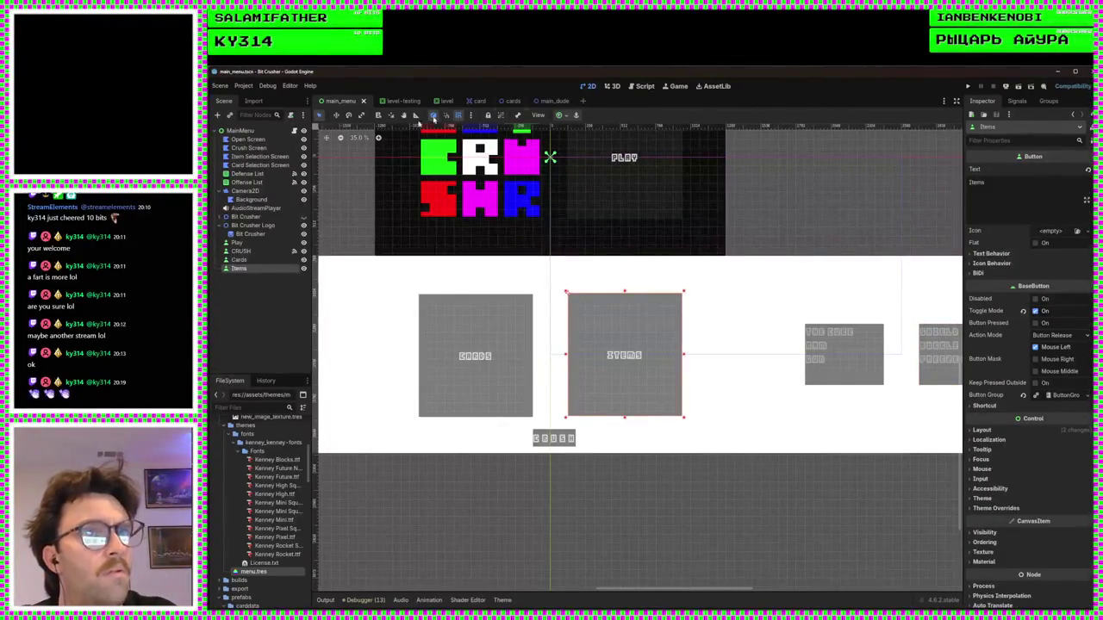
click(294, 130)
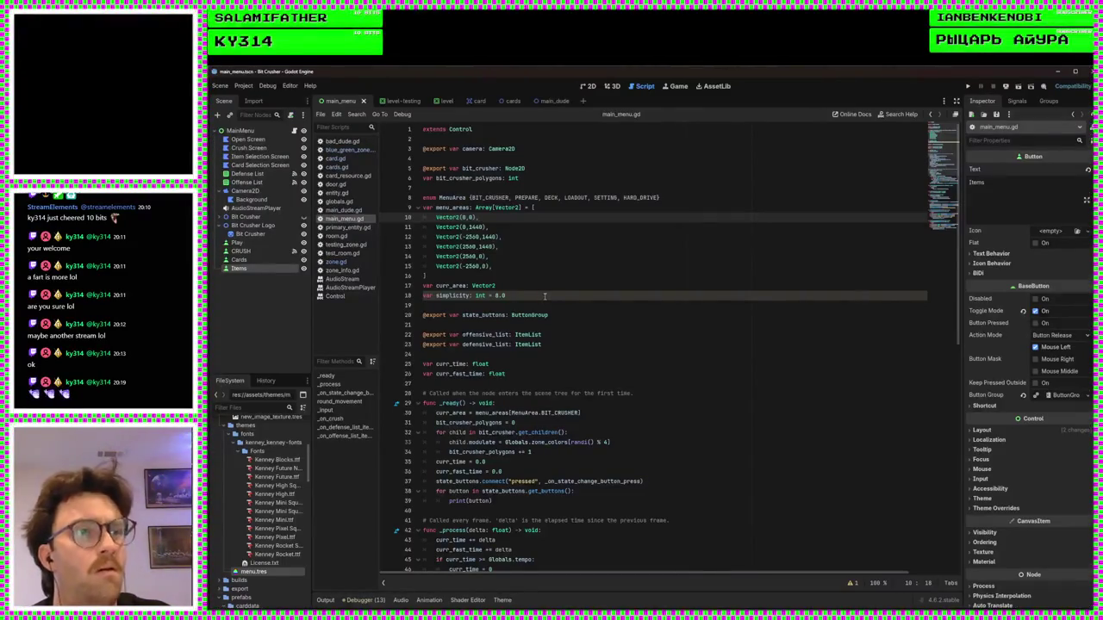
Assign MainMenu's state ButtonGroup to the Cards button's Button Group field
click(246, 131)
mouse_move(1058, 195)
mouse_down()
mouse_move(264, 262)
mouse_move(548, 253)
mouse_up()
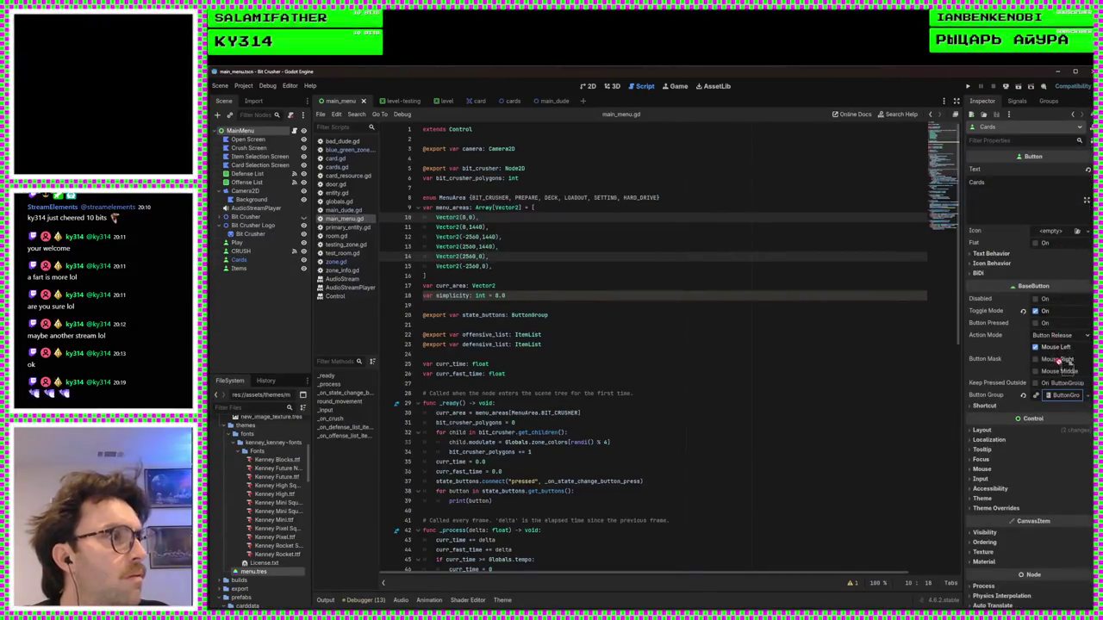
drag(1062, 394, 1061, 395)
click(1041, 398)
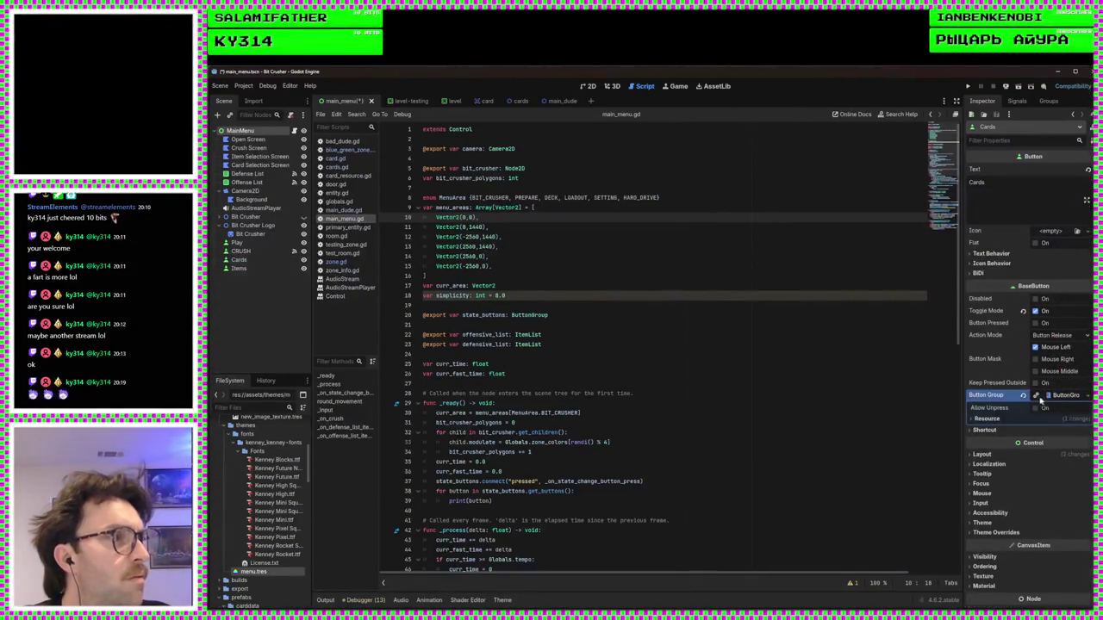
click(1023, 396)
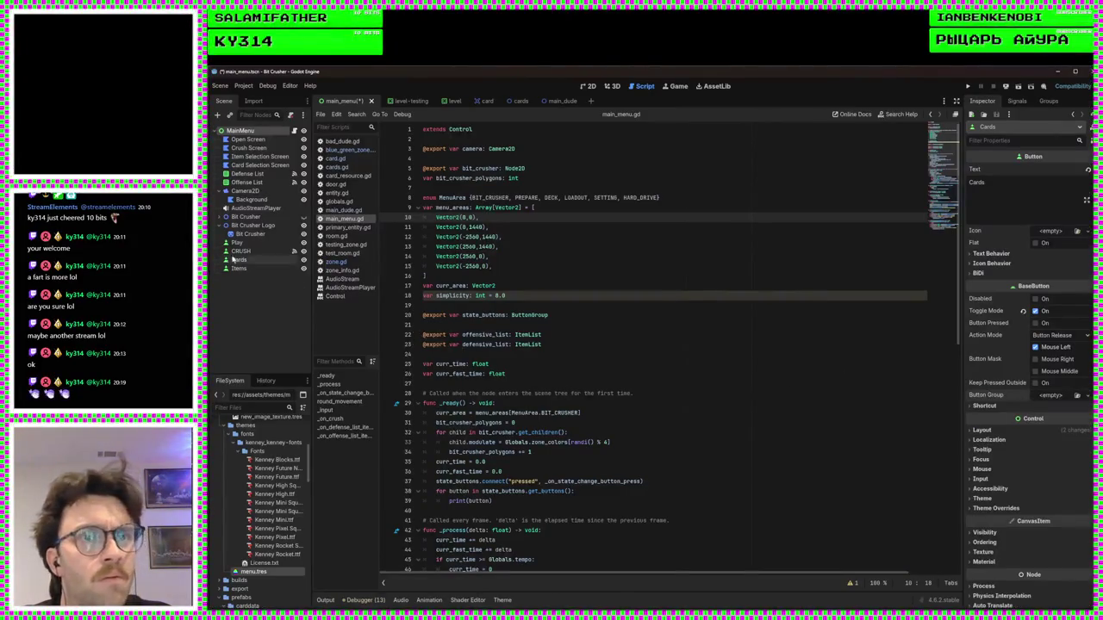
key(ctrl+z)
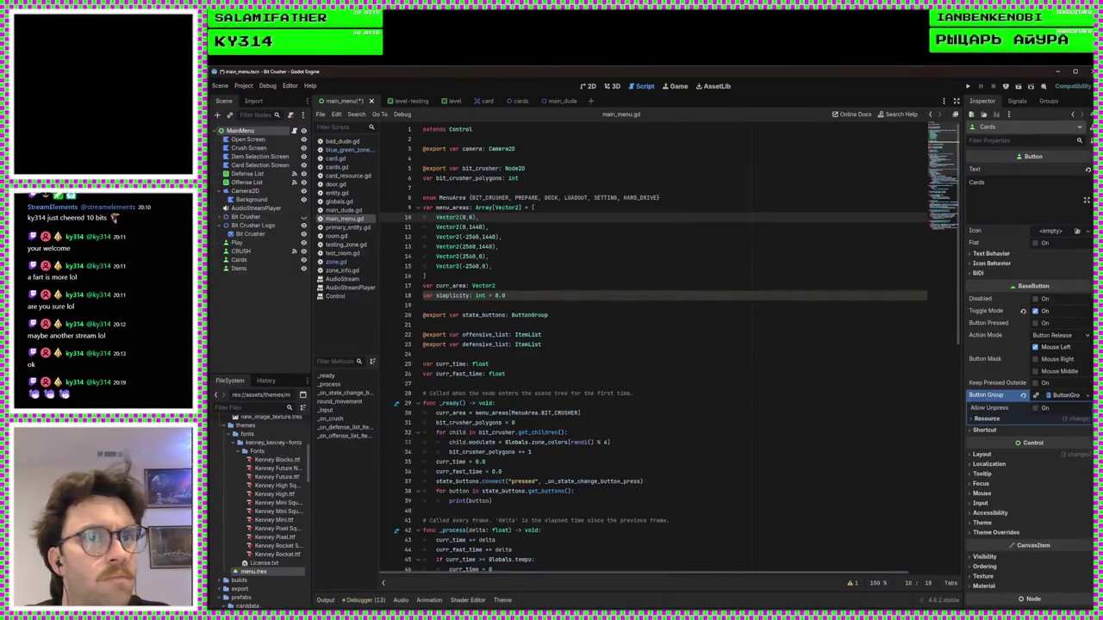
Compare the Button Group settings of the Items, Cards and Play buttons
click(239, 268)
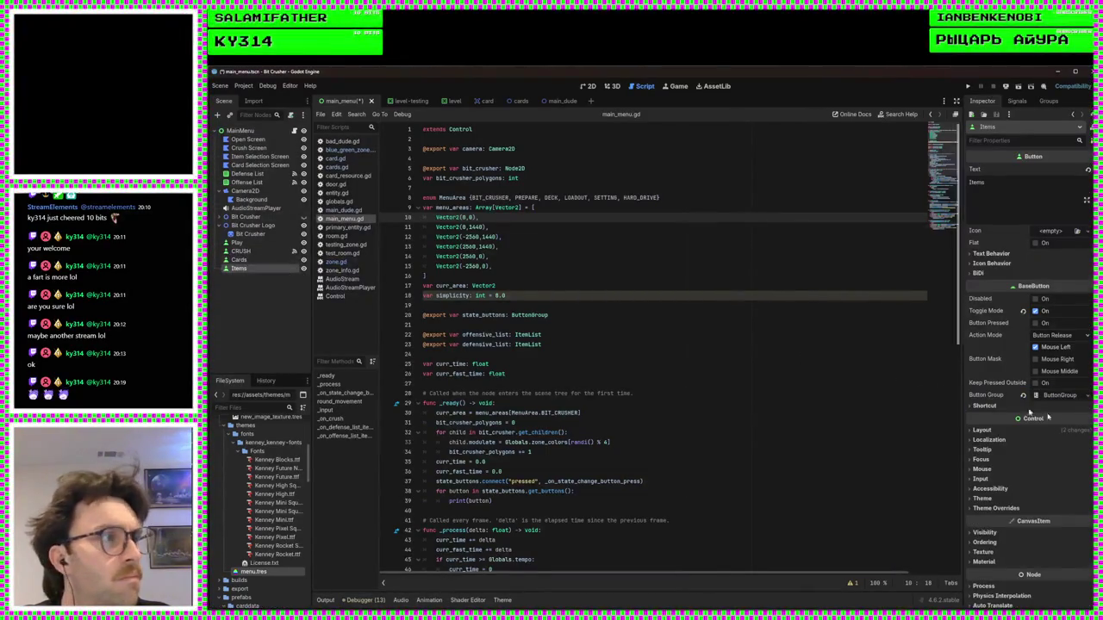
click(1061, 395)
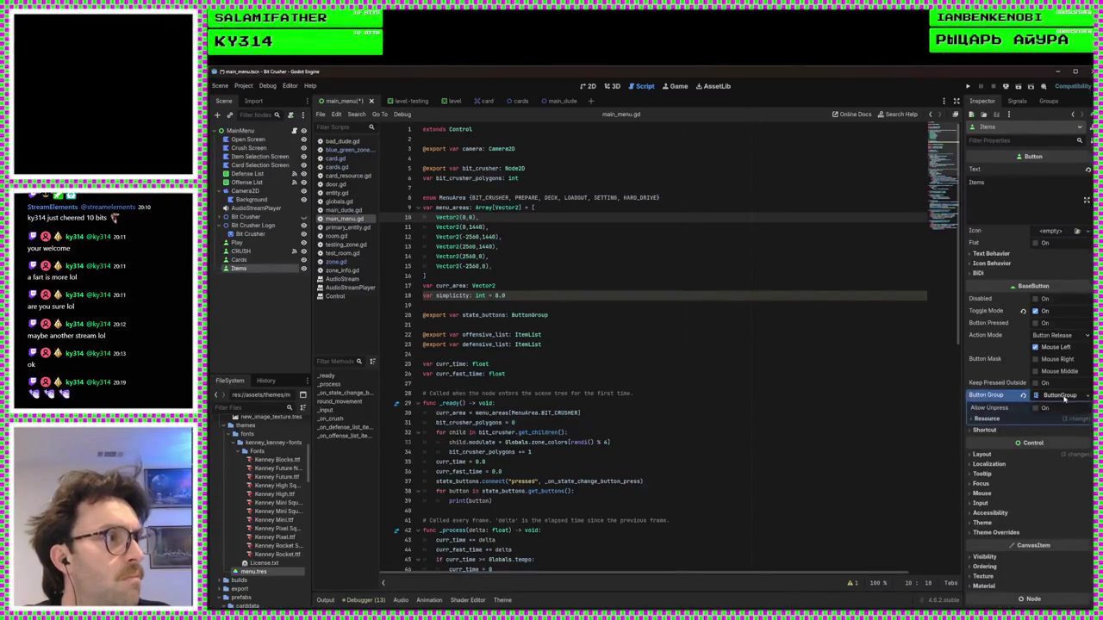
click(248, 260)
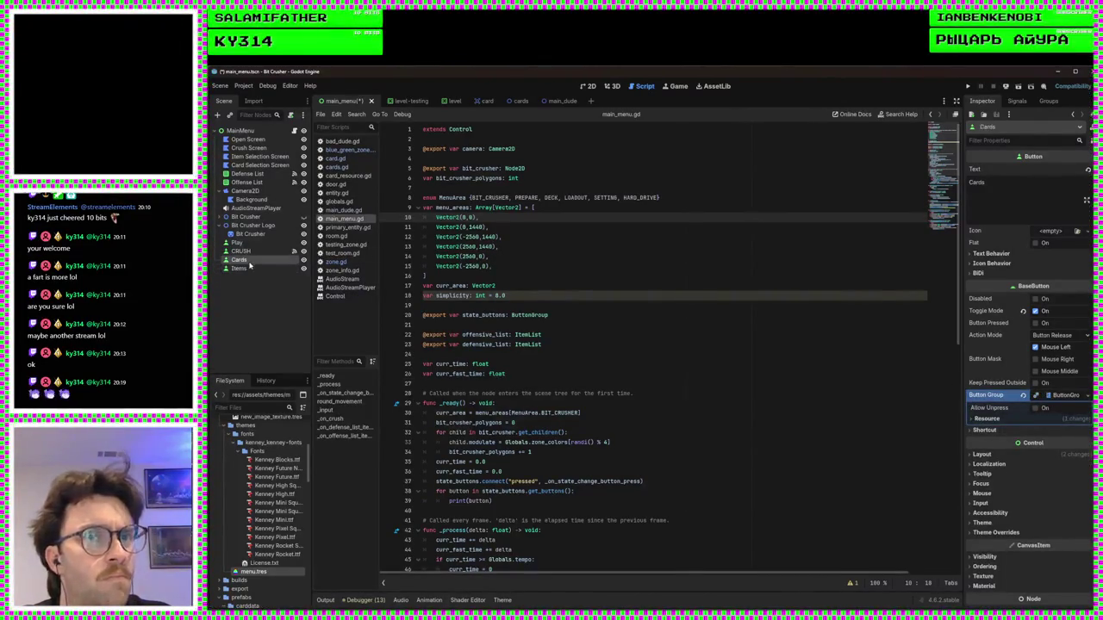
click(239, 243)
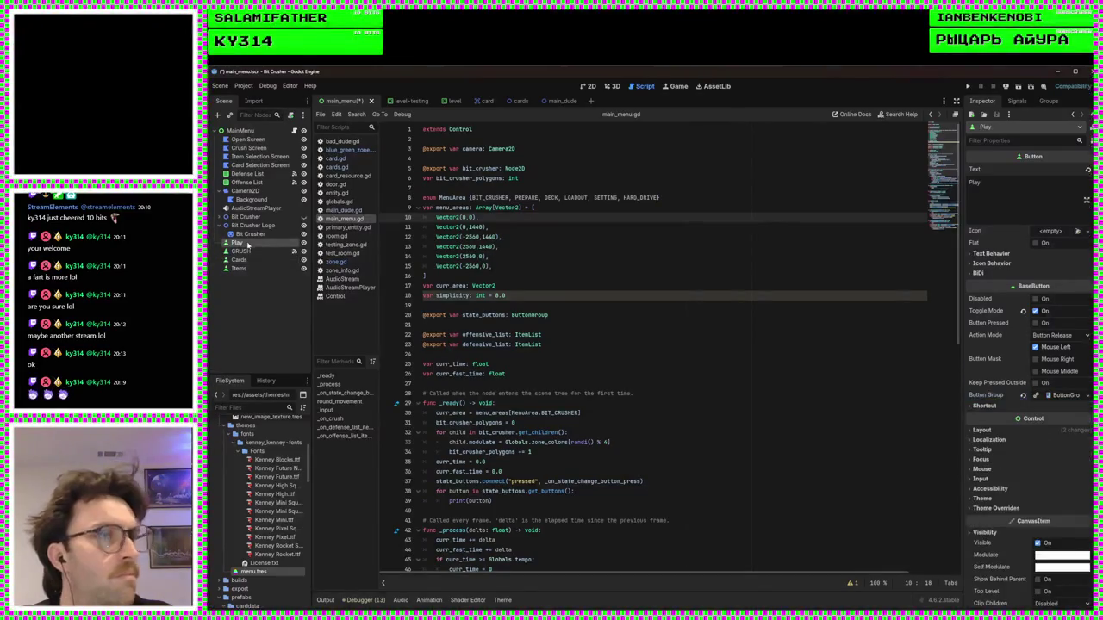
click(247, 260)
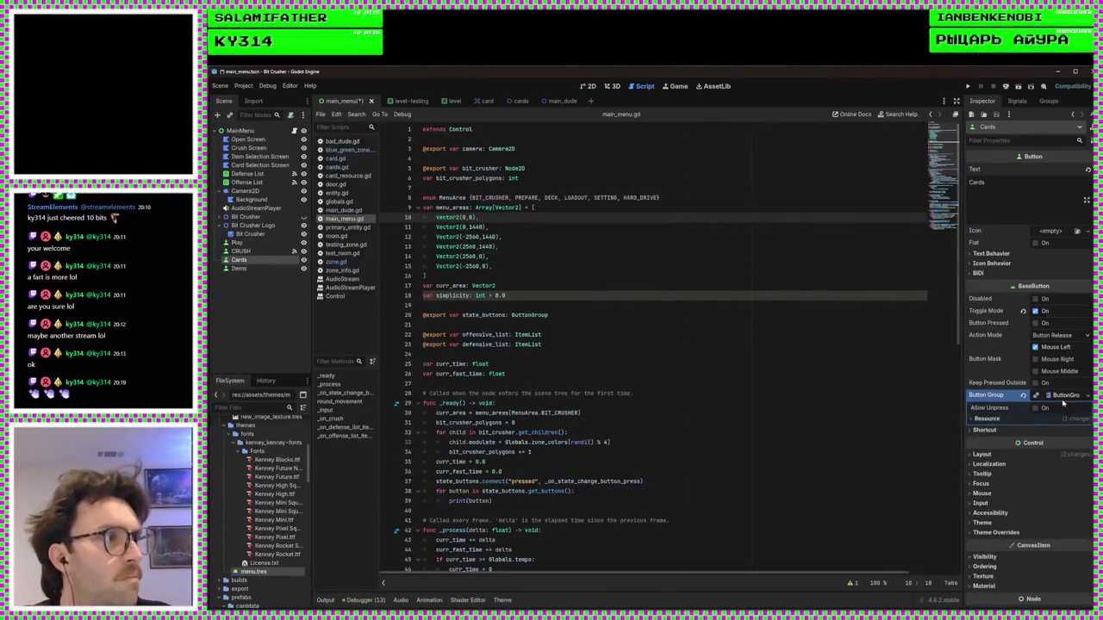
Give the Items button the same ButtonGroup, save the scene, and return to the 2D view
mouse_move(879, 380)
mouse_down()
mouse_move(266, 269)
mouse_move(482, 422)
mouse_up()
drag(1062, 407, 1053, 399)
key(ctrl+s)
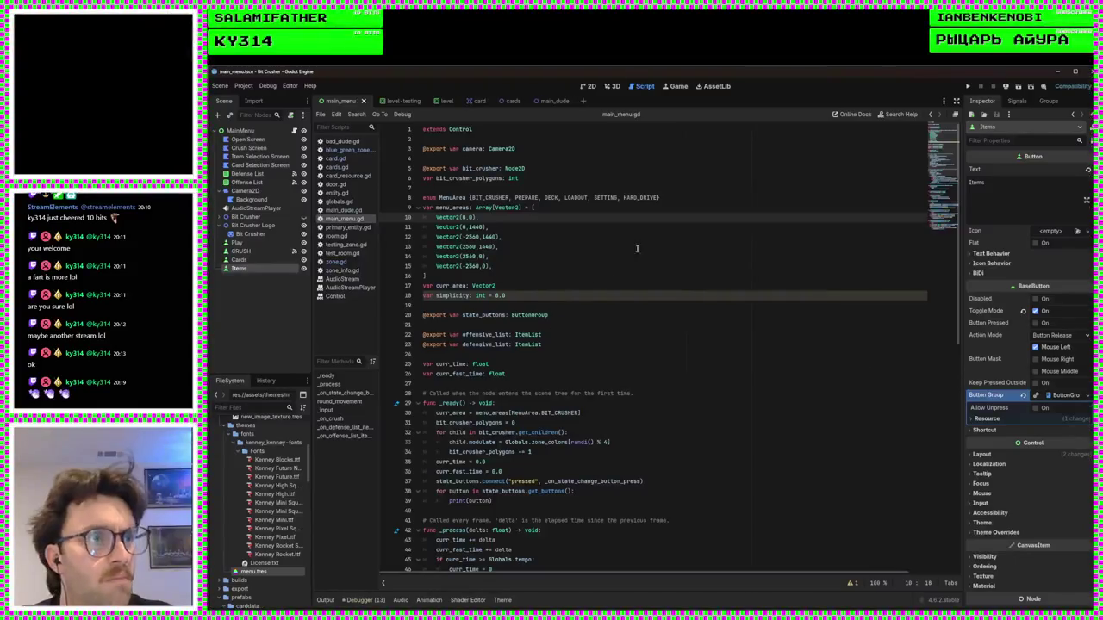
click(589, 88)
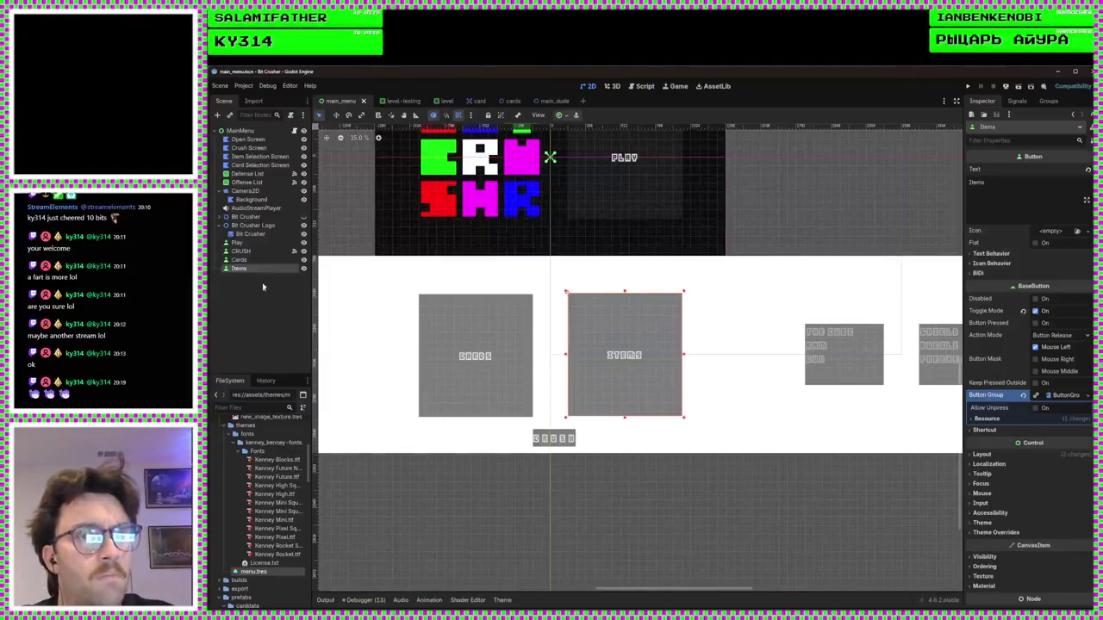
Turn off the AudioStreamPlayer's autoplay, run the game, and press PLAY
click(255, 207)
click(1044, 339)
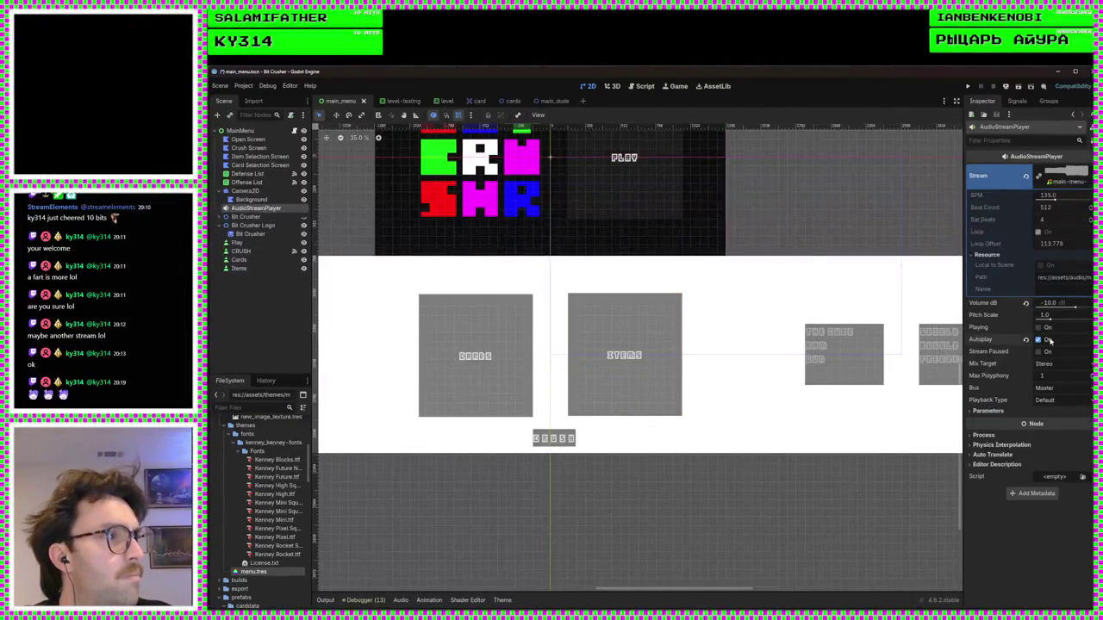
click(978, 87)
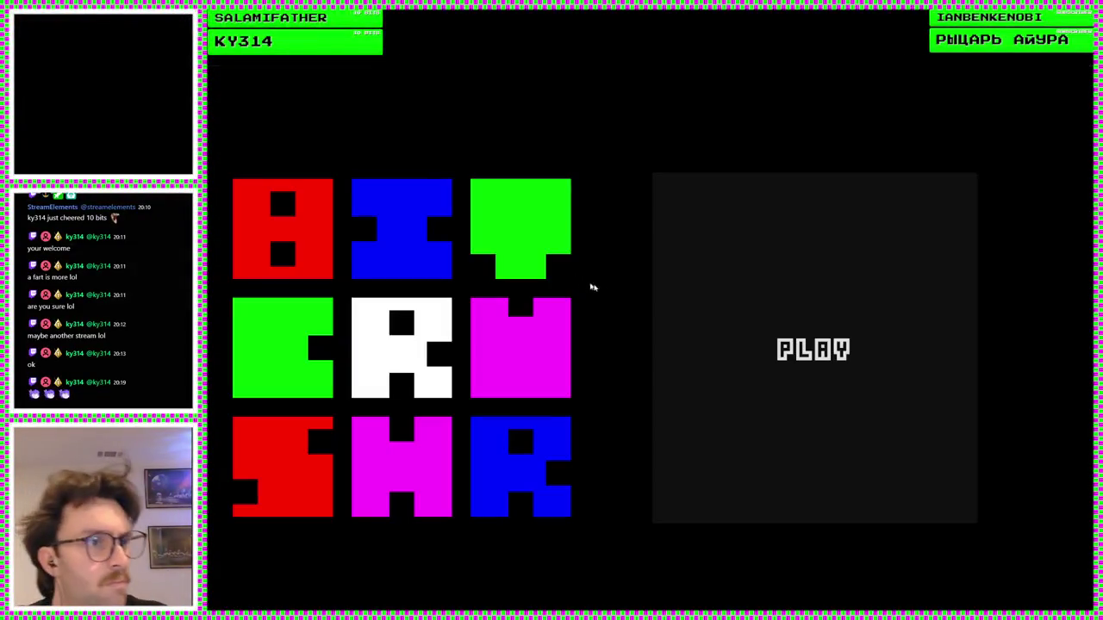
click(783, 369)
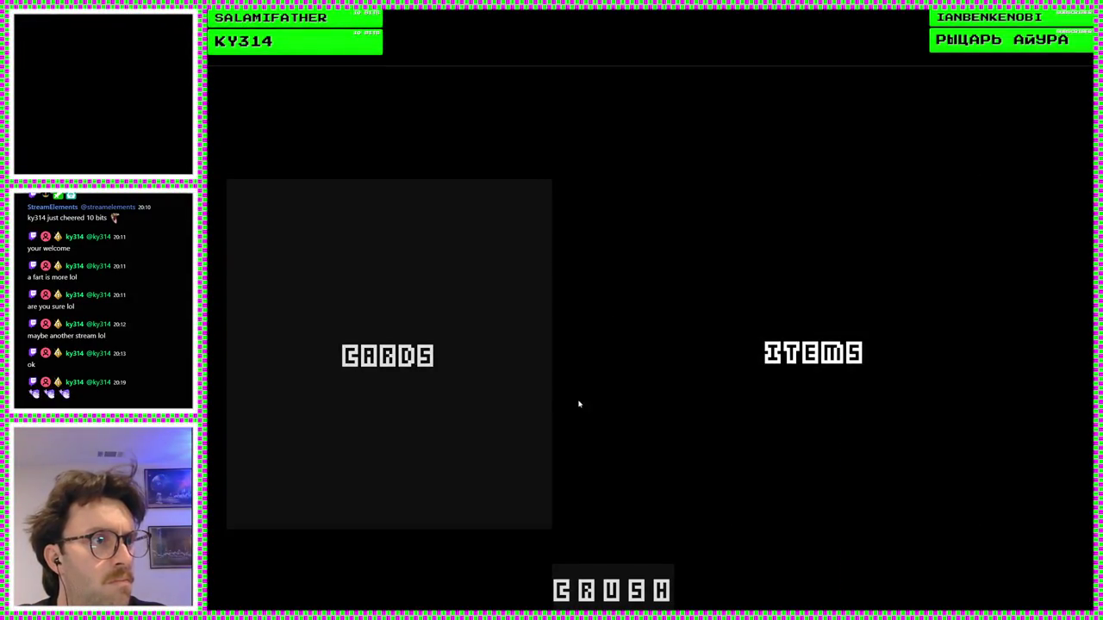
Repeatedly switch between the title screen and the CARDS/ITEMS menu in the running game
click(581, 401)
click(733, 394)
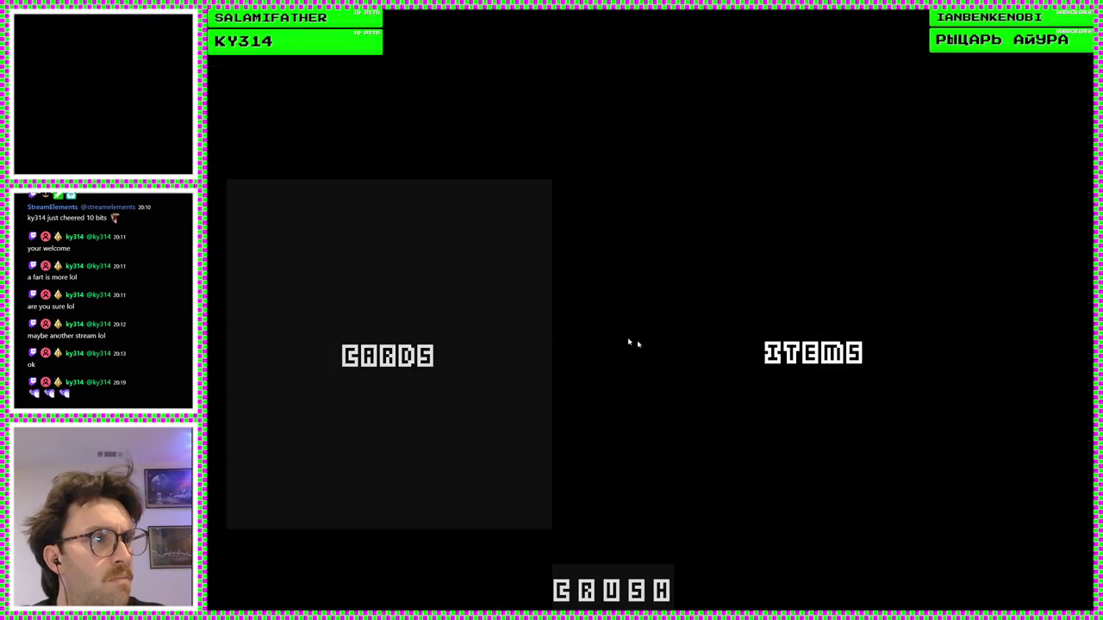
click(630, 342)
click(777, 353)
click(586, 428)
click(707, 367)
click(635, 336)
click(458, 416)
click(683, 423)
click(458, 399)
click(598, 413)
click(613, 454)
click(697, 394)
click(603, 405)
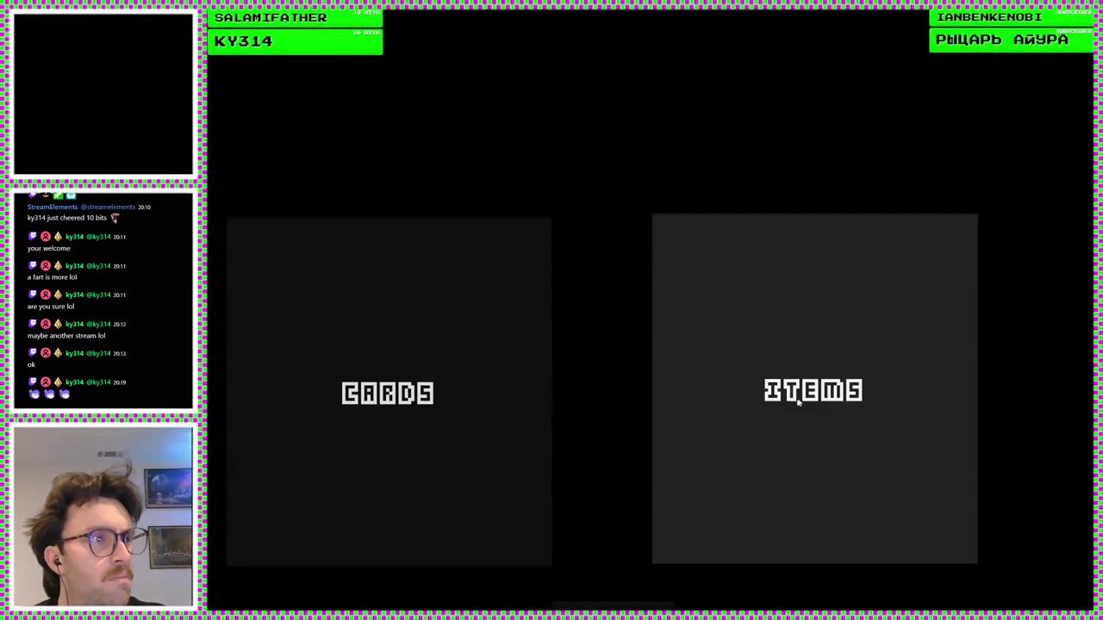
click(633, 406)
click(618, 411)
click(581, 406)
click(536, 412)
click(482, 429)
Reopen the CARDS/ITEMS menu, scroll through it, then stop the game with Escape
click(780, 364)
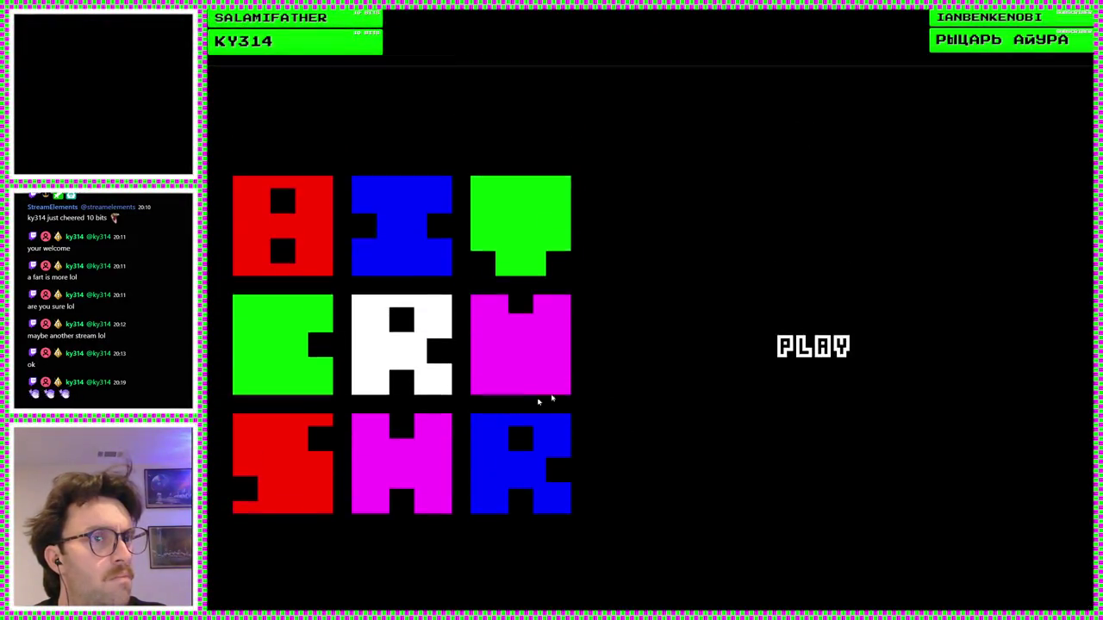
click(484, 427)
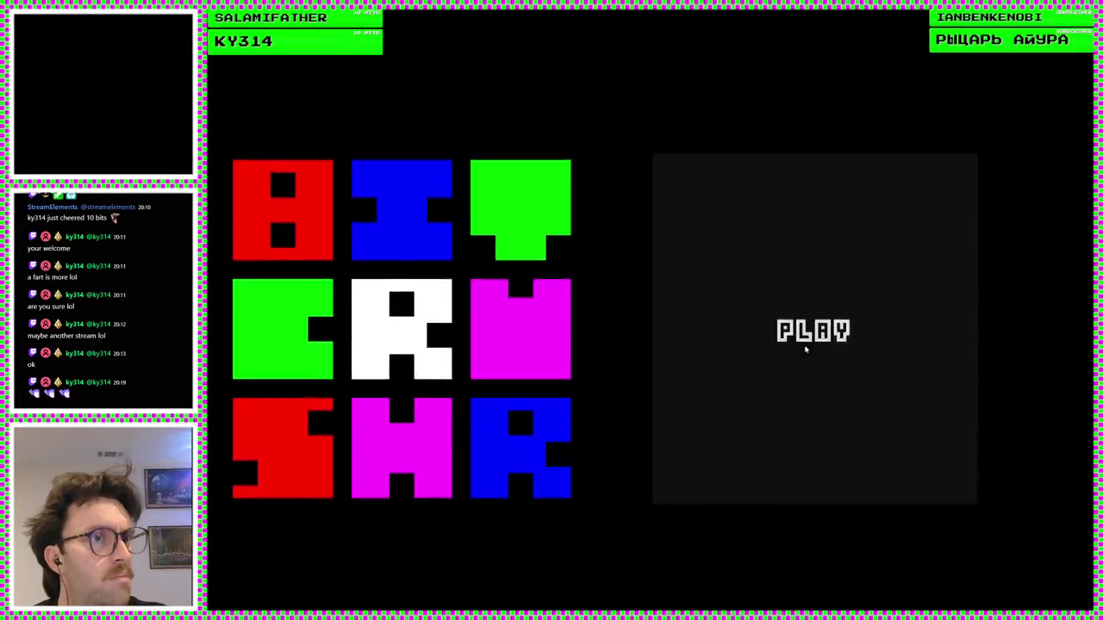
click(806, 349)
key(Escape)
click(803, 329)
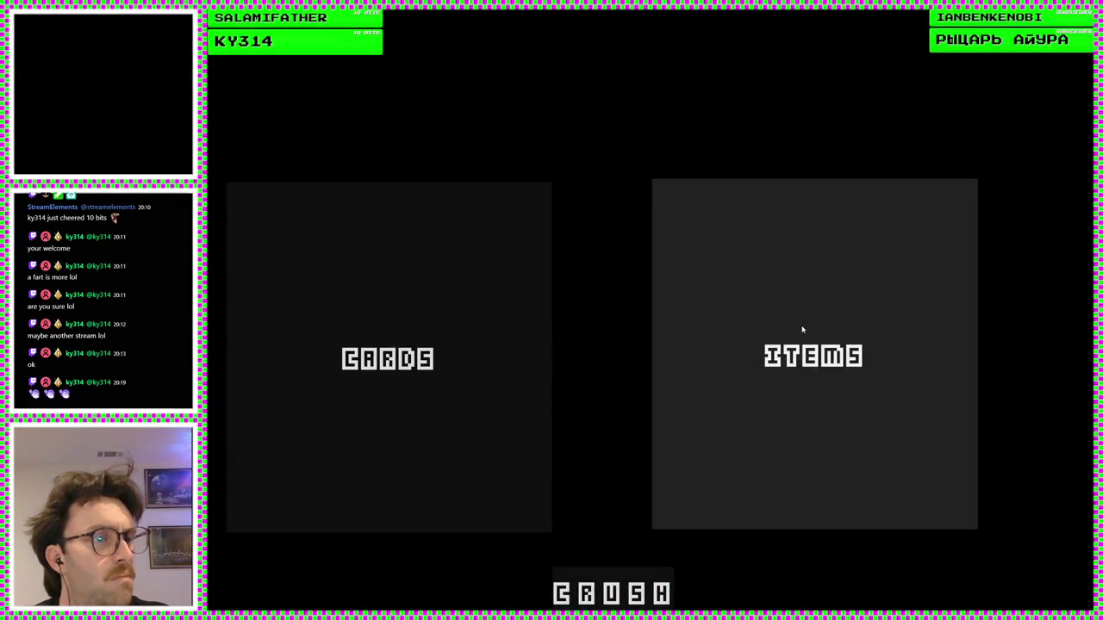
scroll(803, 330, down, 1)
scroll(802, 329, up, 5)
scroll(803, 329, down, 5)
scroll(803, 329, up, 5)
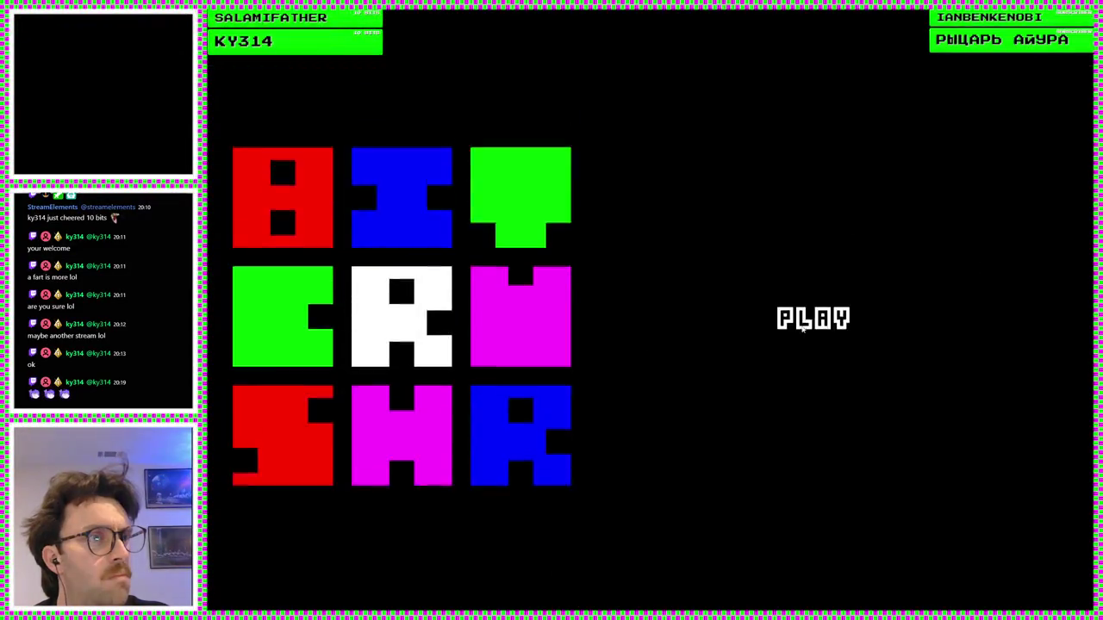
scroll(802, 329, down, 3)
scroll(802, 329, up, 3)
scroll(802, 329, down, 1)
scroll(803, 329, down, 3)
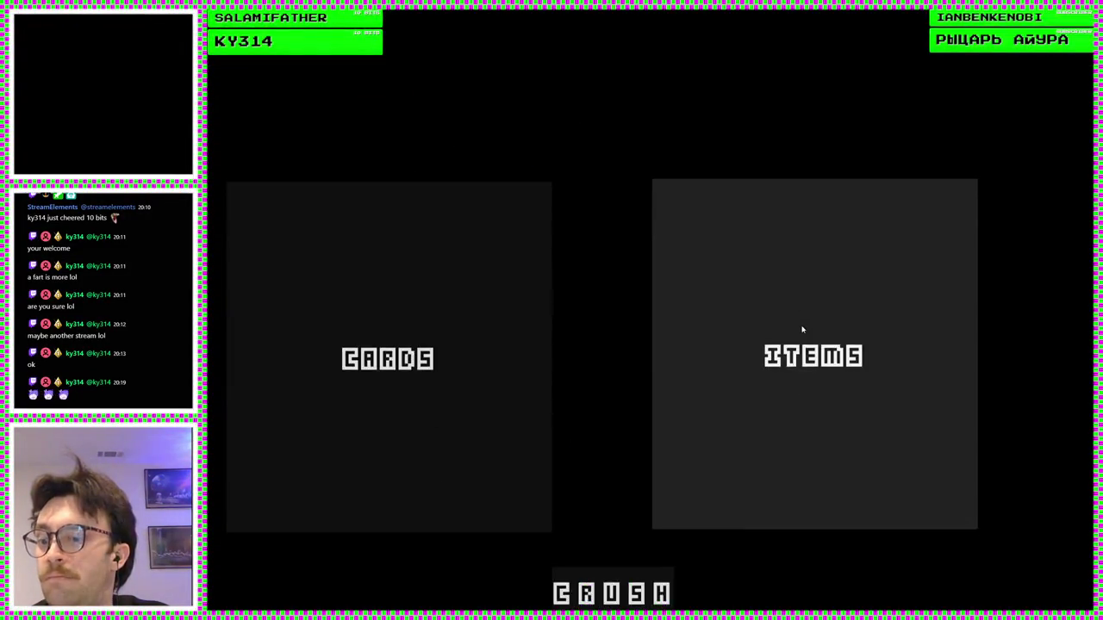
scroll(803, 329, up, 3)
scroll(802, 330, down, 1)
scroll(802, 329, down, 3)
scroll(802, 329, up, 3)
scroll(802, 329, down, 3)
scroll(802, 329, up, 3)
scroll(803, 329, down, 3)
scroll(803, 329, down, 3)
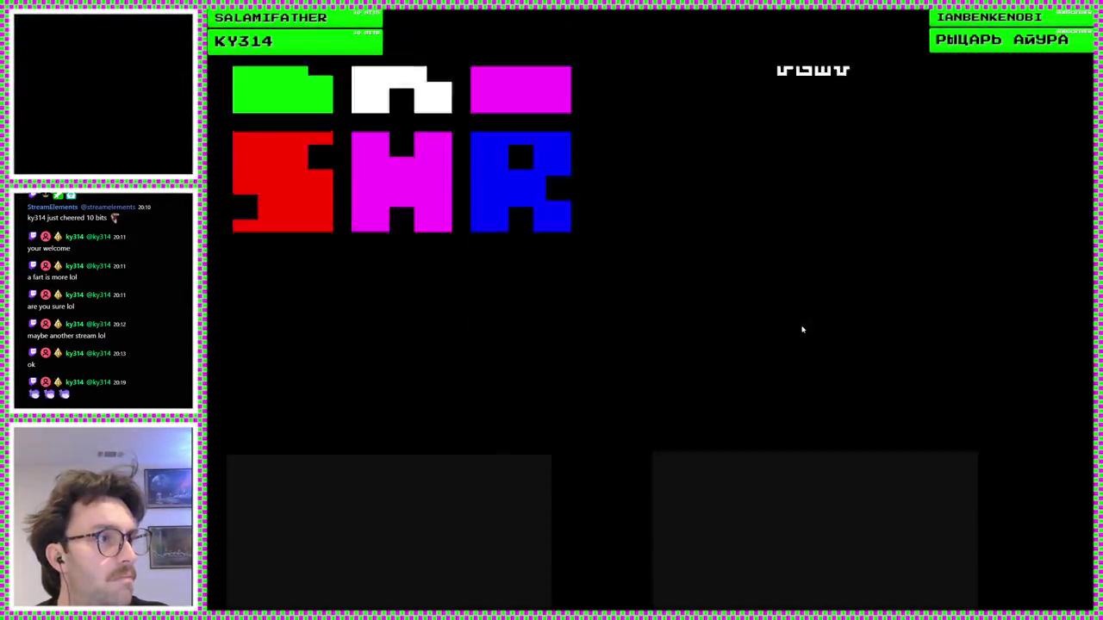
scroll(803, 329, up, 3)
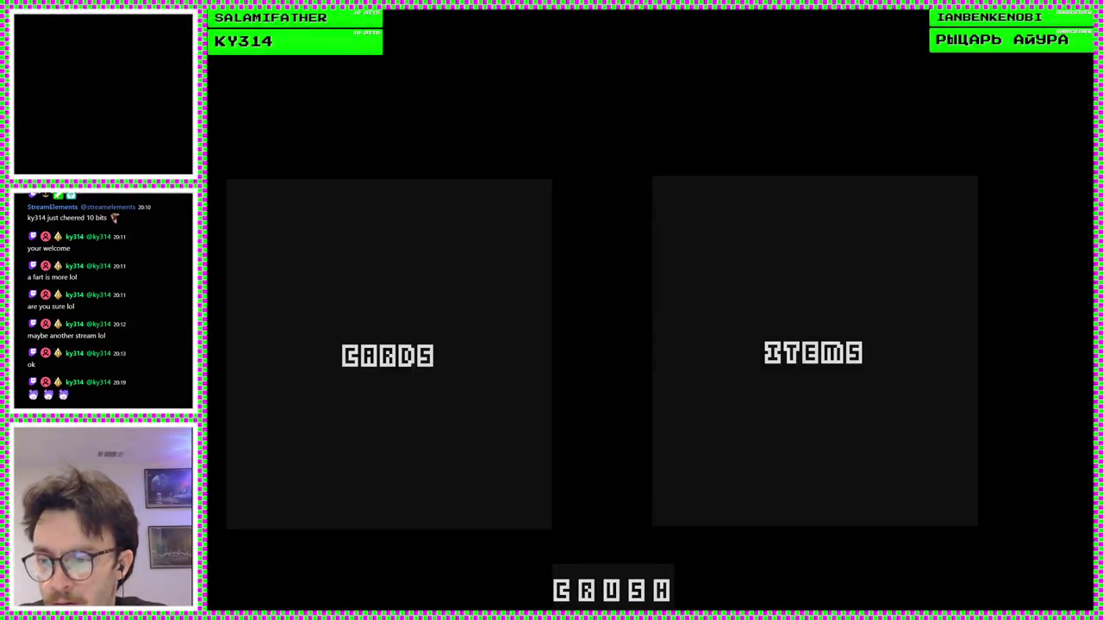
key(Escape)
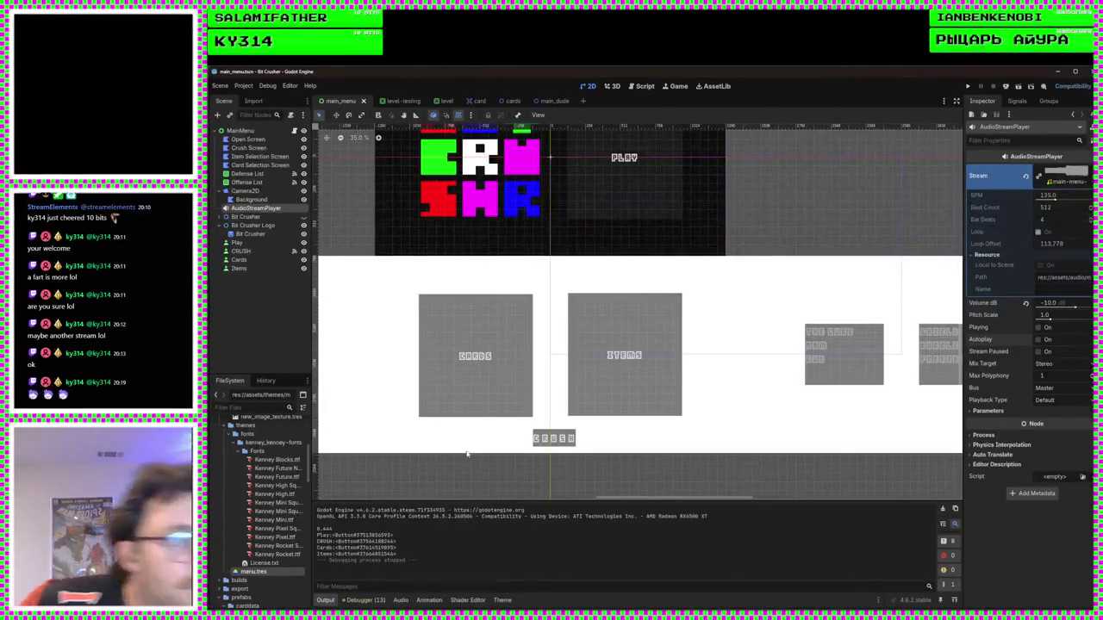
scroll(643, 410, down, 3)
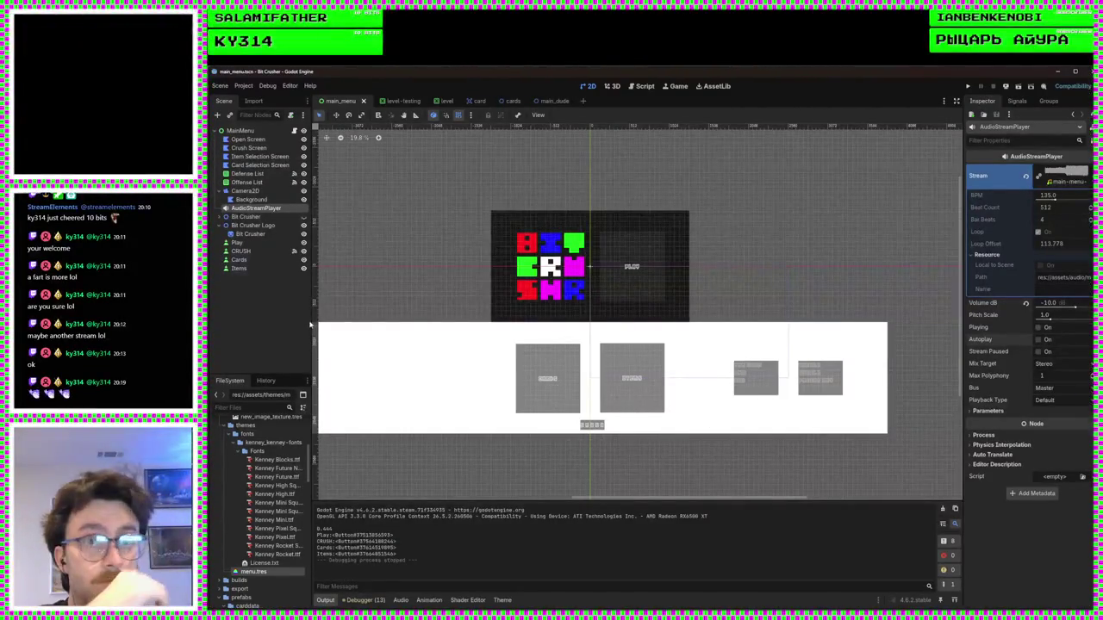
scroll(588, 378, up, 3)
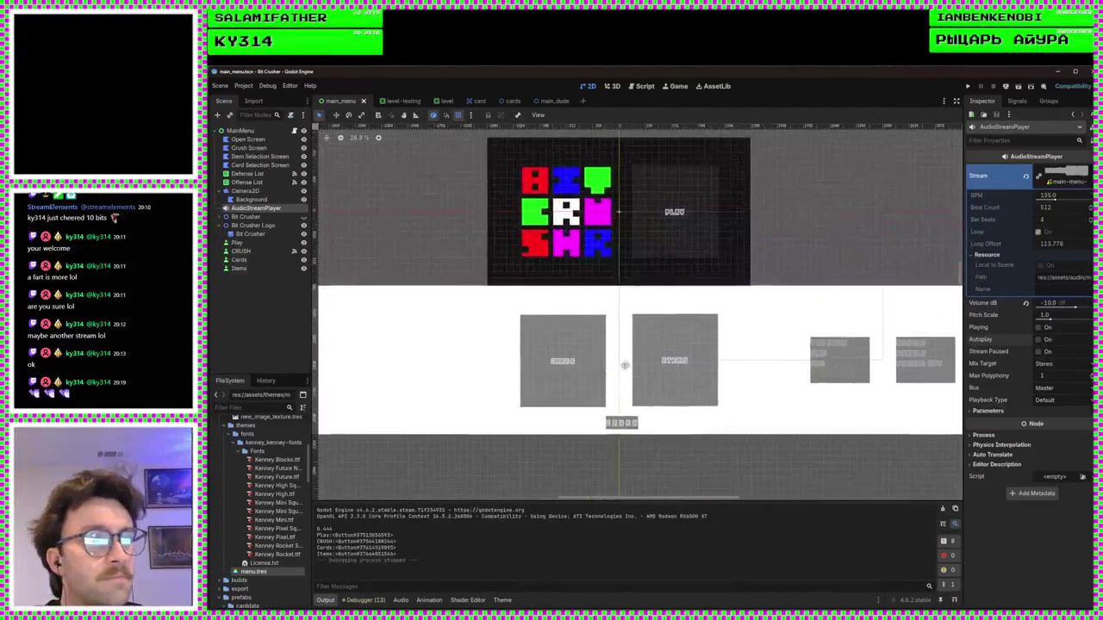
scroll(638, 376, up, 1)
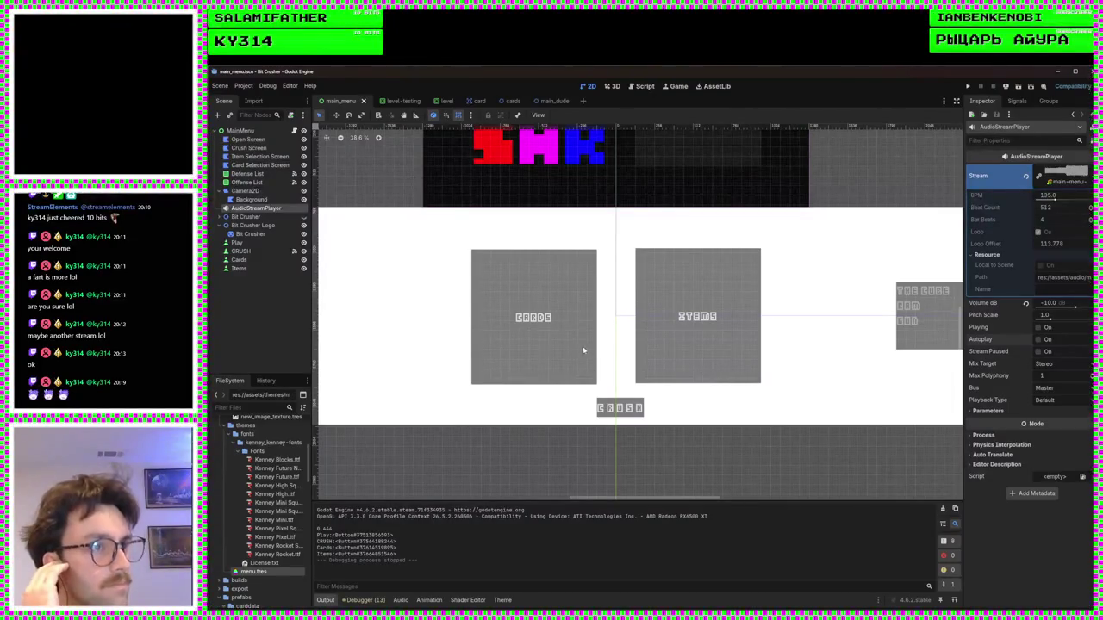
scroll(627, 358, up, 6)
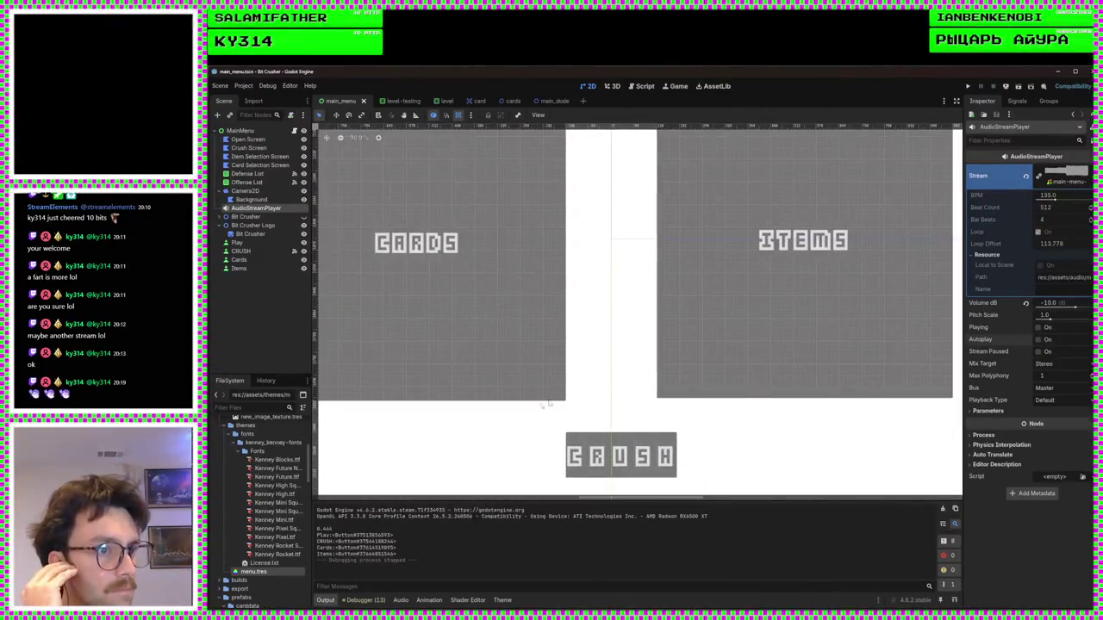
scroll(565, 401, up, 5)
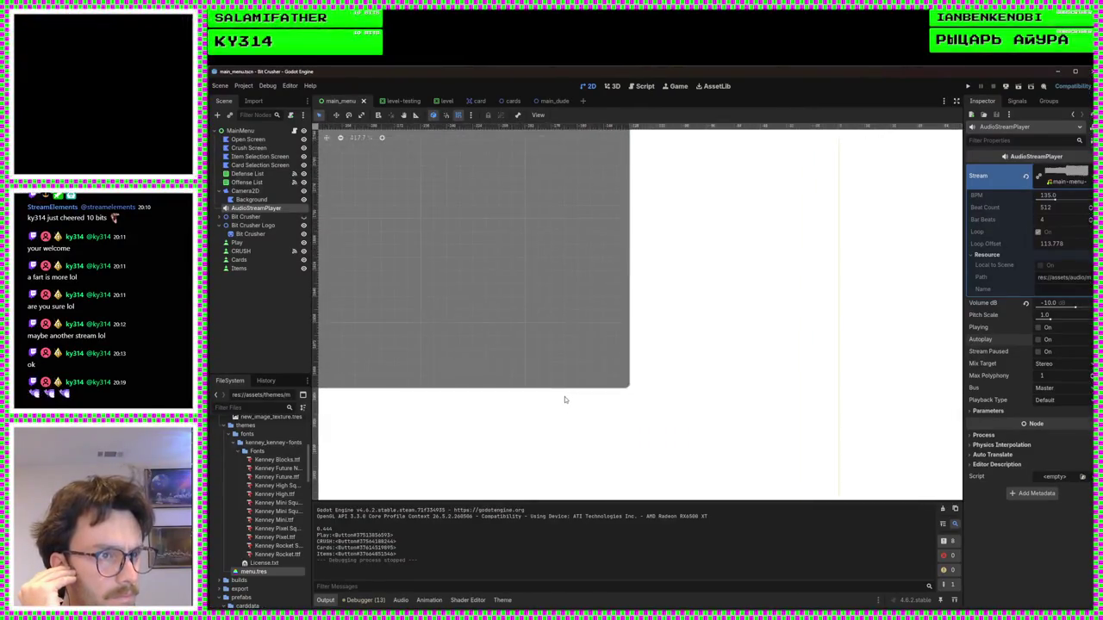
scroll(569, 395, down, 8)
scroll(578, 381, up, 2)
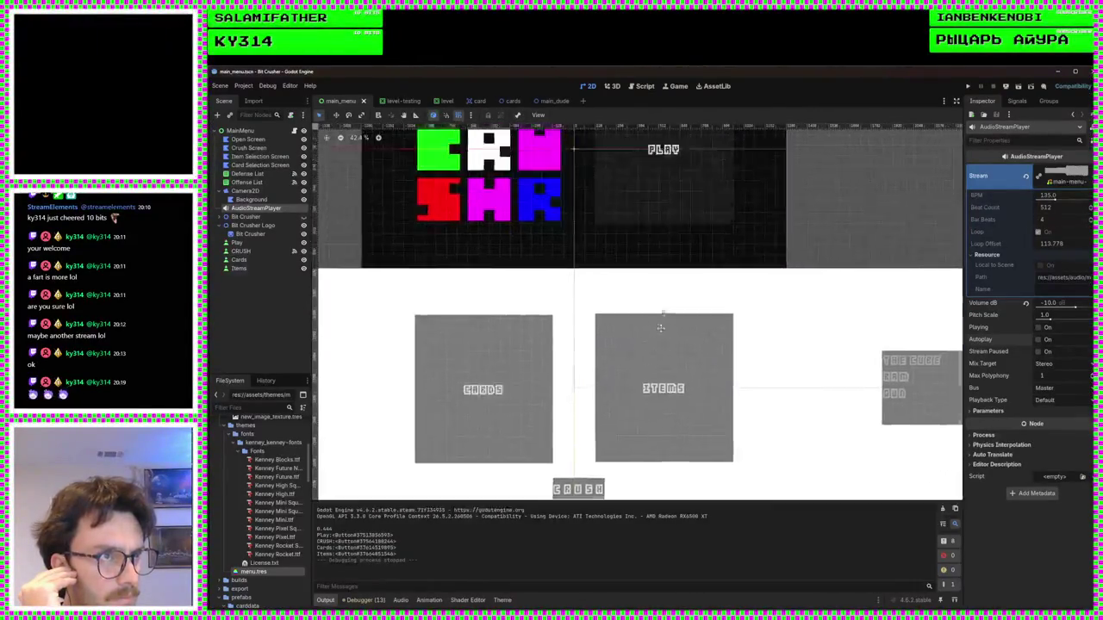
scroll(633, 382, up, 5)
scroll(630, 387, up, 2)
scroll(623, 417, down, 3)
scroll(638, 396, down, 3)
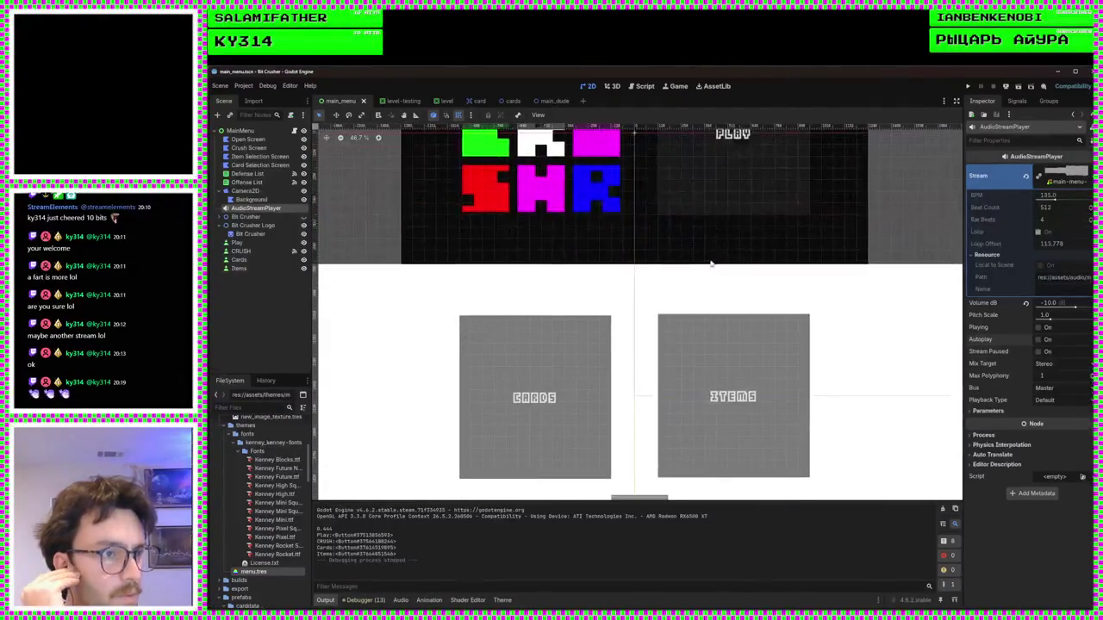
scroll(652, 378, up, 3)
scroll(653, 378, down, 2)
drag(544, 342, 541, 347)
Nudge the Cards and Items buttons together, undoing misaligned moves, until their tops sit level
key(ctrl+z)
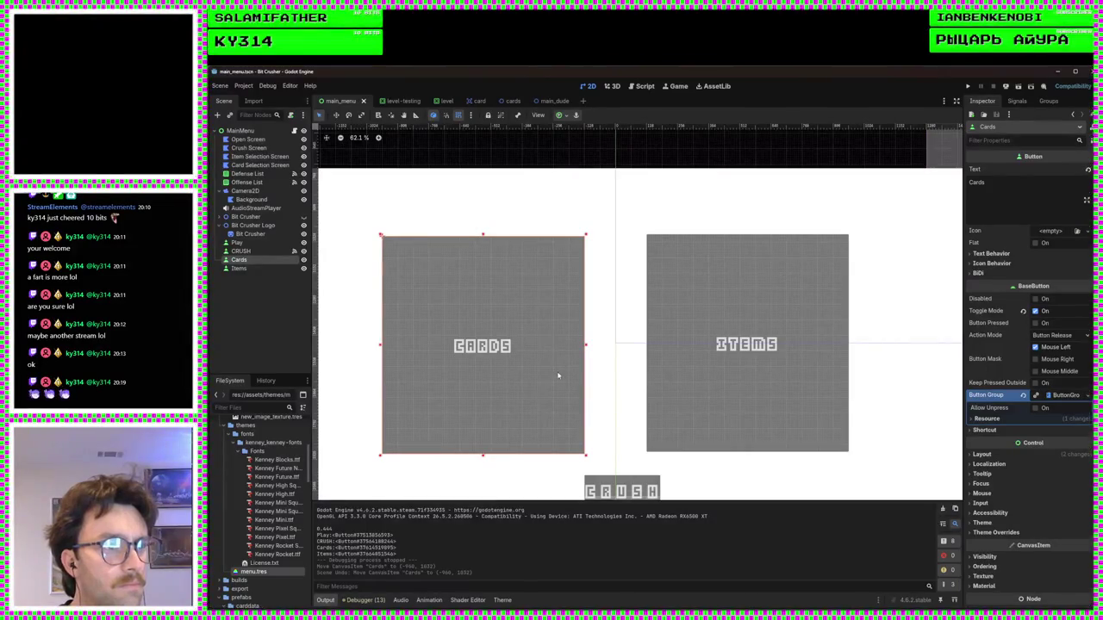
drag(559, 373, 556, 363)
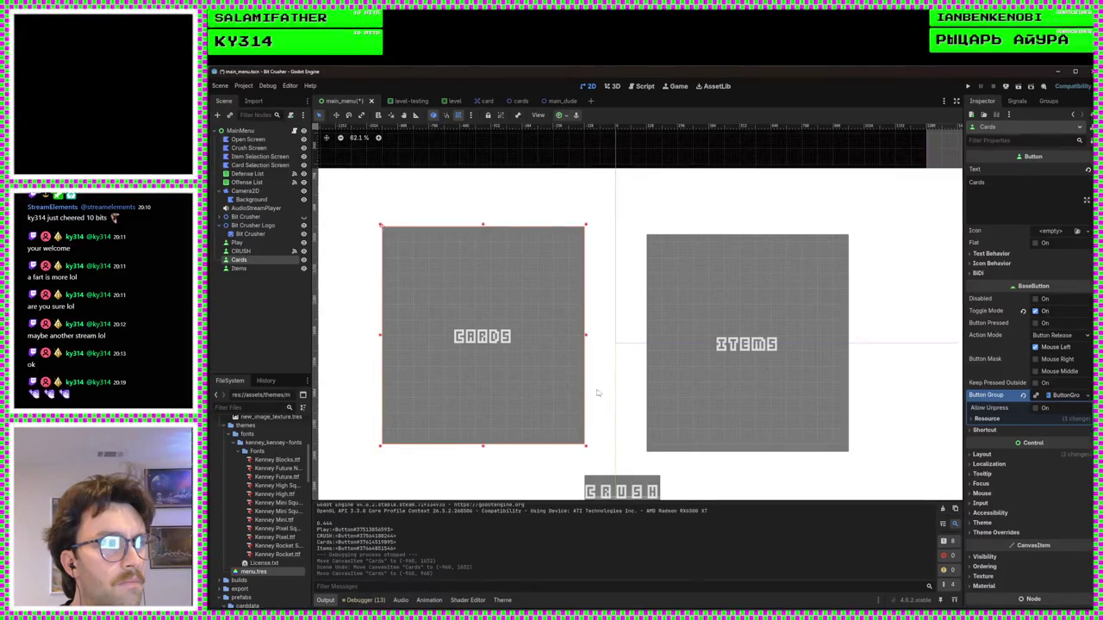
drag(746, 404, 738, 396)
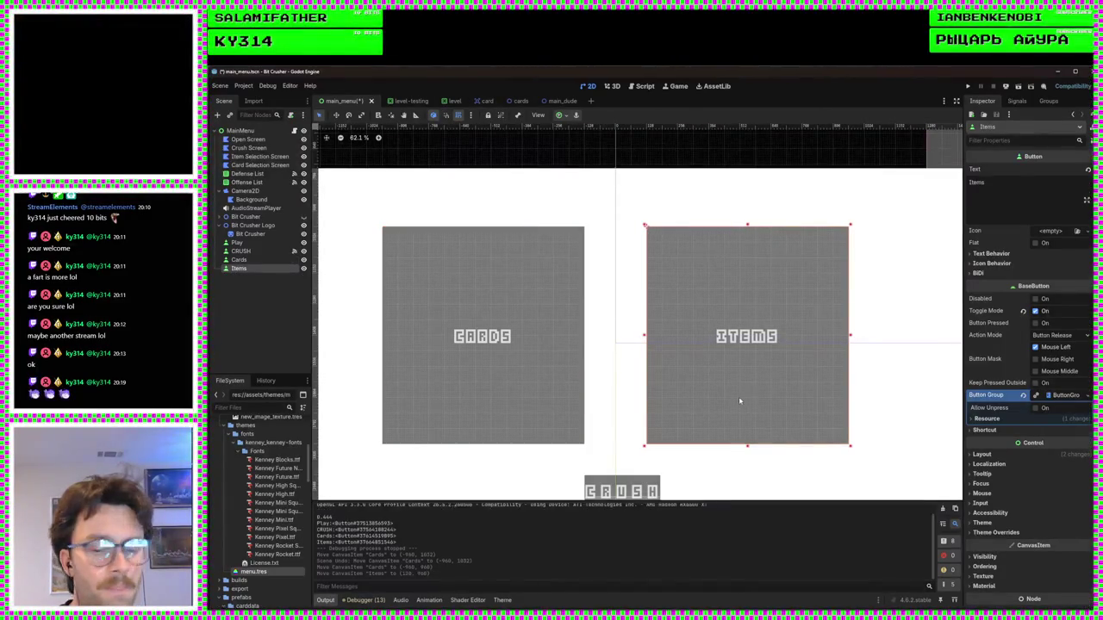
key(ctrl+z)
shift+click(518, 390)
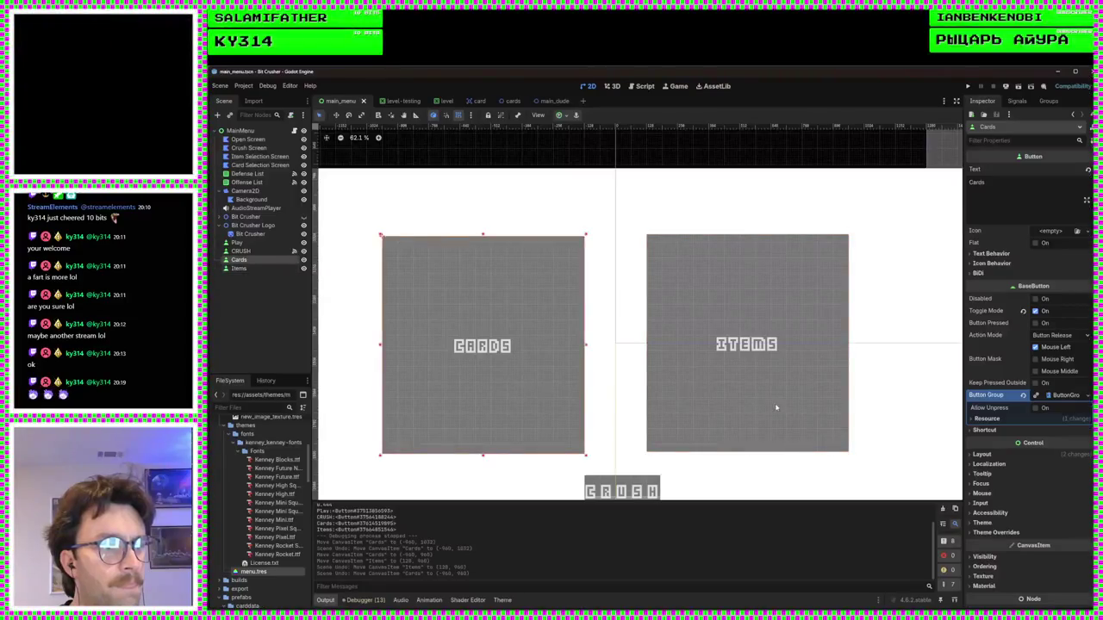
key(ctrl+z)
scroll(583, 439, down, 3)
drag(551, 335, 545, 335)
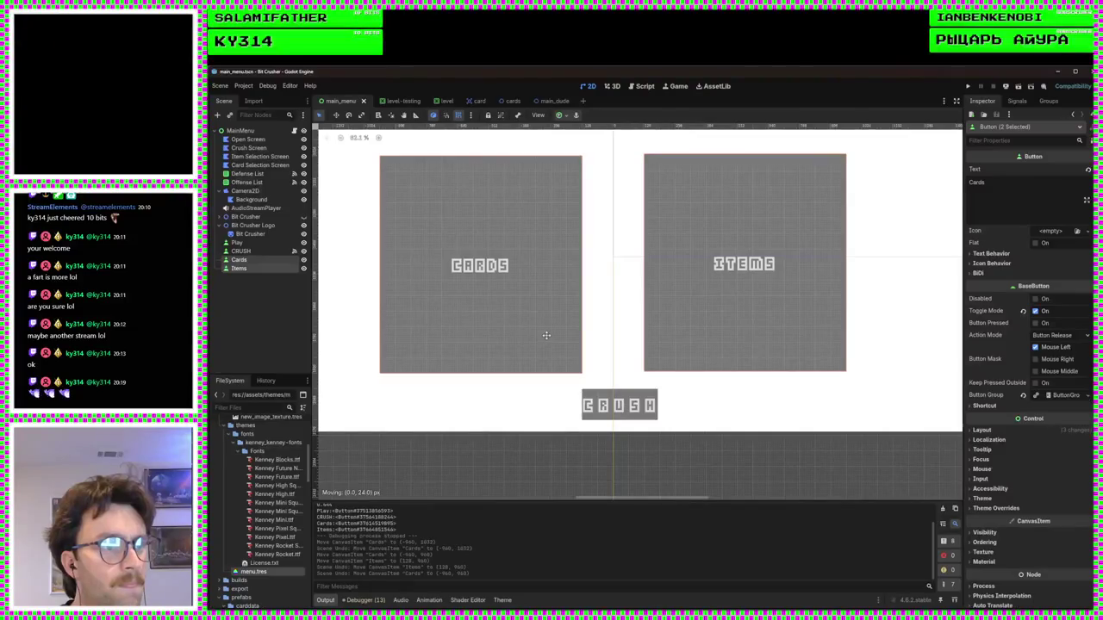
click(608, 434)
click(609, 438)
scroll(603, 473, down, 3)
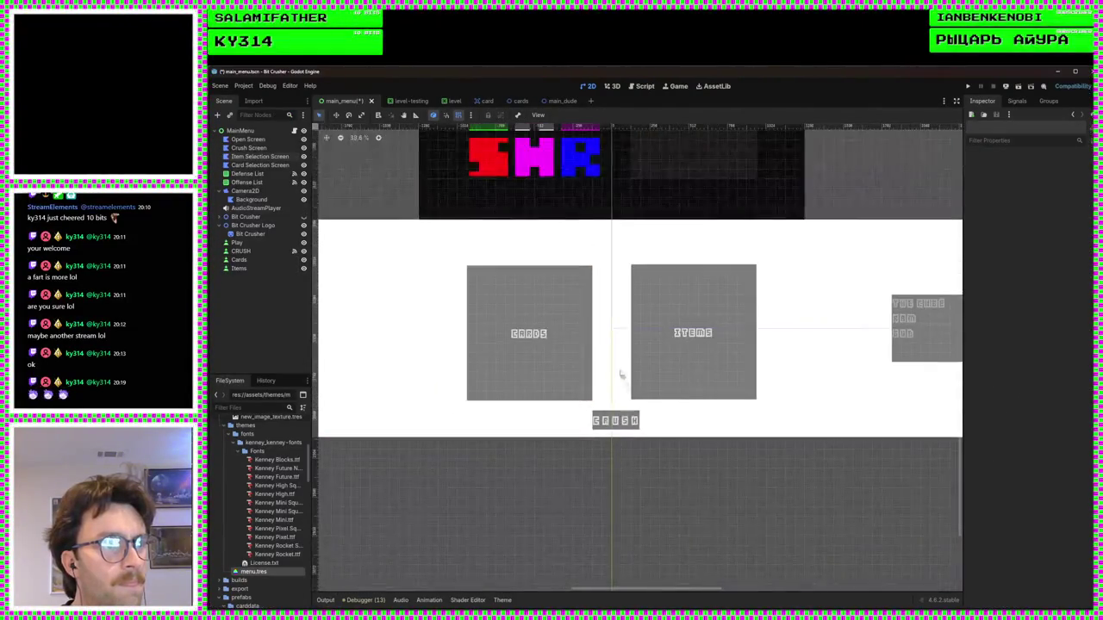
Add a new child Control node in the Scene dock
click(237, 242)
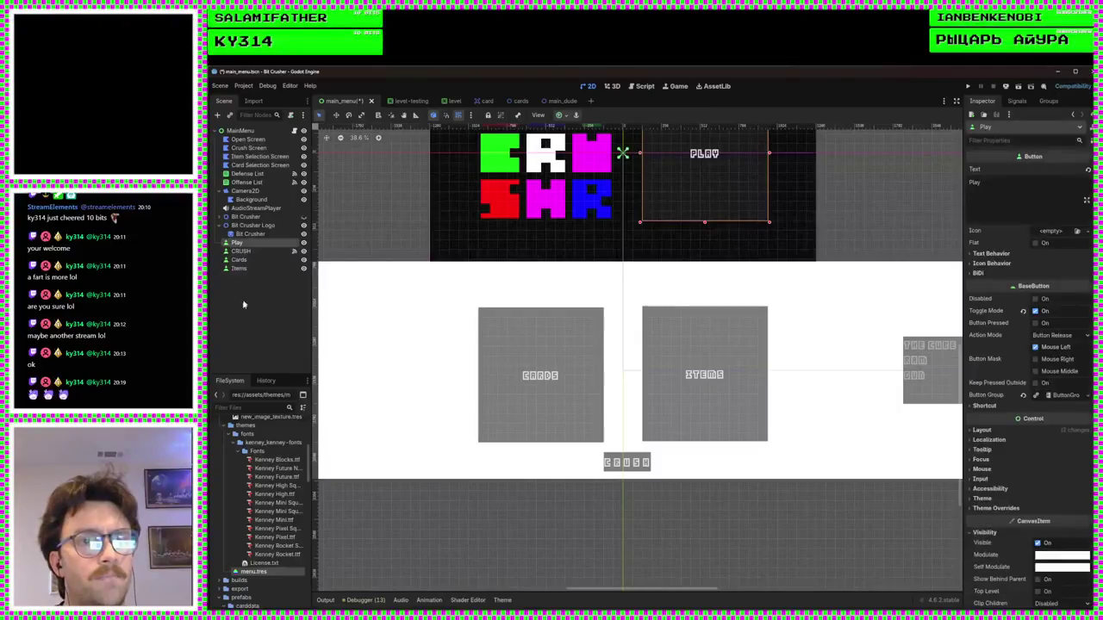
right_click(244, 308)
click(280, 314)
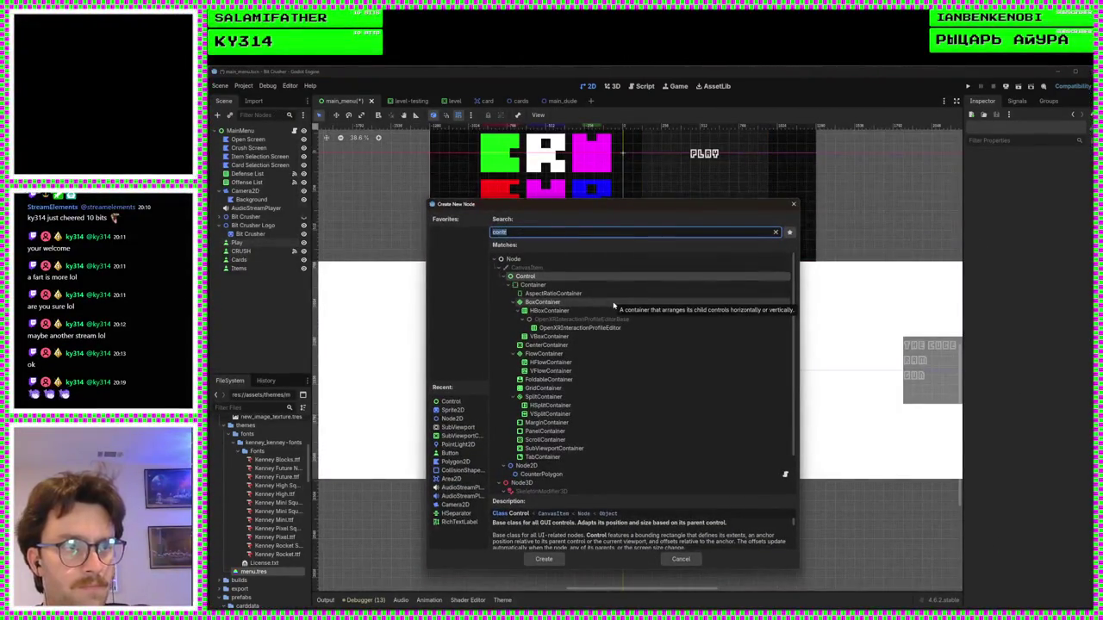
text(MenuArea)
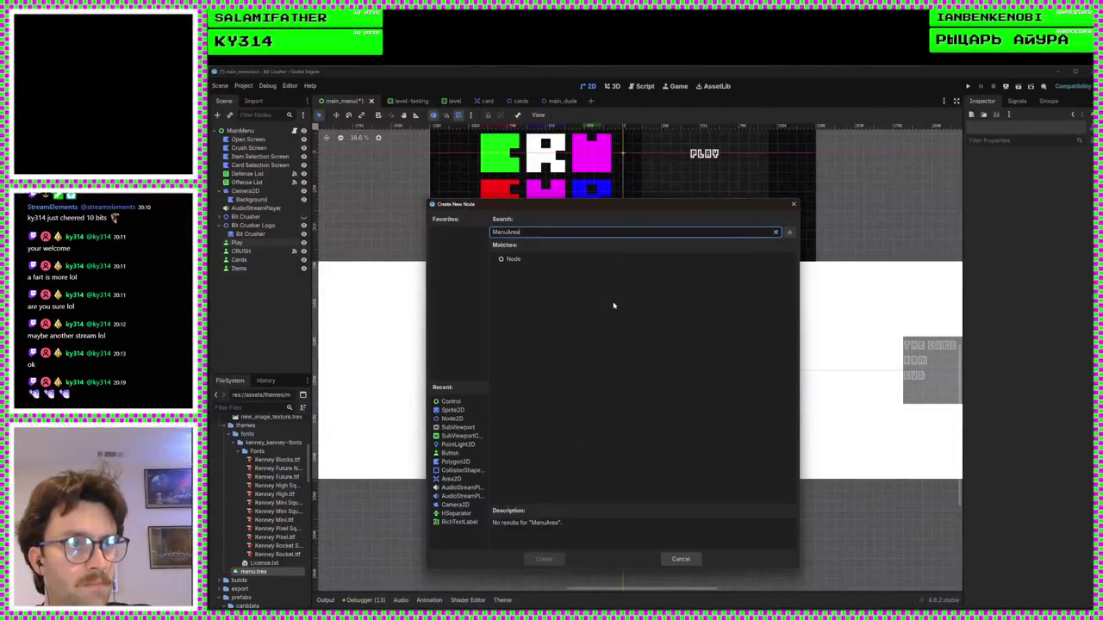
key(BackSpace)
key(BackSpace)
key(BackSpace)
key(BackSpace)
text(Control)
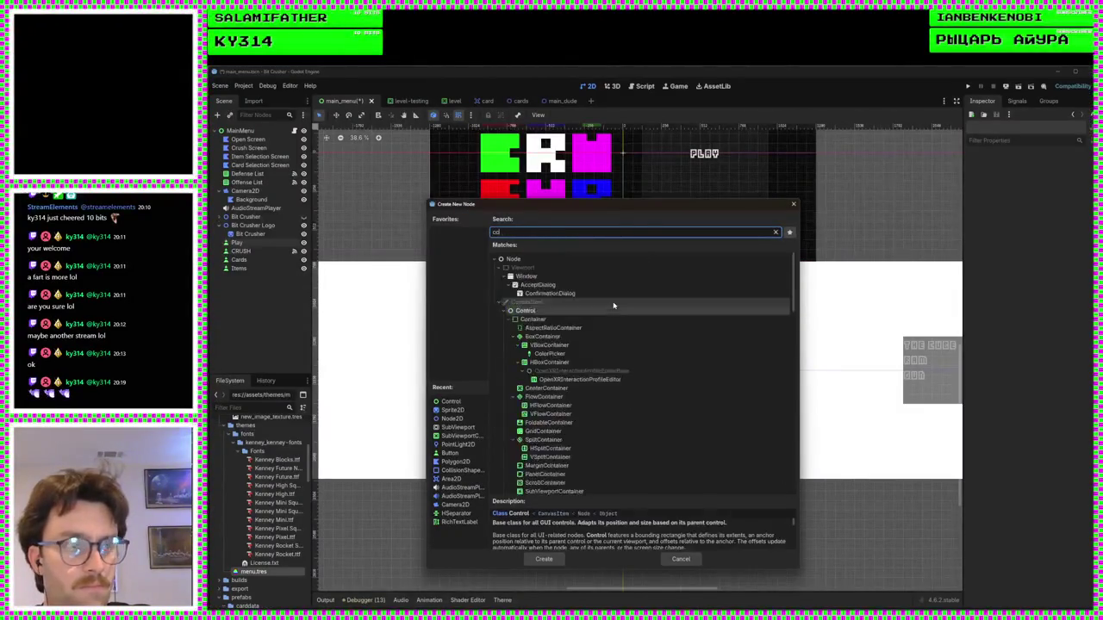
key(Return)
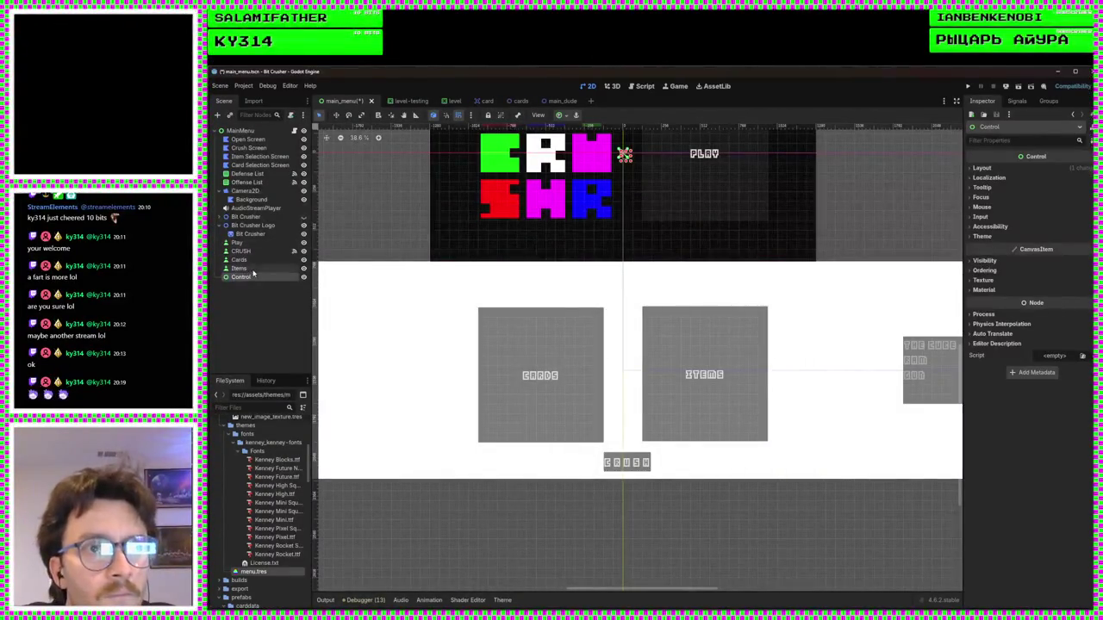
Move the CRUSH, Cards and Items buttons under the new Control node
click(245, 259)
click(241, 250)
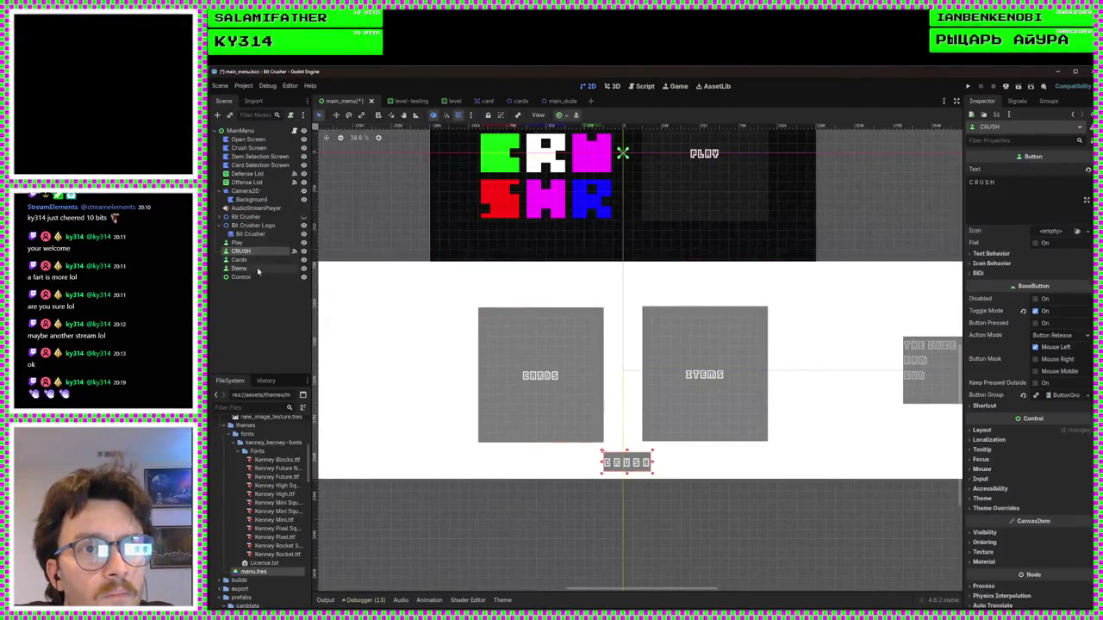
shift+click(239, 268)
drag(244, 259, 253, 278)
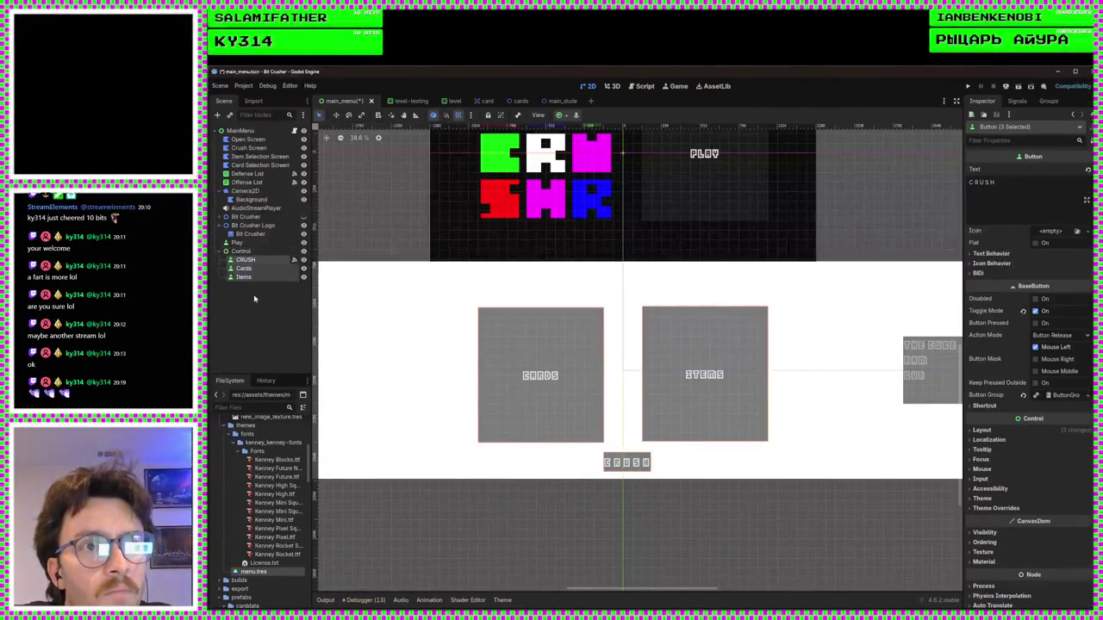
Rename the new Control node to MenuArea
click(241, 250)
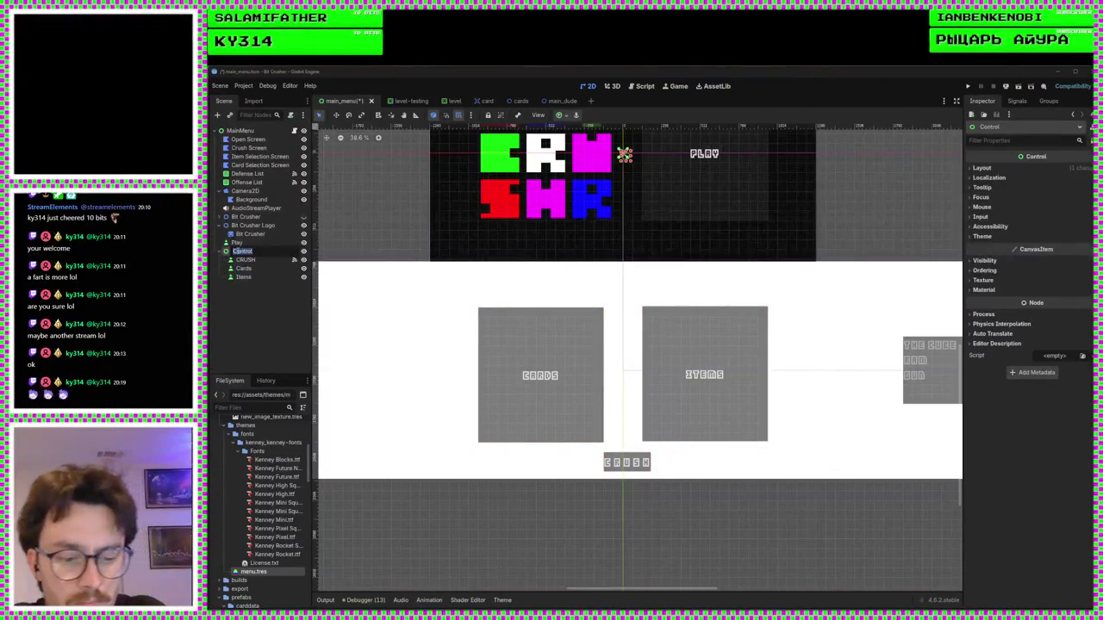
text(Menu Area)
key(Return)
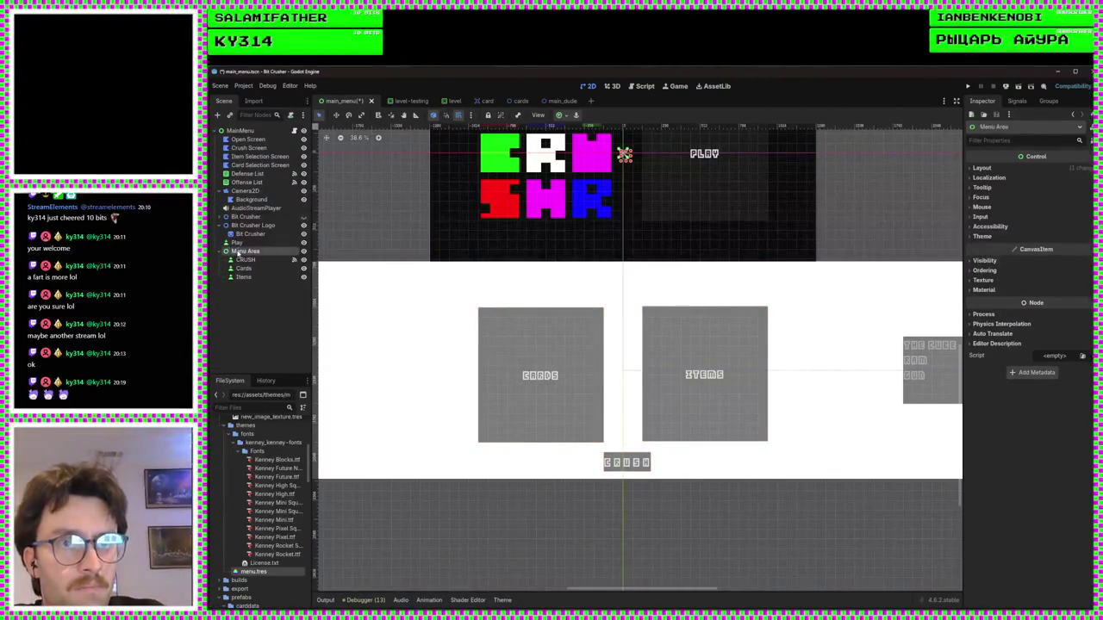
scroll(617, 393, down, 1)
scroll(617, 393, up, 2)
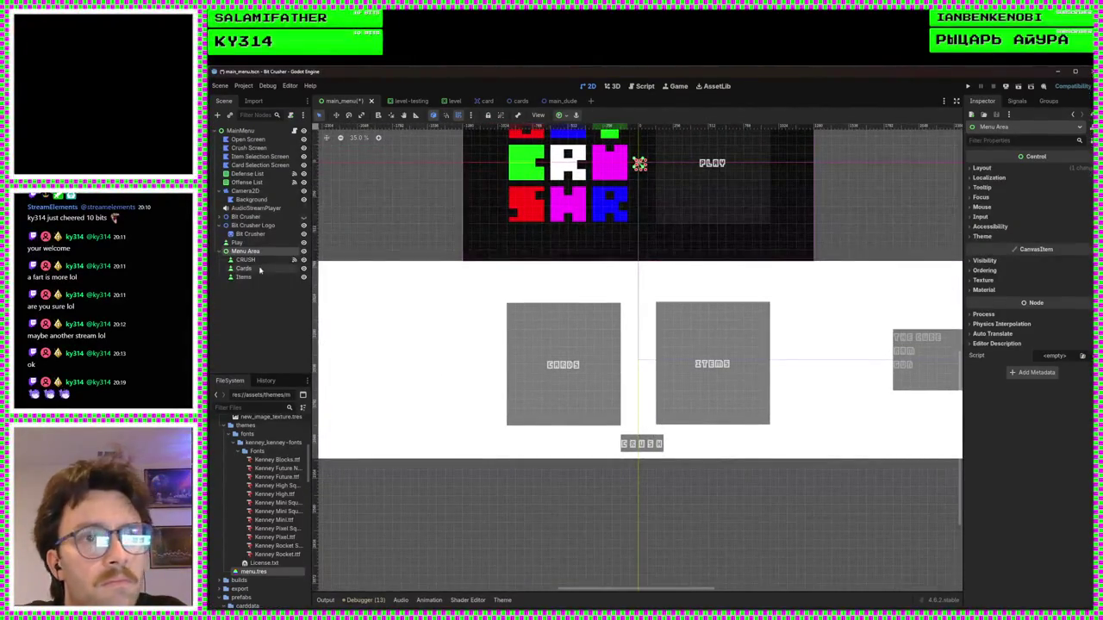
Create a new Control child under the MainMenu root and rename it 'Item Area'
right_click(249, 326)
click(237, 252)
right_click(248, 319)
click(241, 131)
click(240, 131)
right_click(240, 132)
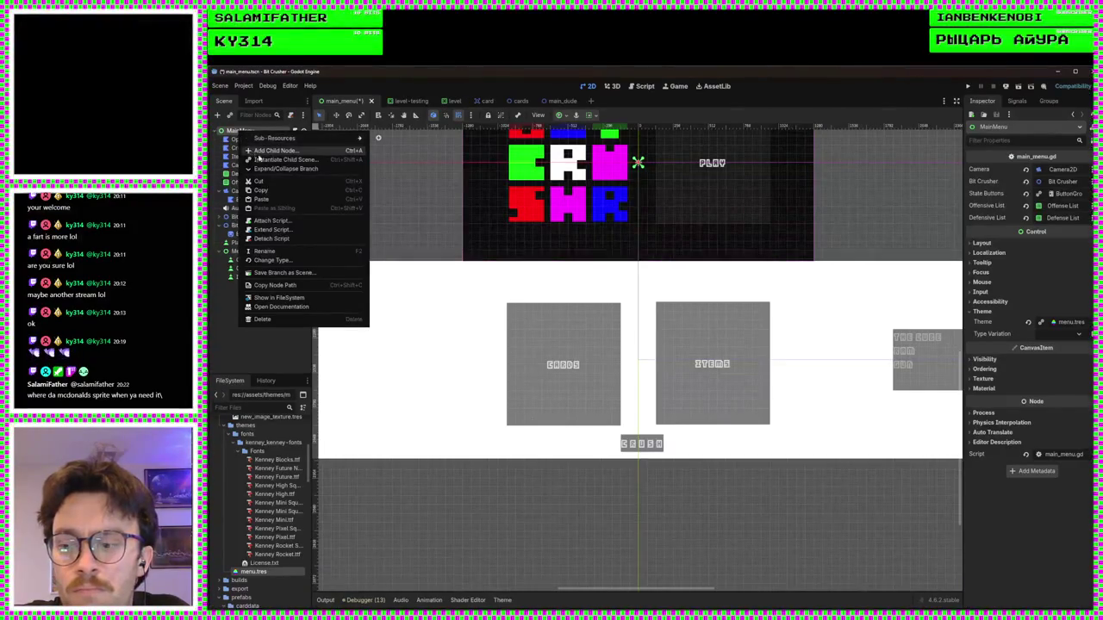
click(274, 151)
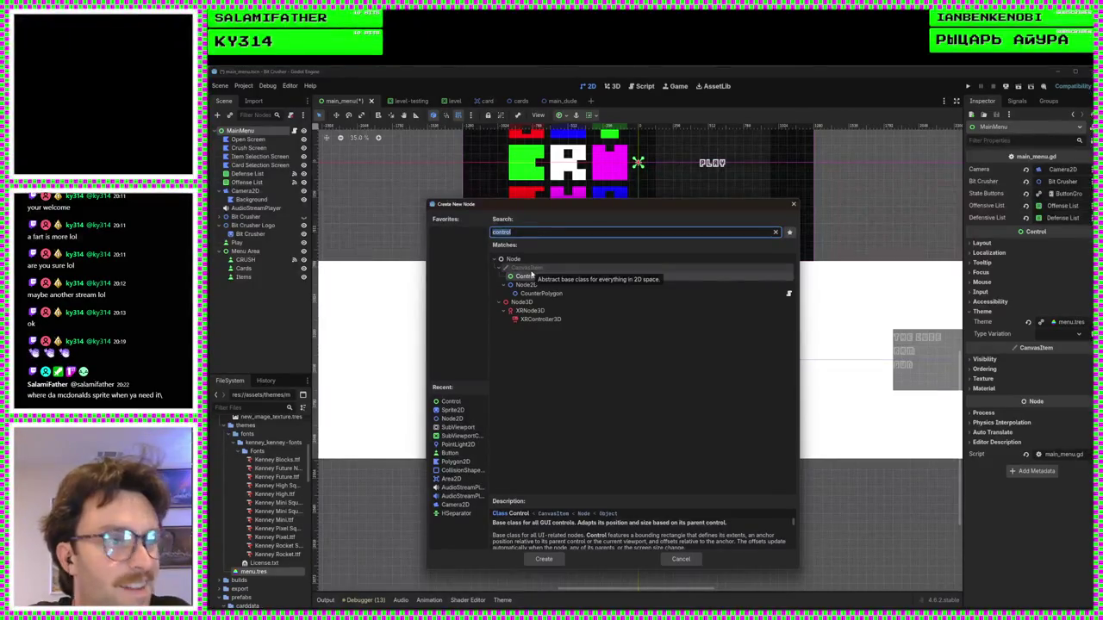
double_click(530, 275)
click(242, 290)
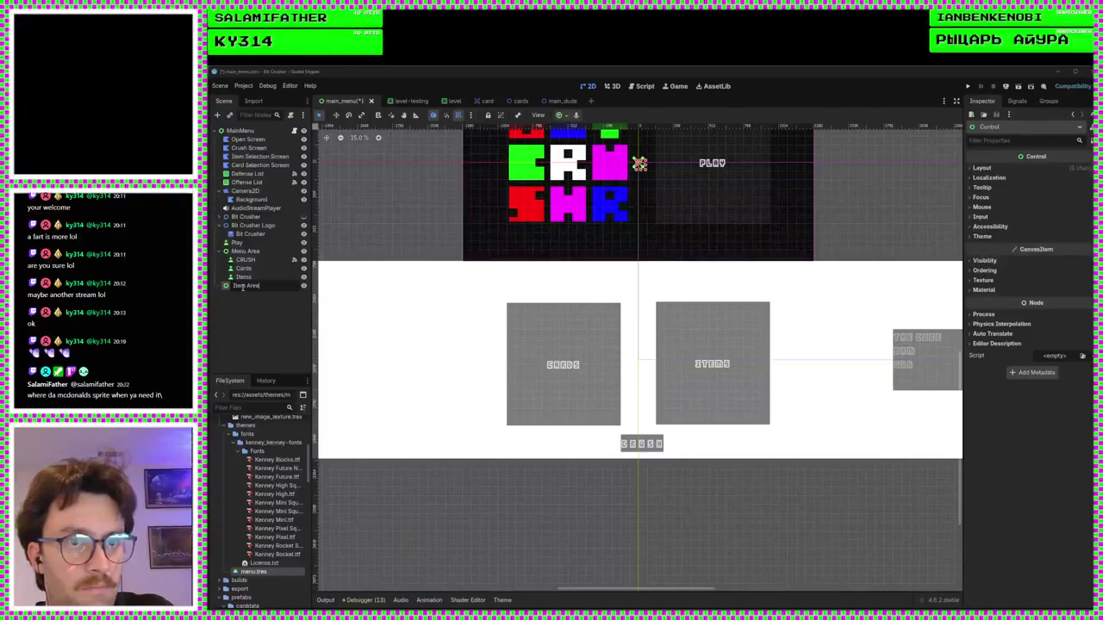
click(244, 287)
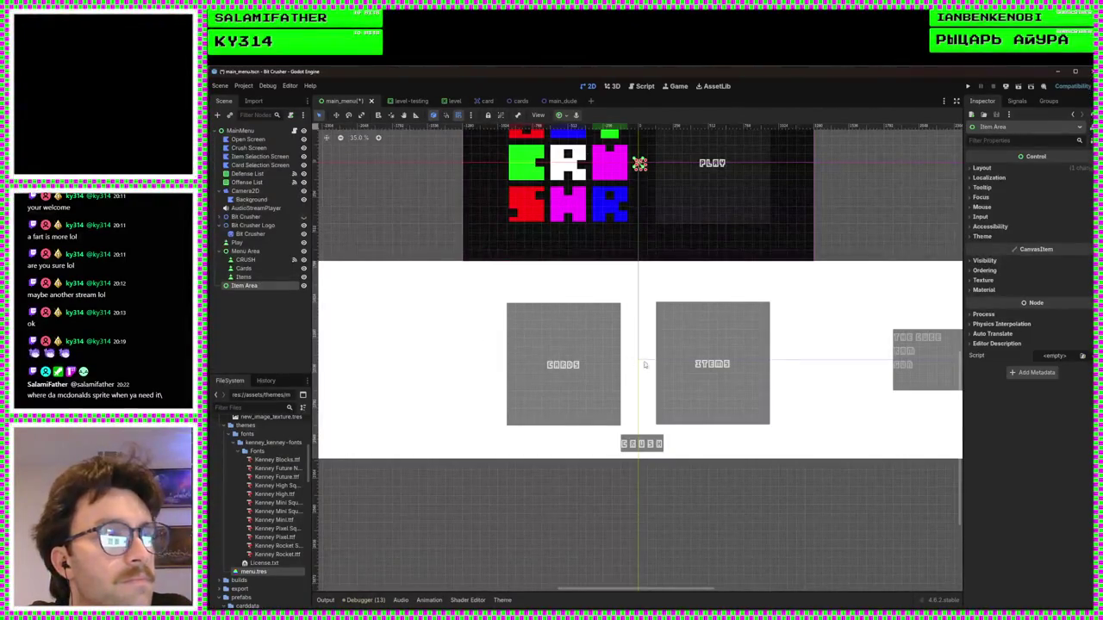
scroll(659, 310, right, 2)
click(451, 246)
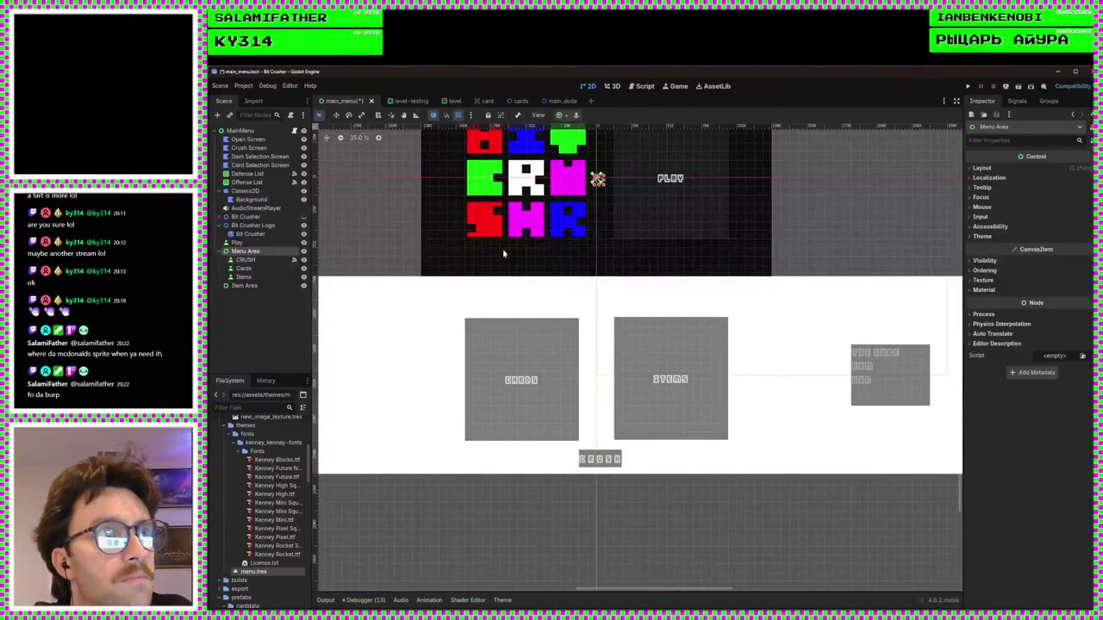
Drag out Menu Area's handles to give it a box below PLAY
scroll(582, 319, up, 3)
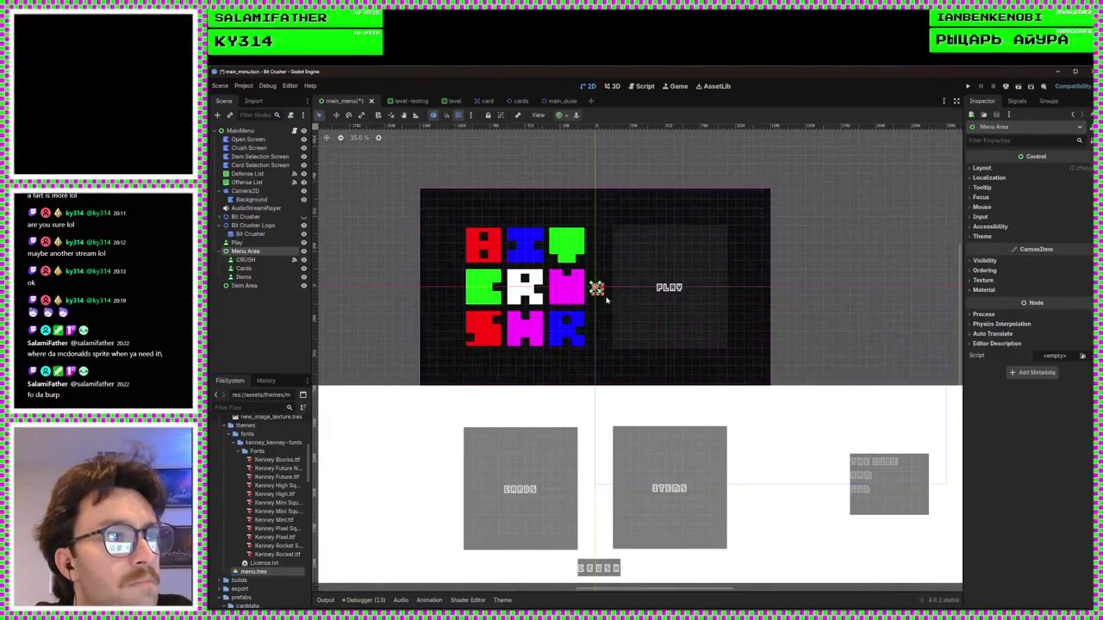
mouse_move(593, 288)
mouse_down()
mouse_move(691, 364)
mouse_move(635, 349)
mouse_up()
scroll(611, 362, up, 1)
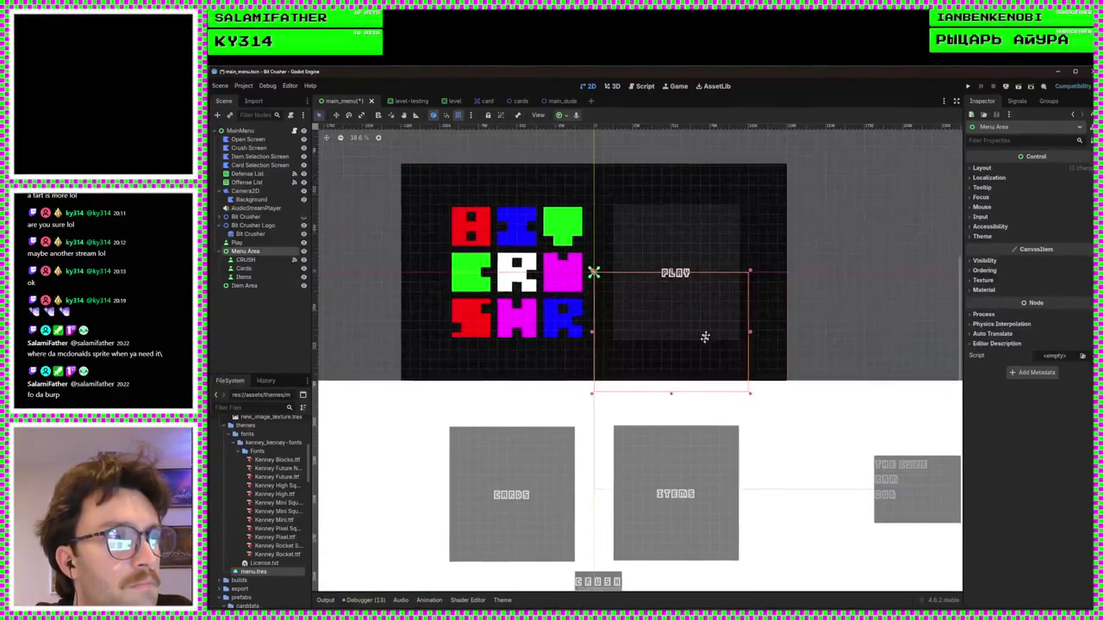
scroll(672, 345, down, 2)
scroll(659, 310, up, 1)
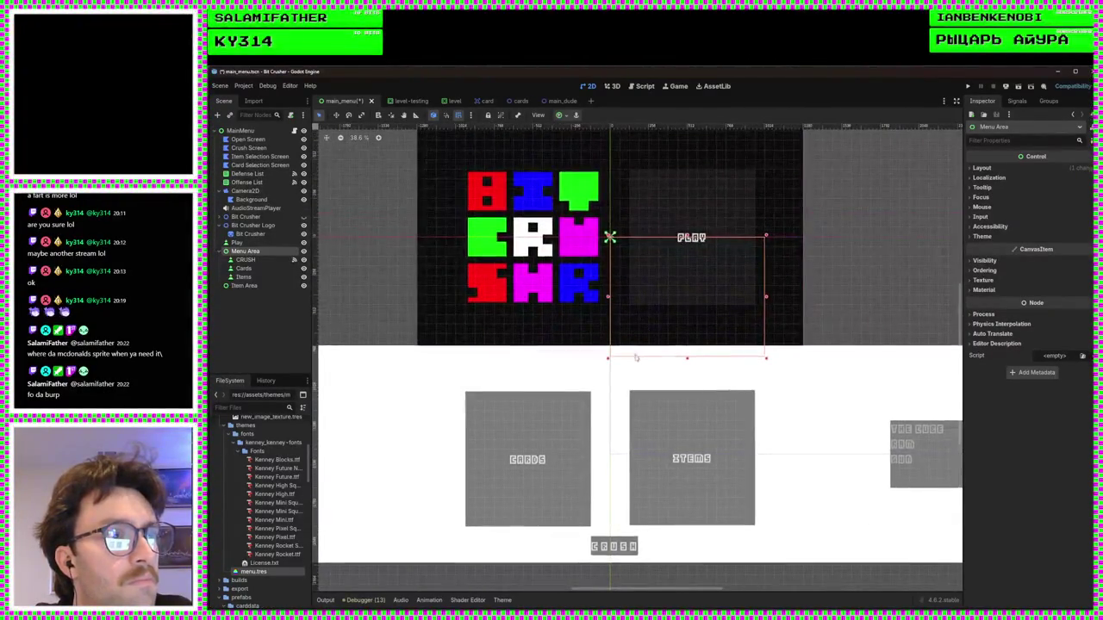
scroll(674, 336, down, 2)
Move Menu Area with its CARDS, ITEMS and CRUSH buttons down and to the left
mouse_move(700, 248)
mouse_down()
mouse_move(674, 298)
mouse_move(548, 355)
mouse_up()
key(ctrl+z)
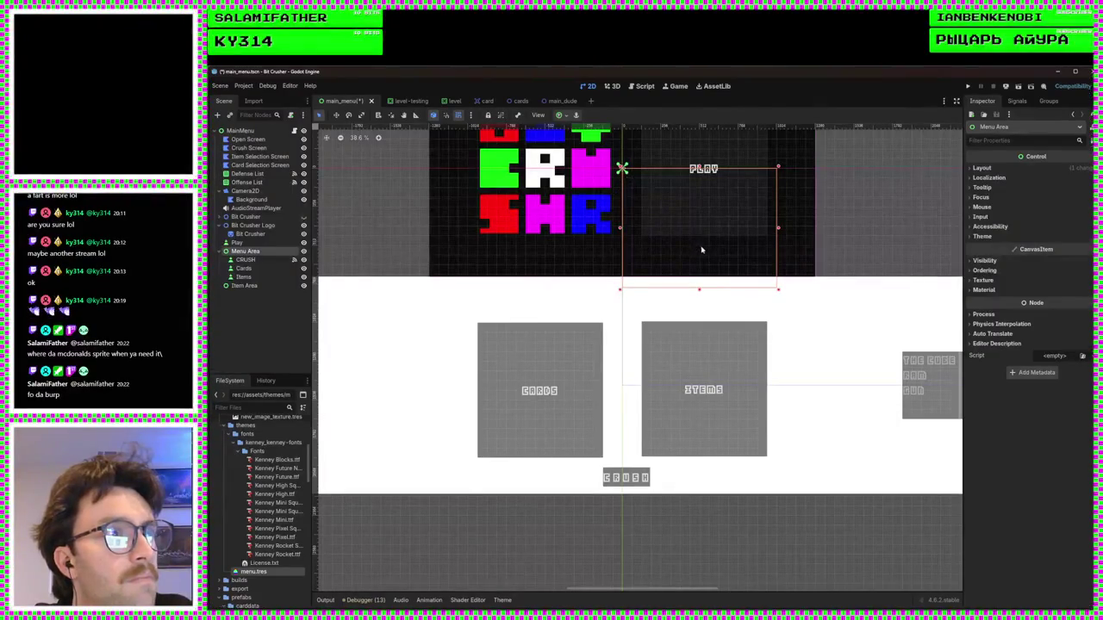
drag(696, 216, 535, 303)
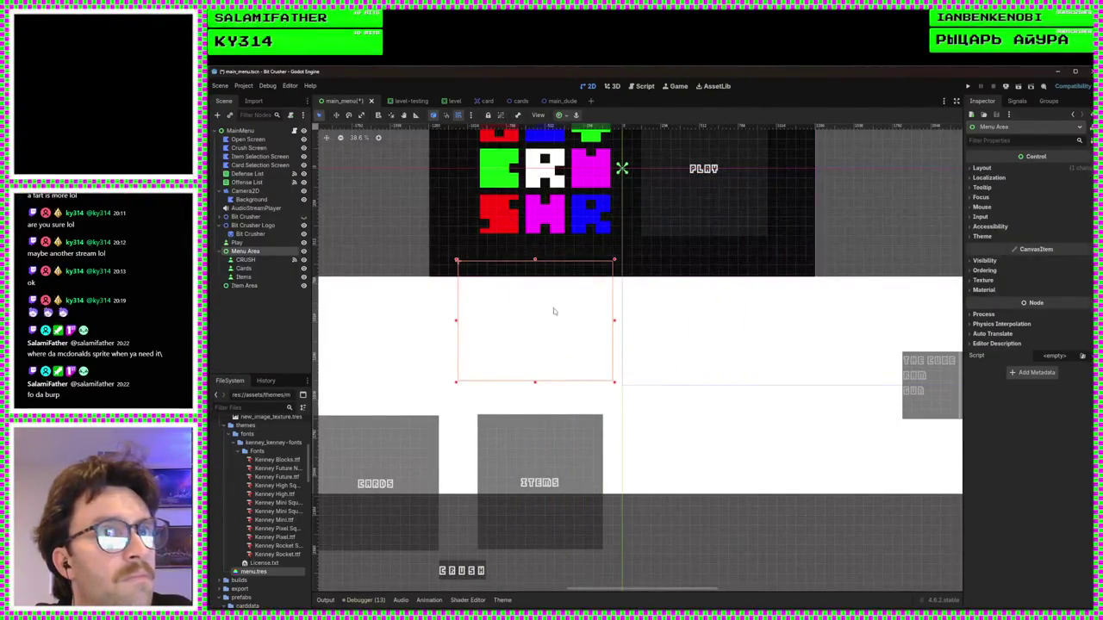
scroll(556, 314, down, 2)
scroll(558, 330, up, 1)
click(493, 292)
scroll(493, 292, up, 1)
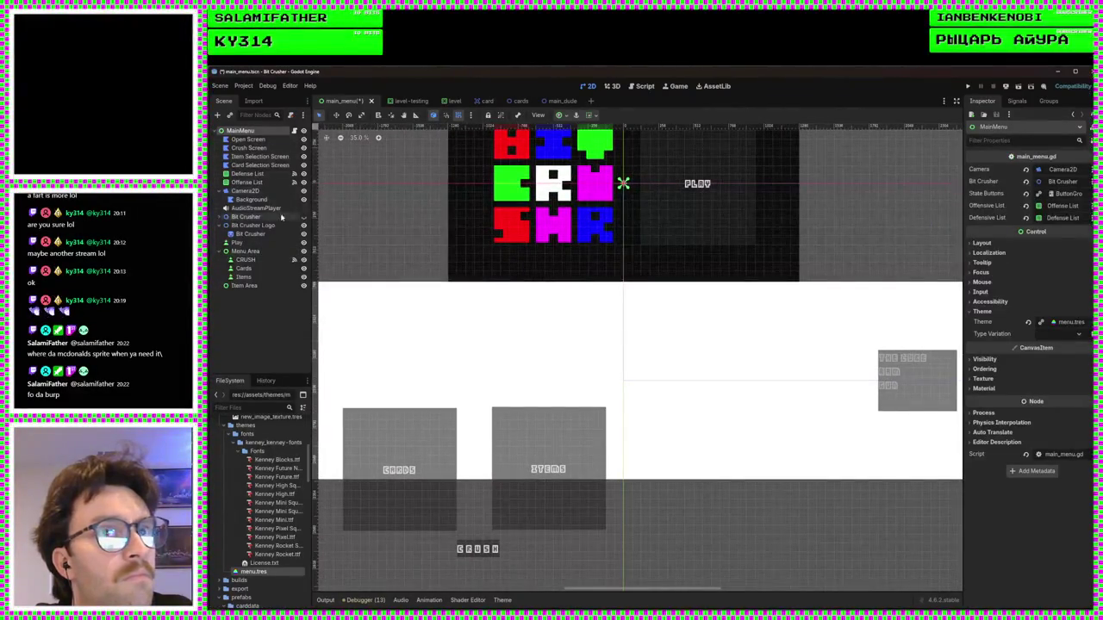
Try nudging and enlarging Menu Area, then undo those changes to restore the buttons
click(246, 251)
drag(540, 311, 513, 320)
drag(591, 393, 714, 436)
key(ctrl+z)
key(ctrl+z)
key(ctrl+z)
key(ctrl+z)
drag(660, 242, 681, 311)
key(ctrl+z)
Shrink the Menu Area control down to a zero-size point
double_click(246, 251)
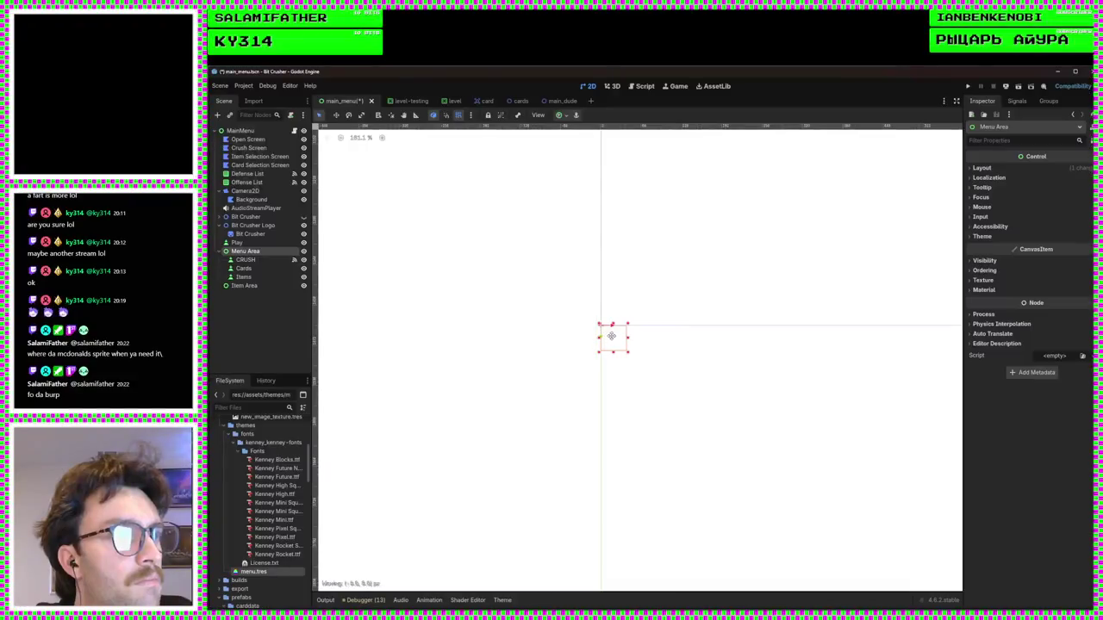
drag(653, 361, 636, 341)
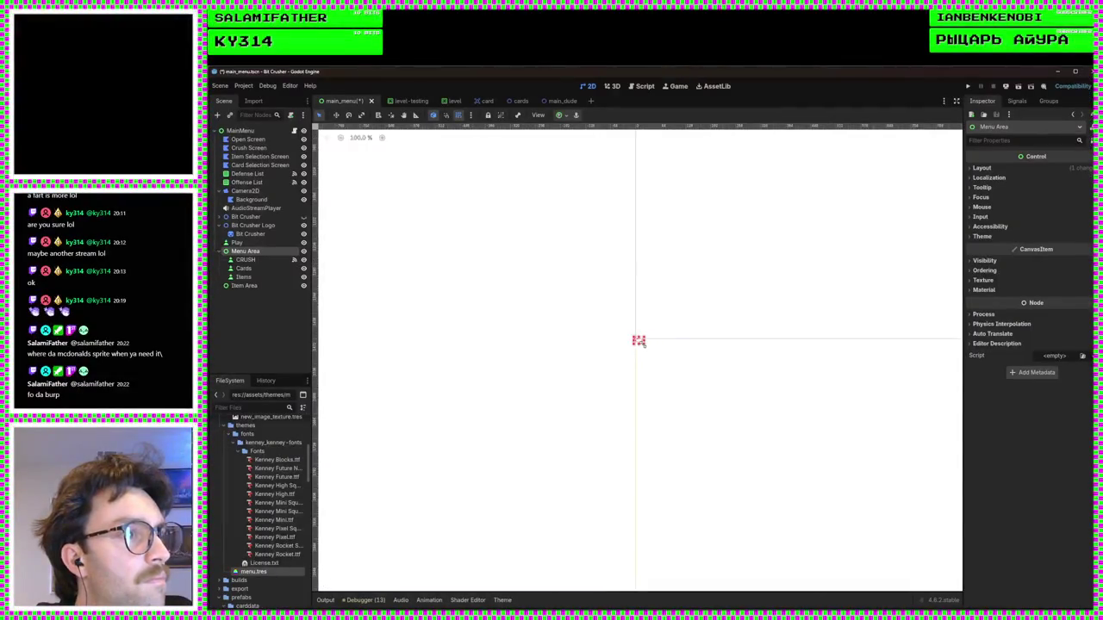
scroll(638, 343, down, 8)
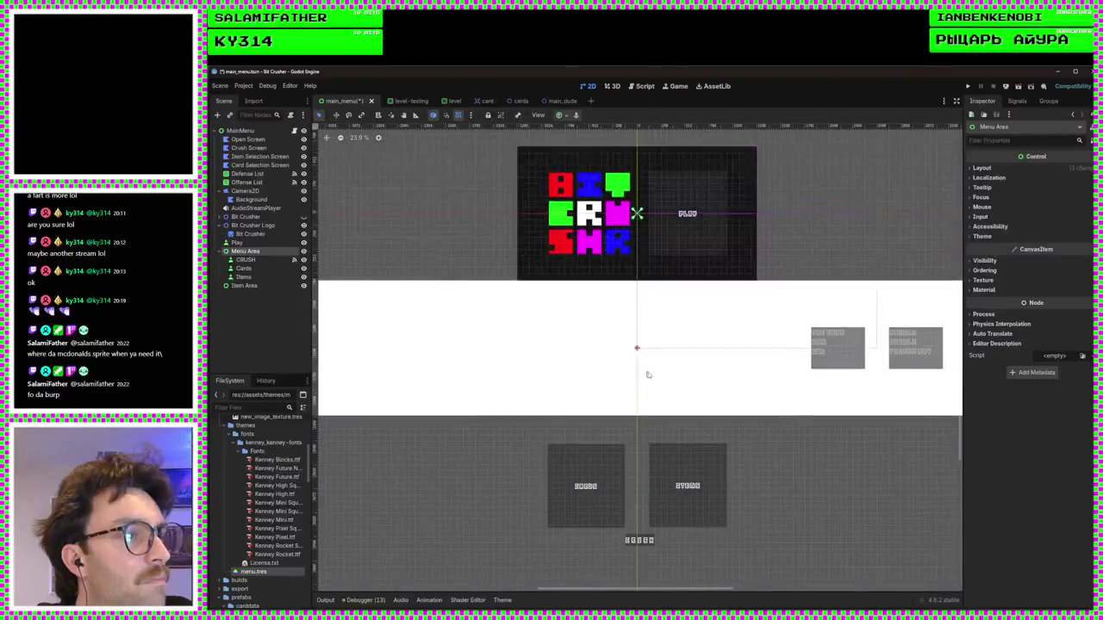
click(245, 260)
shift+click(244, 276)
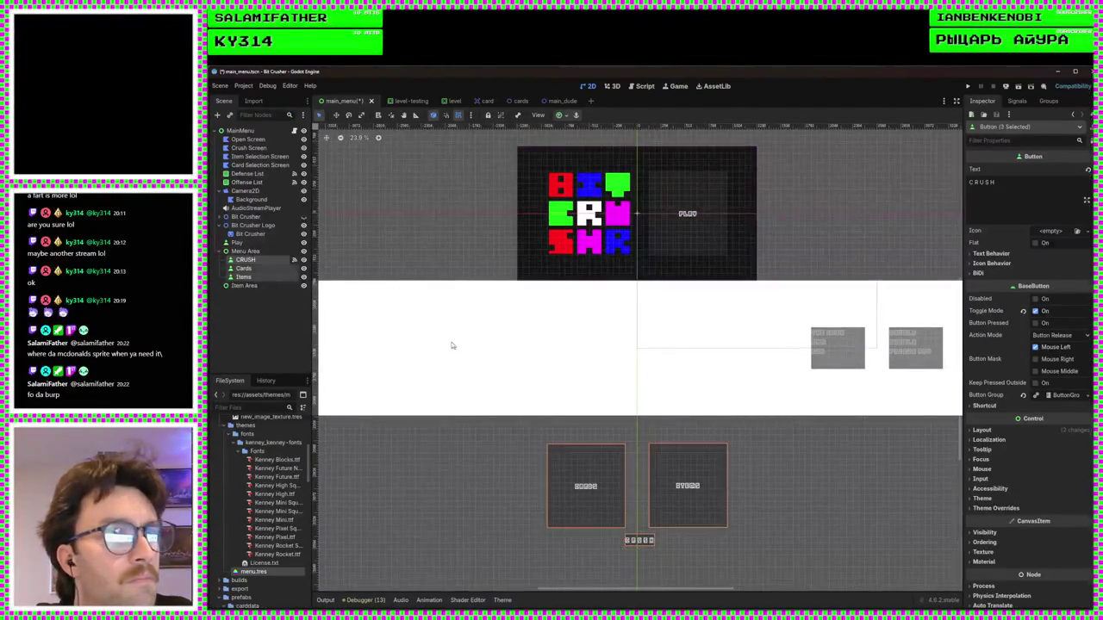
scroll(638, 478, up, 1)
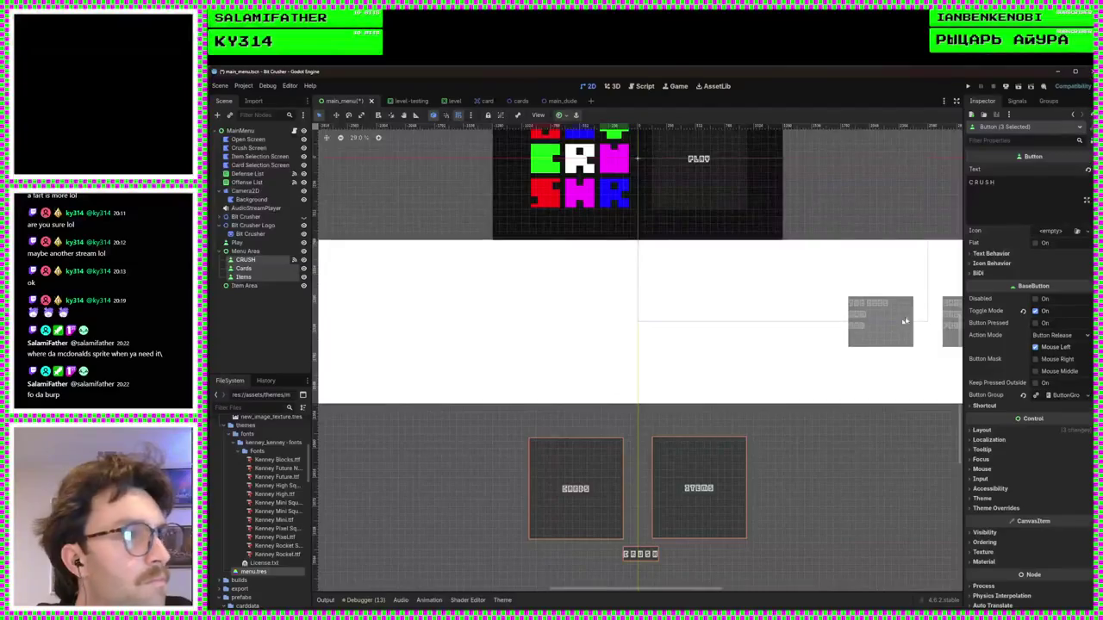
drag(649, 509, 663, 362)
Select CRUSH, Cards and Items together and shift them slightly higher beneath the logo and PLAY
click(246, 251)
click(246, 260)
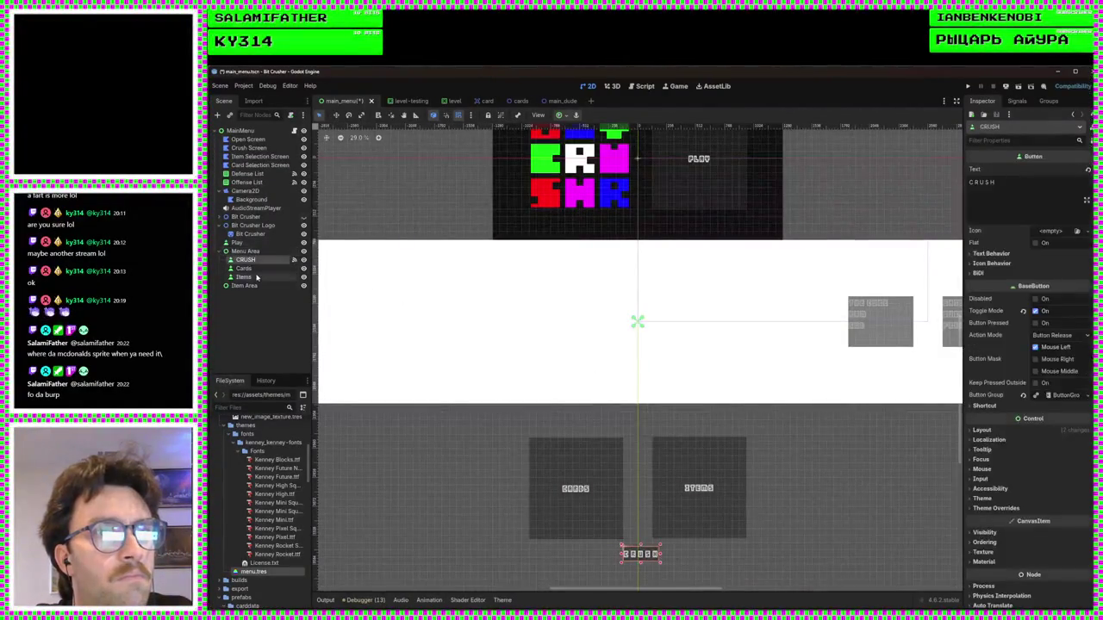
shift+click(244, 276)
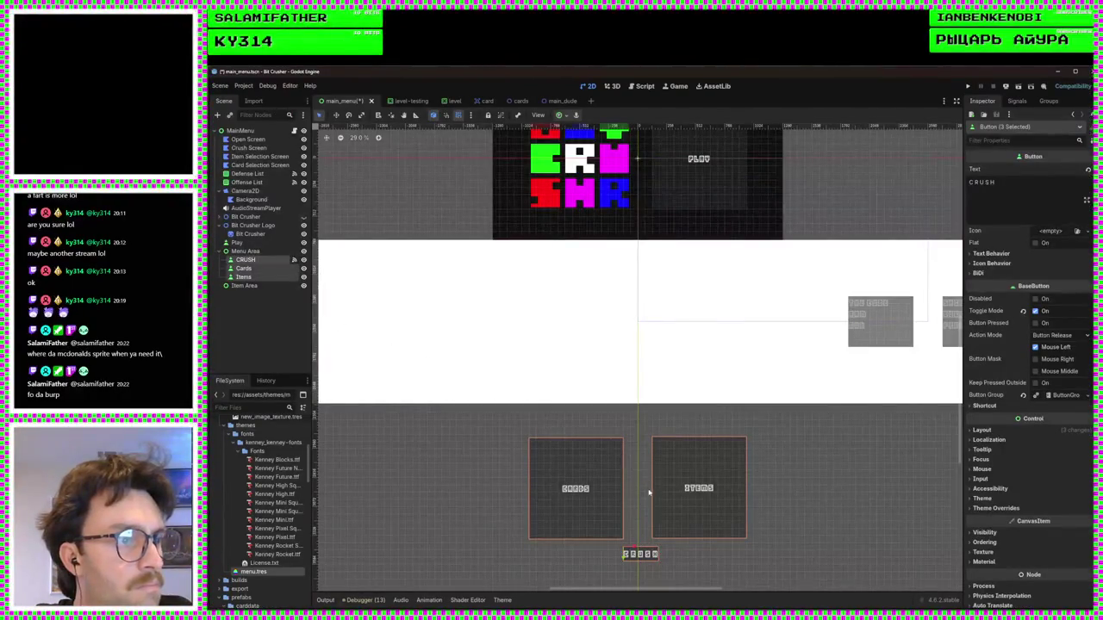
scroll(649, 491, down, 5)
scroll(624, 338, up, 5)
drag(624, 339, 631, 398)
click(625, 509)
scroll(630, 502, down, 3)
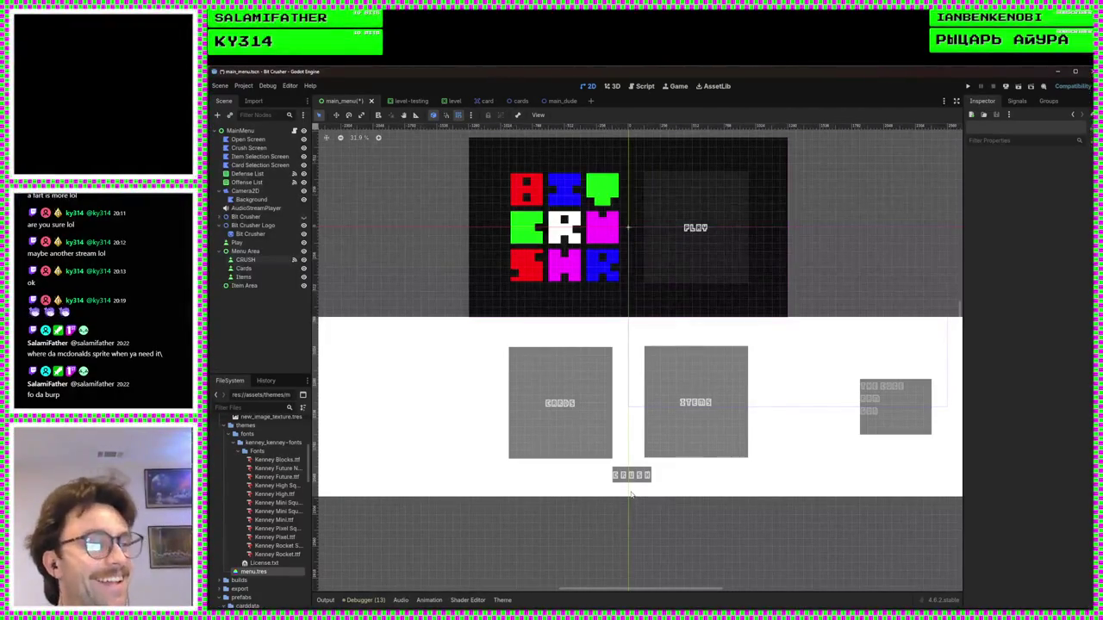
scroll(652, 493, up, 2)
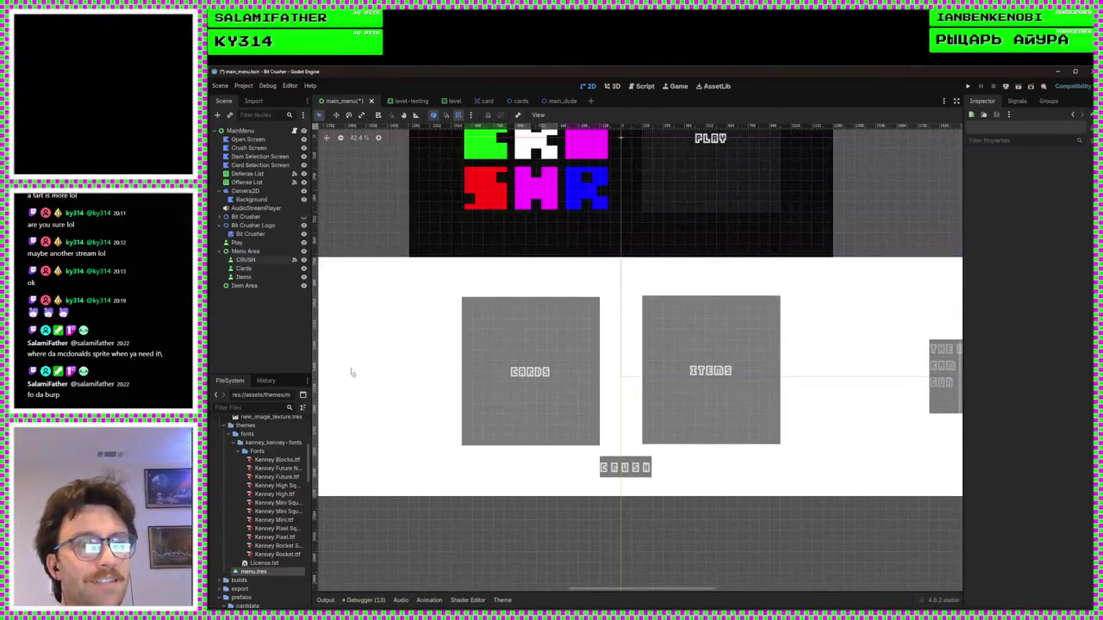
click(248, 285)
scroll(520, 395, down, 2)
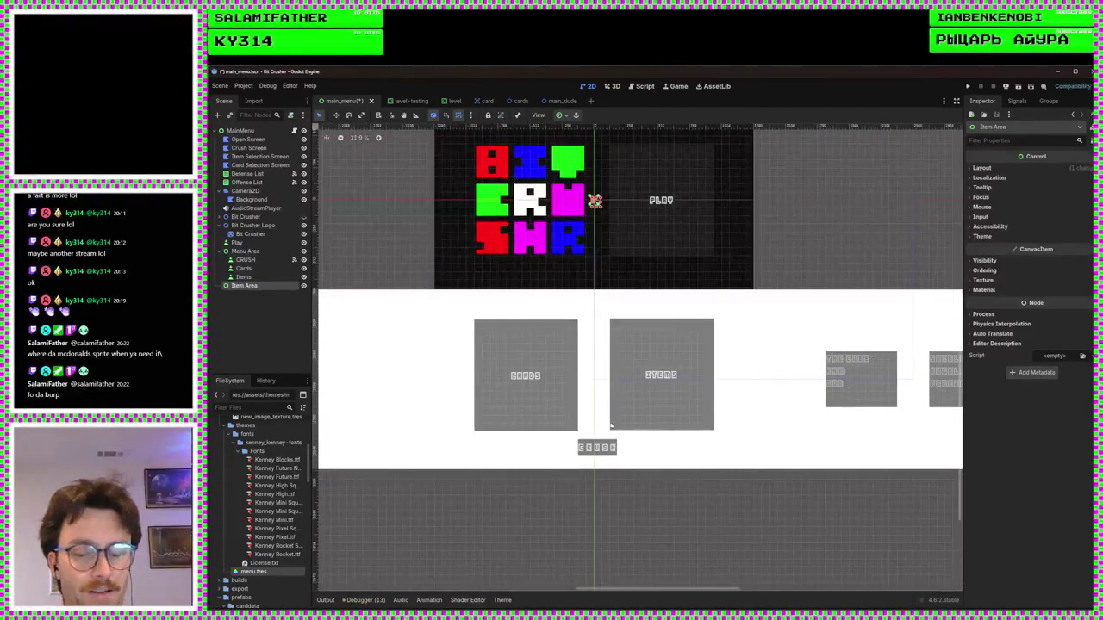
Drag Item Area's origin to the white item screen's top-left corner, around (-1282, -712)
scroll(610, 426, right, 1)
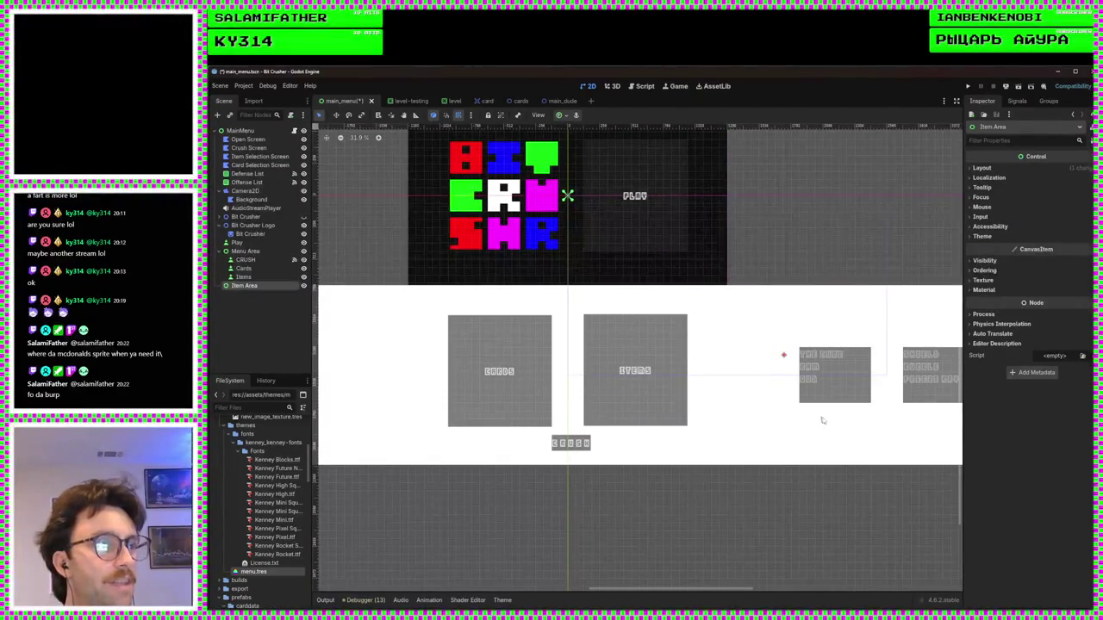
scroll(822, 421, up, 4)
scroll(630, 386, right, 3)
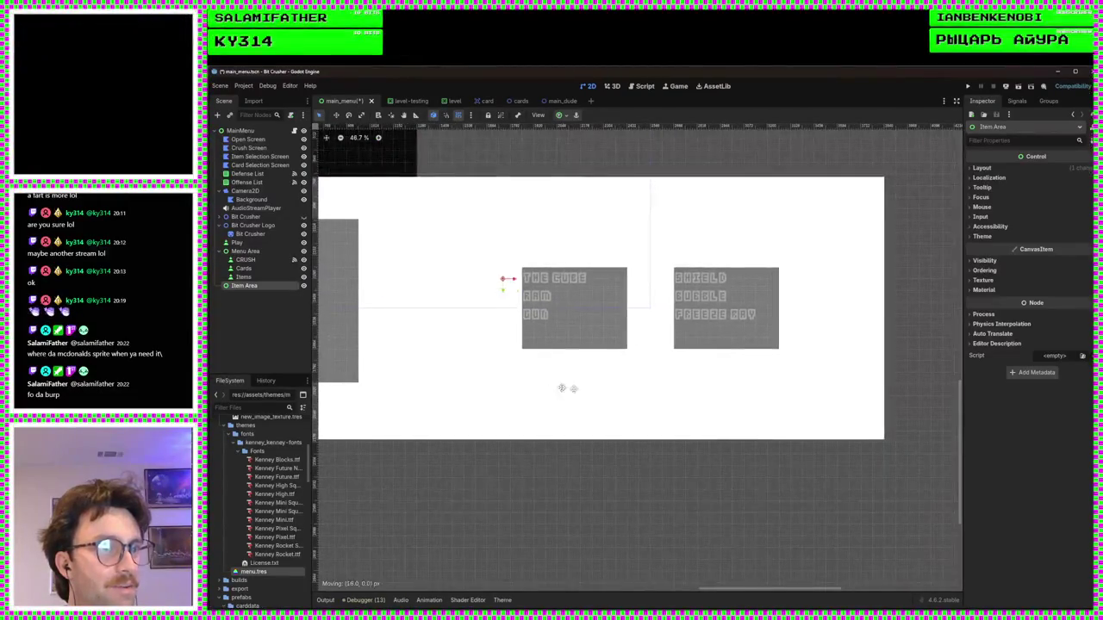
scroll(693, 406, up, 4)
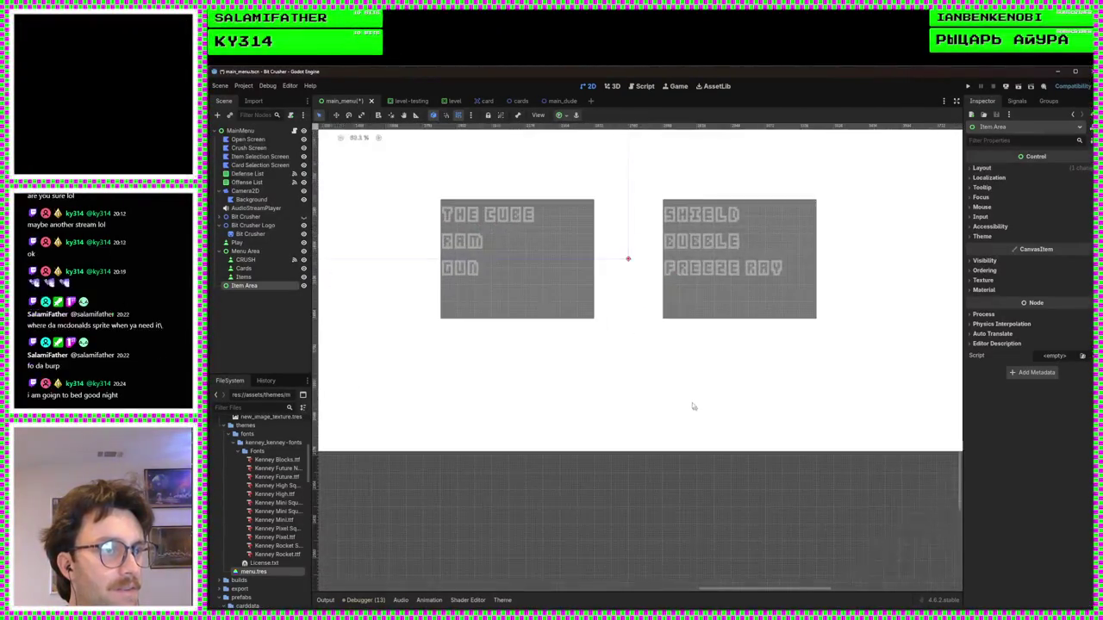
scroll(655, 328, down, 2)
drag(652, 328, 703, 387)
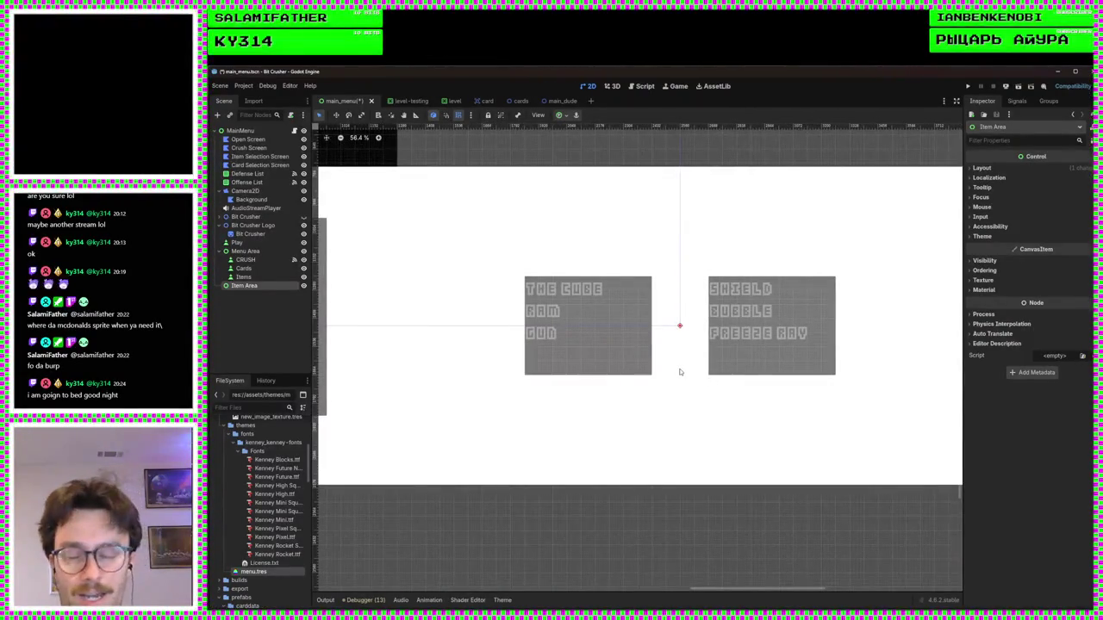
scroll(680, 372, down, 3)
drag(561, 315, 523, 301)
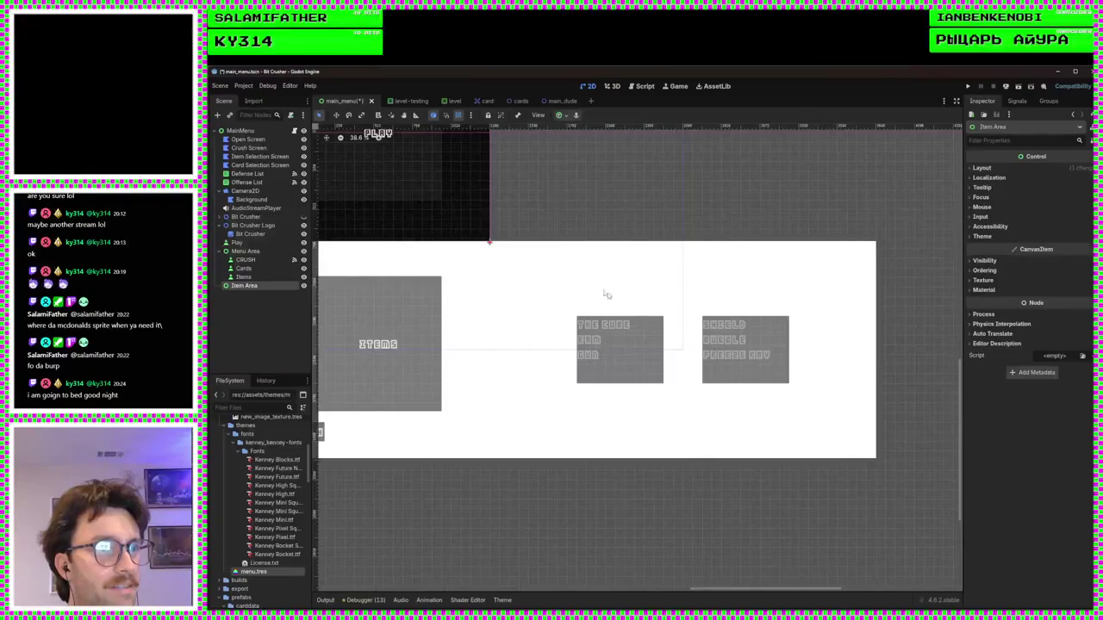
scroll(487, 248, up, 5)
scroll(504, 242, up, 6)
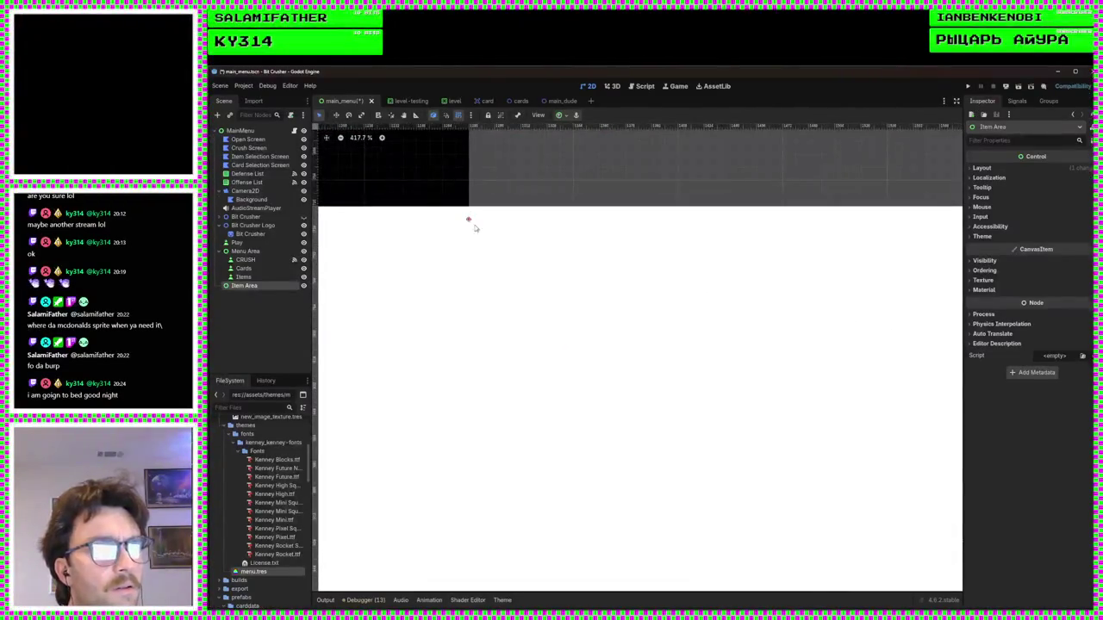
mouse_move(497, 254)
mouse_down()
mouse_move(497, 236)
mouse_move(468, 209)
mouse_up()
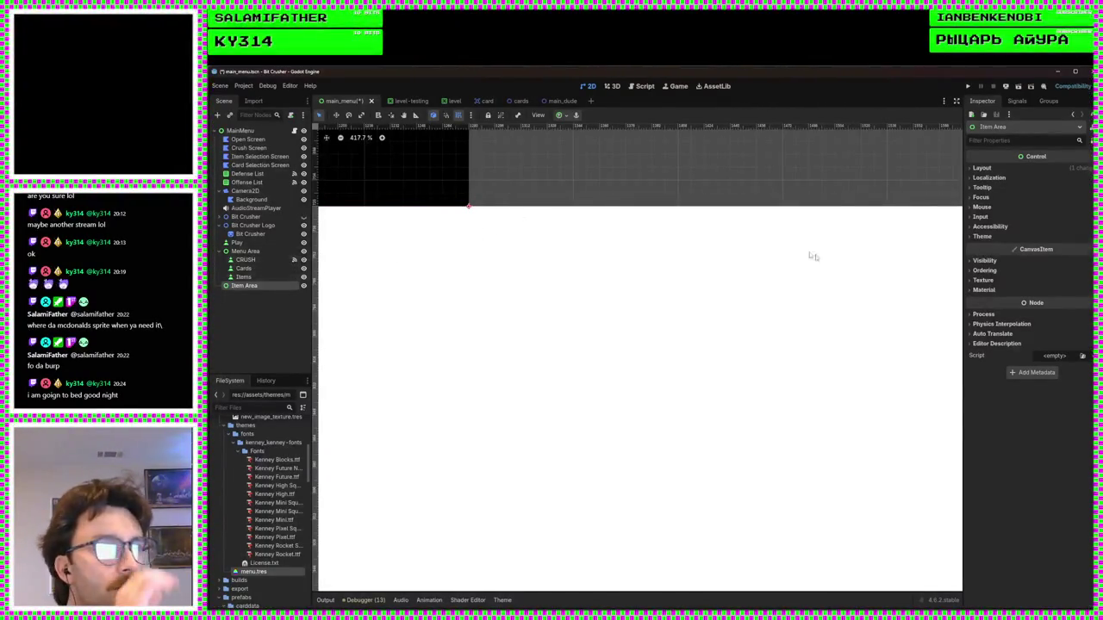
click(982, 167)
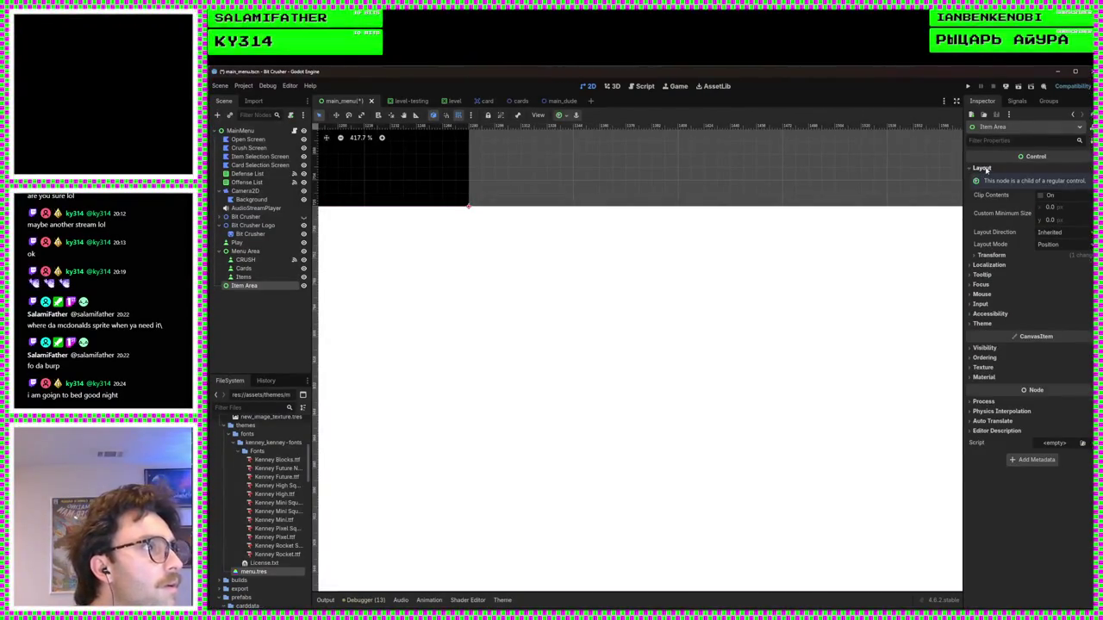
Stretch Item Area to 2560×1440 at position 1280, 720, covering the white item screen
click(984, 169)
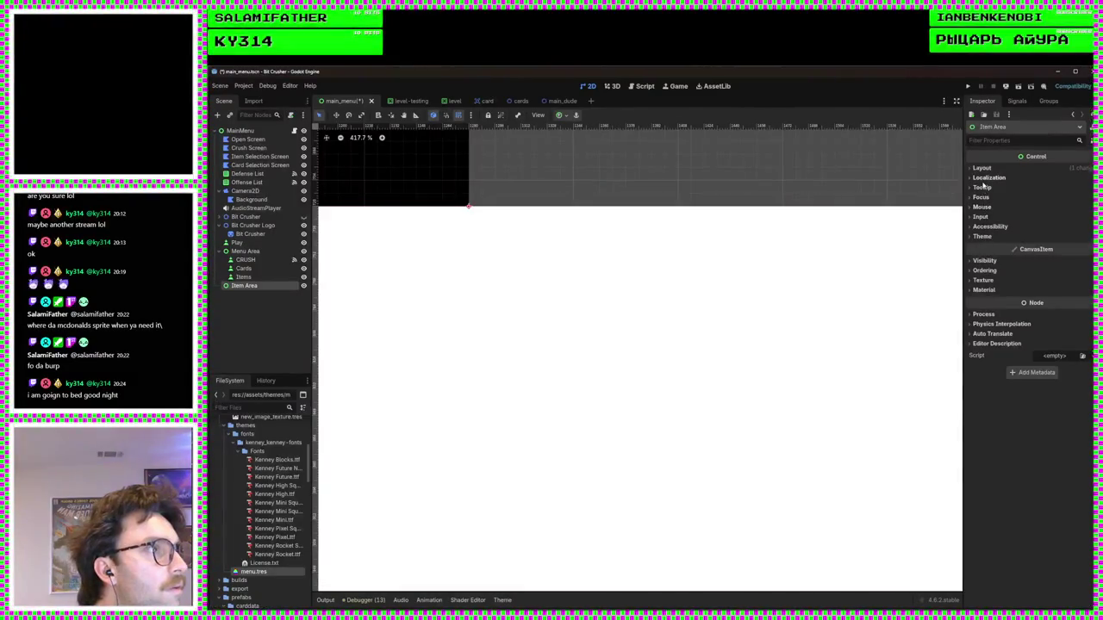
click(983, 169)
click(991, 256)
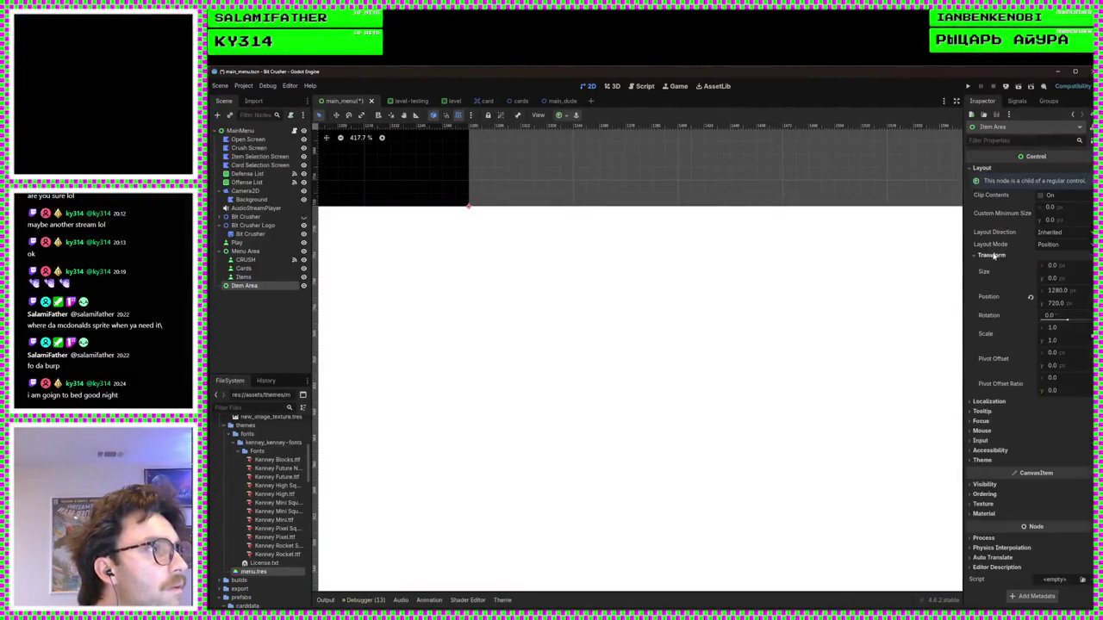
drag(1054, 273, 1060, 273)
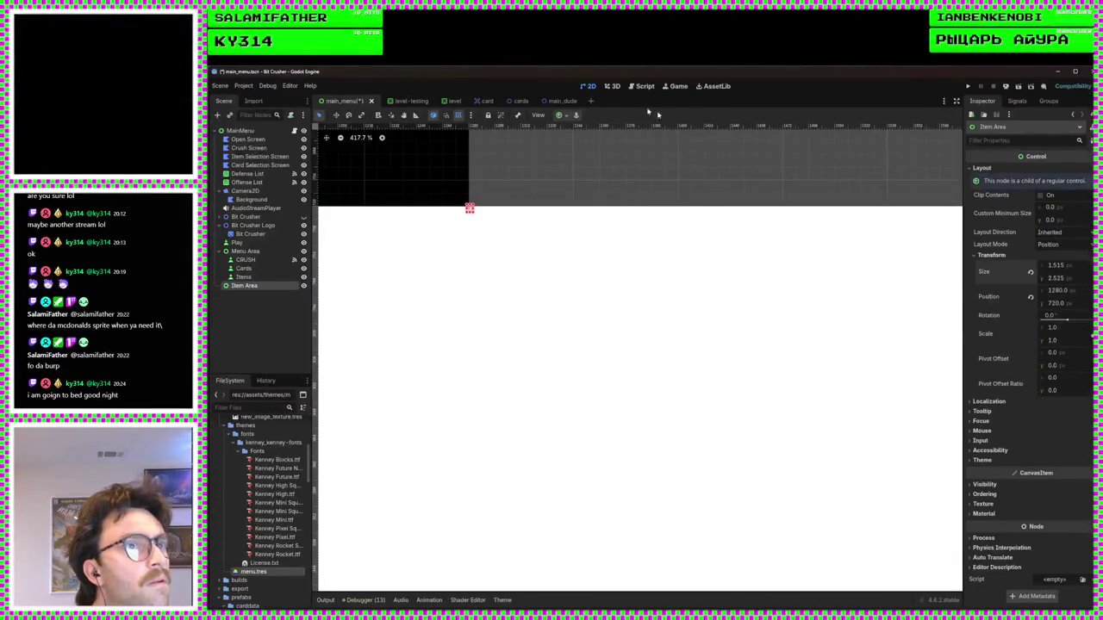
drag(473, 214, 632, 338)
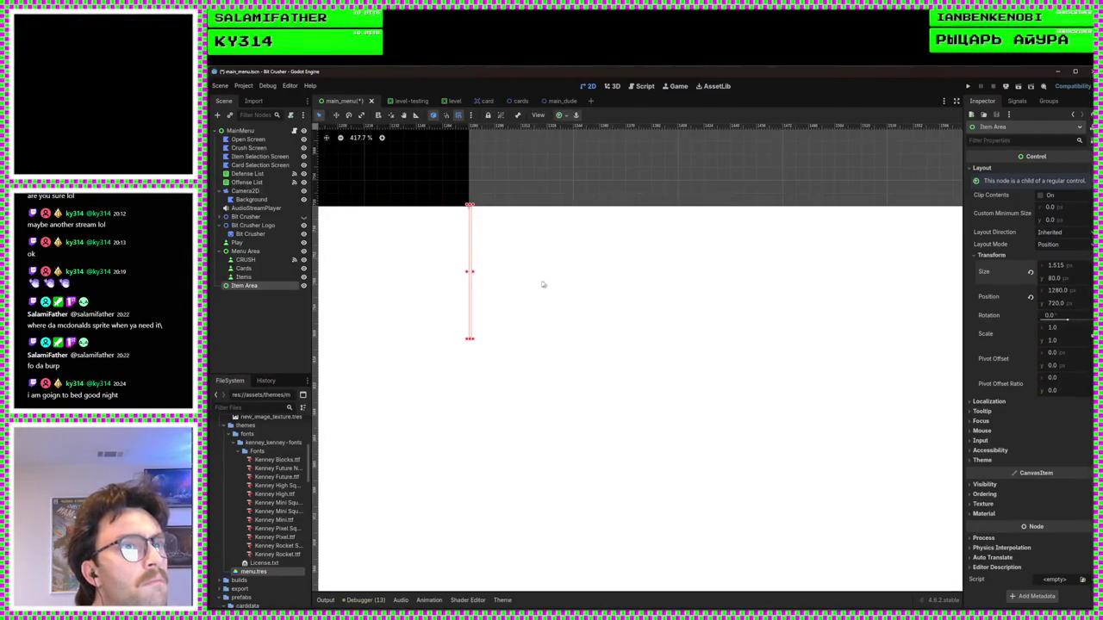
drag(473, 274, 640, 295)
scroll(638, 299, down, 5)
scroll(589, 236, down, 6)
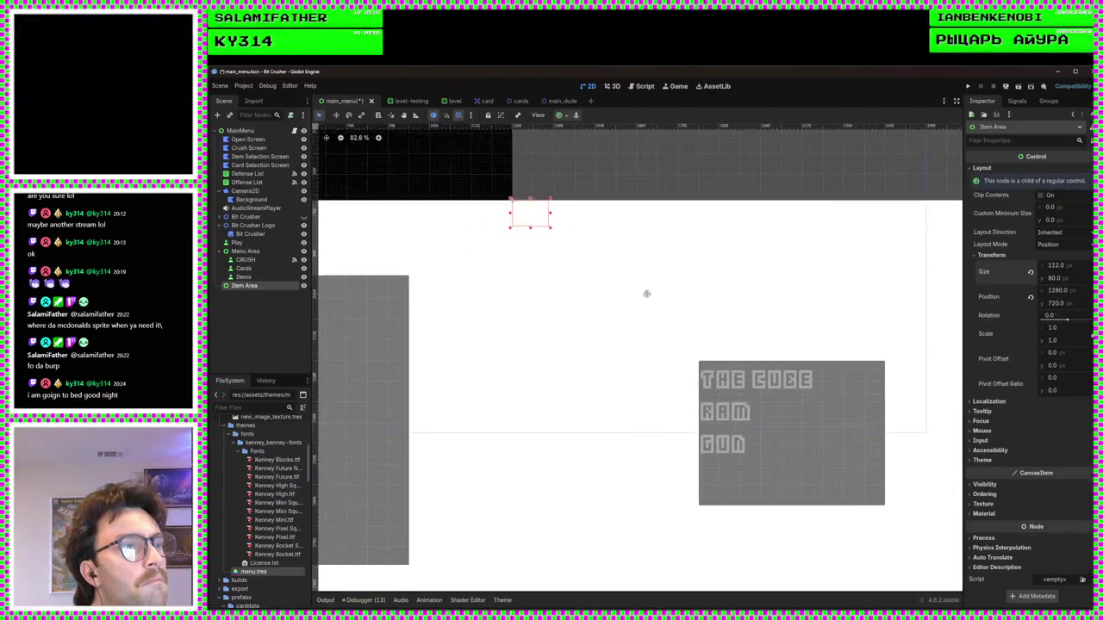
scroll(495, 202, down, 1)
mouse_move(445, 193)
mouse_down()
mouse_move(874, 387)
mouse_move(892, 442)
mouse_up()
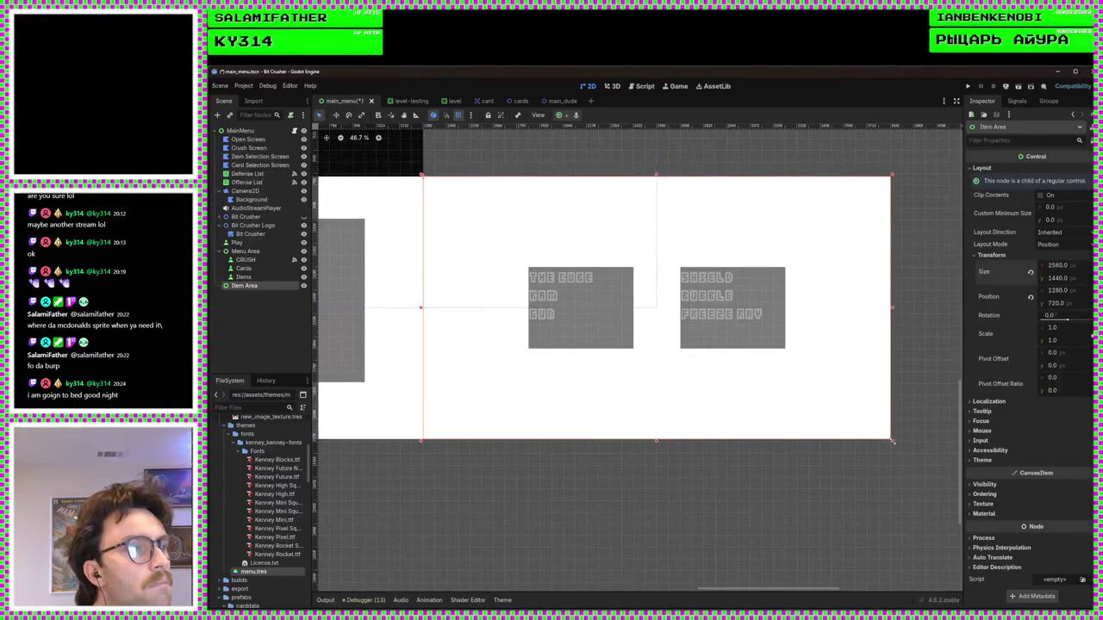
scroll(770, 328, down, 2)
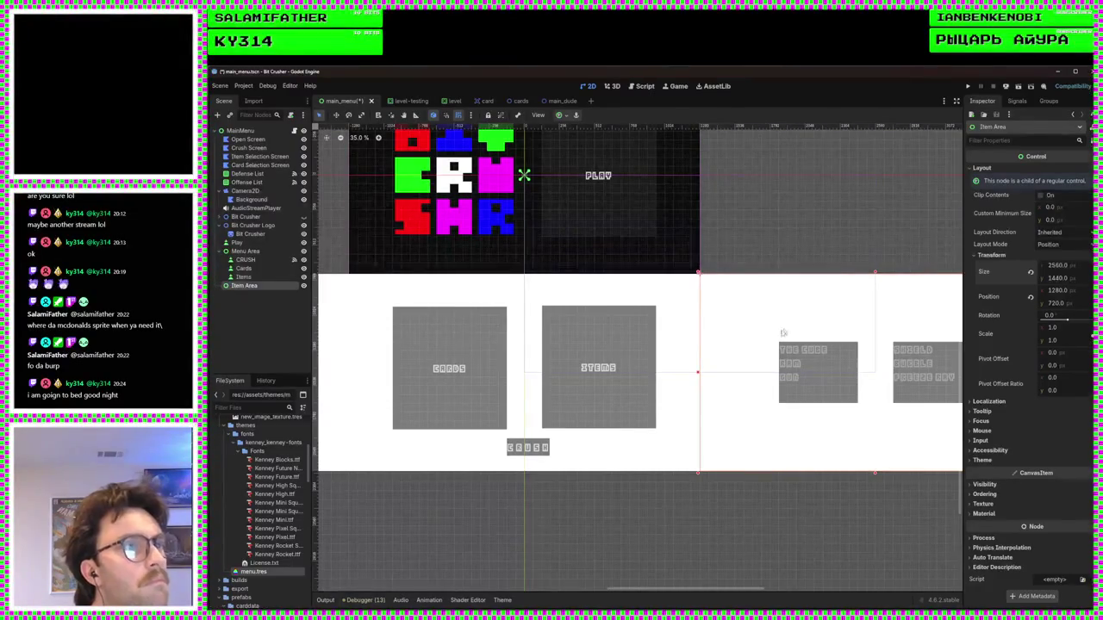
scroll(788, 331, left, 3)
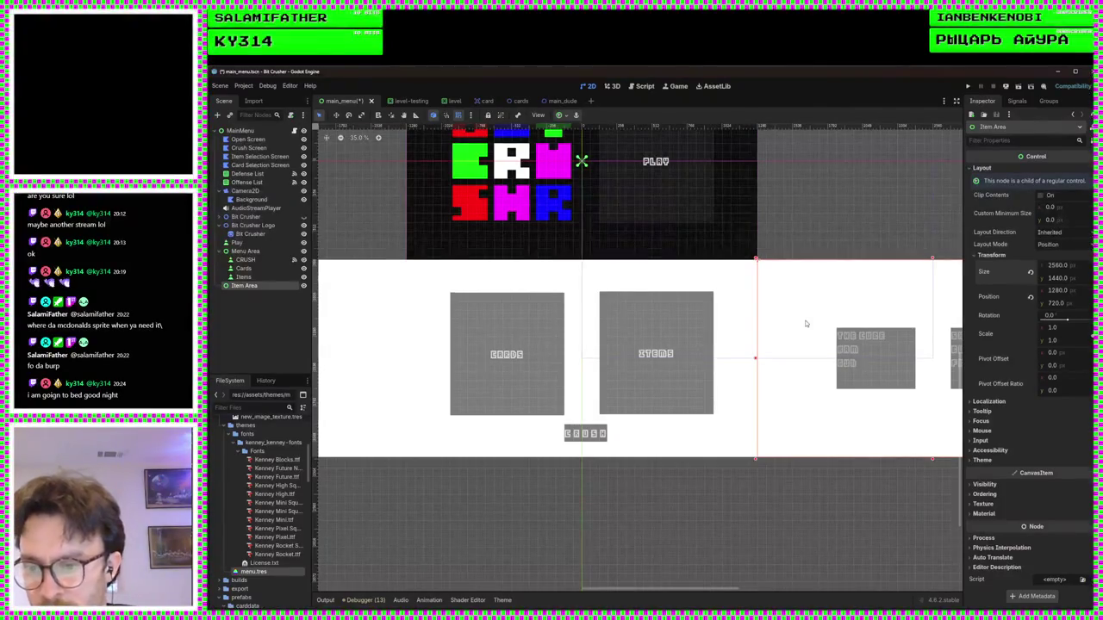
Move the CRUSH, Cards and Items buttons out of Menu Area
double_click(246, 250)
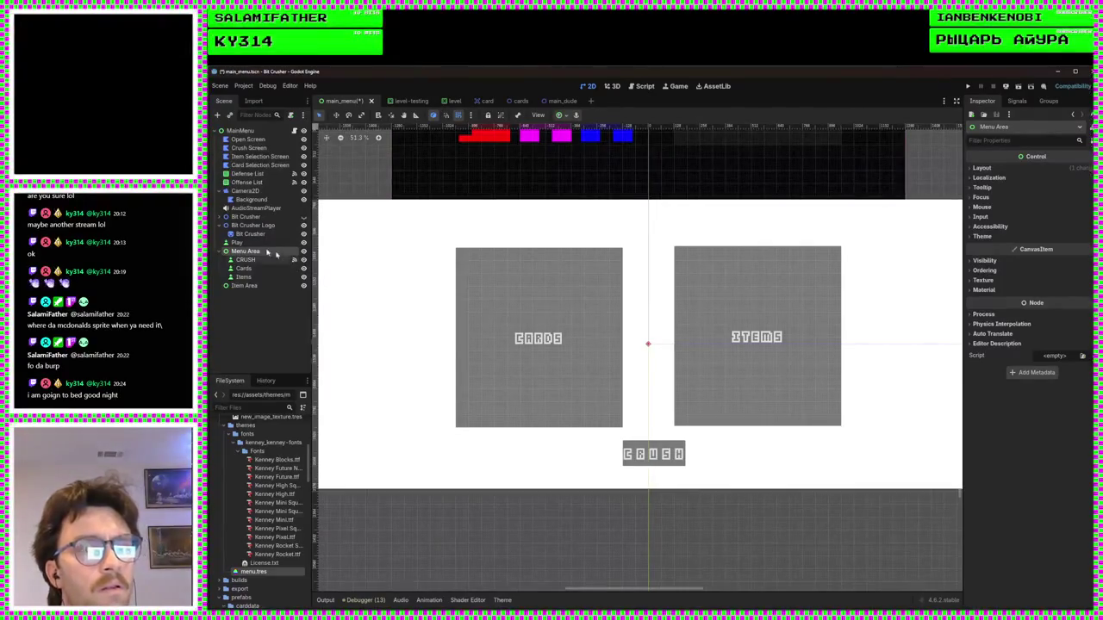
click(245, 260)
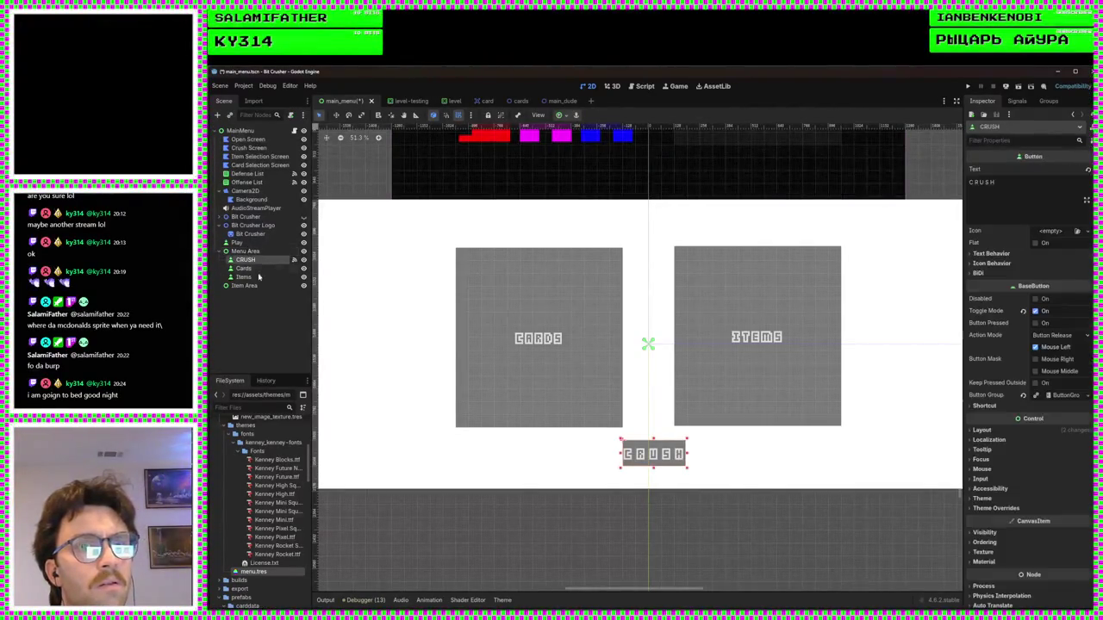
shift+click(244, 277)
drag(244, 276, 249, 248)
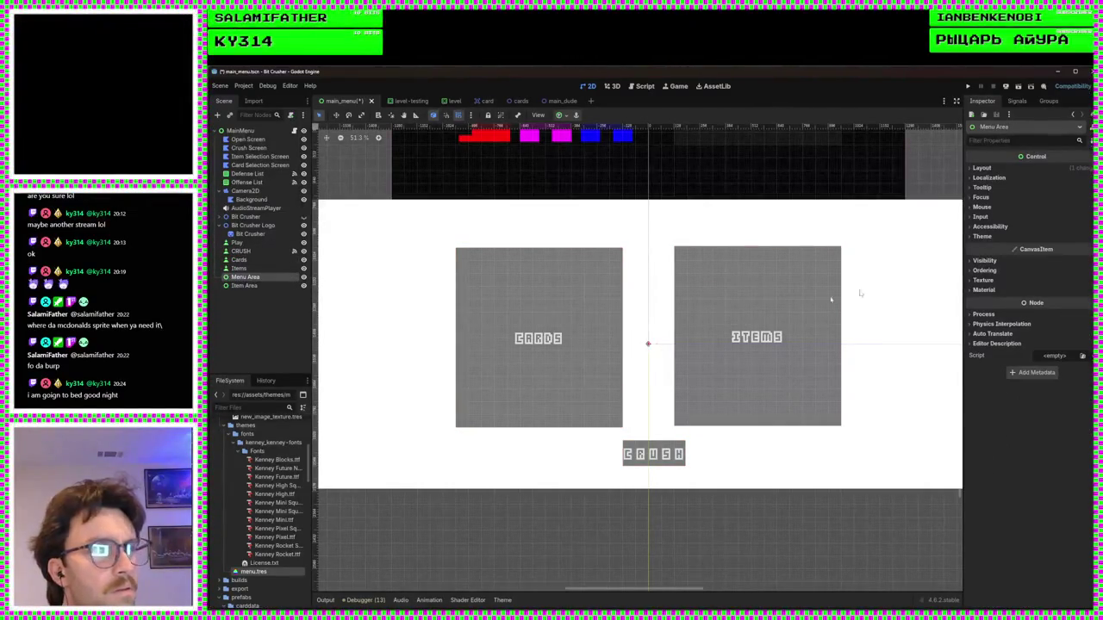
Resize Menu Area to 2560×1440 at position -1280, 720
click(983, 168)
click(990, 255)
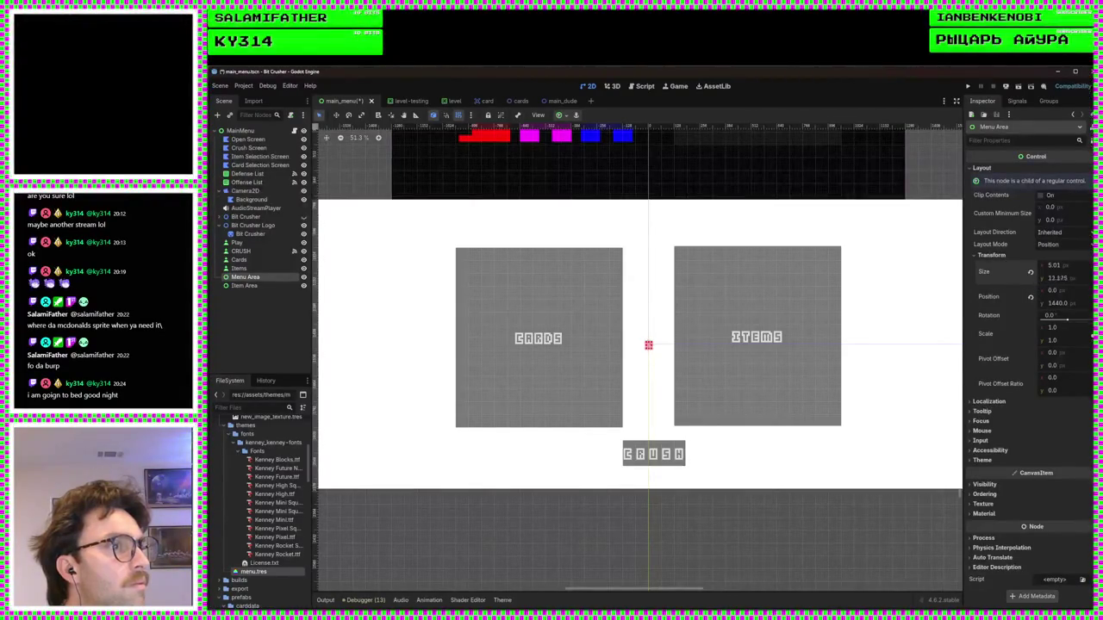
drag(652, 349, 751, 406)
drag(655, 362, 426, 234)
mouse_move(498, 265)
mouse_down()
mouse_move(961, 464)
mouse_move(905, 491)
mouse_up()
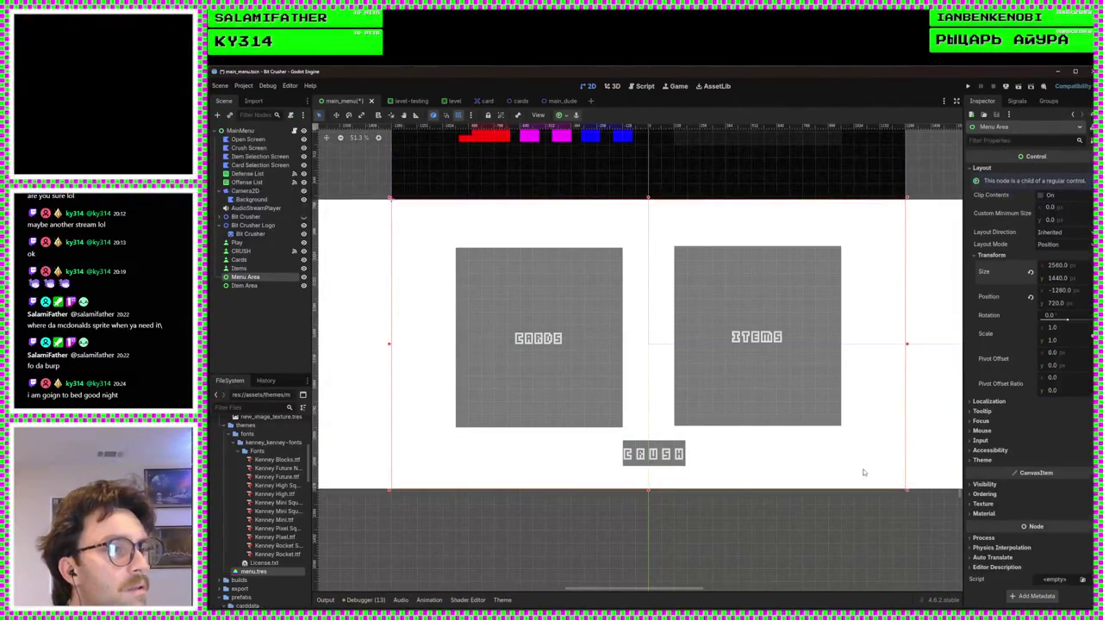
scroll(706, 421, down, 2)
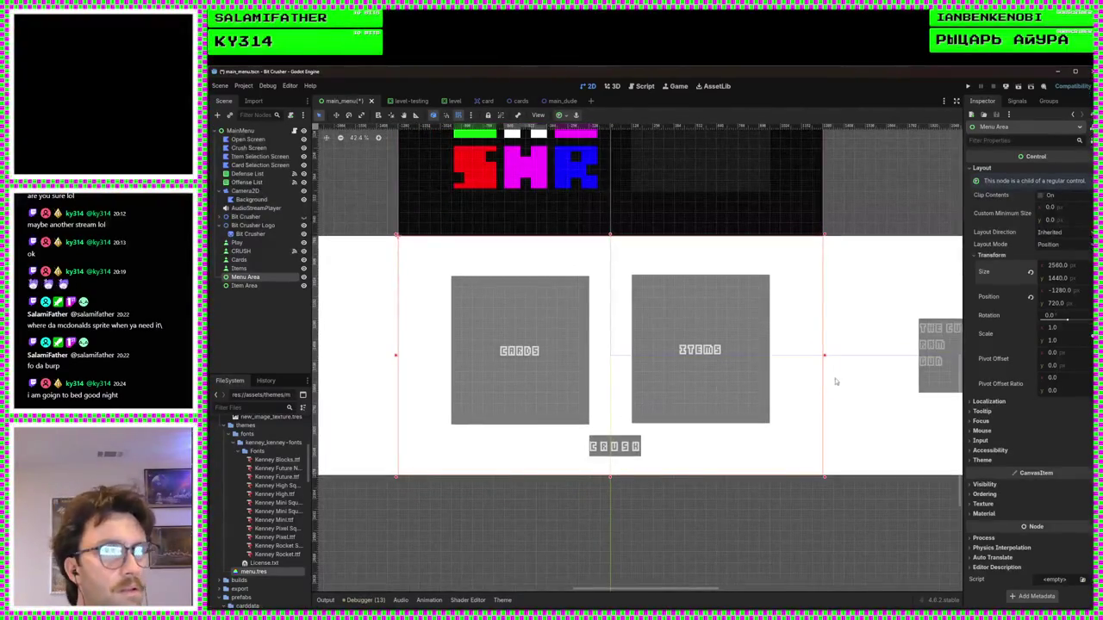
Nest the CRUSH, Cards and Items buttons back under Menu Area
click(248, 251)
shift+click(248, 268)
drag(248, 268, 248, 276)
click(248, 139)
scroll(475, 331, down, 2)
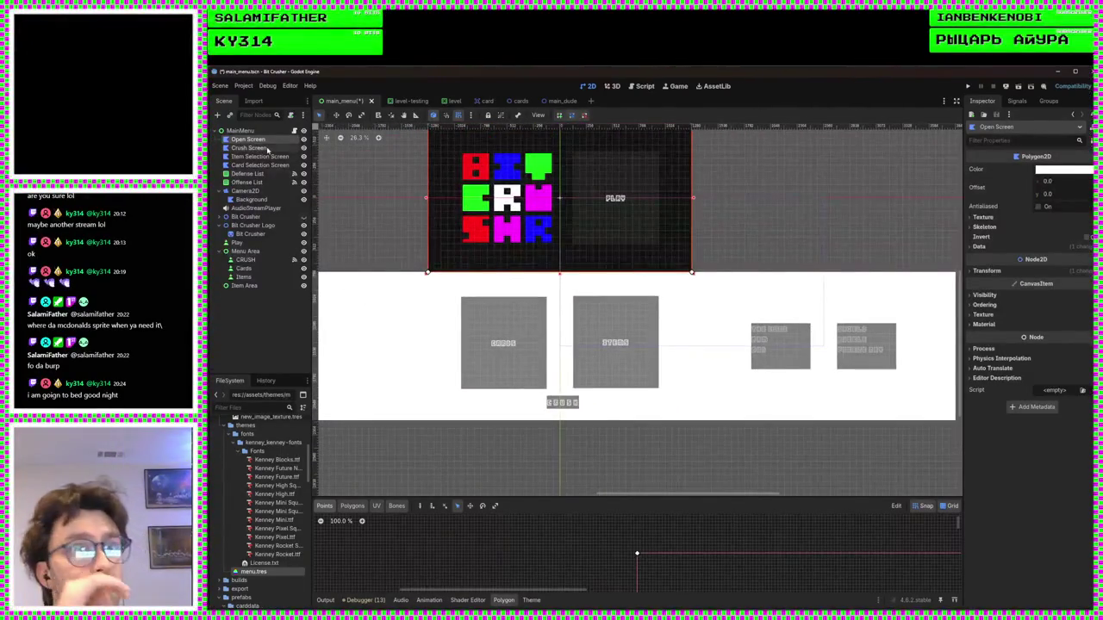
Put Crush Screen under Menu Area and Item Selection Screen under Item Area, then begin adding a MainMenu child
mouse_move(248, 148)
mouse_down()
mouse_move(267, 264)
mouse_move(258, 272)
mouse_move(245, 250)
mouse_up()
scroll(411, 315, left, 3)
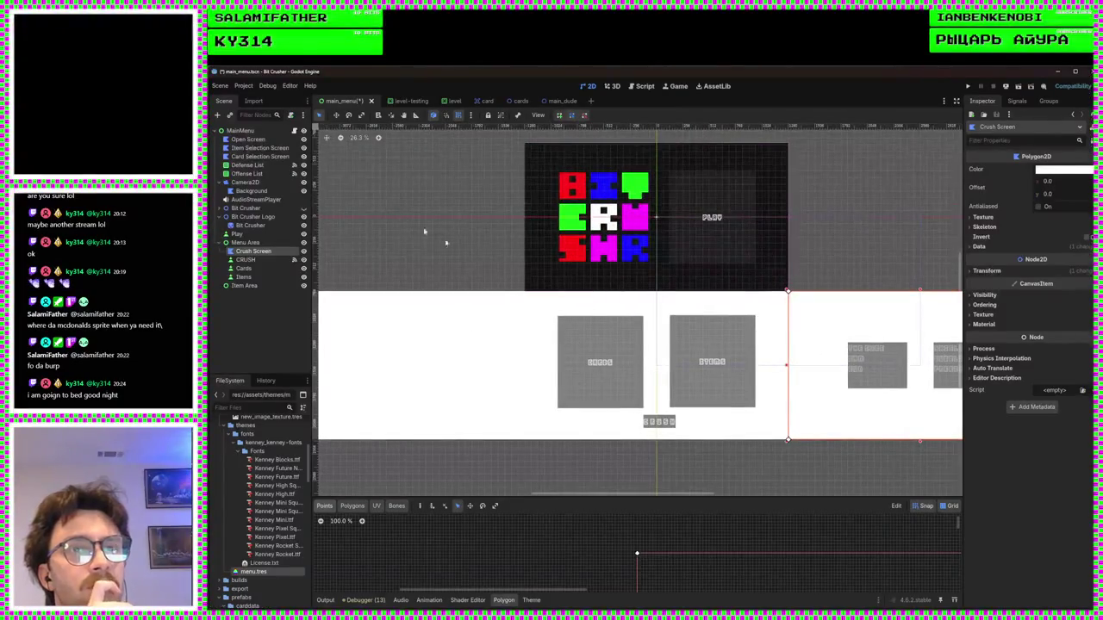
click(250, 148)
drag(252, 151, 256, 276)
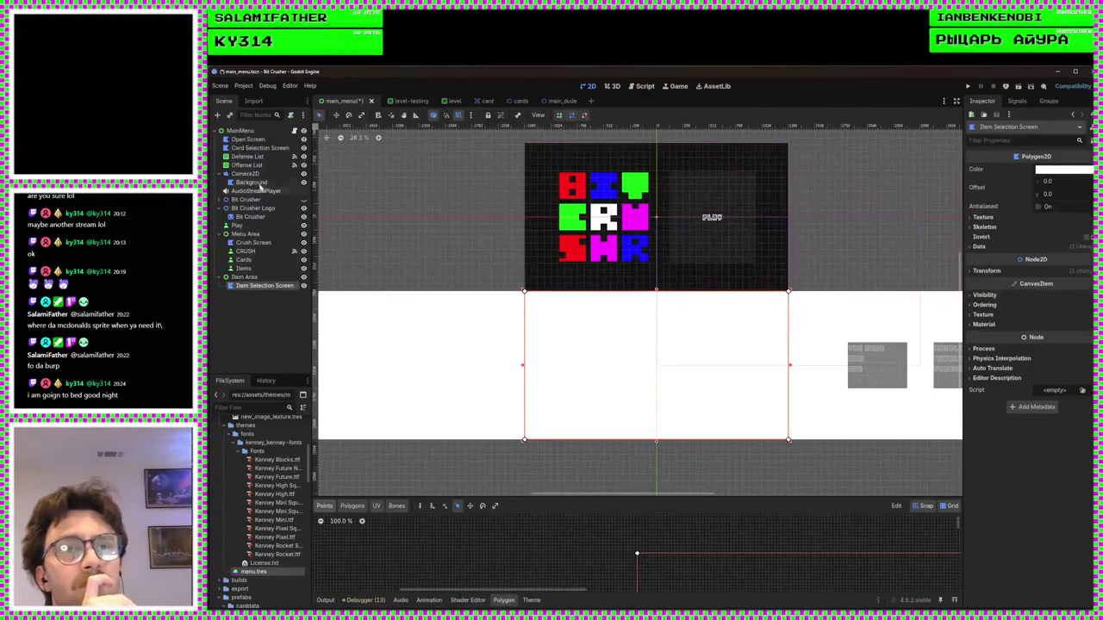
click(250, 140)
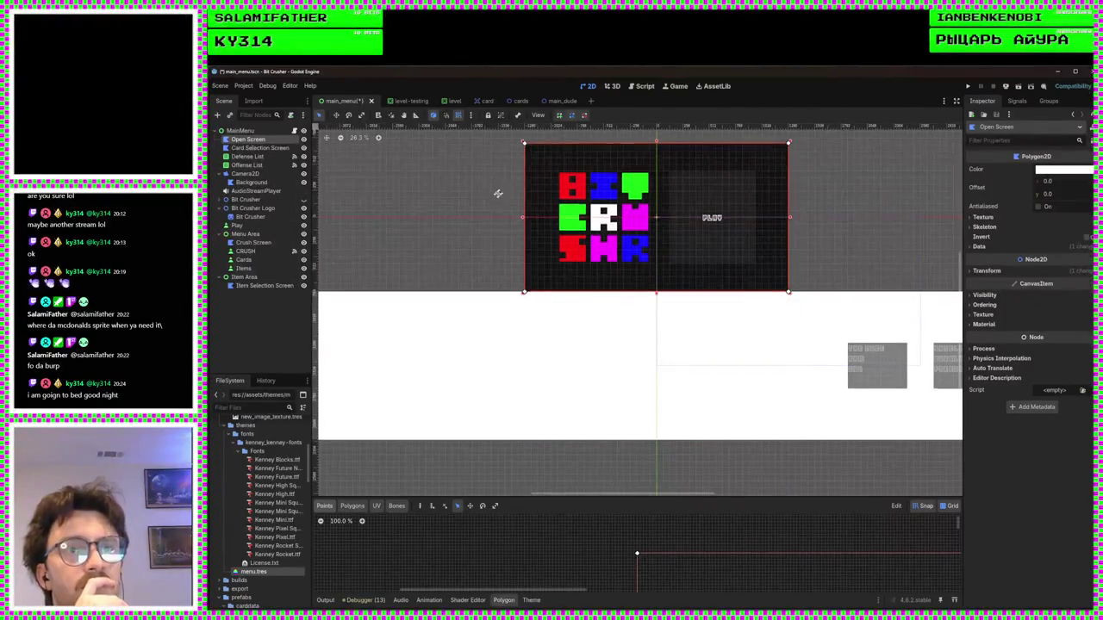
right_click(248, 131)
click(277, 152)
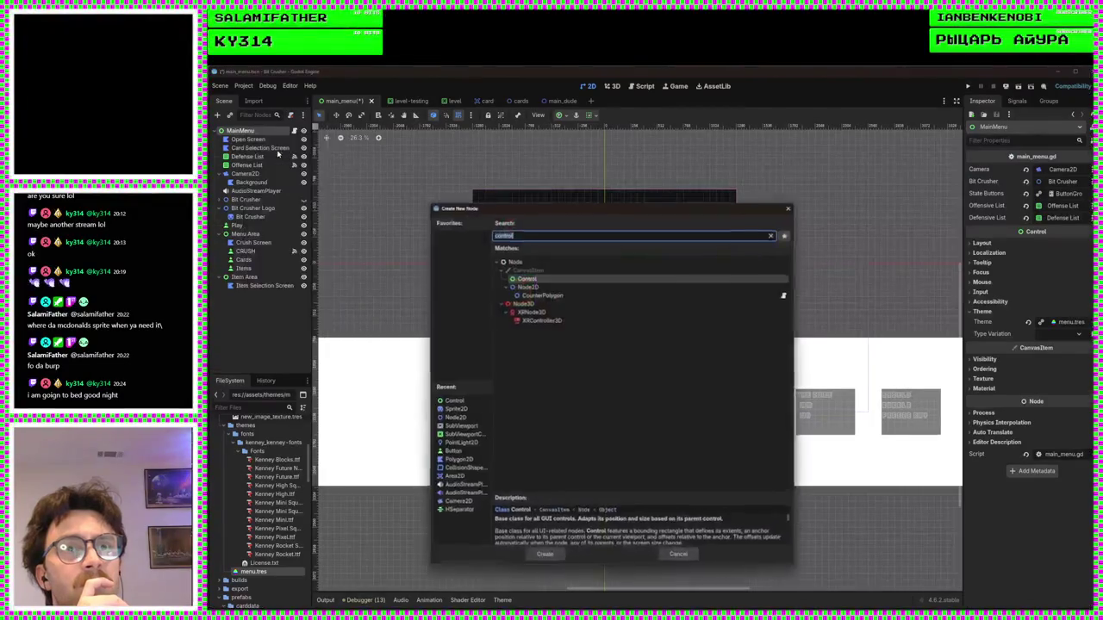
Create a Control node, place it right after AudioStreamPlayer, and stretch it beside the logo
double_click(545, 277)
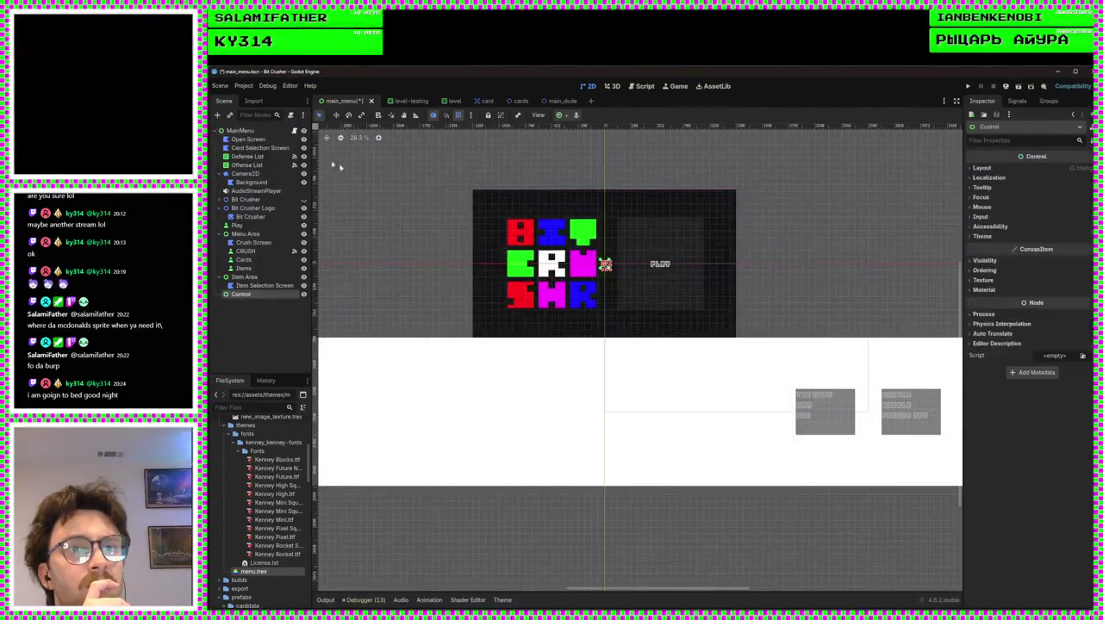
mouse_move(241, 294)
mouse_down()
mouse_move(250, 221)
mouse_move(239, 175)
mouse_move(238, 200)
mouse_up()
scroll(603, 263, up, 3)
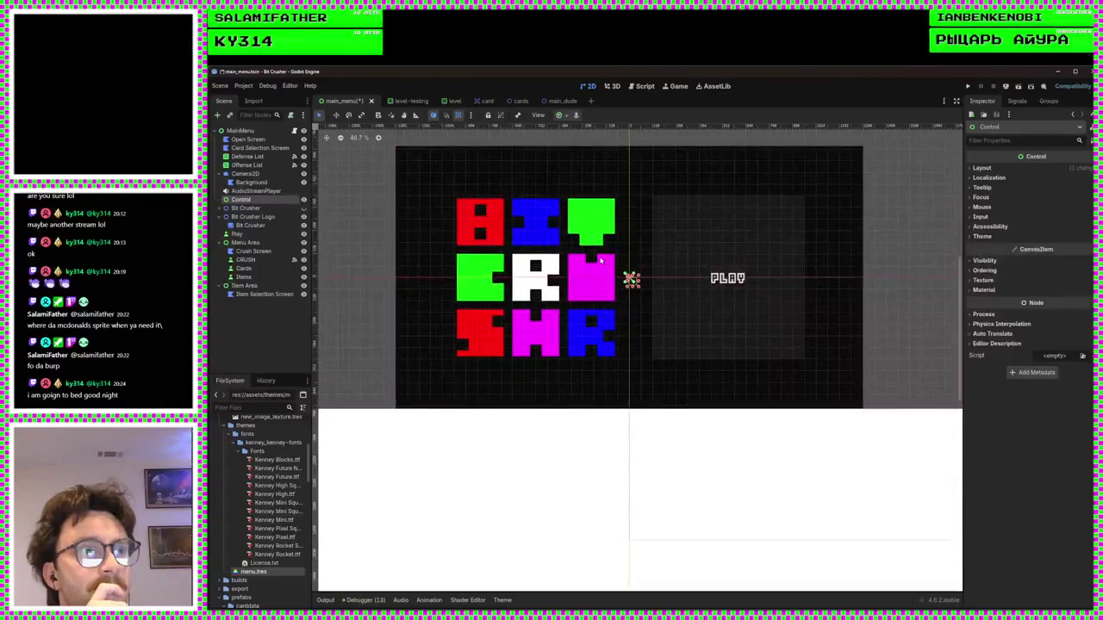
mouse_move(631, 279)
mouse_down()
mouse_move(674, 245)
mouse_move(593, 250)
mouse_up()
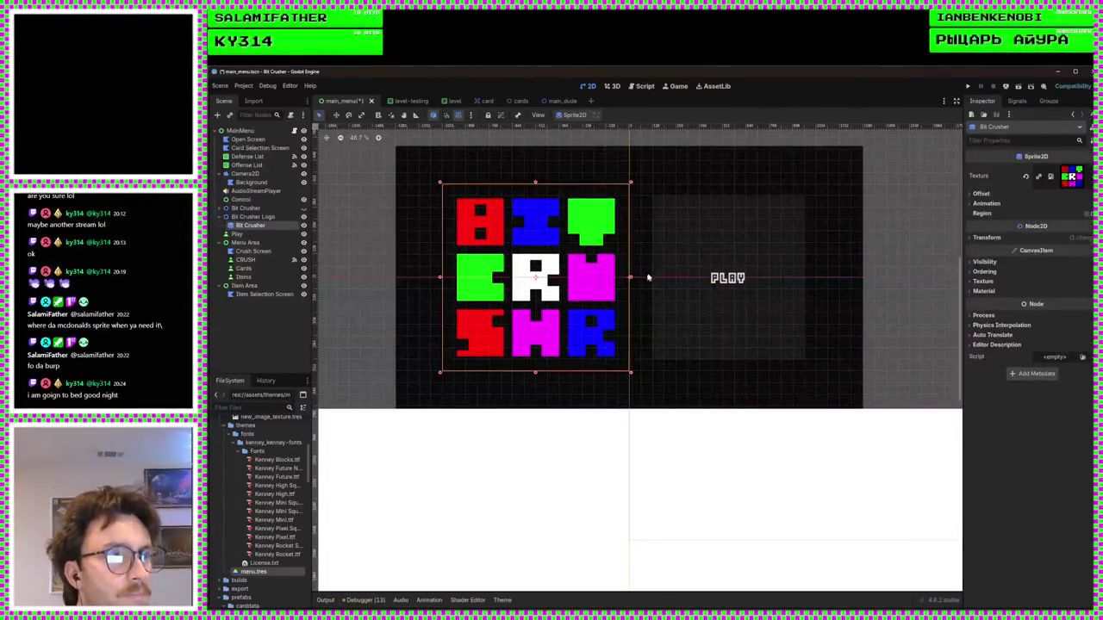
scroll(648, 277, up, 1)
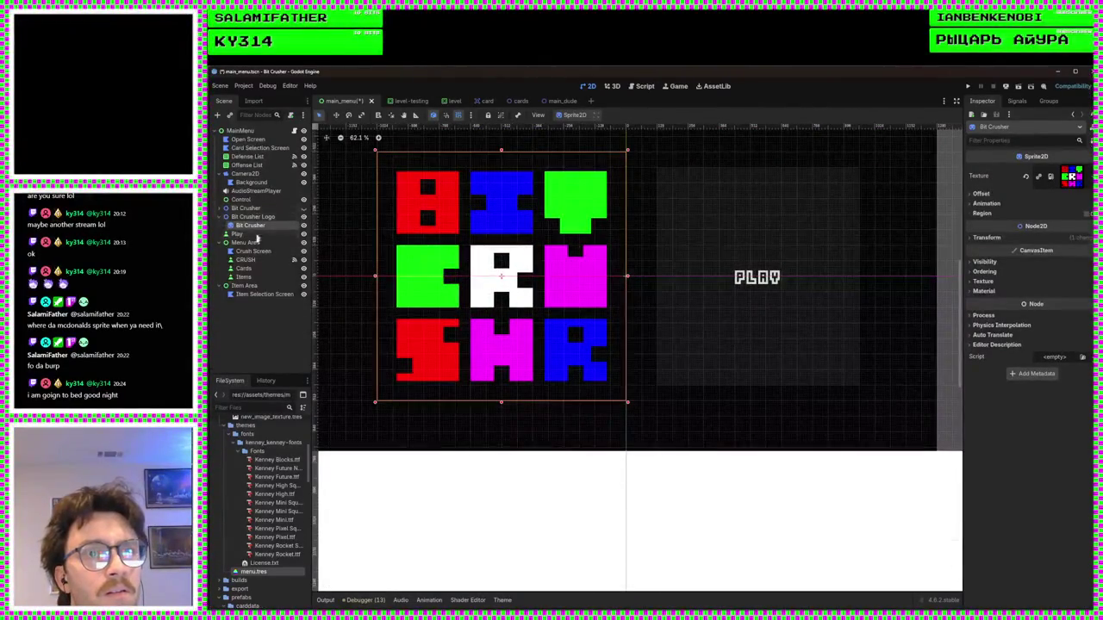
click(241, 199)
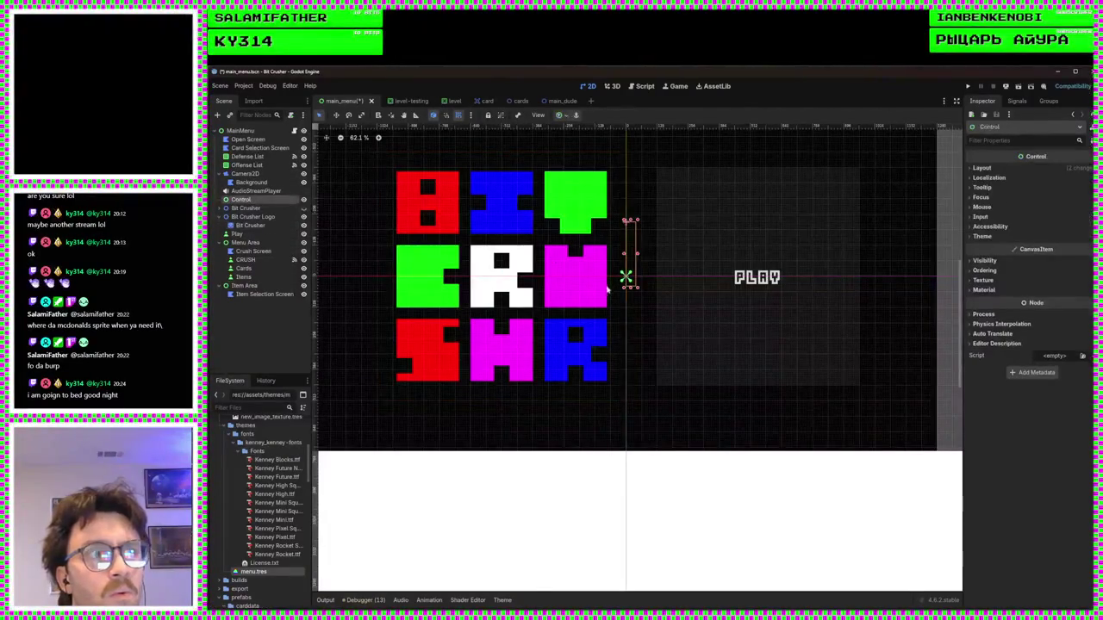
Move the new Control to the title screen's top-left and enlarge it to 2560×1440 at -1280, -720
scroll(648, 297, up, 1)
click(983, 168)
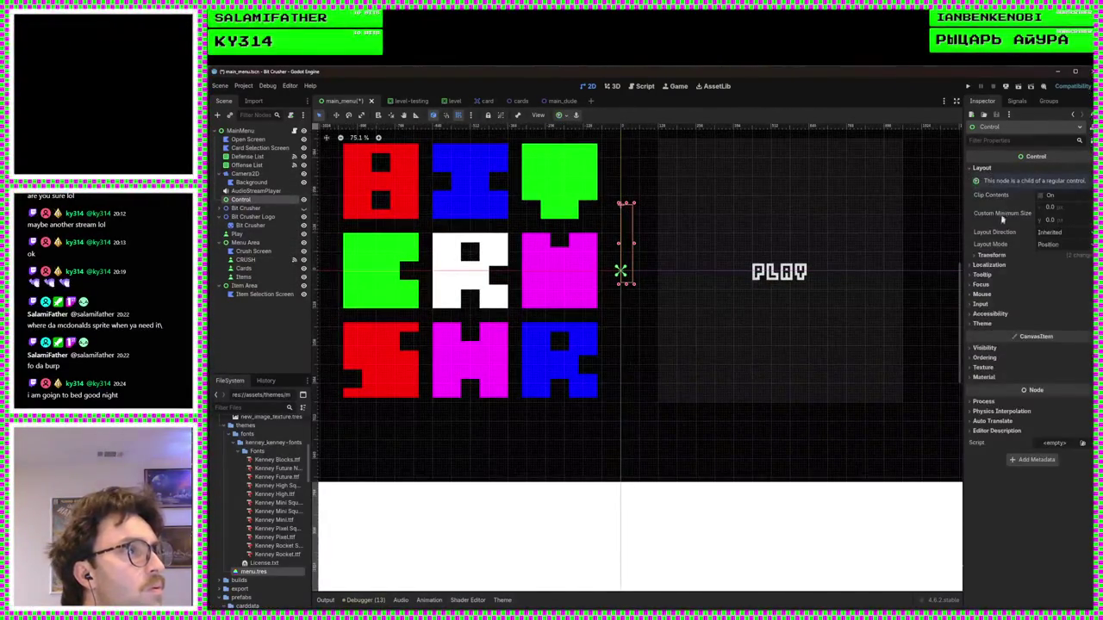
click(991, 255)
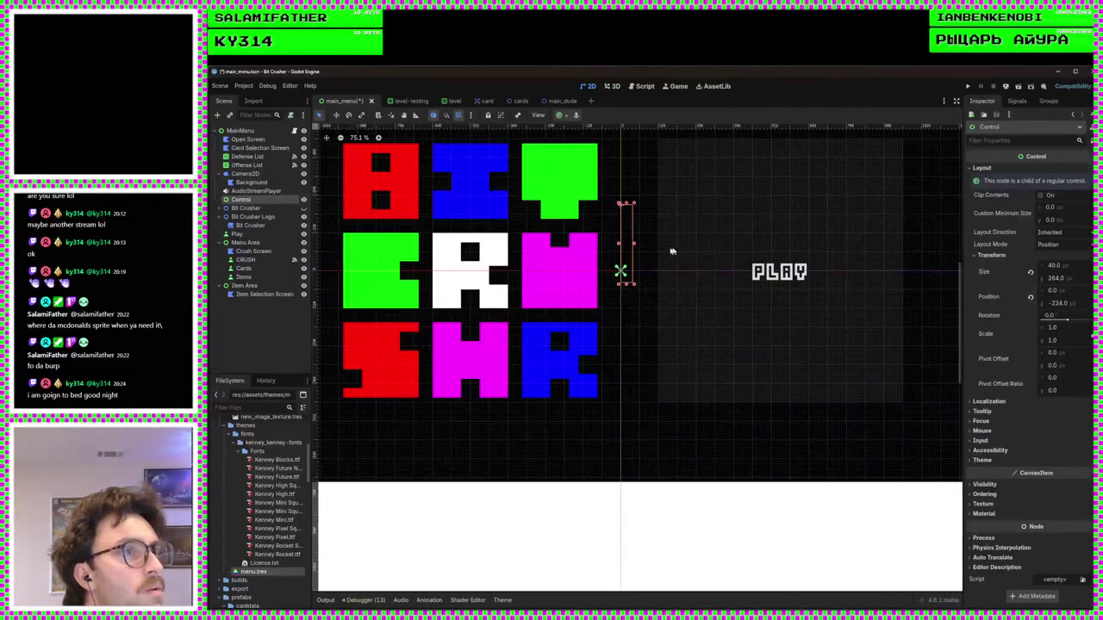
drag(635, 245, 827, 268)
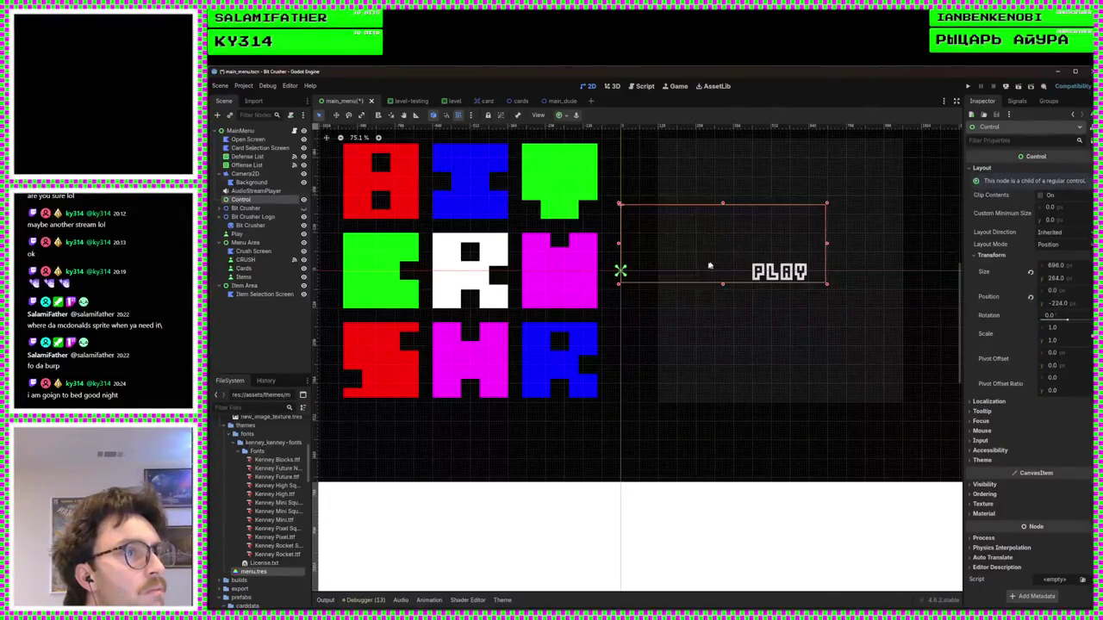
click(669, 281)
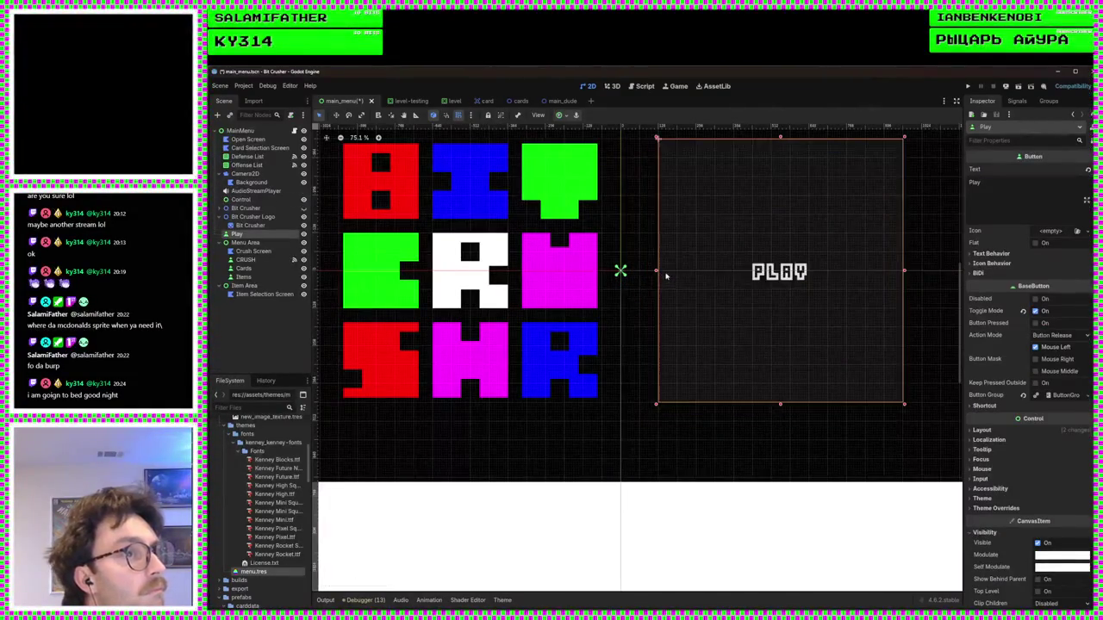
click(240, 199)
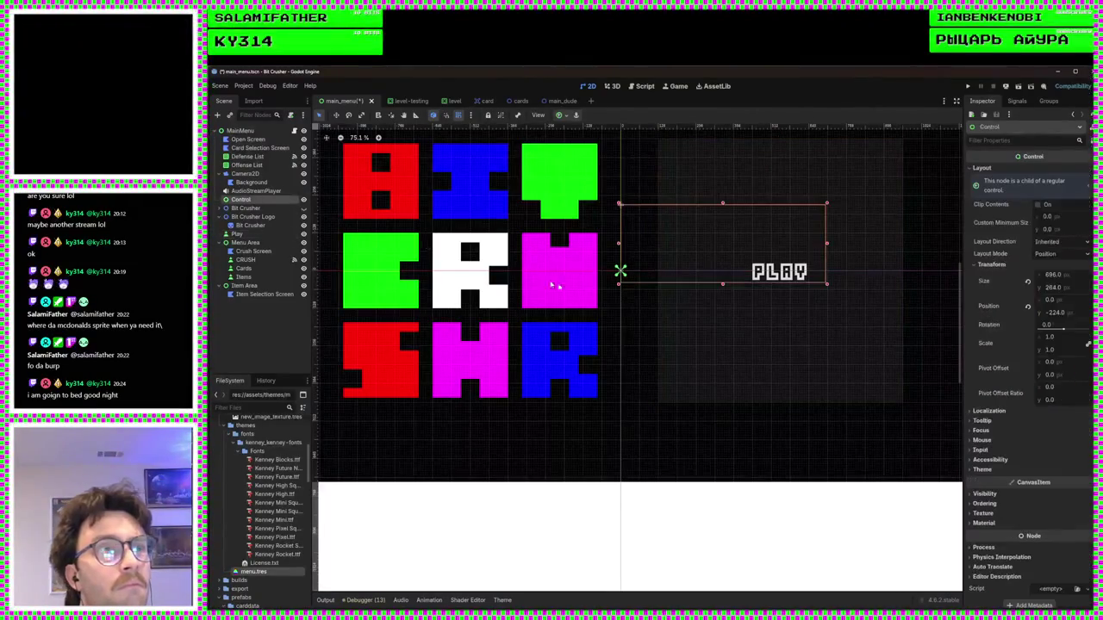
scroll(634, 321, down, 3)
drag(676, 375, 474, 278)
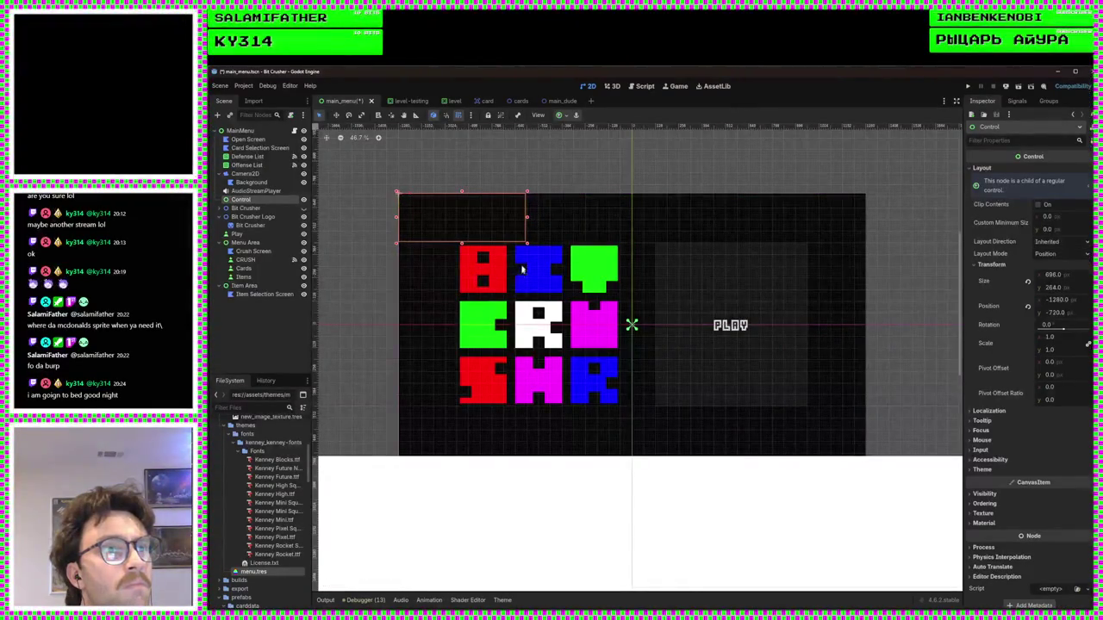
mouse_move(527, 245)
mouse_down()
mouse_move(781, 379)
mouse_move(868, 461)
mouse_up()
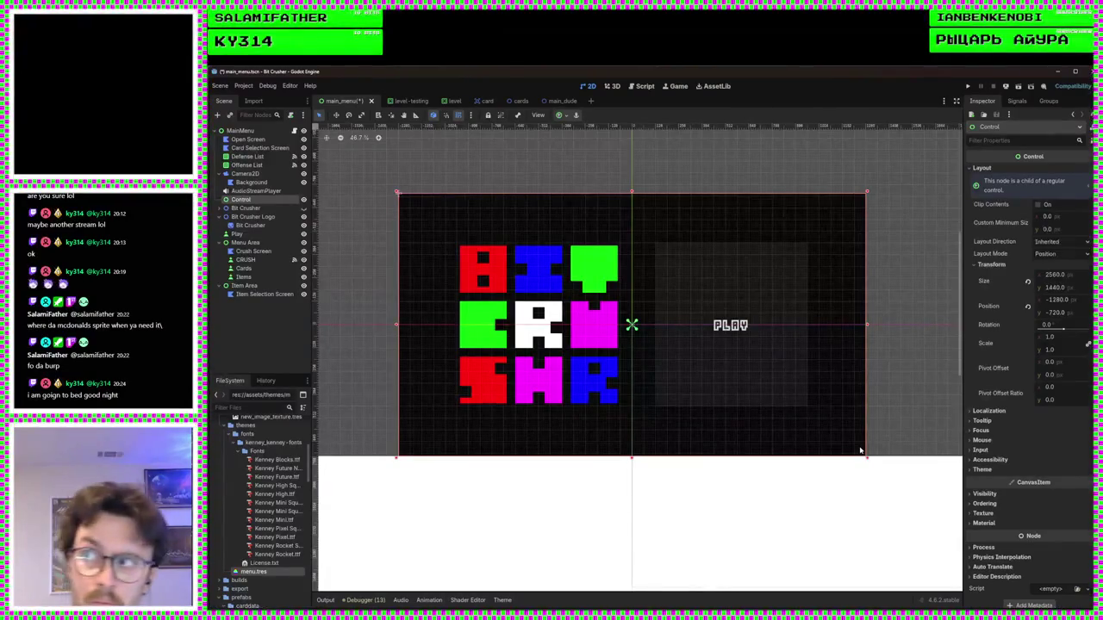
scroll(787, 423, down, 3)
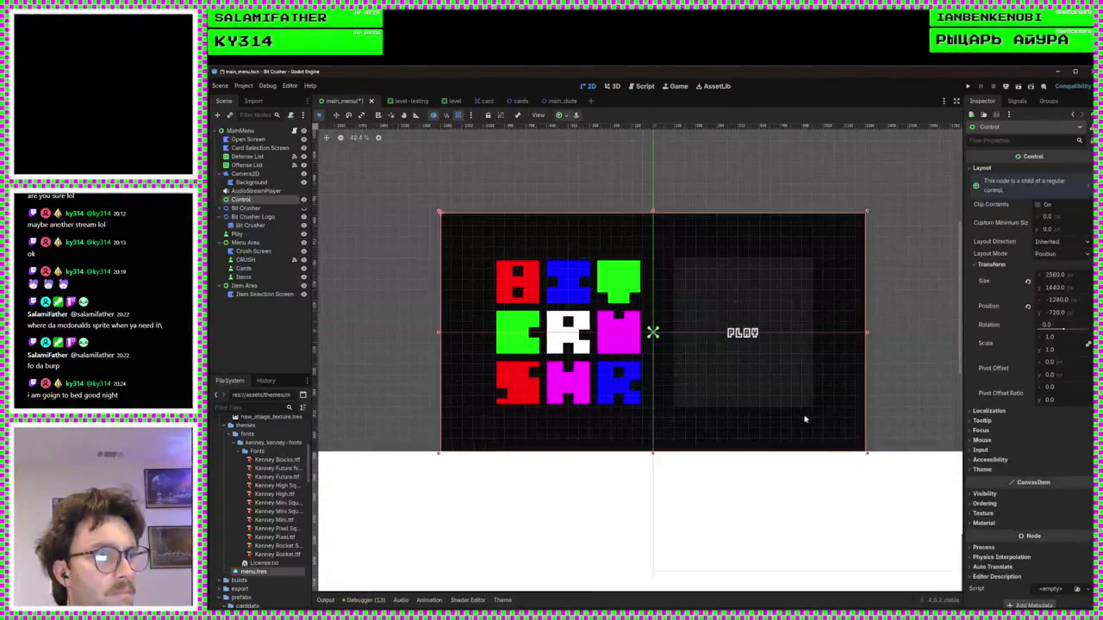
scroll(578, 297, up, 15)
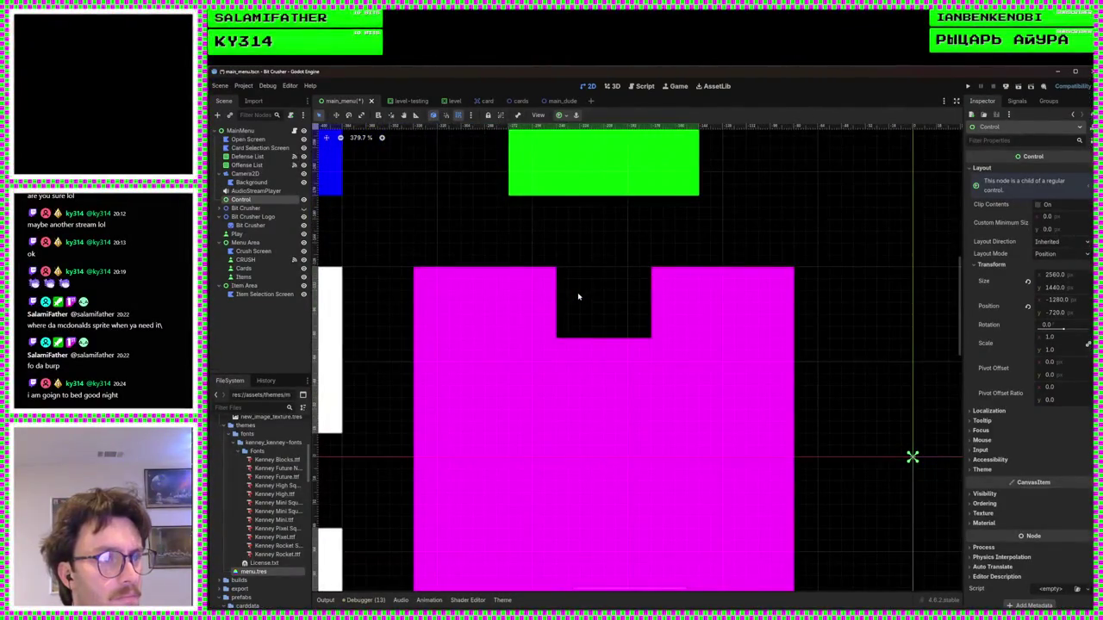
scroll(578, 296, down, 12)
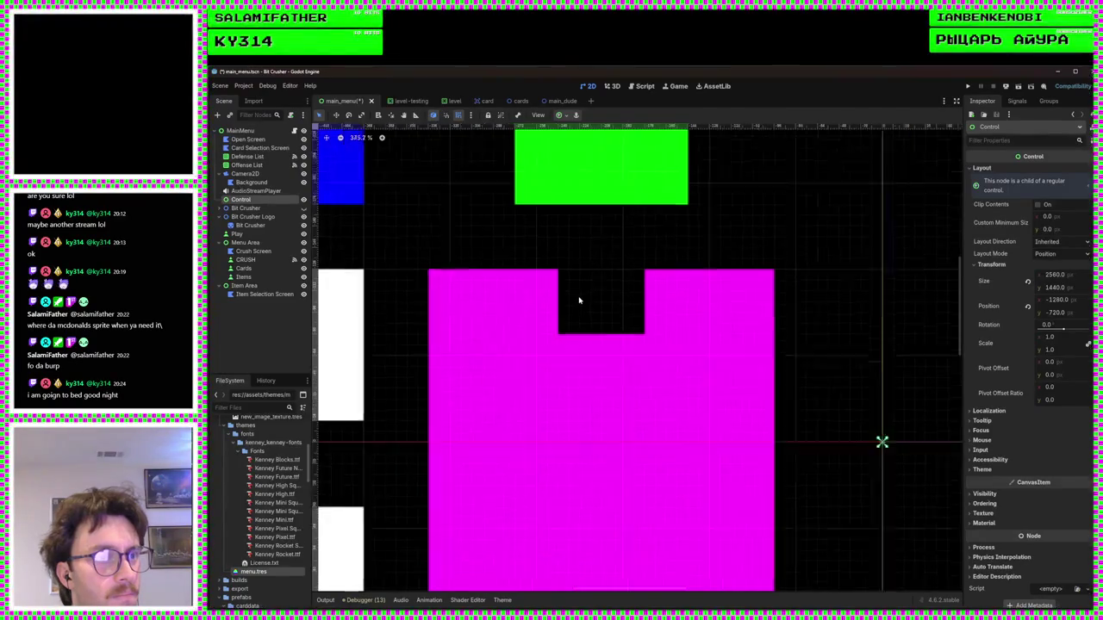
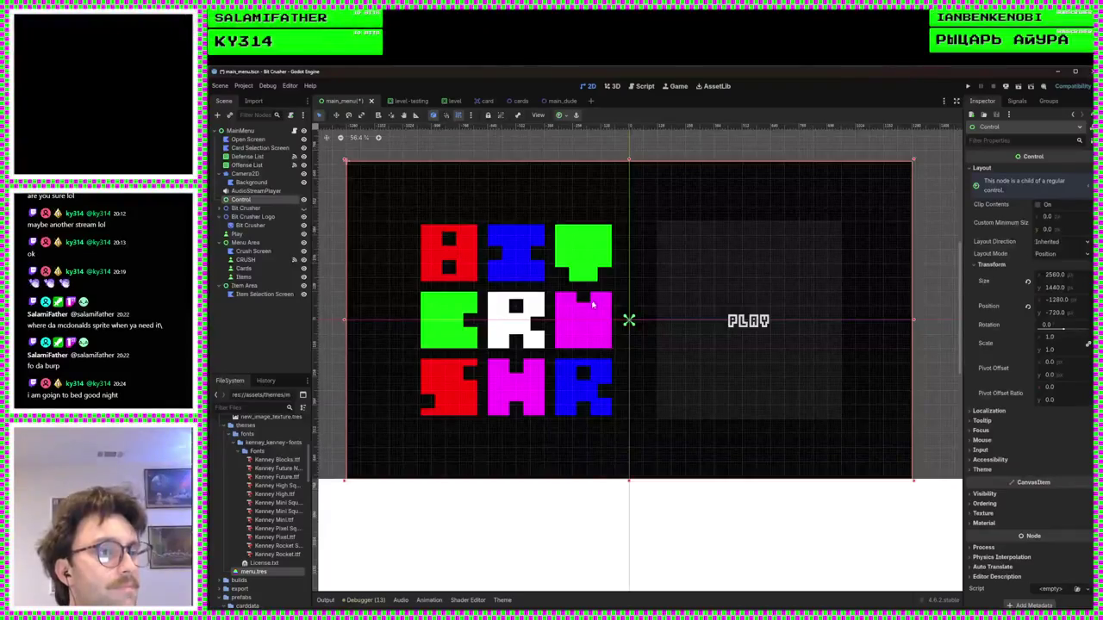
Move the Defense List and Offense List nodes under Item Area
scroll(593, 303, down, 3)
scroll(630, 356, up, 1)
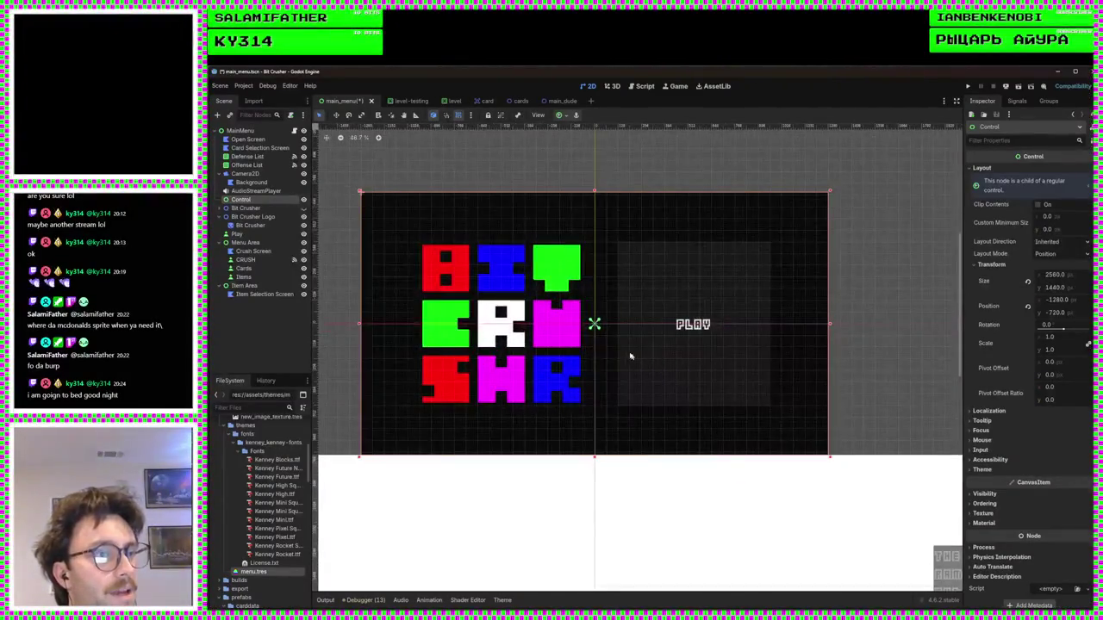
scroll(630, 355, up, 1)
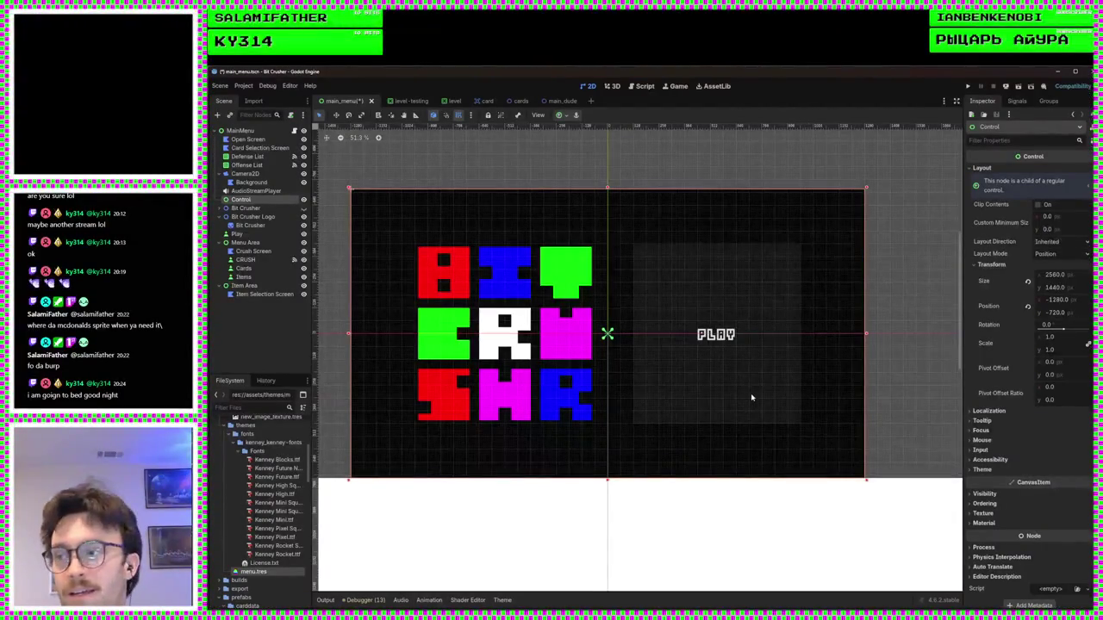
scroll(638, 412, down, 1)
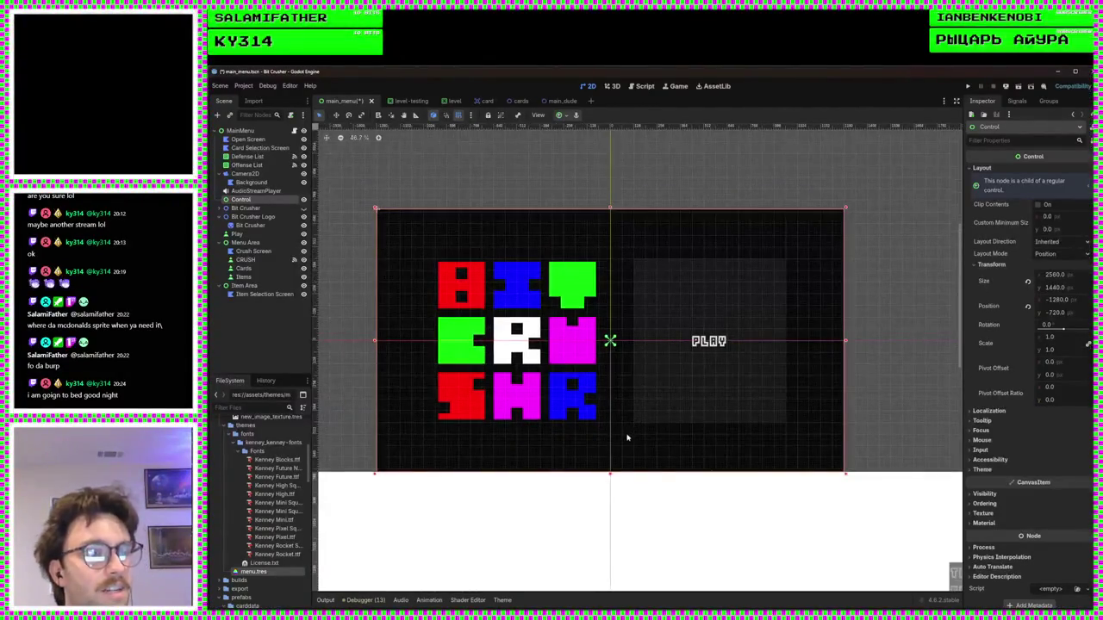
scroll(618, 437, up, 1)
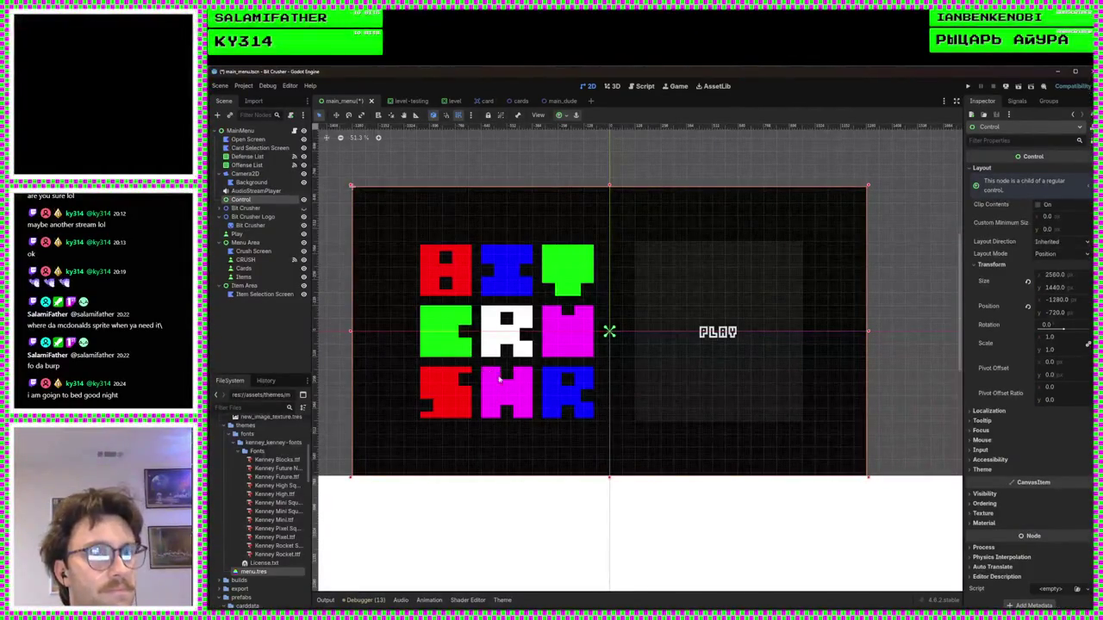
click(246, 207)
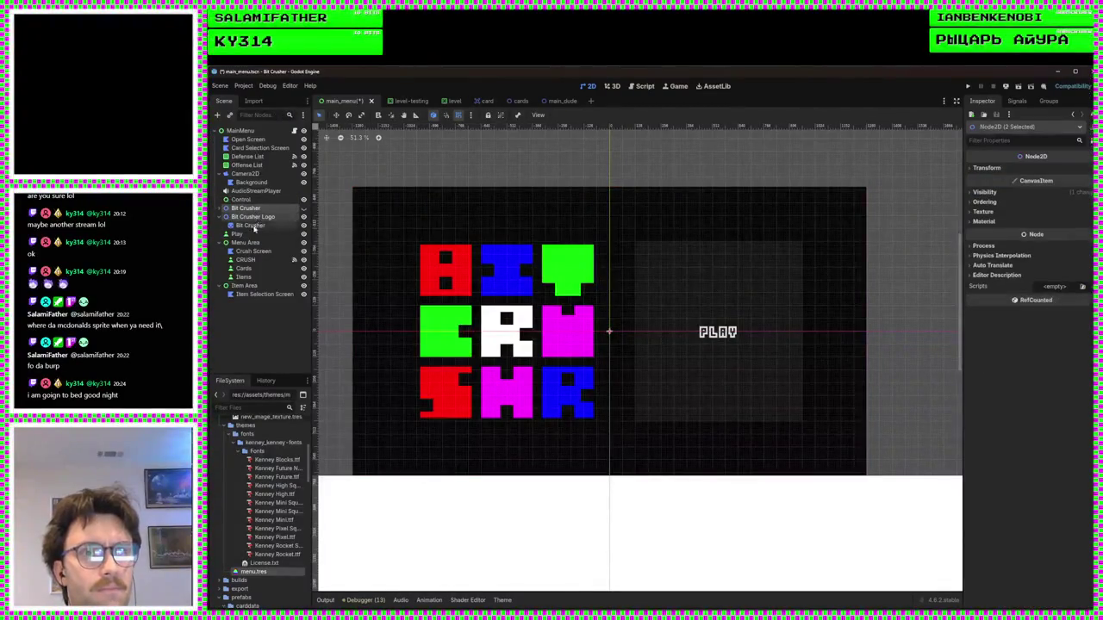
shift+click(253, 233)
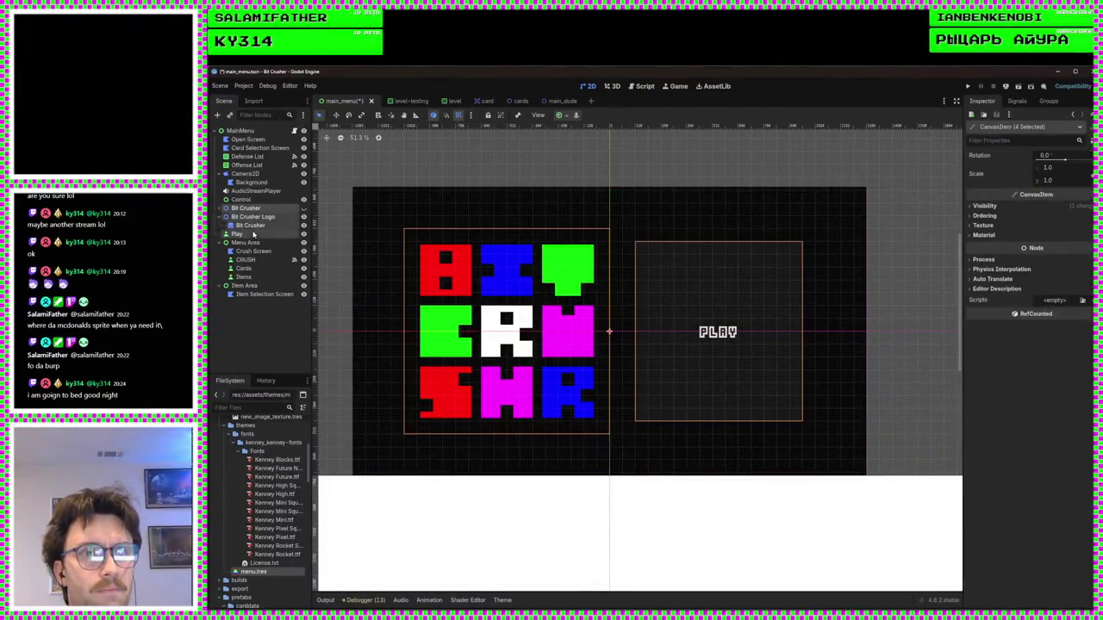
click(244, 199)
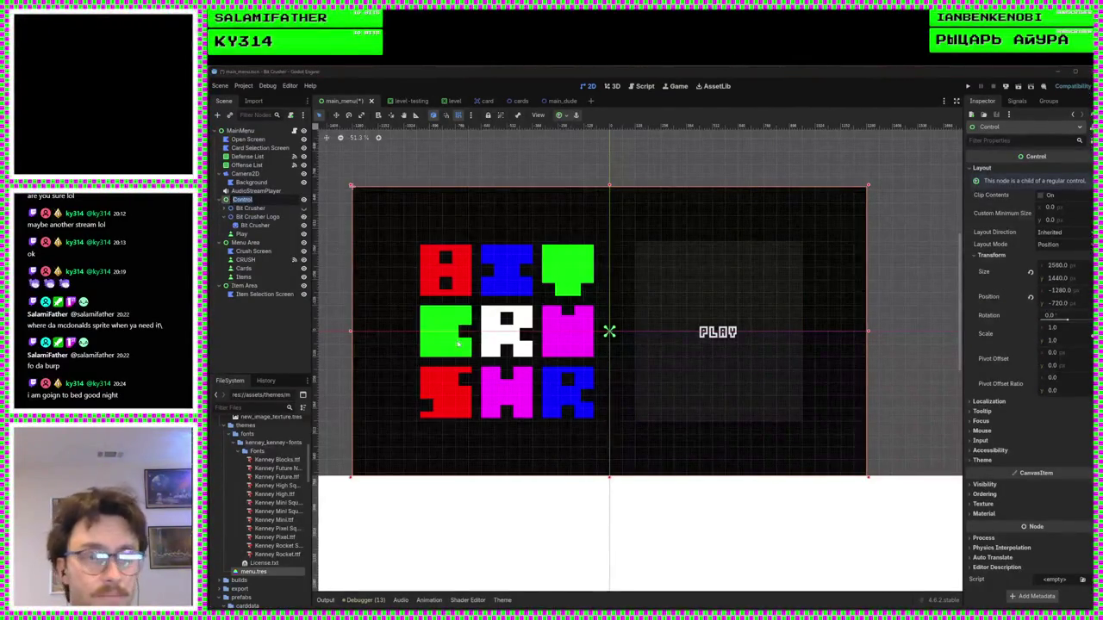
scroll(461, 343, down, 4)
click(247, 157)
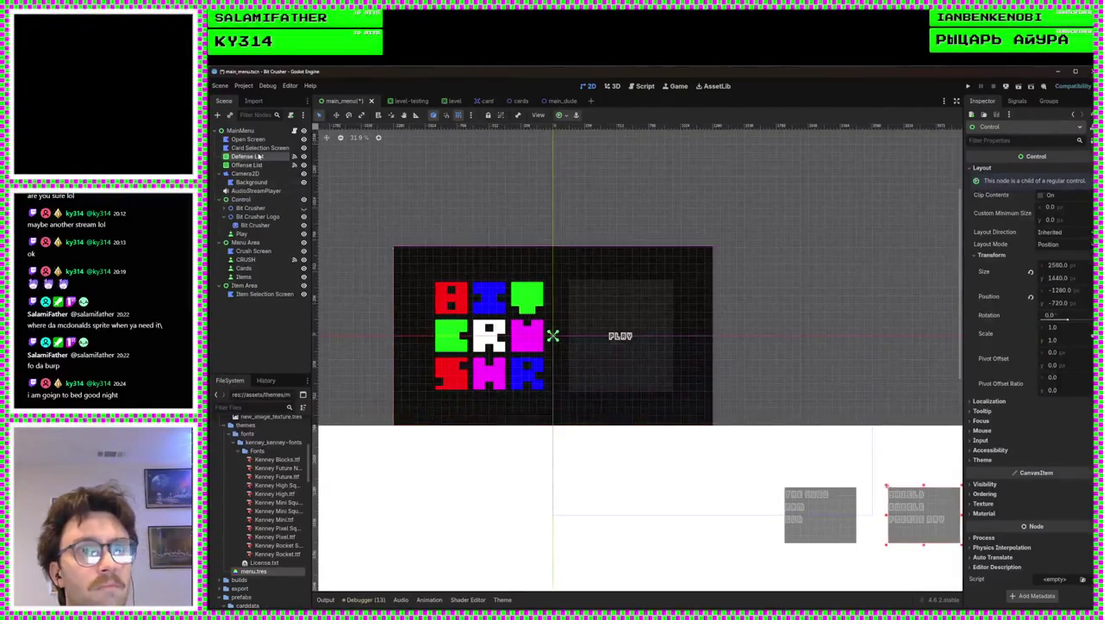
mouse_move(247, 157)
mouse_down()
mouse_move(252, 299)
mouse_move(248, 291)
mouse_up()
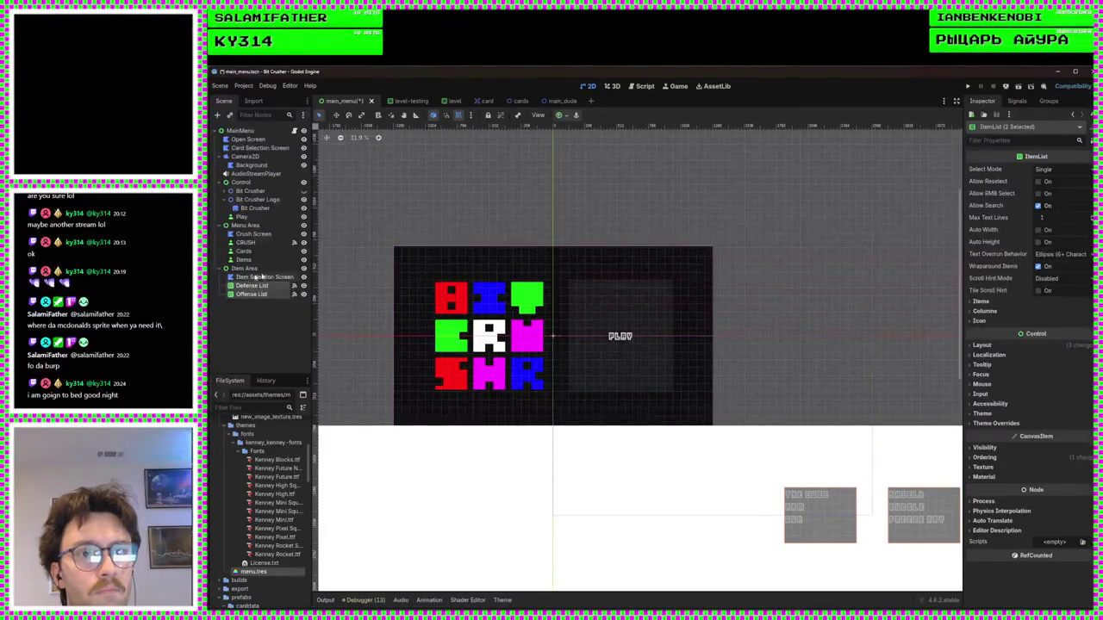
Rename the Control node to Start Screen
scroll(626, 415, down, 2)
scroll(569, 379, up, 4)
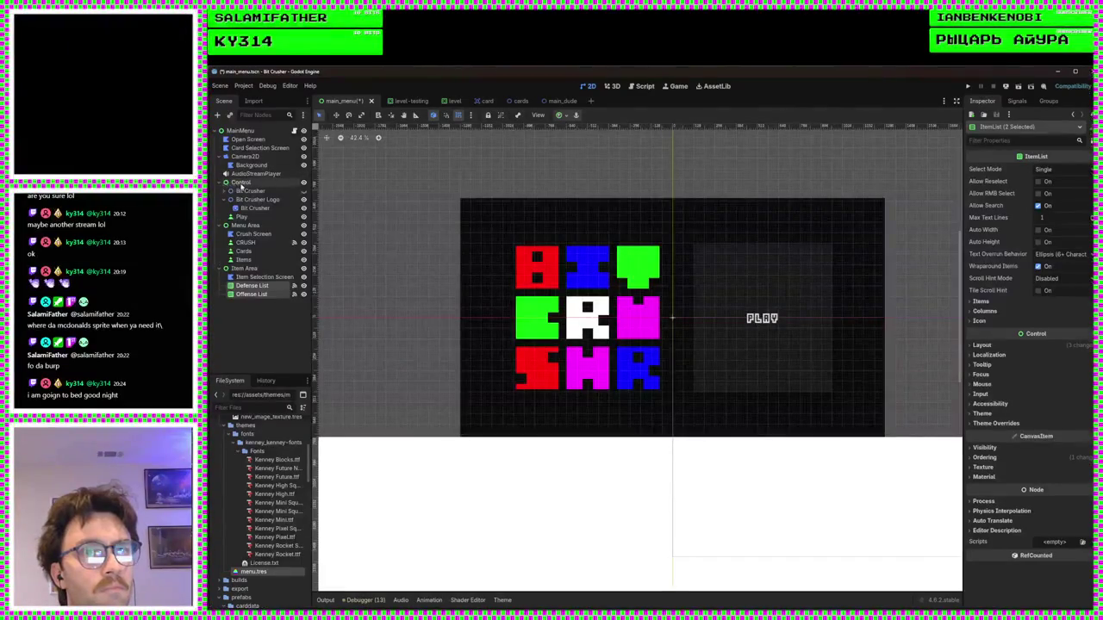
click(241, 183)
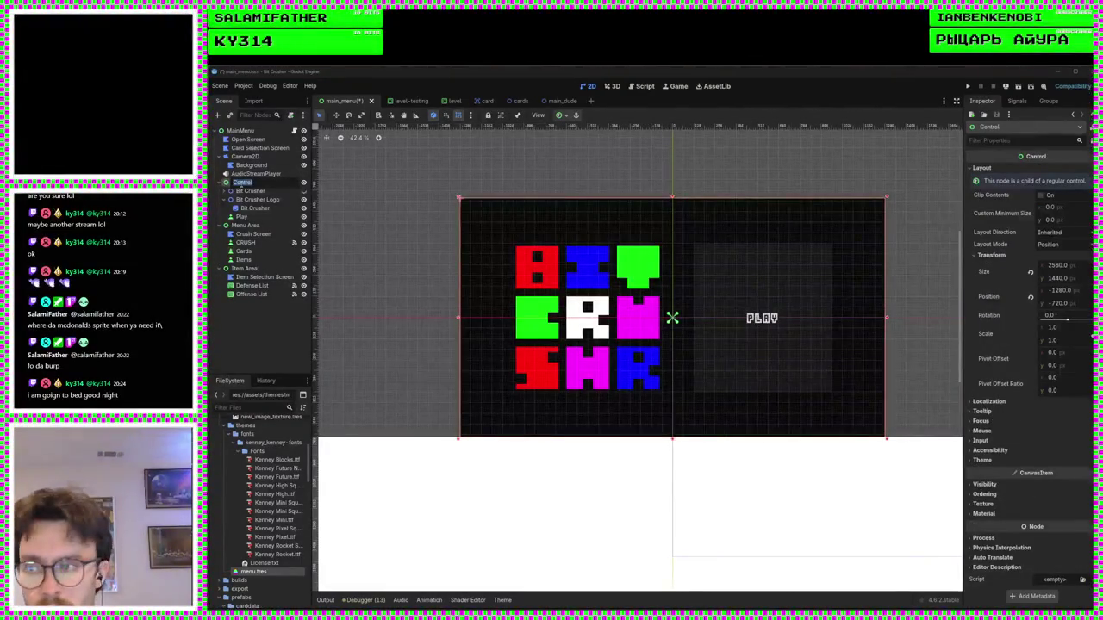
text(T)
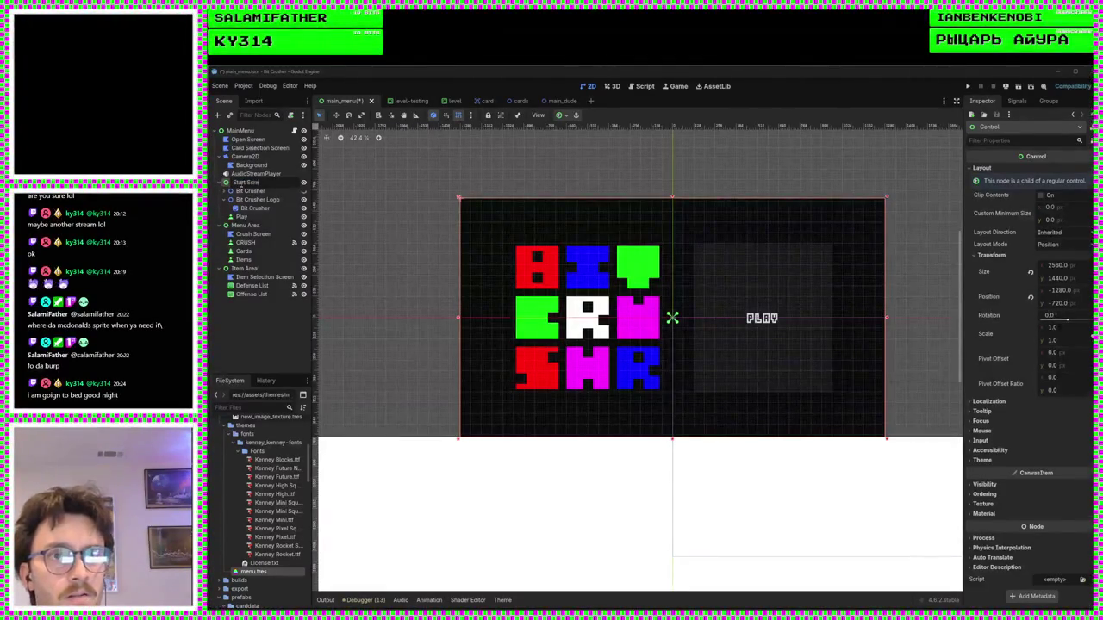
text(en)
key(Return)
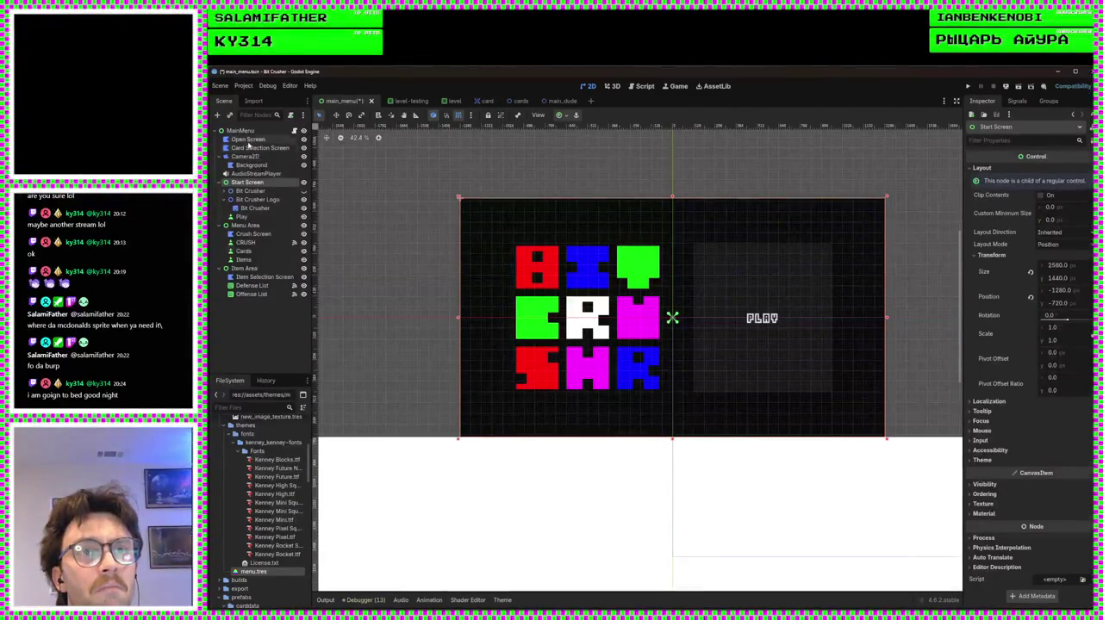
click(249, 140)
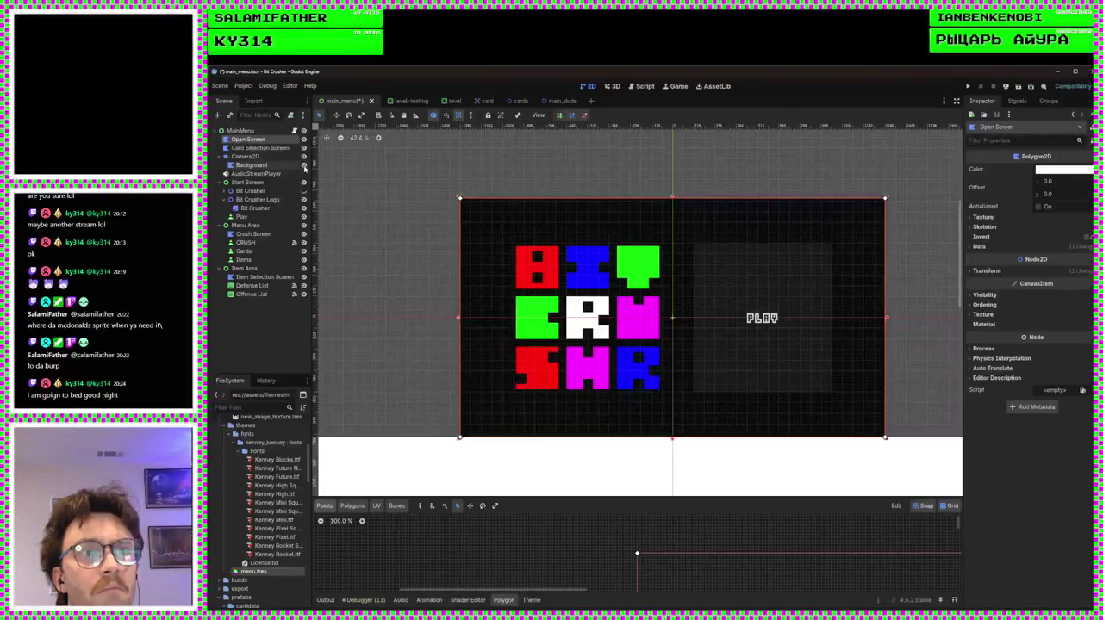
Turn the Background node's visibility back on
click(302, 164)
double_click(258, 140)
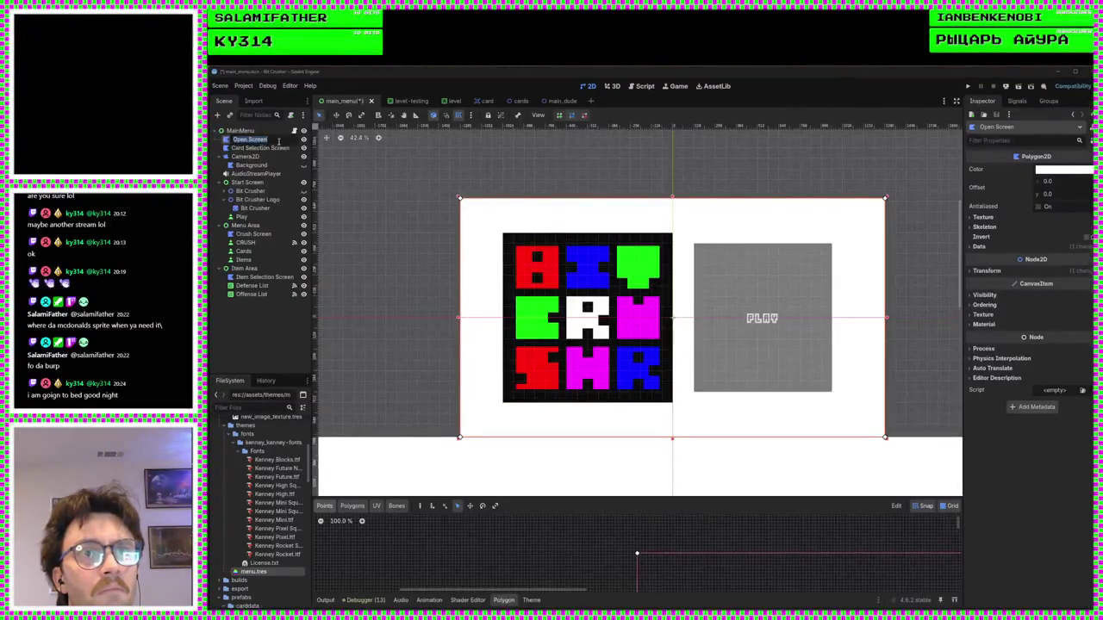
key(Escape)
Nest Open Screen inside Start Screen, just above Bit Crusher Logo
mouse_move(263, 141)
mouse_down()
mouse_move(255, 212)
mouse_move(251, 183)
mouse_up()
scroll(603, 338, down, 1)
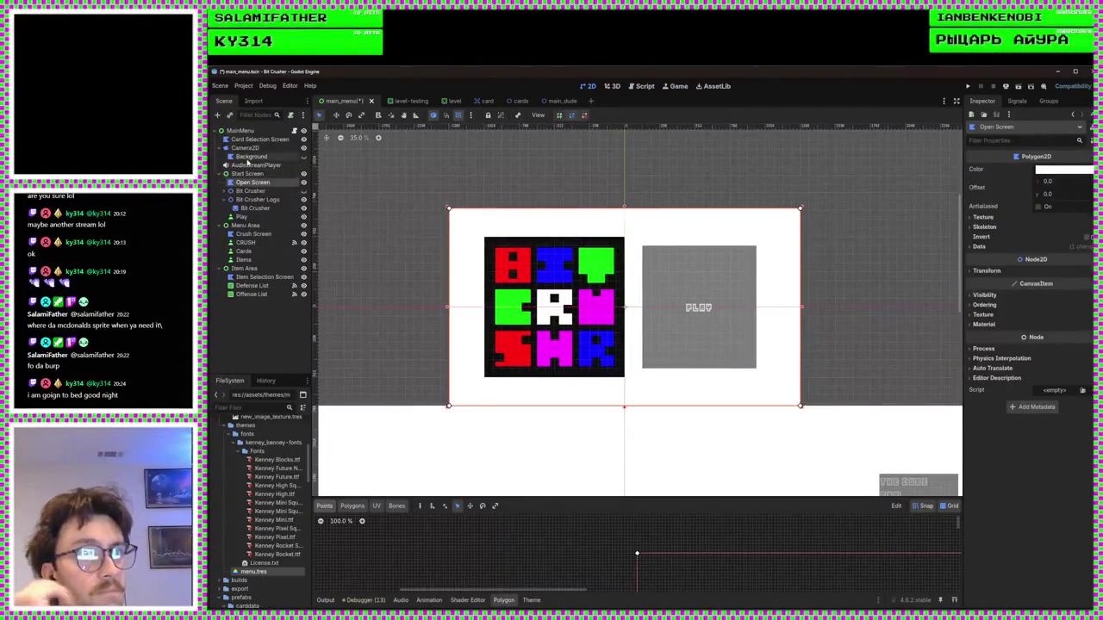
click(249, 157)
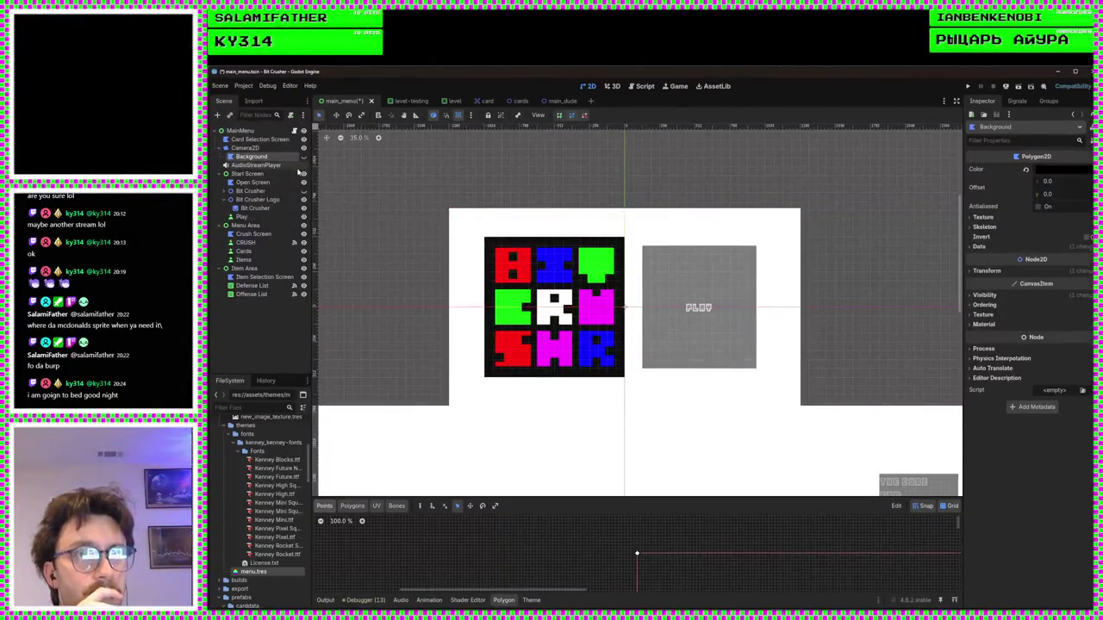
scroll(608, 299, up, 1)
scroll(608, 299, up, 1)
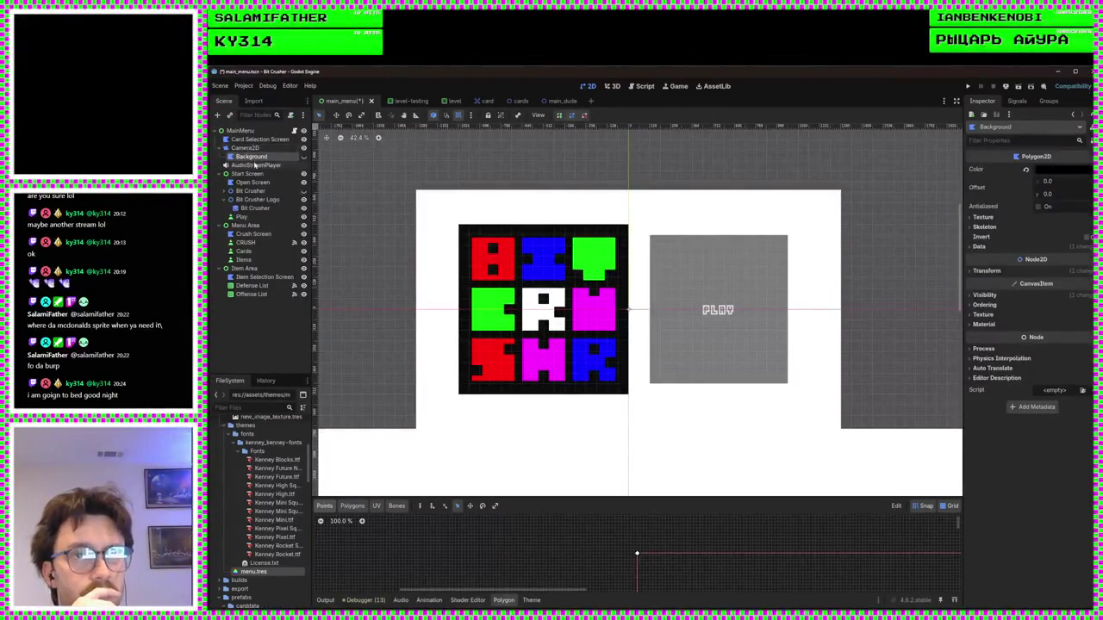
click(254, 175)
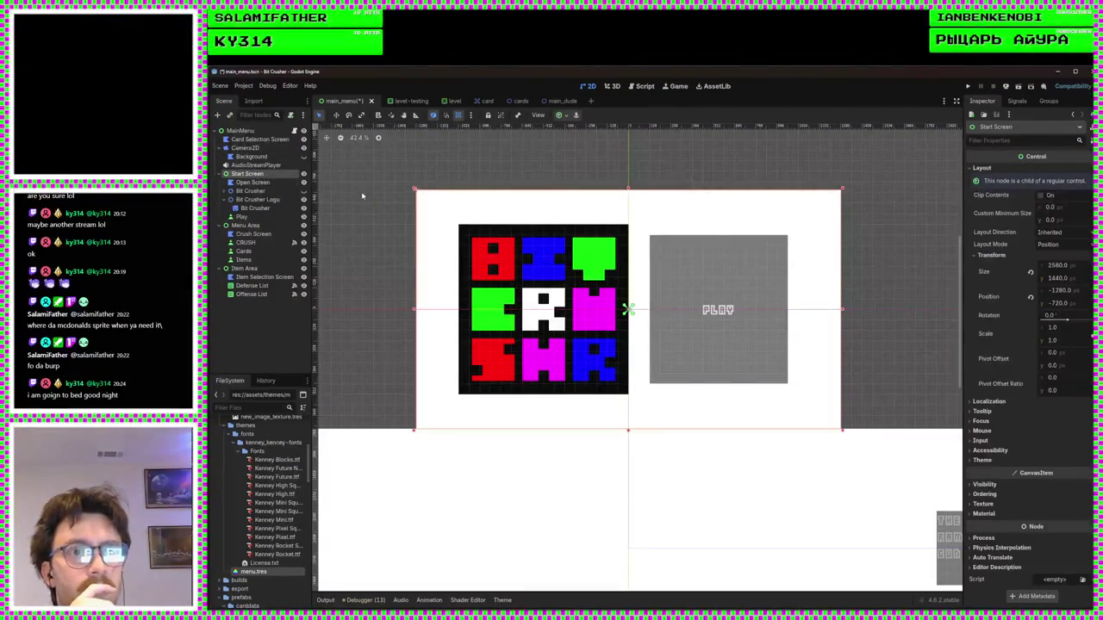
click(282, 171)
click(244, 174)
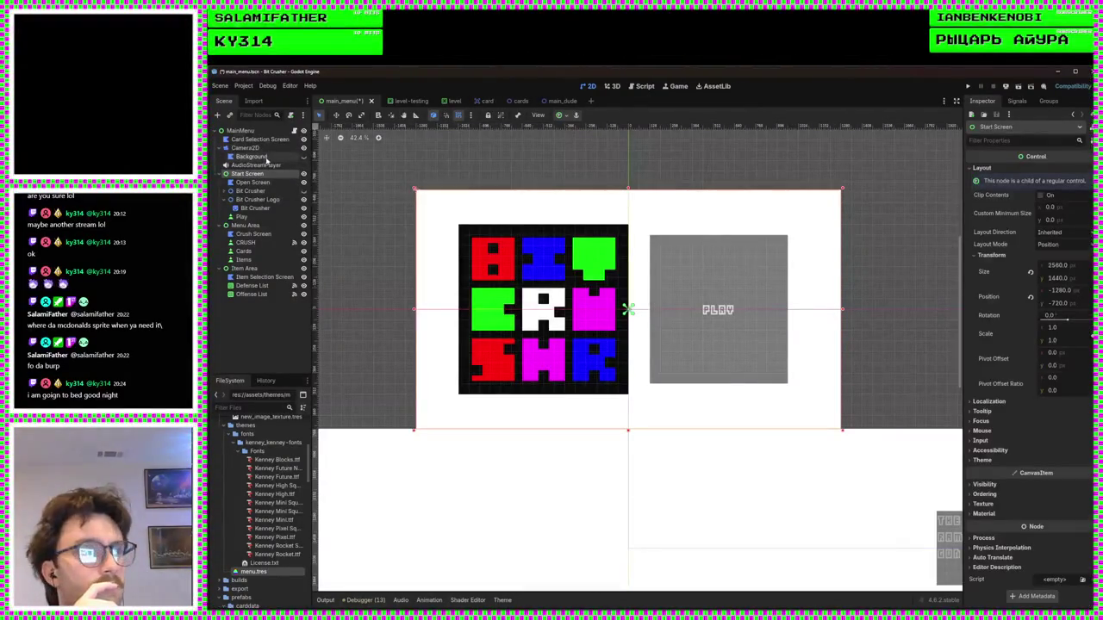
click(267, 185)
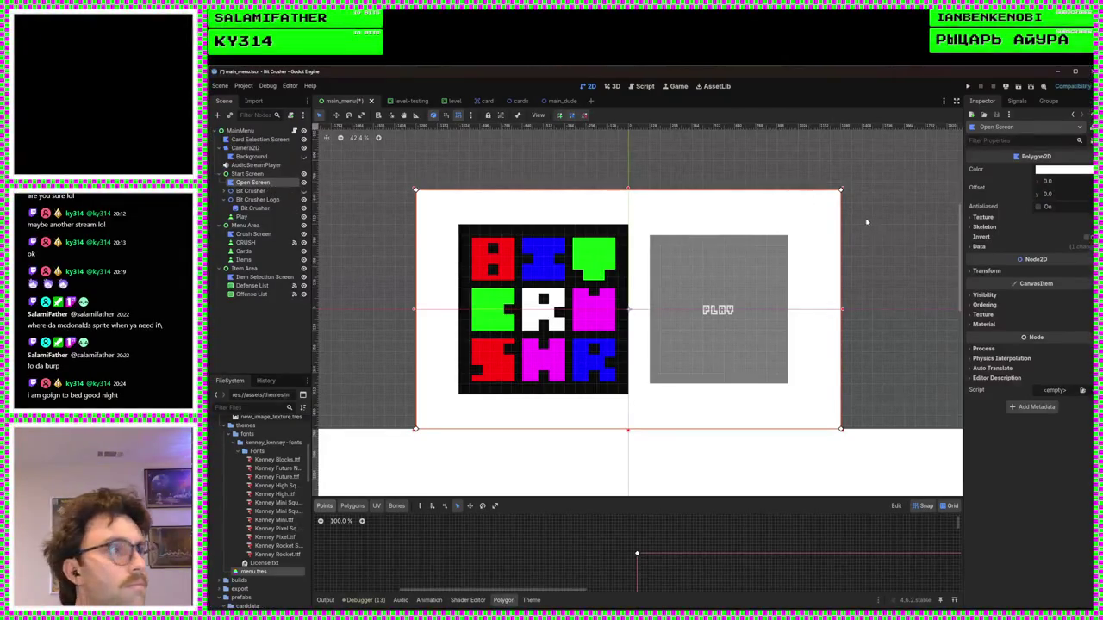
Inspect the Ordering Z Index settings of Open Screen and Background
click(984, 295)
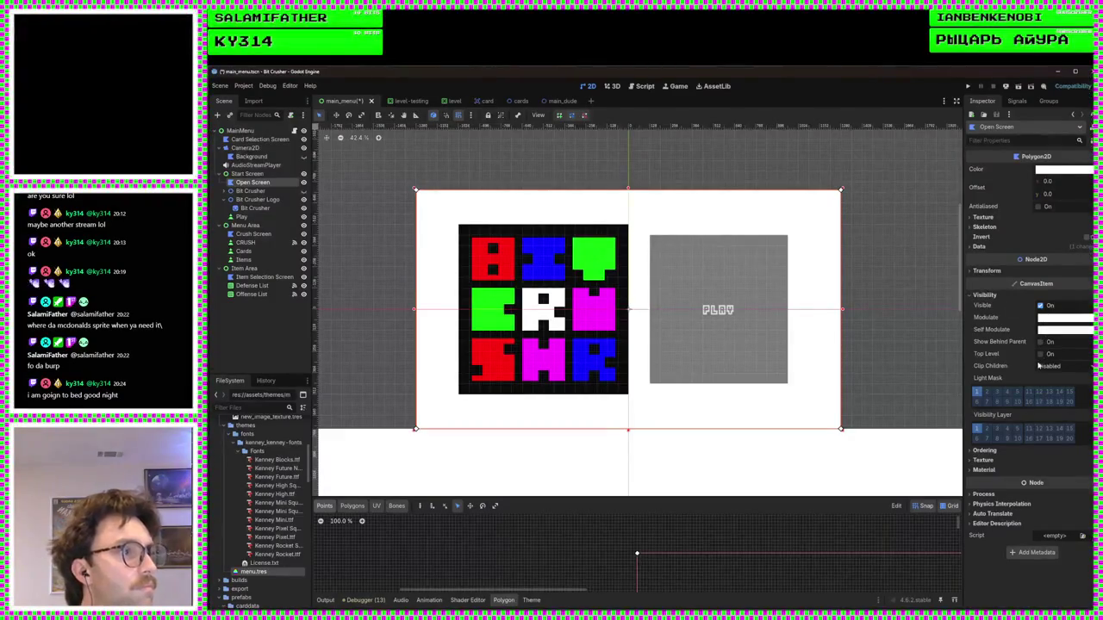
click(984, 296)
click(984, 315)
click(985, 305)
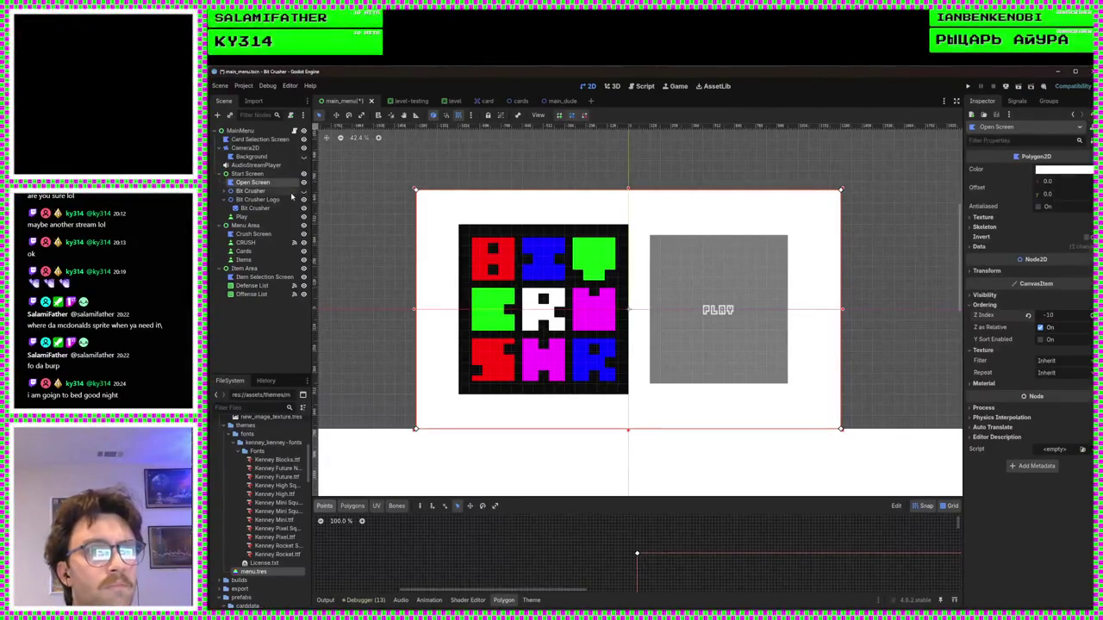
click(251, 156)
click(988, 272)
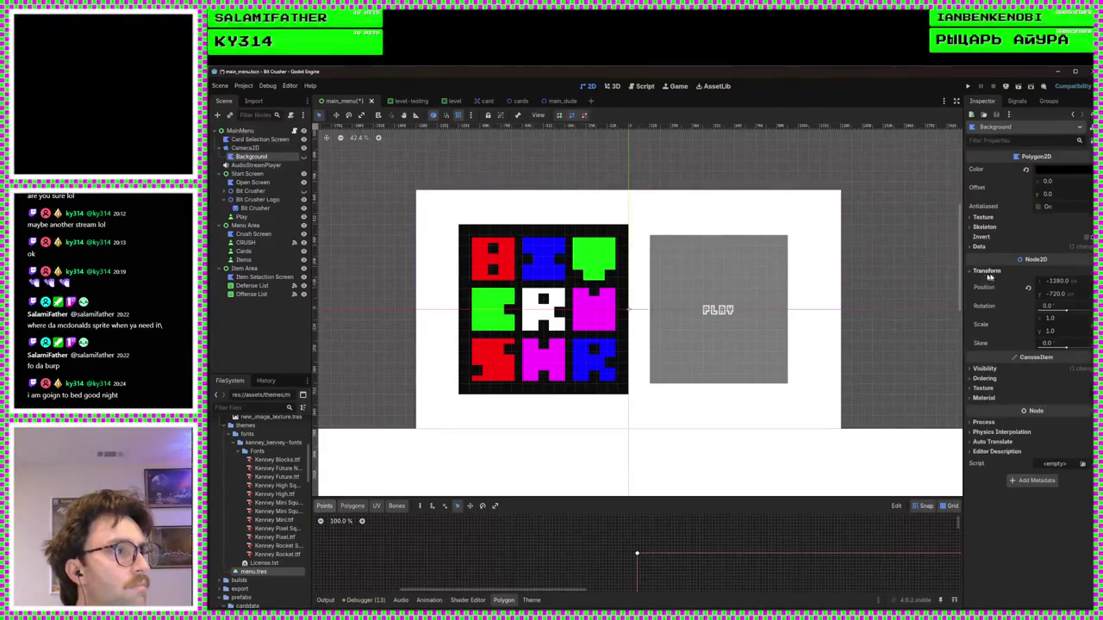
click(988, 271)
click(985, 305)
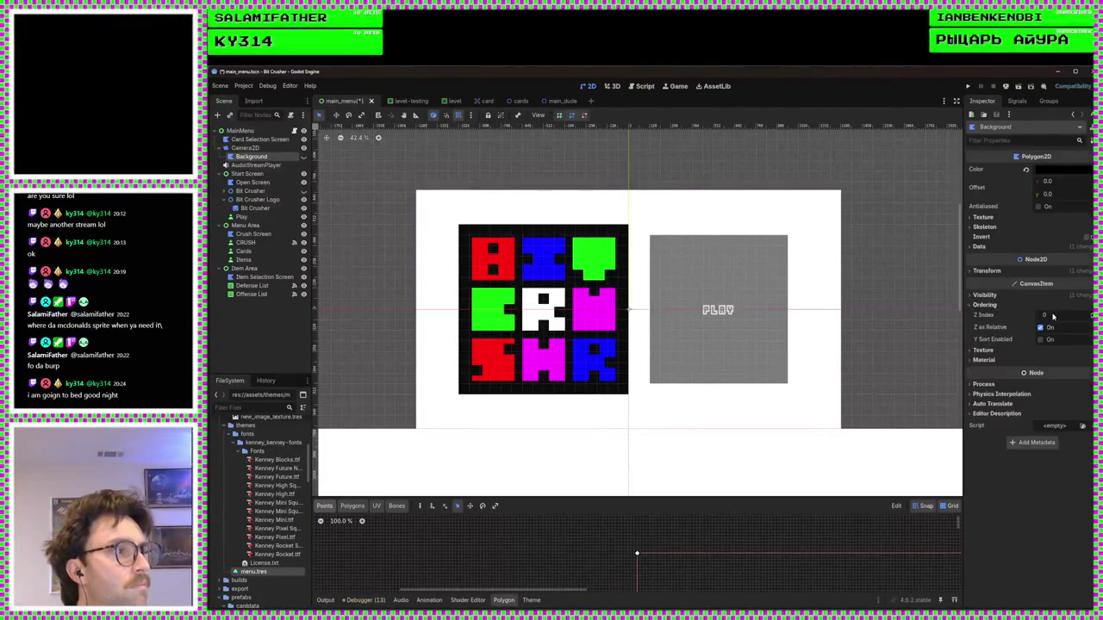
drag(686, 367, 660, 350)
click(680, 358)
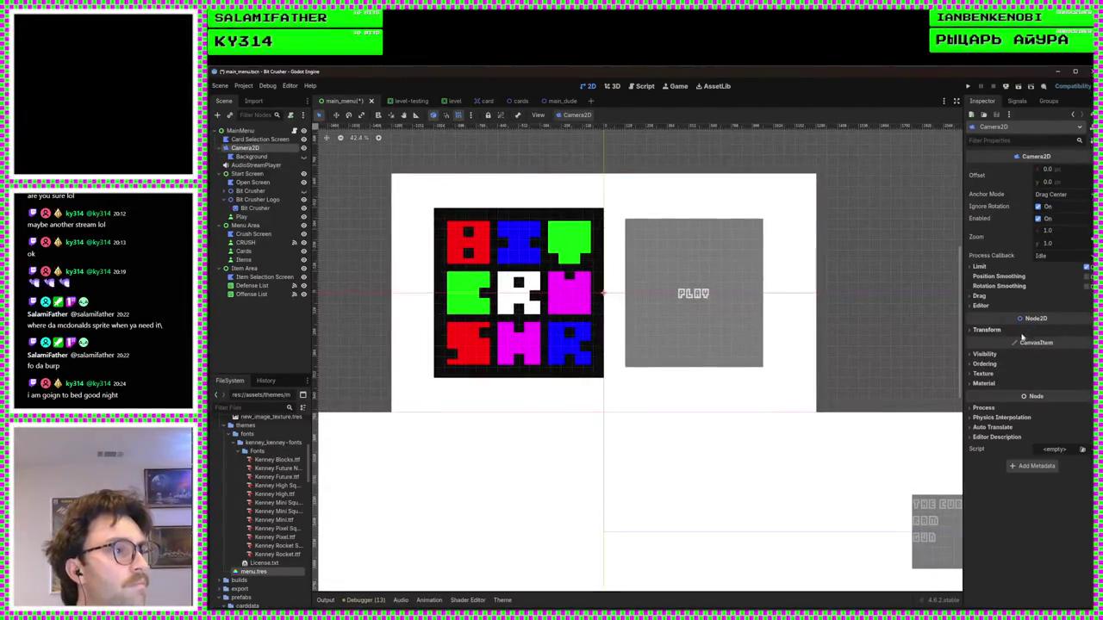
click(987, 361)
click(988, 362)
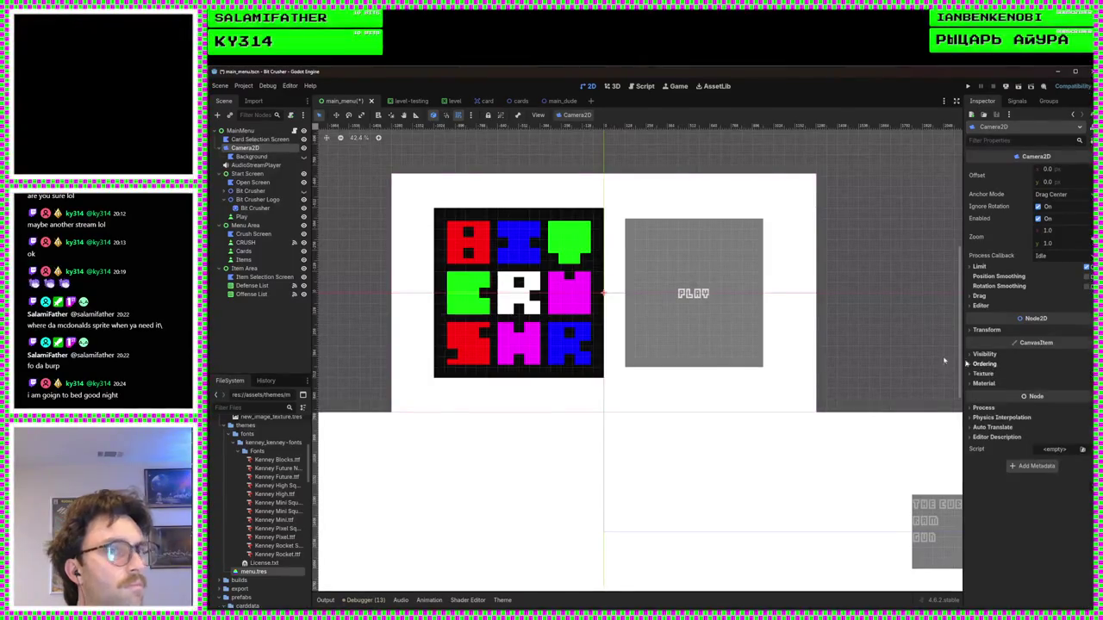
Toggle Open Screen's visibility to compare, then hide the Background node
click(247, 174)
click(252, 183)
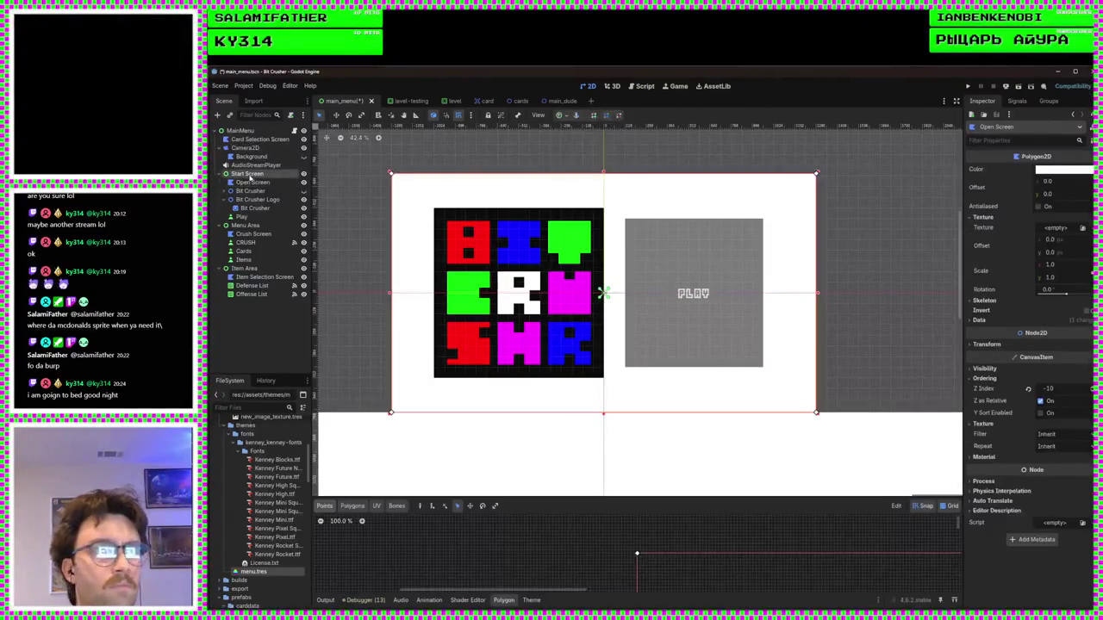
click(247, 174)
click(251, 183)
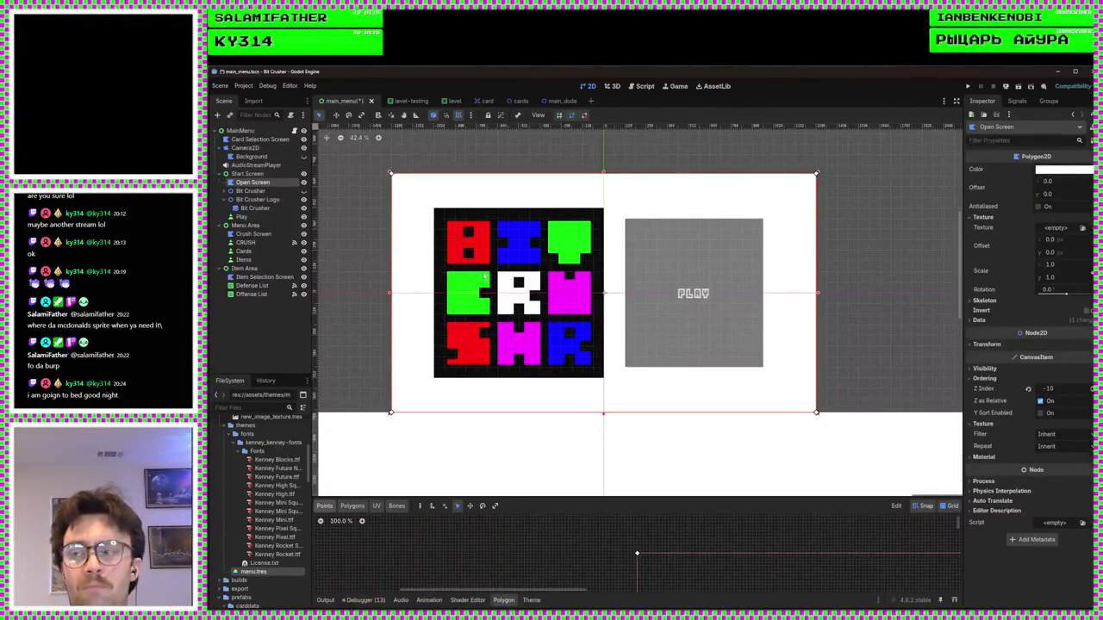
click(867, 313)
click(303, 184)
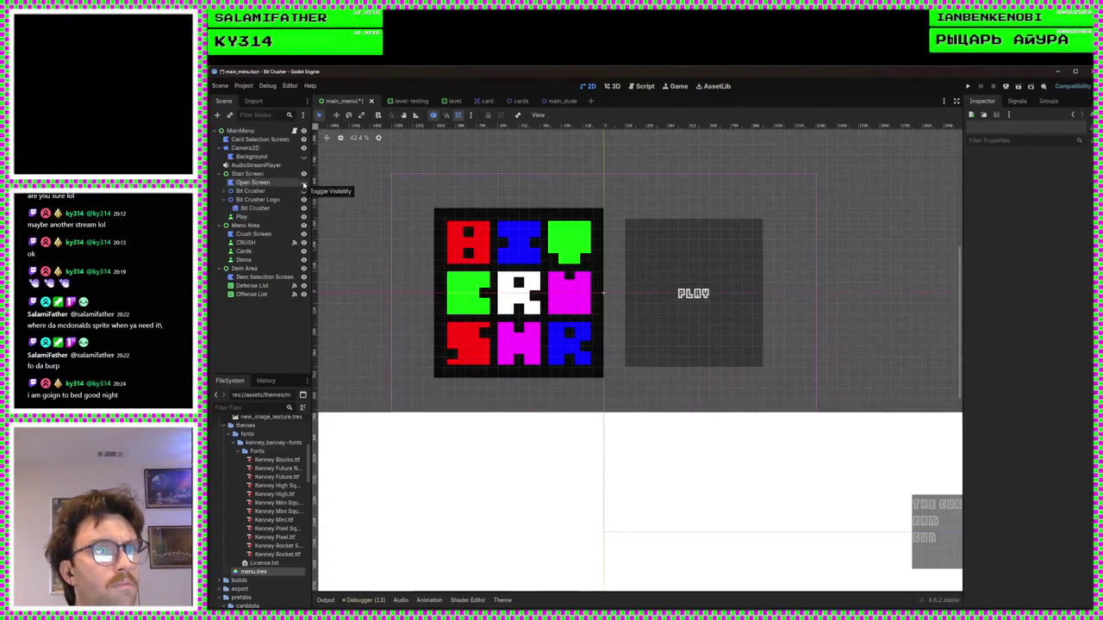
click(303, 184)
click(303, 157)
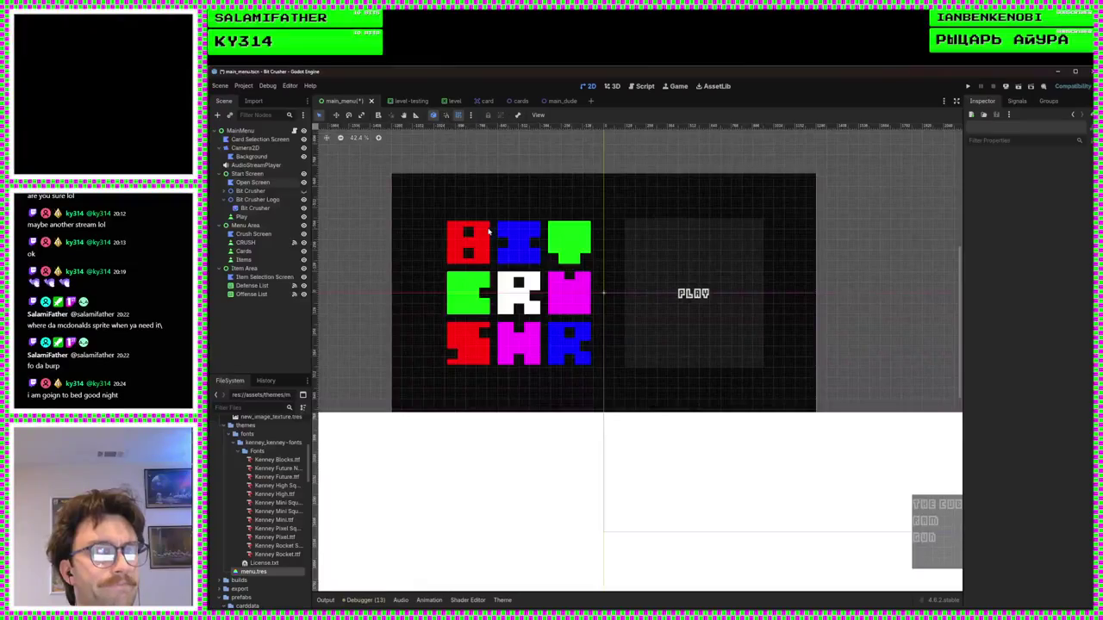
Test-reset Open Screen's Z Index, then undo back to -10
click(253, 183)
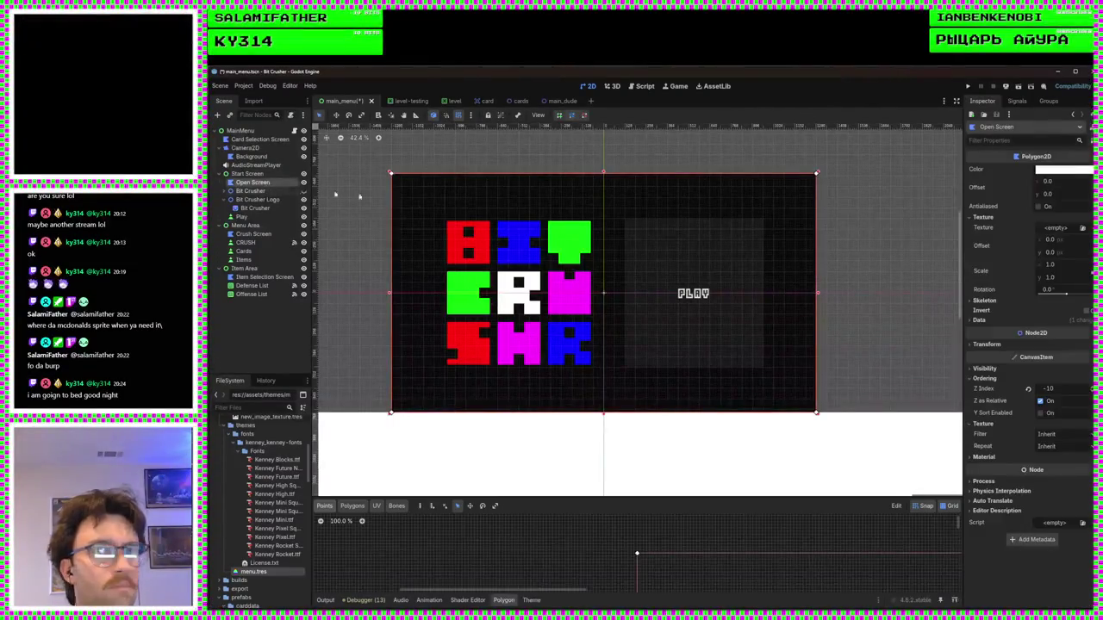
click(1028, 389)
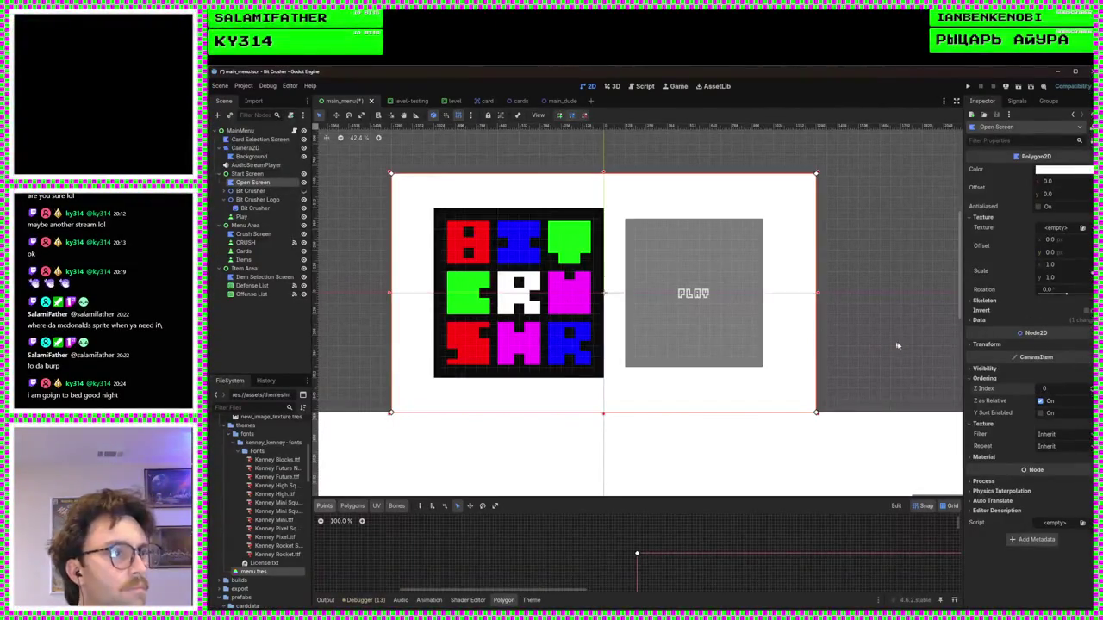
key(ctrl+z)
scroll(887, 350, down, 2)
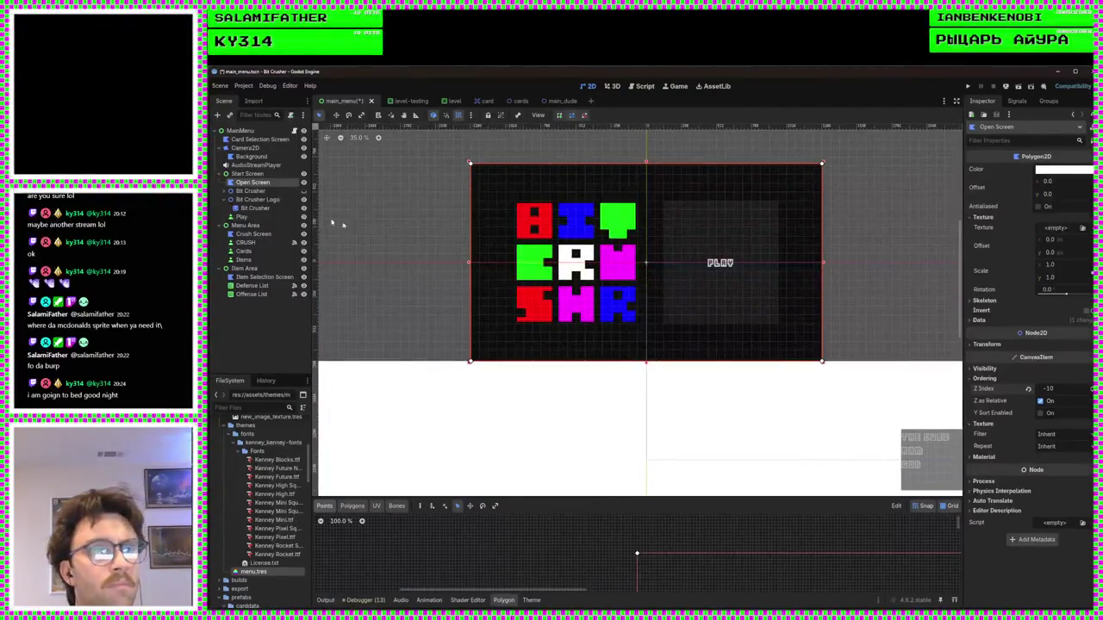
click(254, 233)
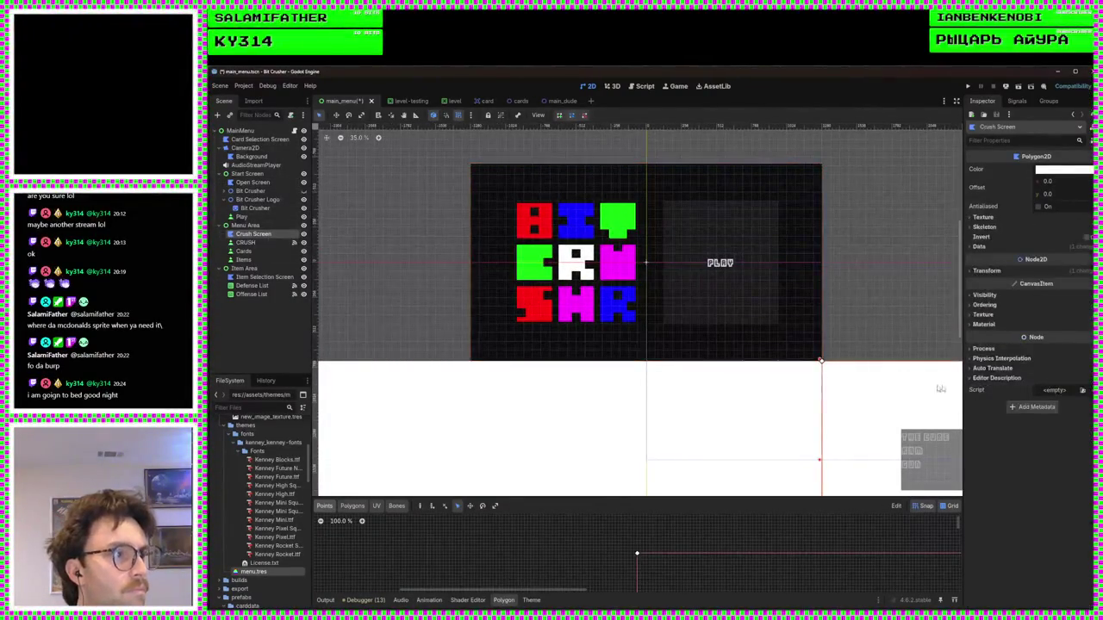
Move the Crush Screen node into the Item Area group
click(984, 305)
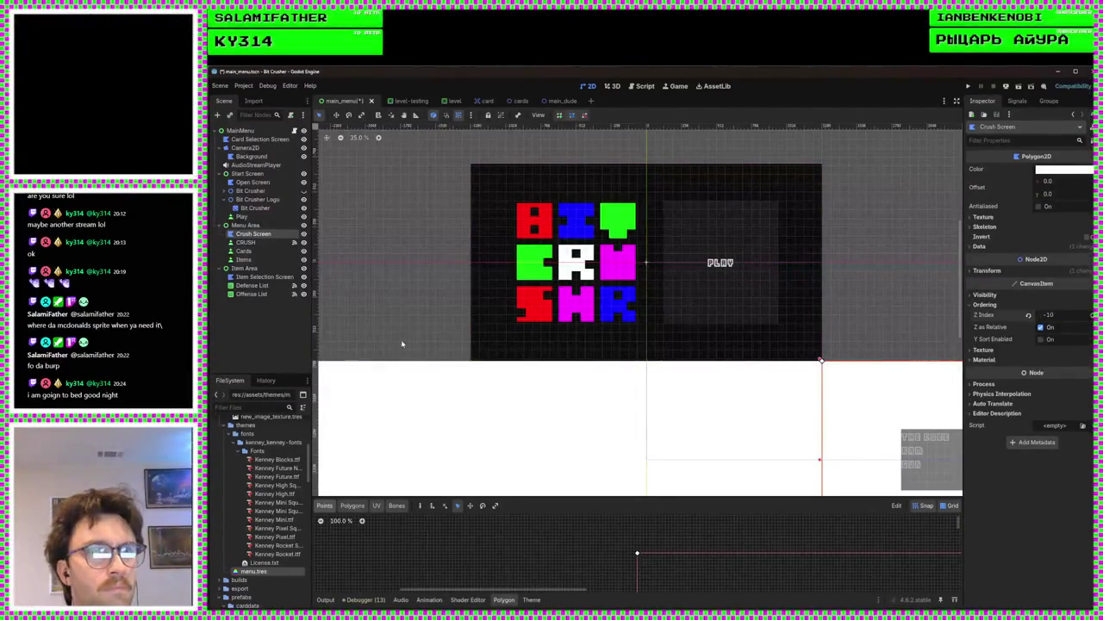
scroll(517, 352, down, 3)
scroll(546, 394, up, 1)
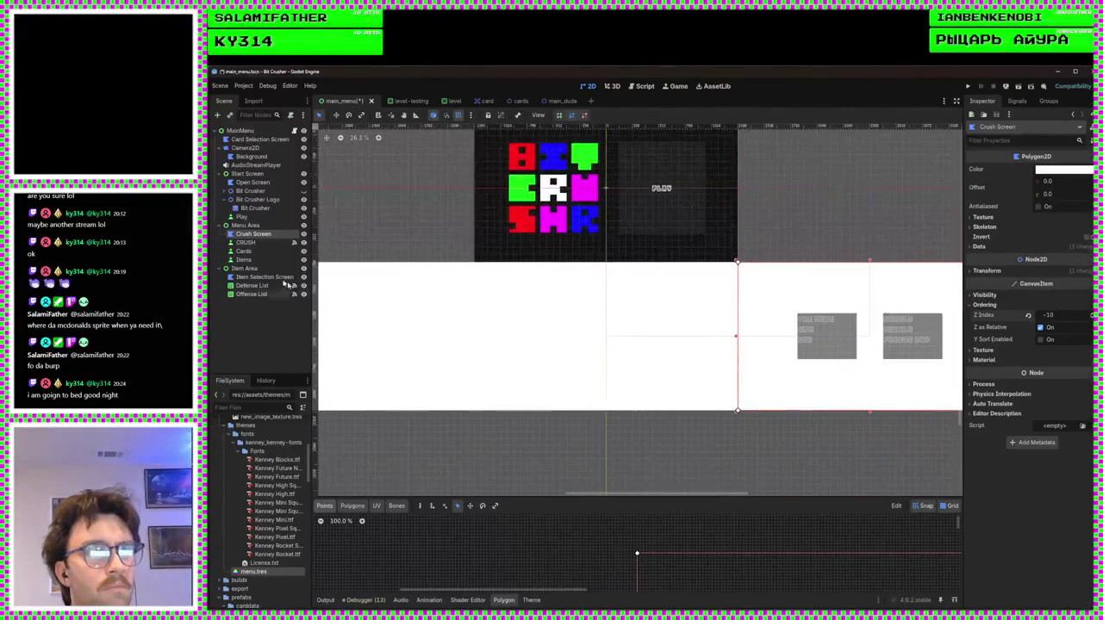
click(265, 277)
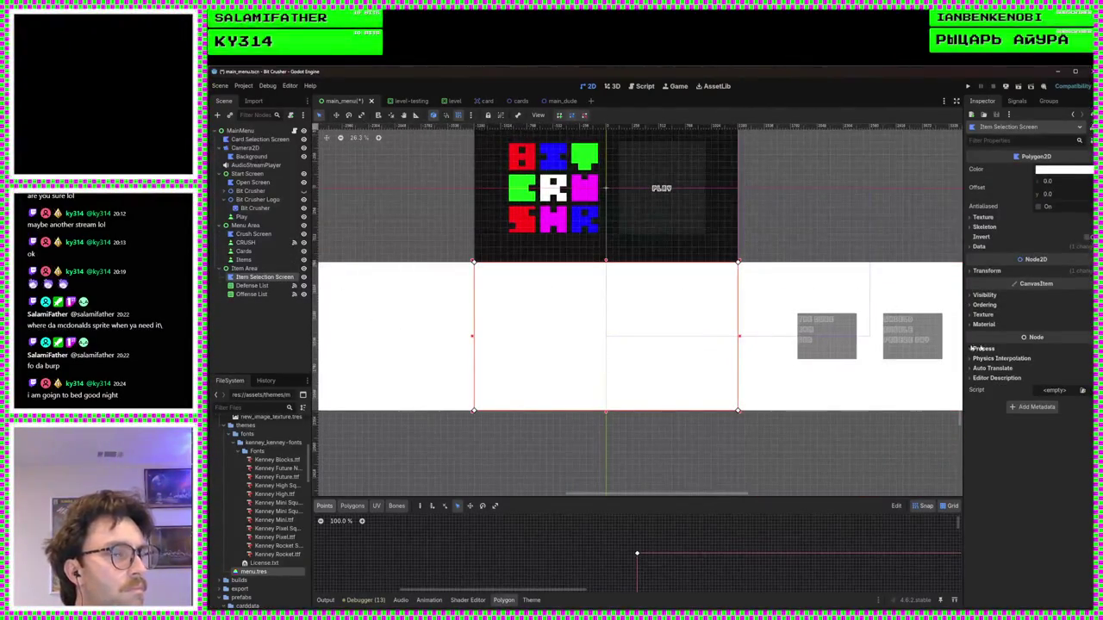
drag(610, 353, 734, 352)
scroll(746, 371, down, 3)
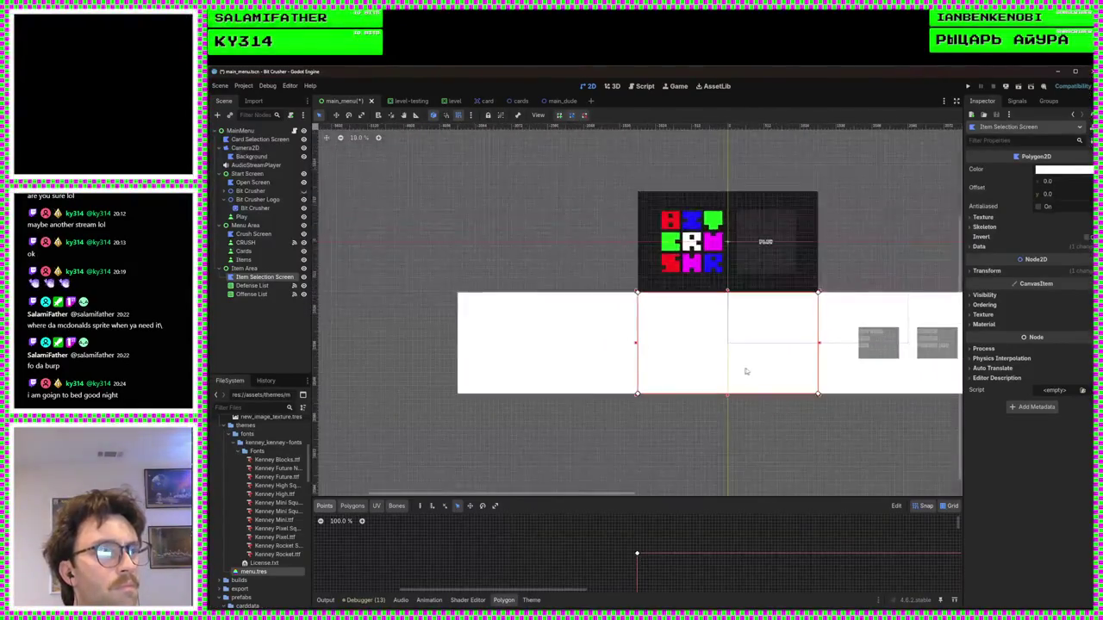
drag(815, 376, 701, 371)
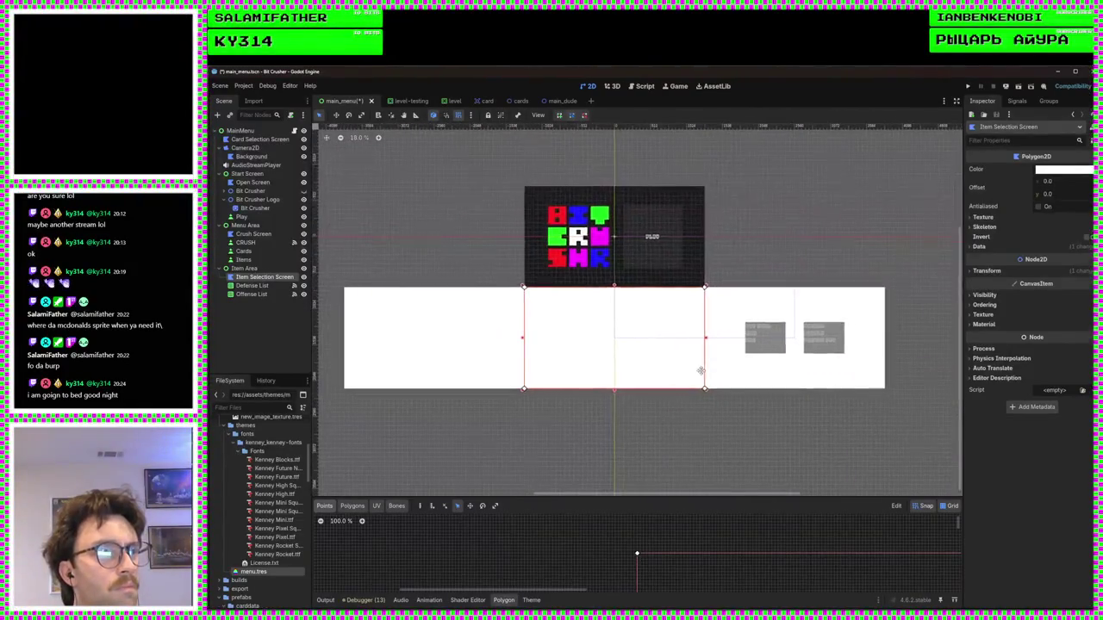
click(252, 234)
scroll(680, 358, up, 3)
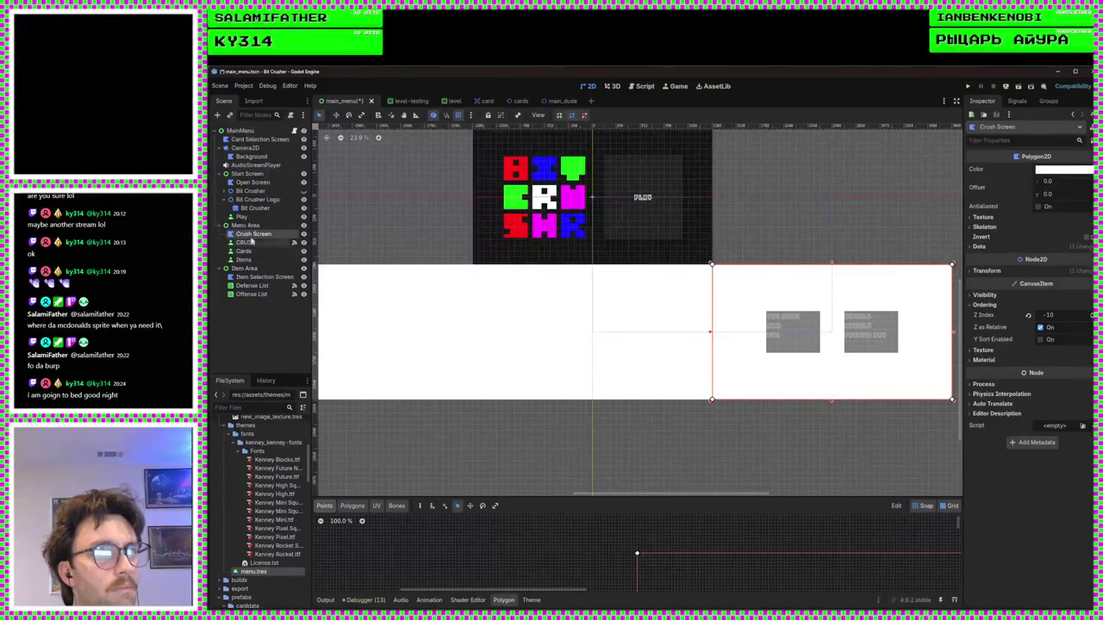
drag(253, 277, 252, 274)
click(254, 276)
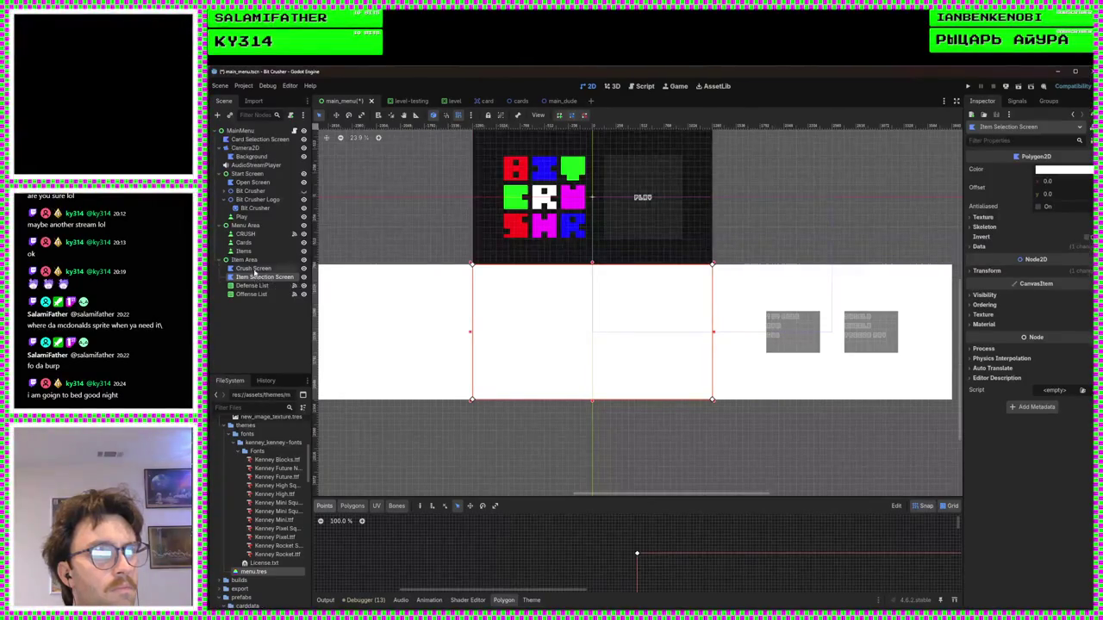
Move Item Selection Screen into the Menu Area group and confirm the Menu Area and Item Area names
drag(261, 277, 253, 234)
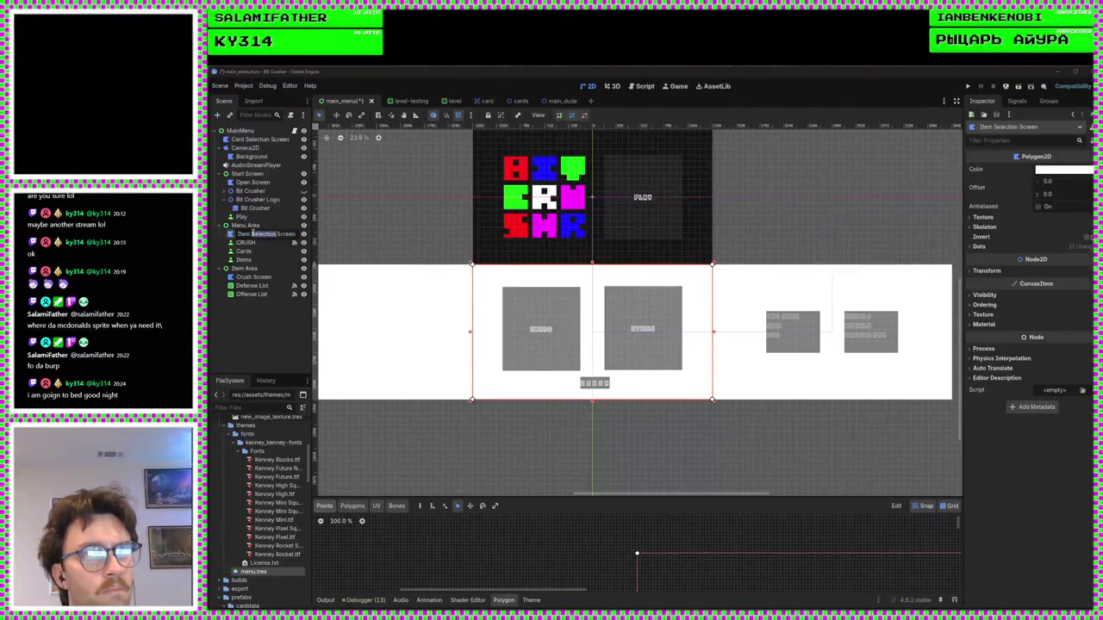
text(Menu Are)
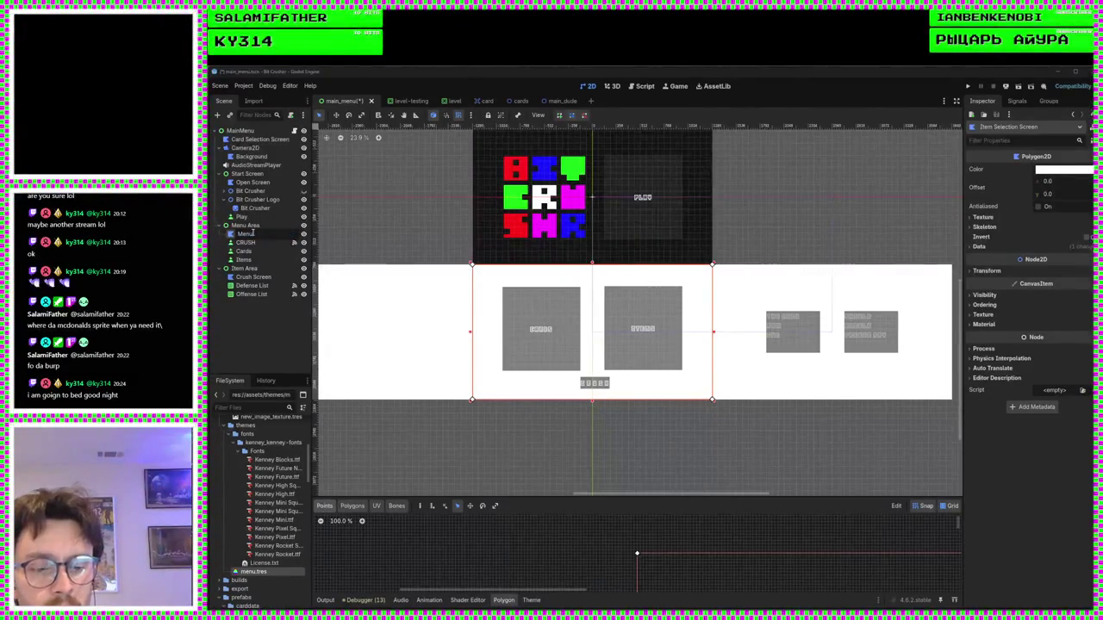
text(a)
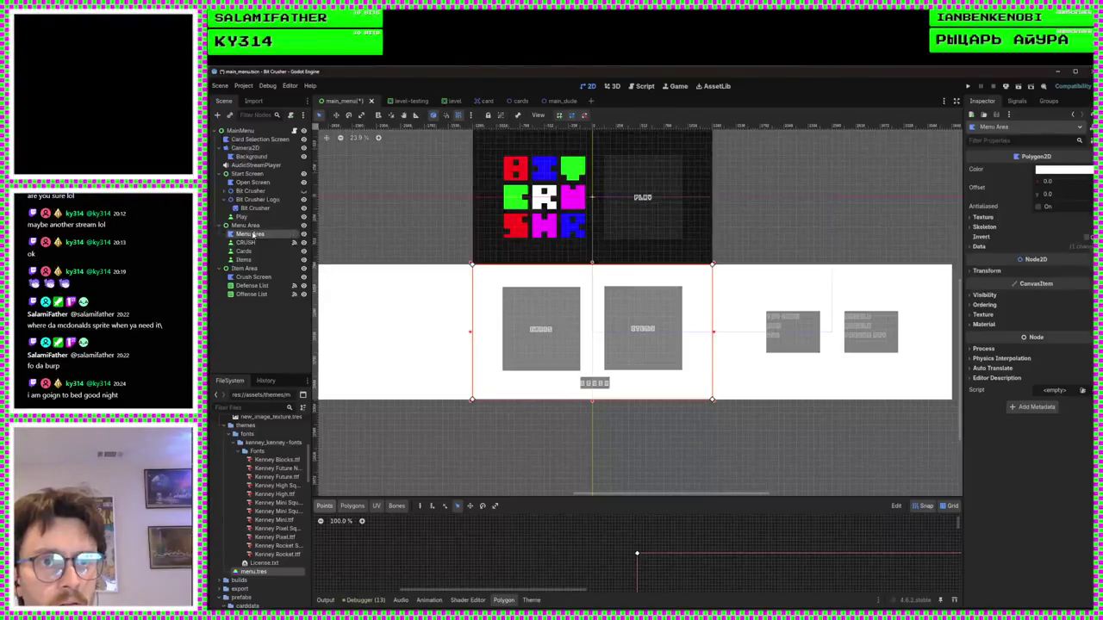
click(254, 277)
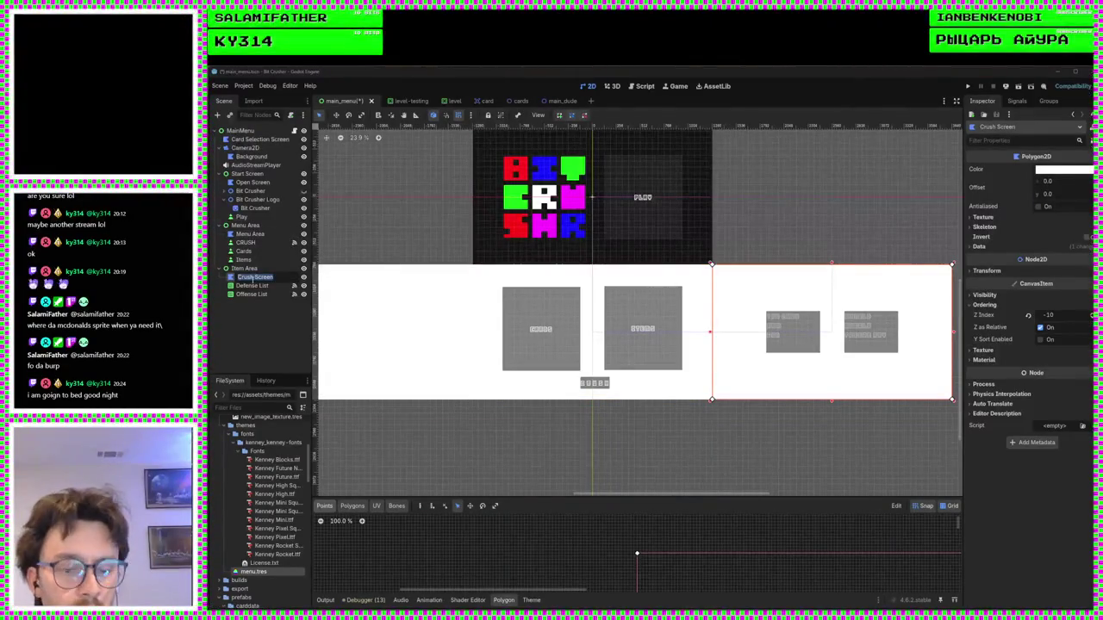
text(I)
text(a)
key(Return)
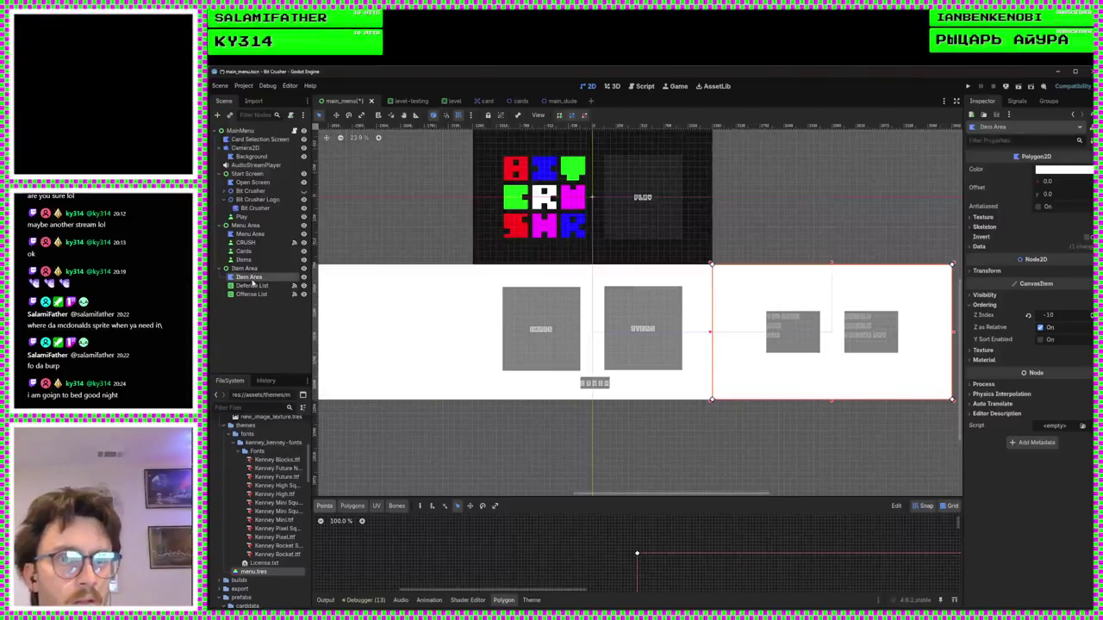
Rename Menu Area to Menu Screen and its background polygon to Menu BG
click(252, 224)
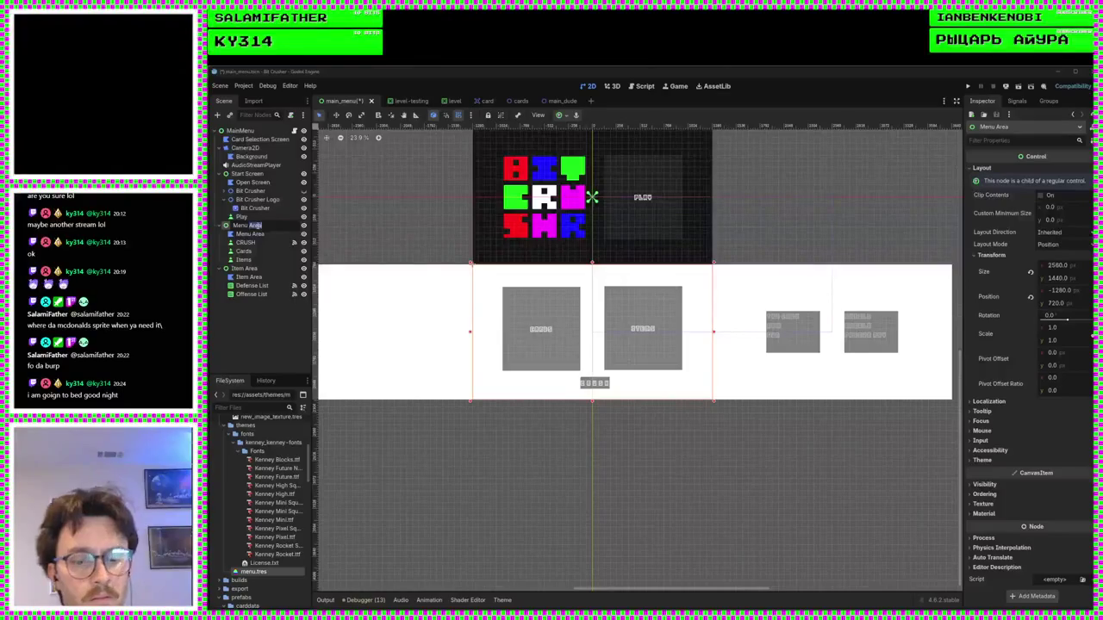
text(Screen)
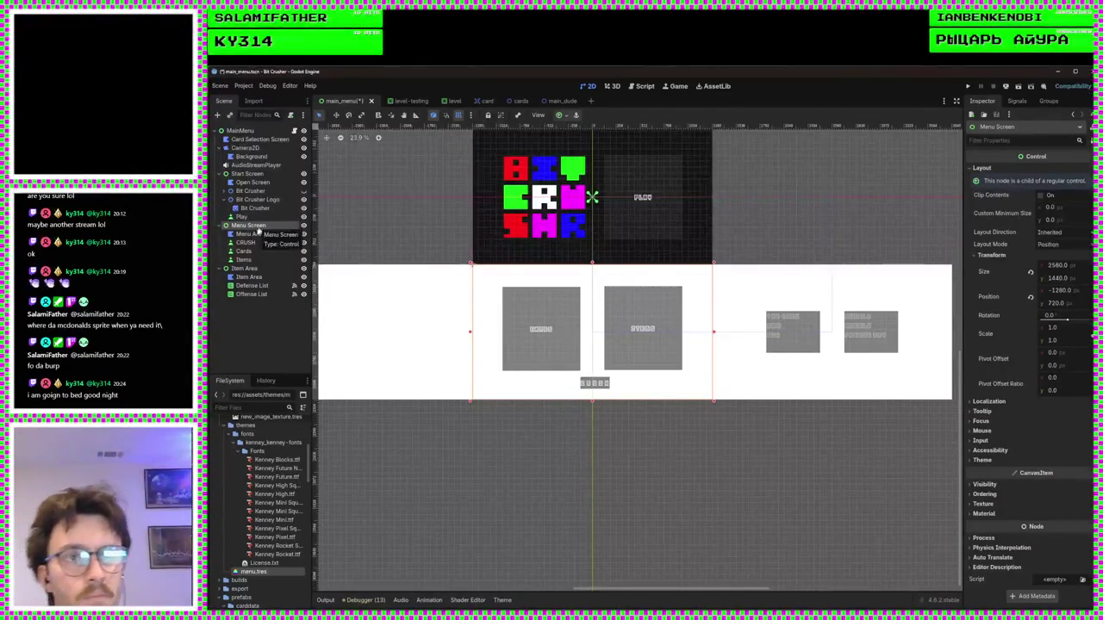
click(252, 234)
text(Menu BG)
key(Return)
Rename Item Area to Item Screen and its background to Item BG, then save
click(259, 268)
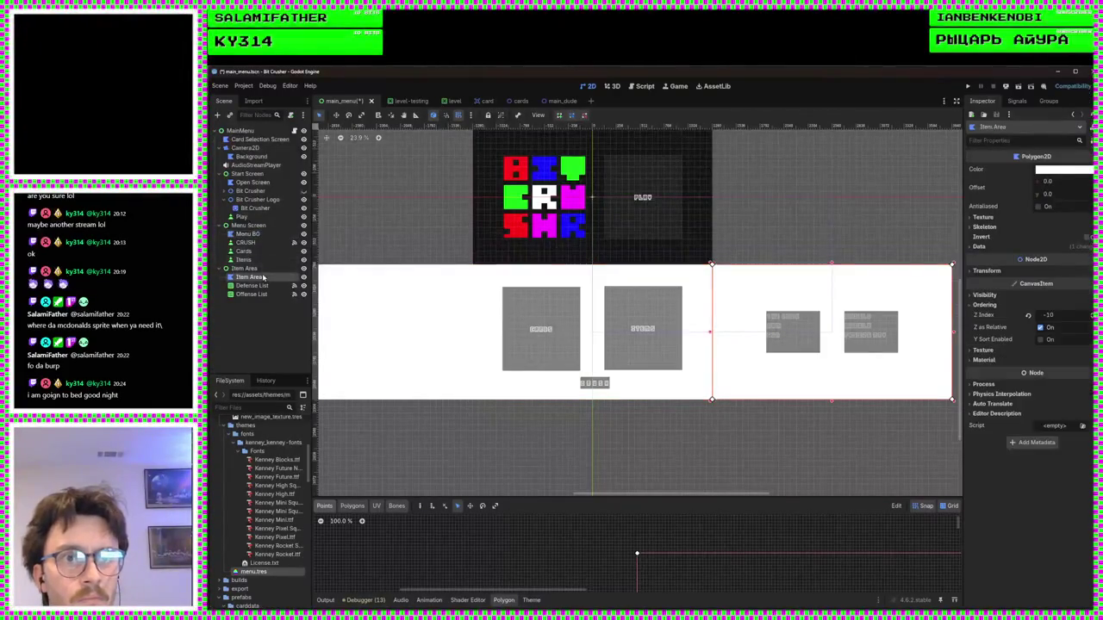
text(Item Screen)
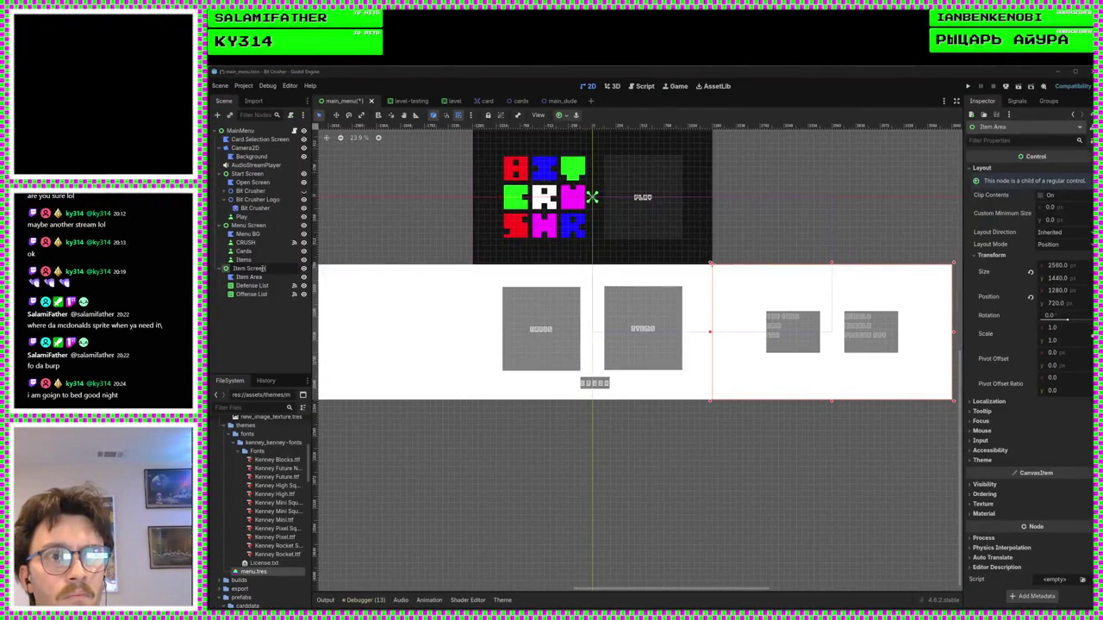
key(Return)
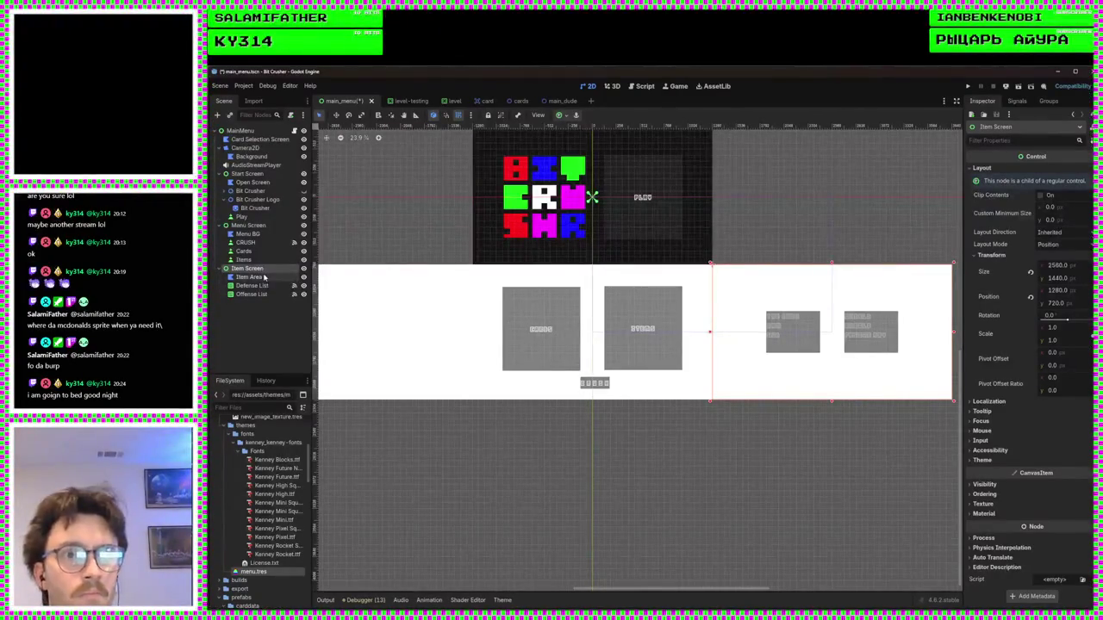
click(273, 277)
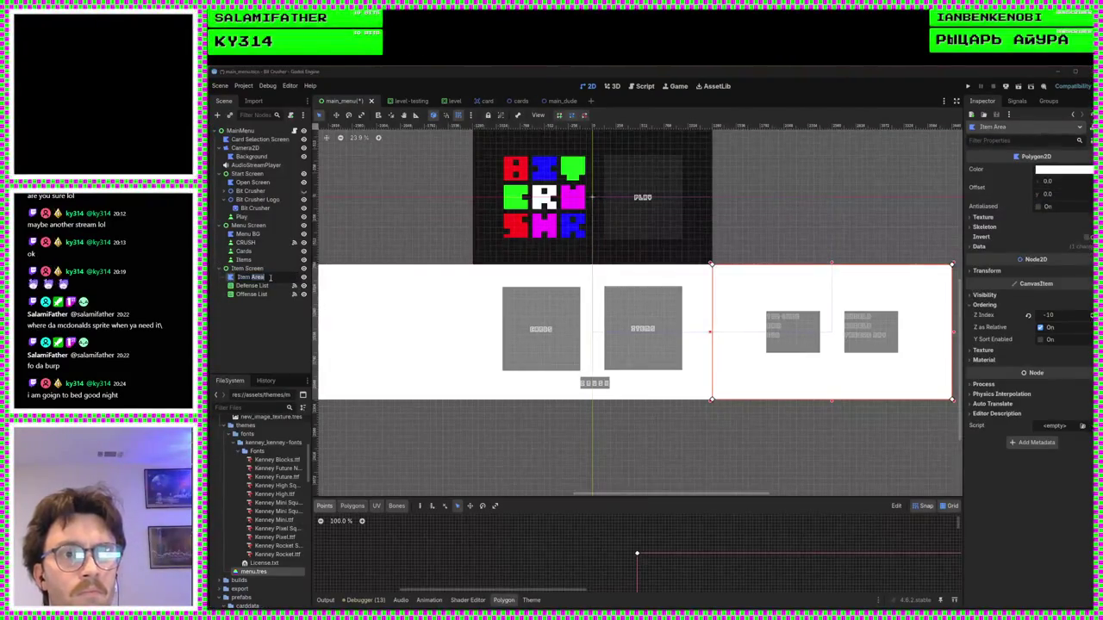
text(Item BG)
key(Return)
key(ctrl+s)
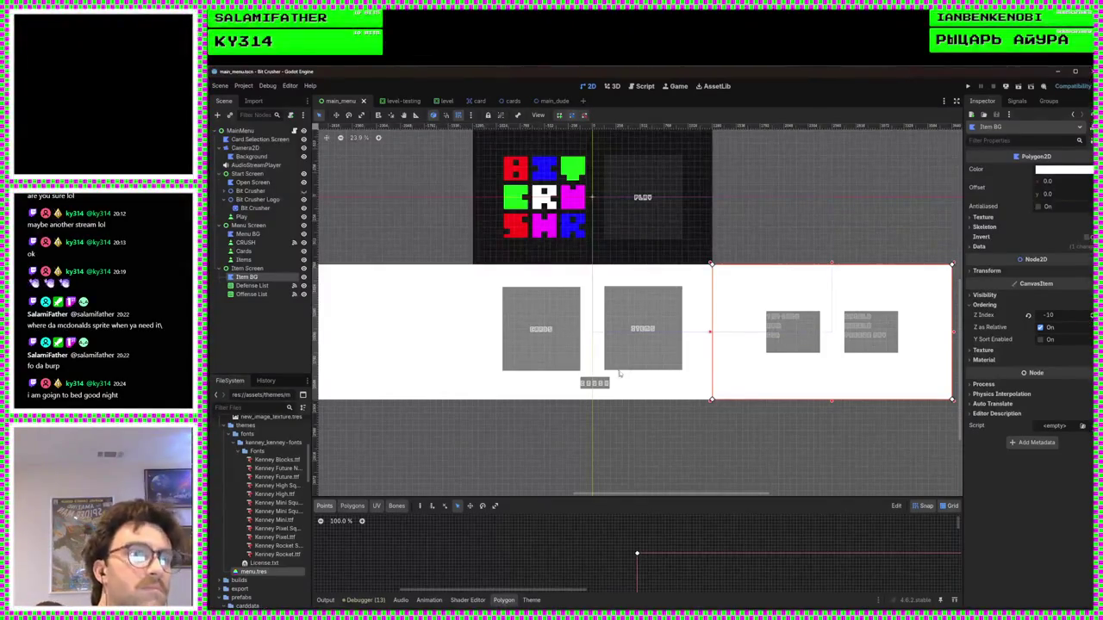
Switch from the 2D menu layout to the main_menu.gd script editor
scroll(607, 372, up, 5)
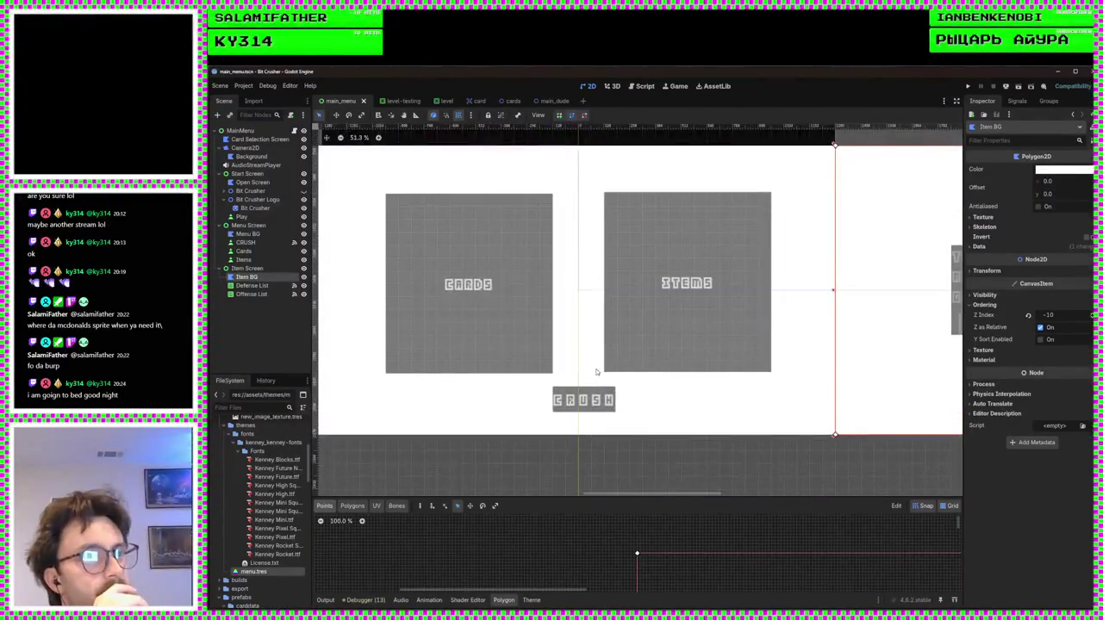
click(707, 458)
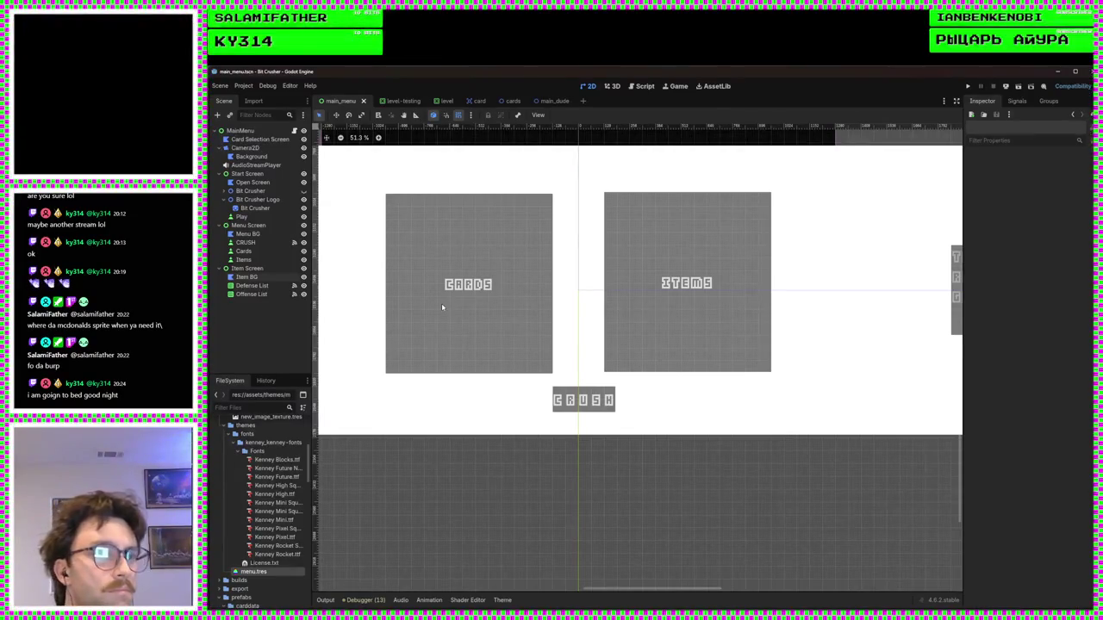
scroll(442, 307, down, 5)
scroll(635, 362, up, 2)
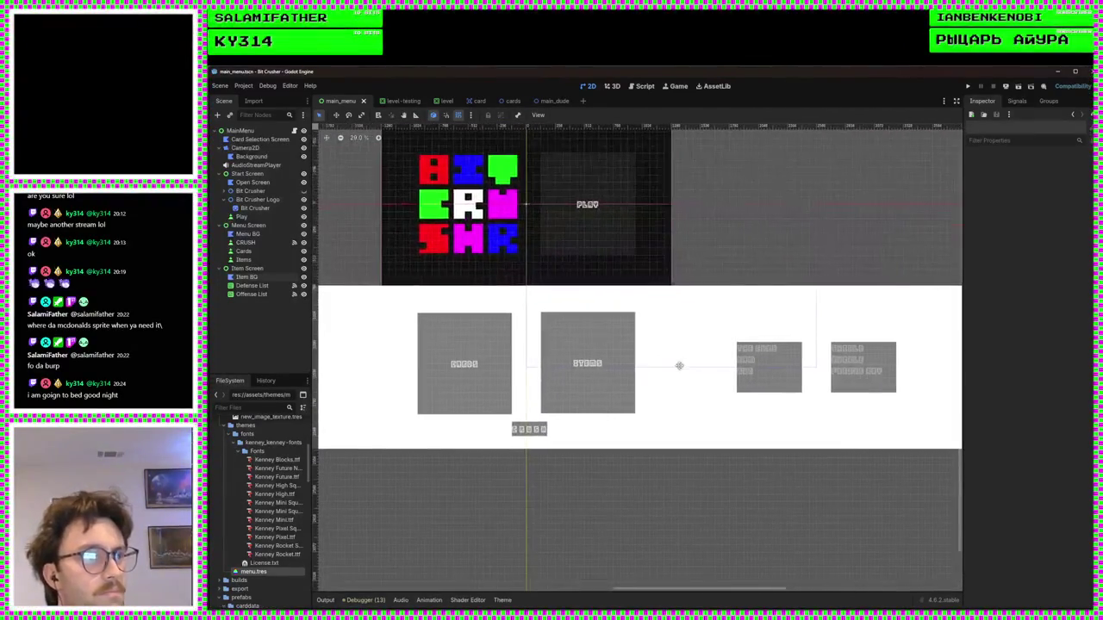
scroll(556, 366, up, 1)
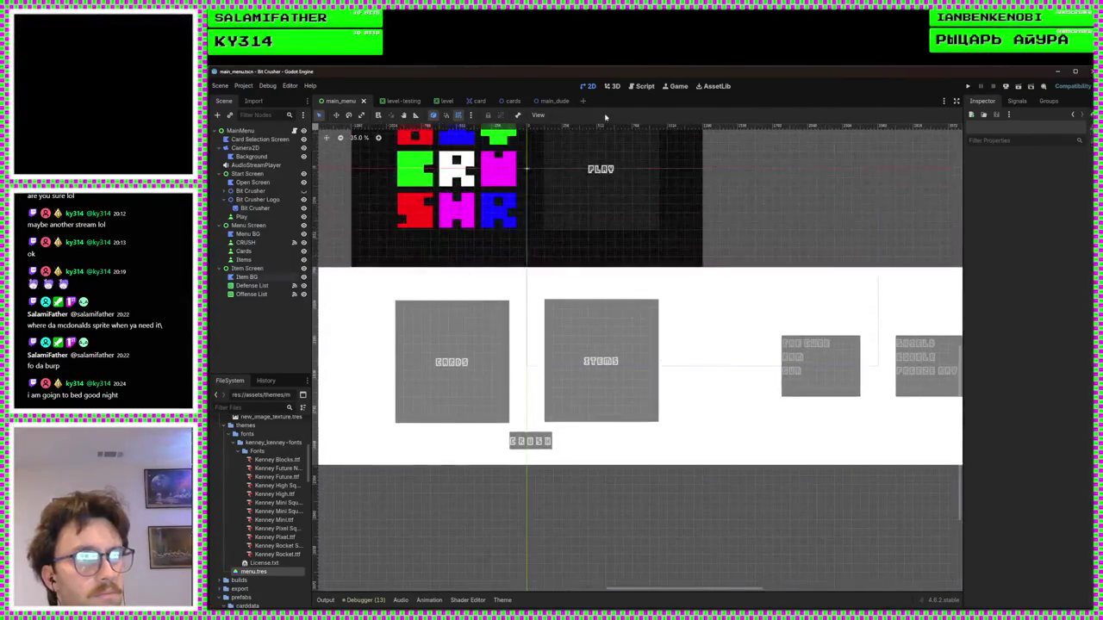
scroll(540, 262, up, 1)
click(643, 86)
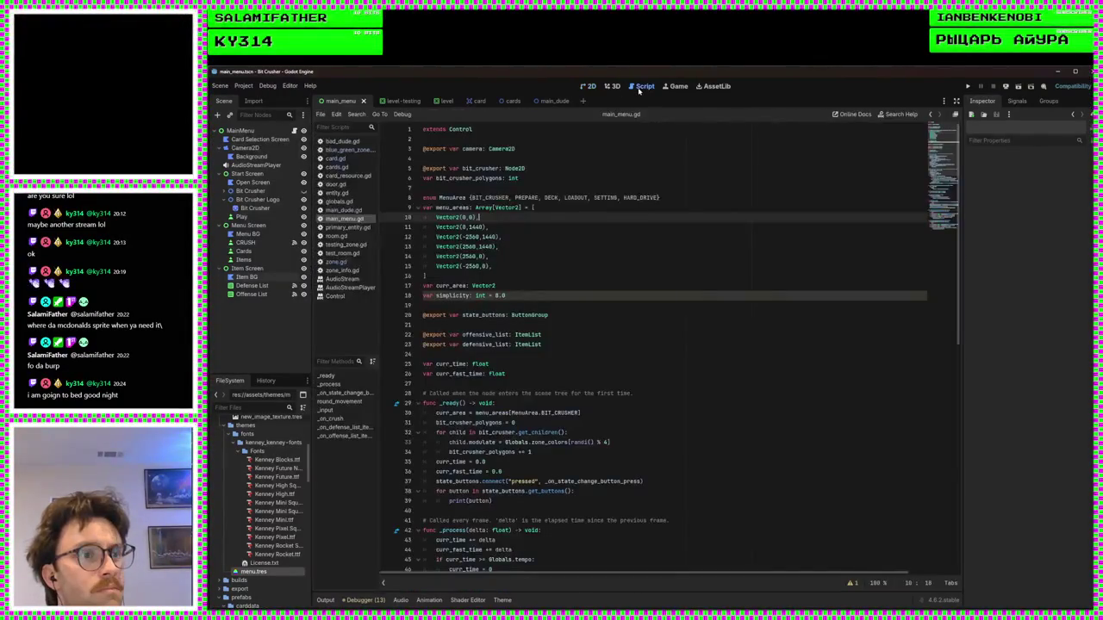
Select the Cards button and list its signals, such as pressed and button_down
click(589, 87)
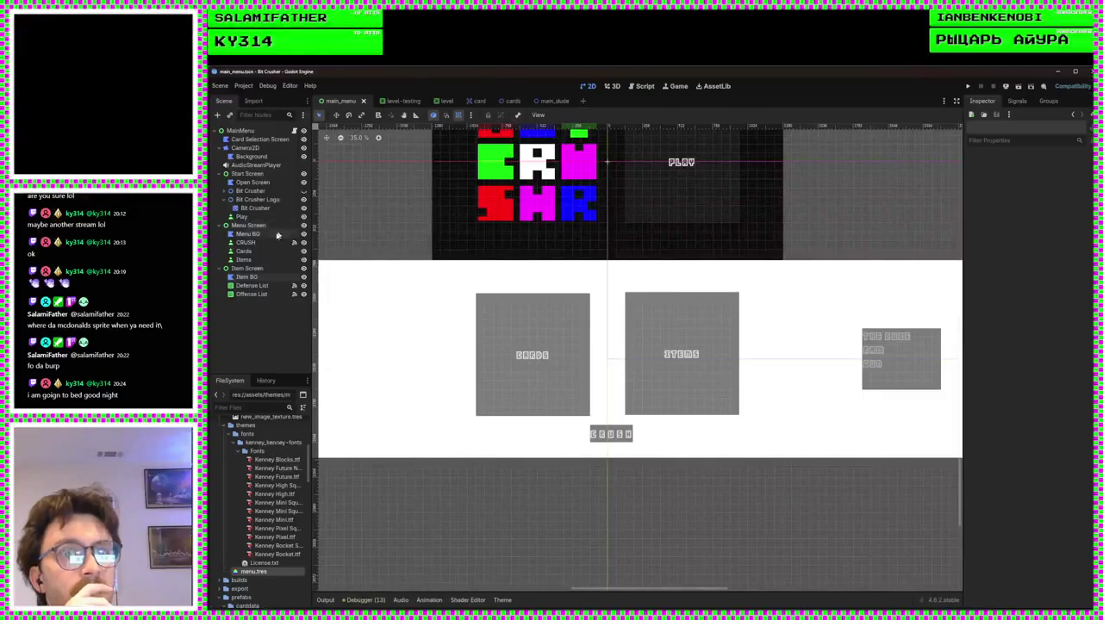
click(644, 86)
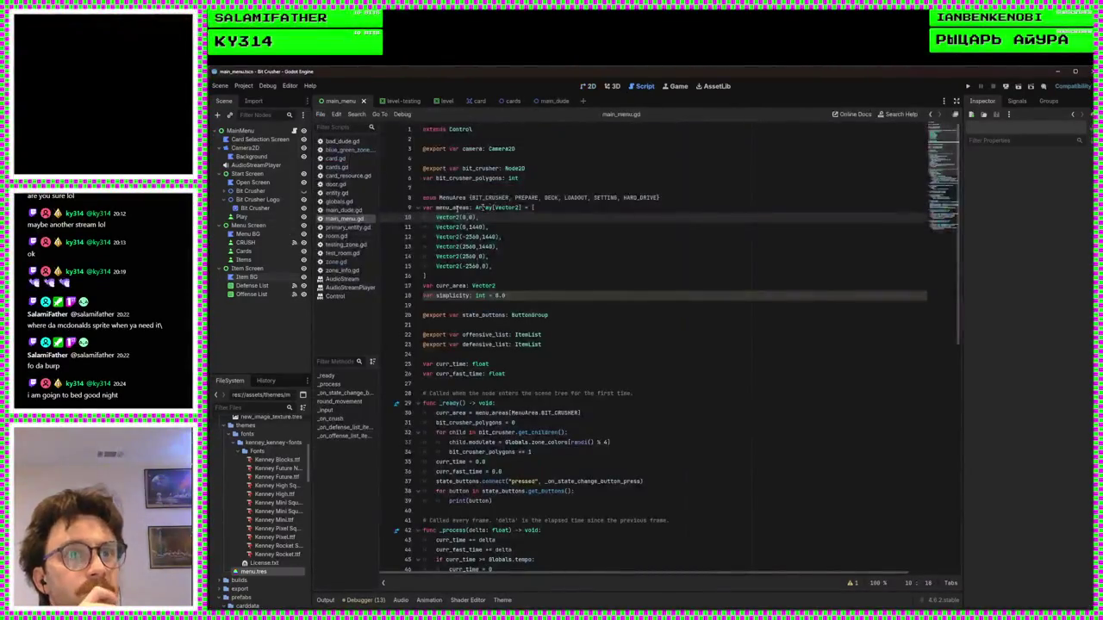
click(247, 252)
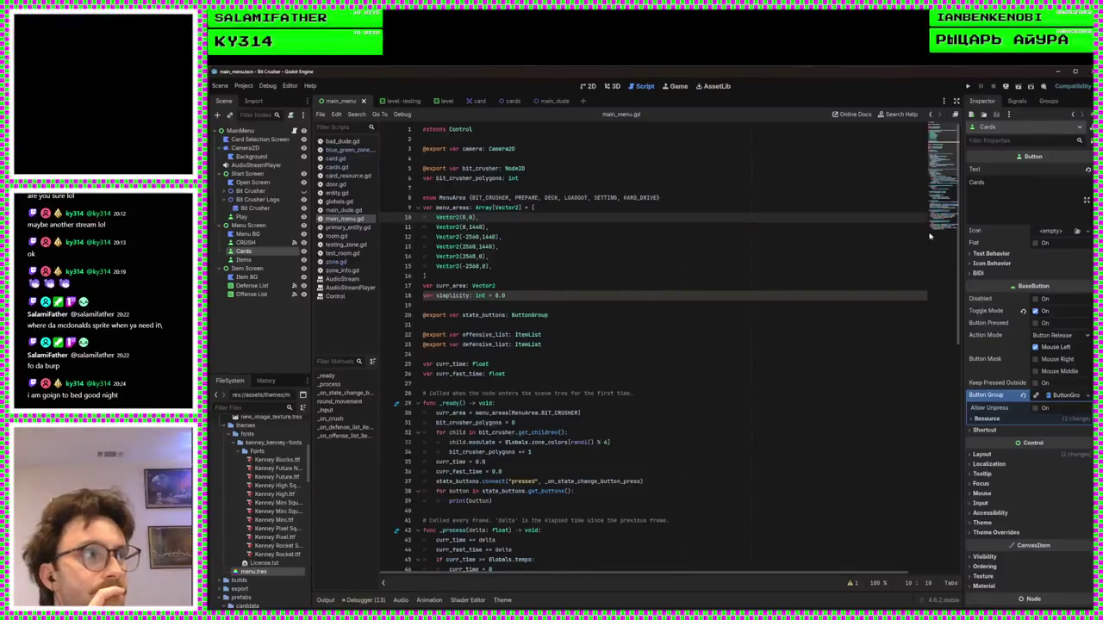
scroll(686, 369, down, 15)
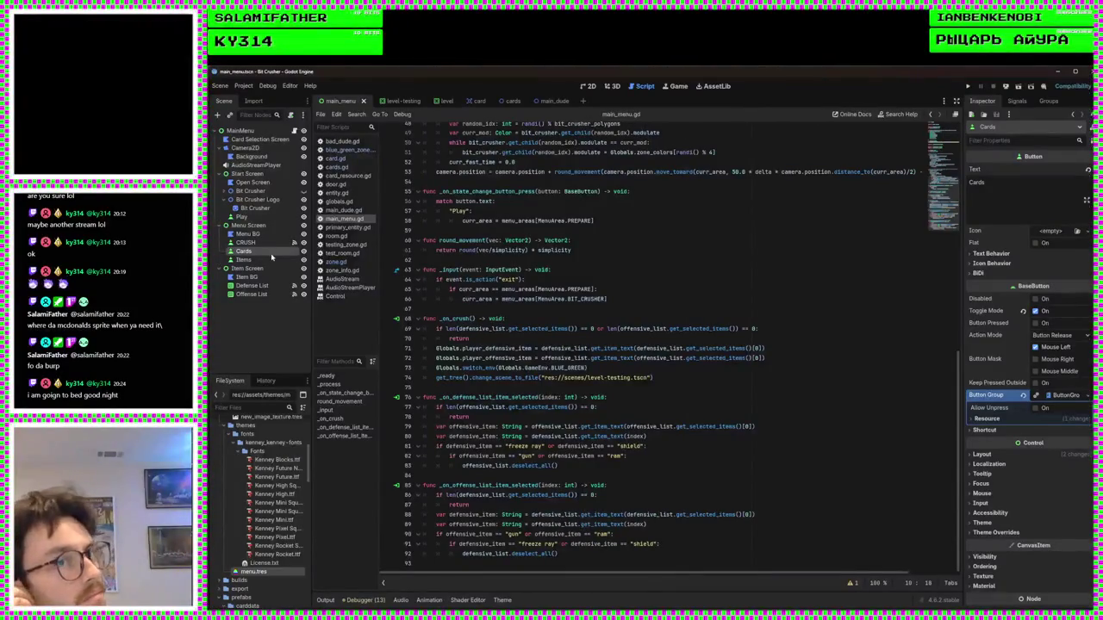
click(1017, 101)
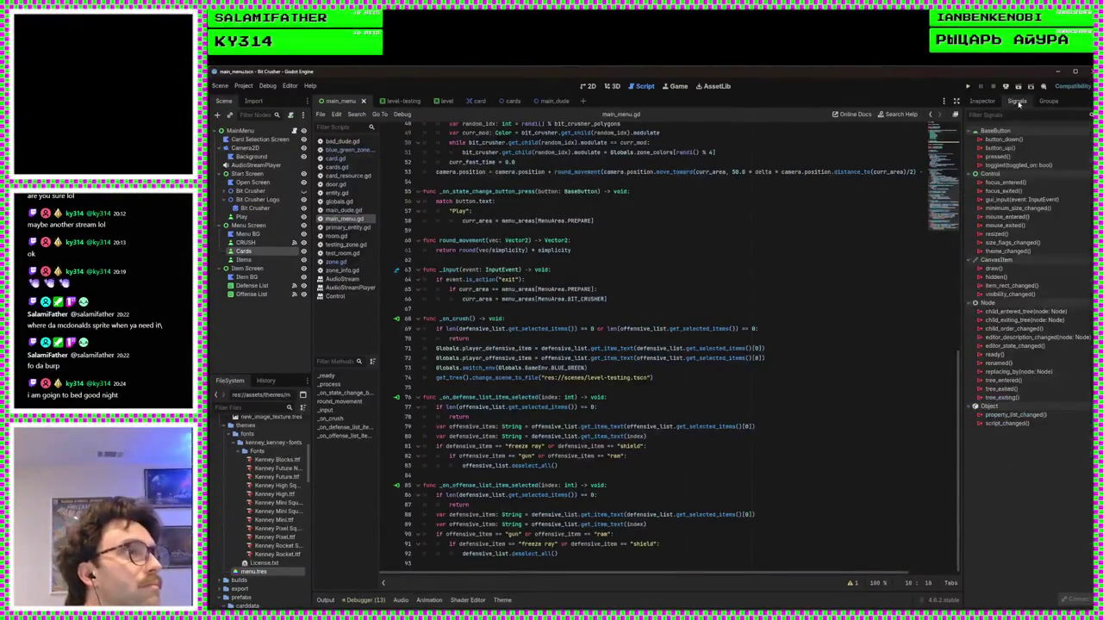
double_click(1015, 157)
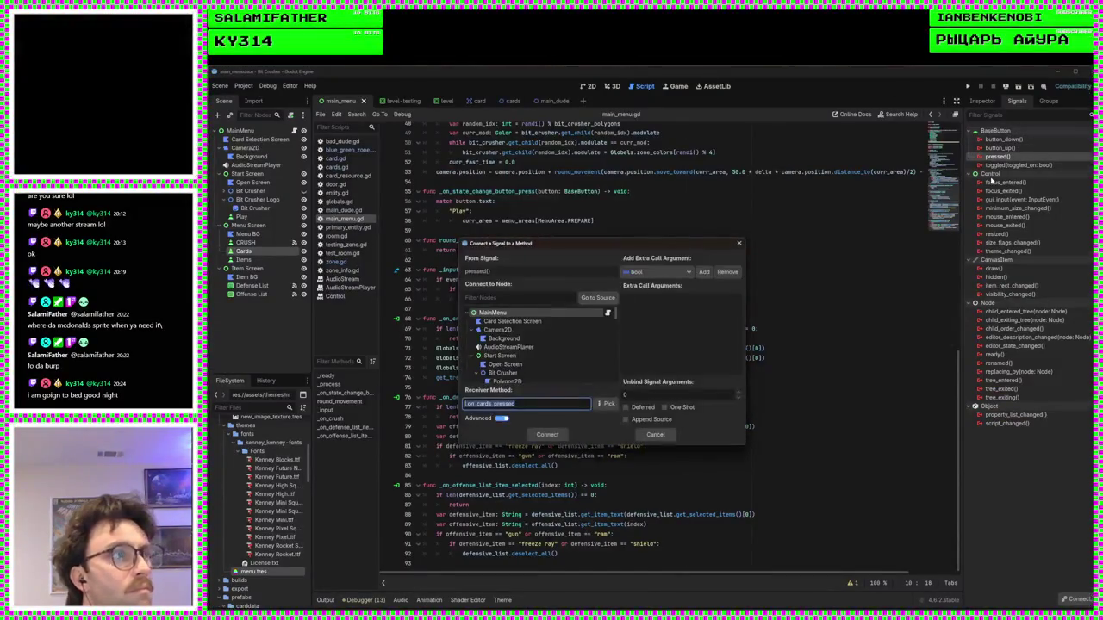
click(657, 435)
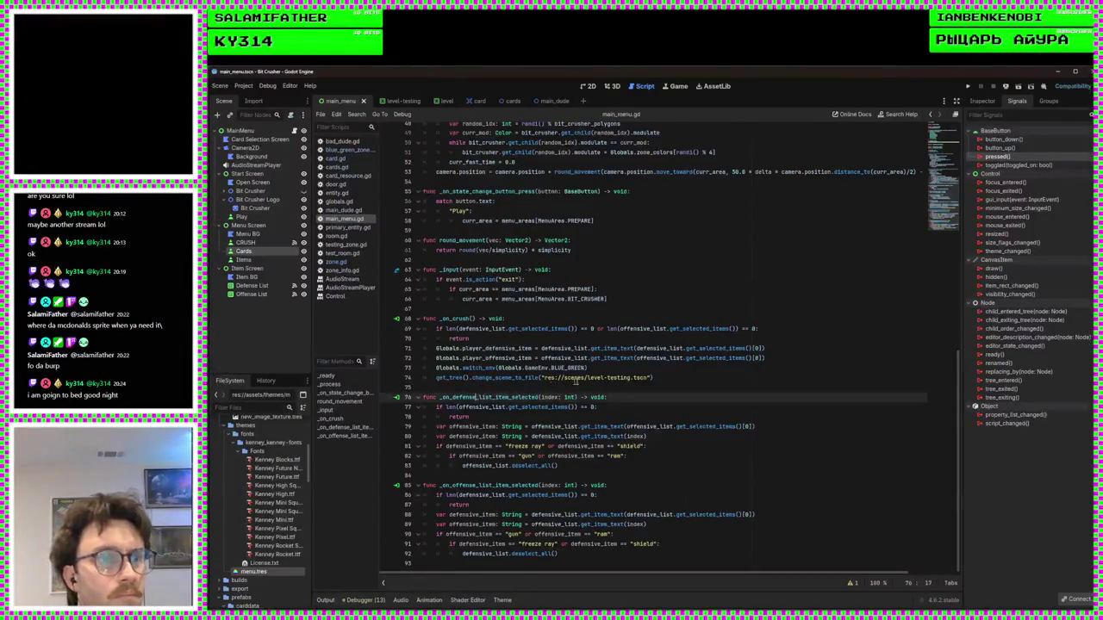
scroll(576, 381, up, 15)
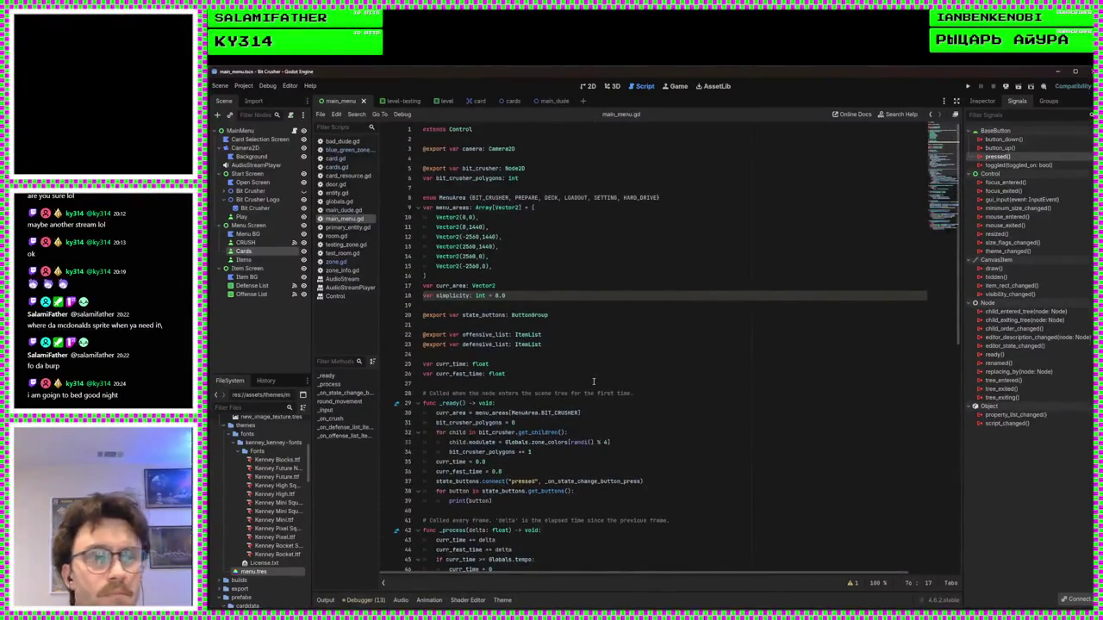
scroll(593, 382, down, 1)
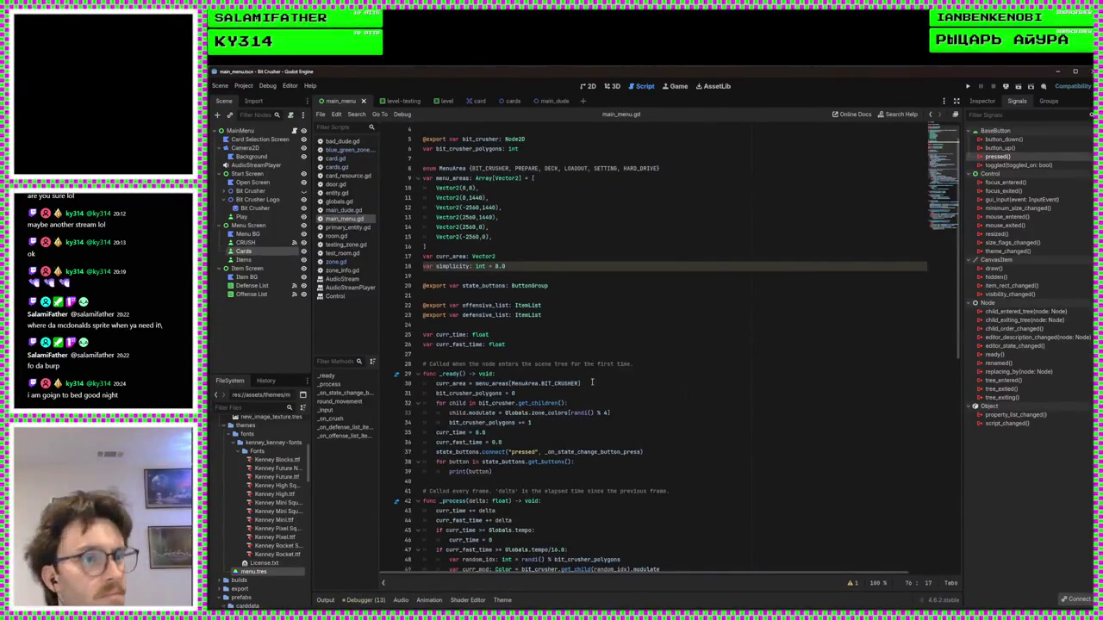
scroll(592, 382, down, 6)
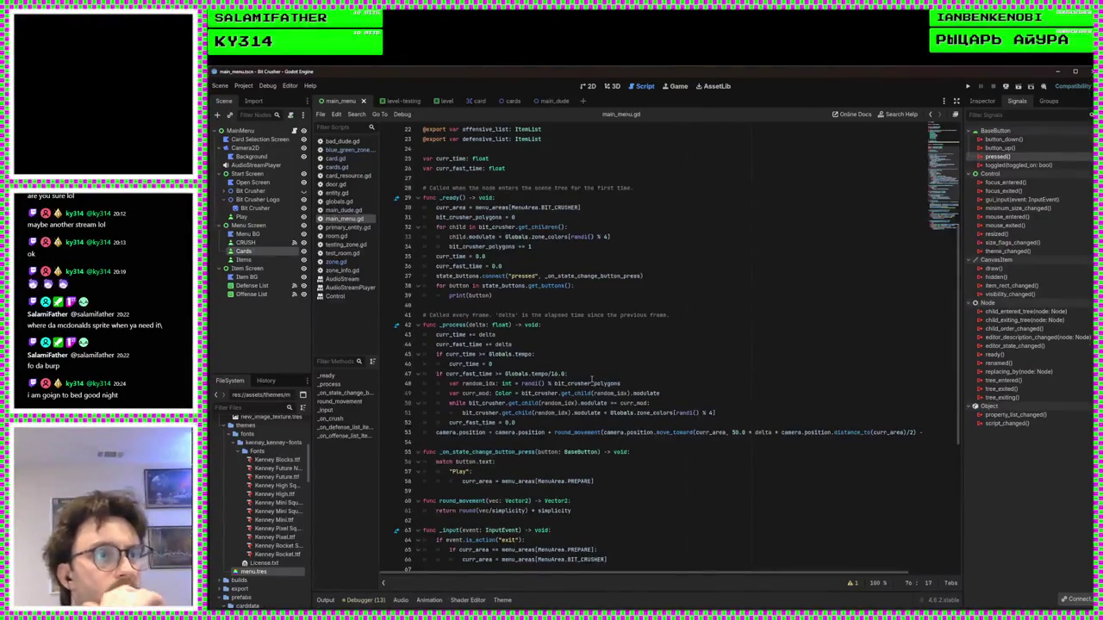
scroll(592, 382, down, 9)
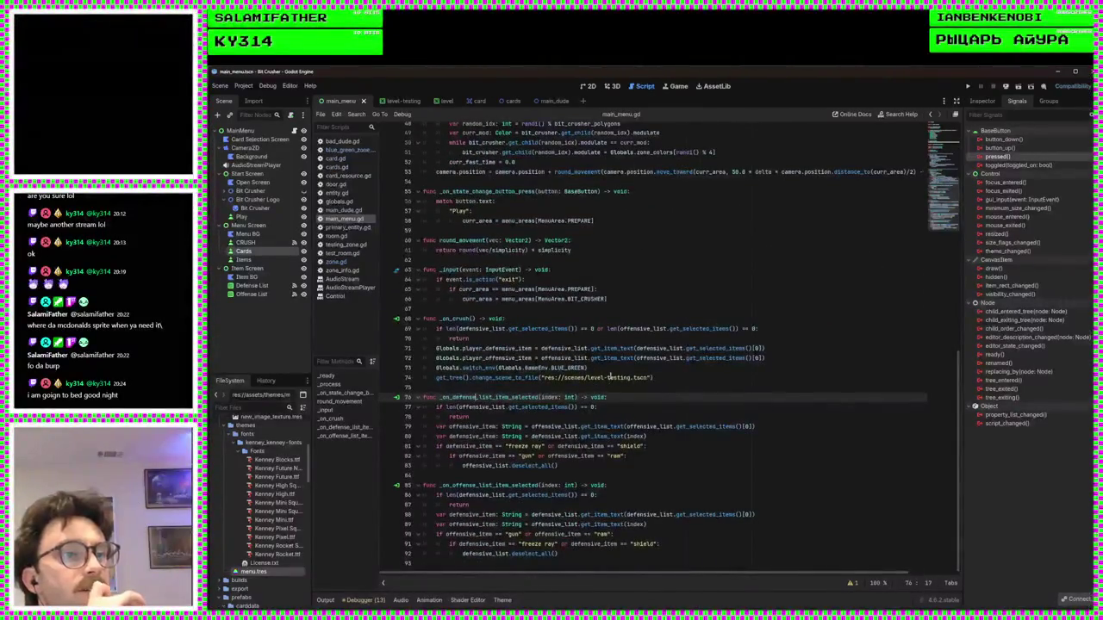
scroll(609, 377, up, 1)
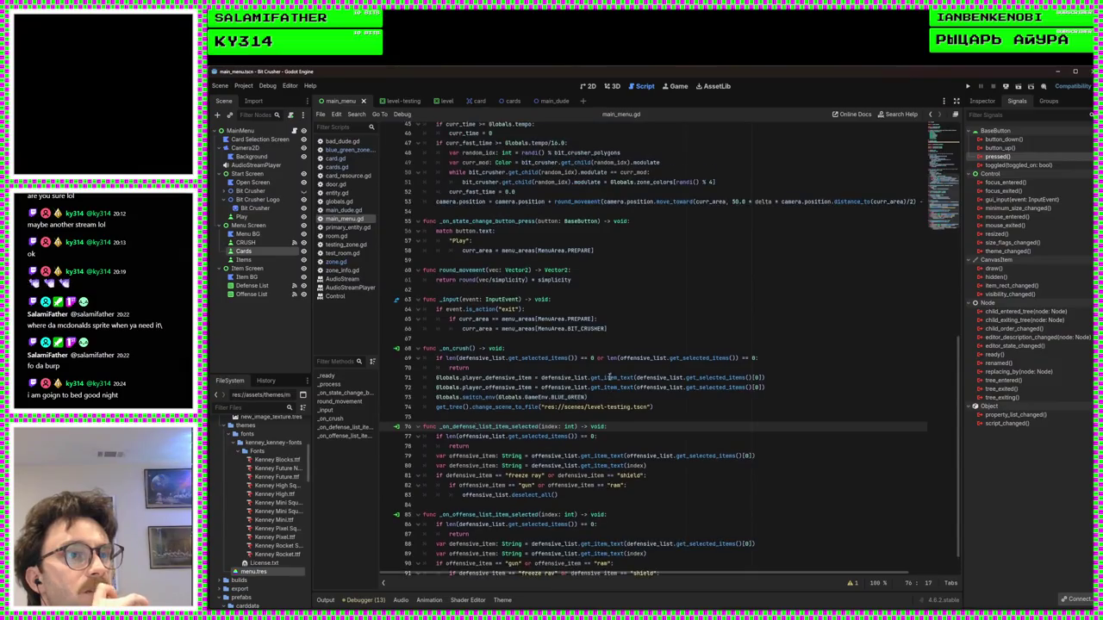
click(620, 249)
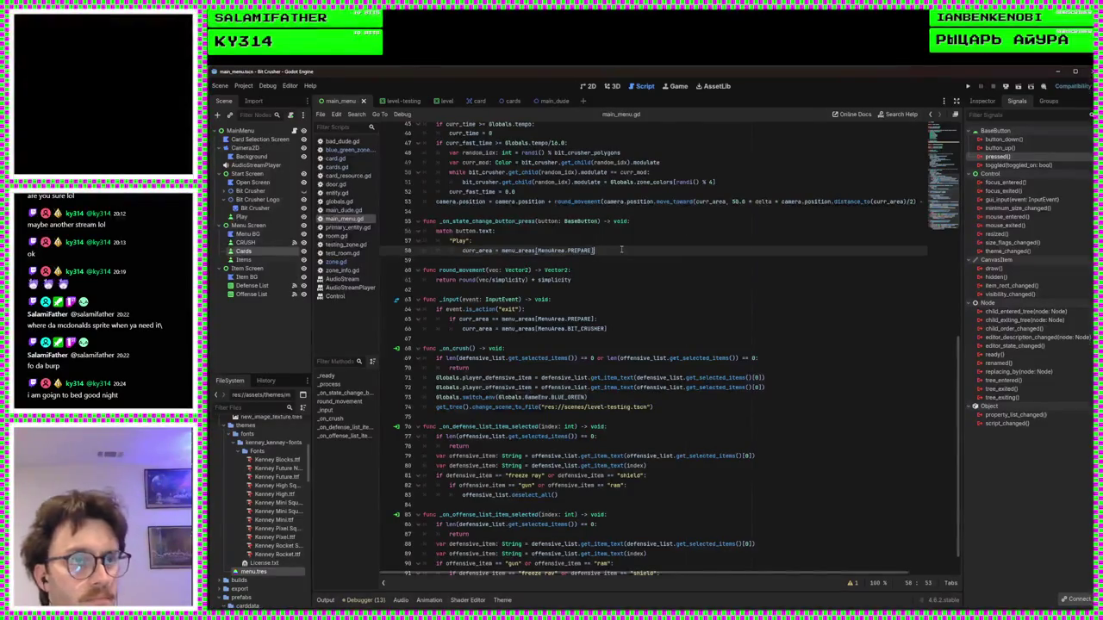
Add an "Items": match case that sets curr_area to the PREPARE area
key(Return)
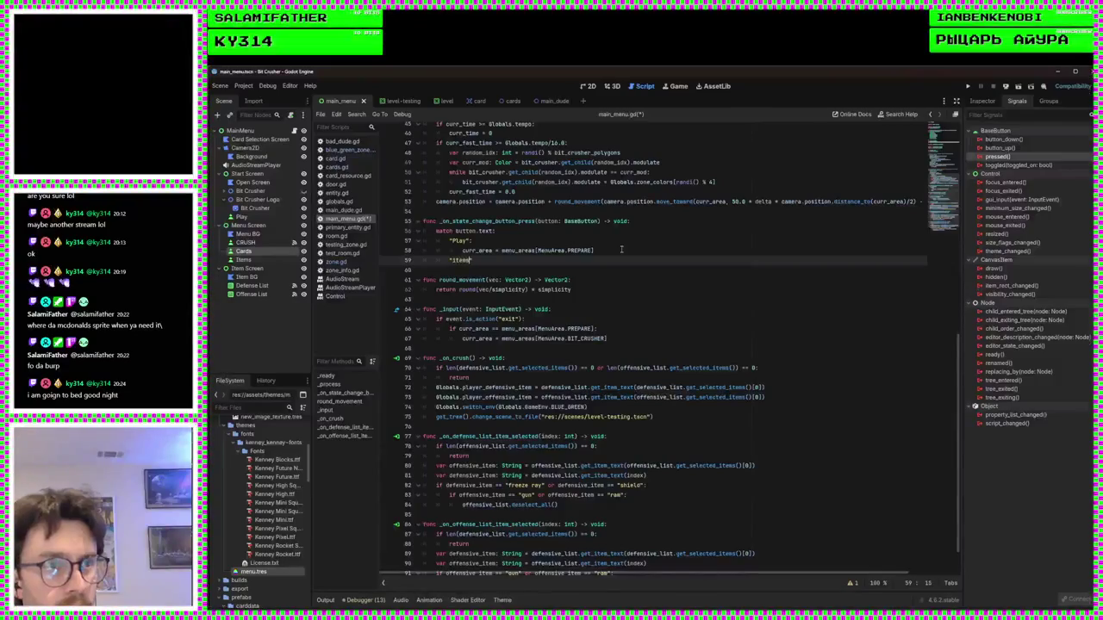
text(Items")
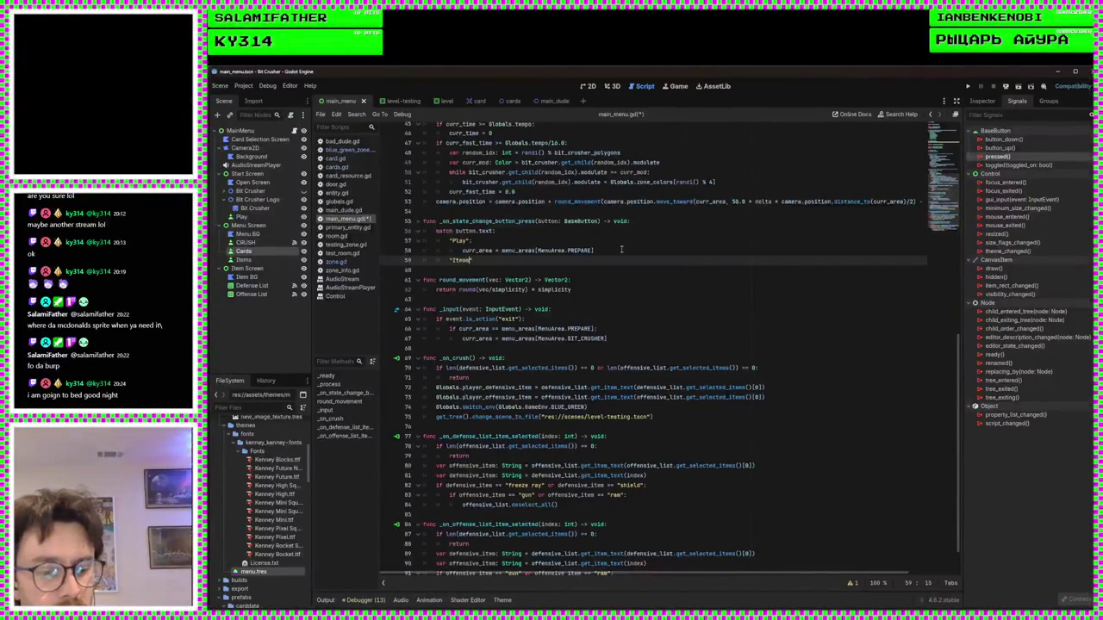
text(:)
key(Return)
click(619, 250)
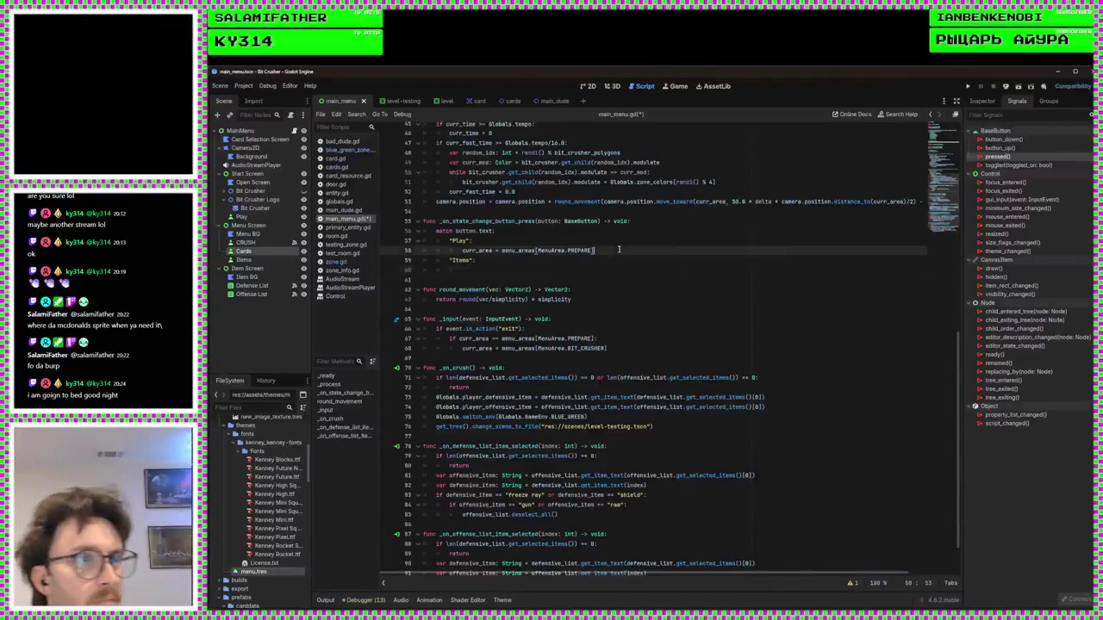
key(ctrl+c)
click(551, 270)
key(ctrl+v)
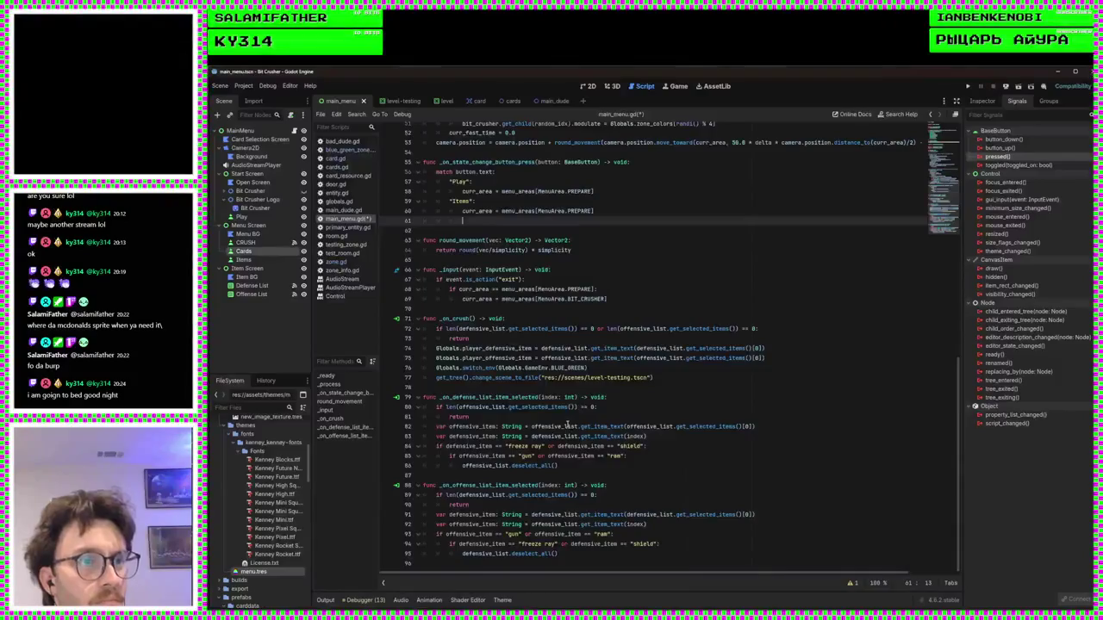
Add an else branch in _input setting curr_area to menu_areas[MenuArea.PREPARE], then save
click(641, 359)
key(Return)
text(else:)
key(Return)
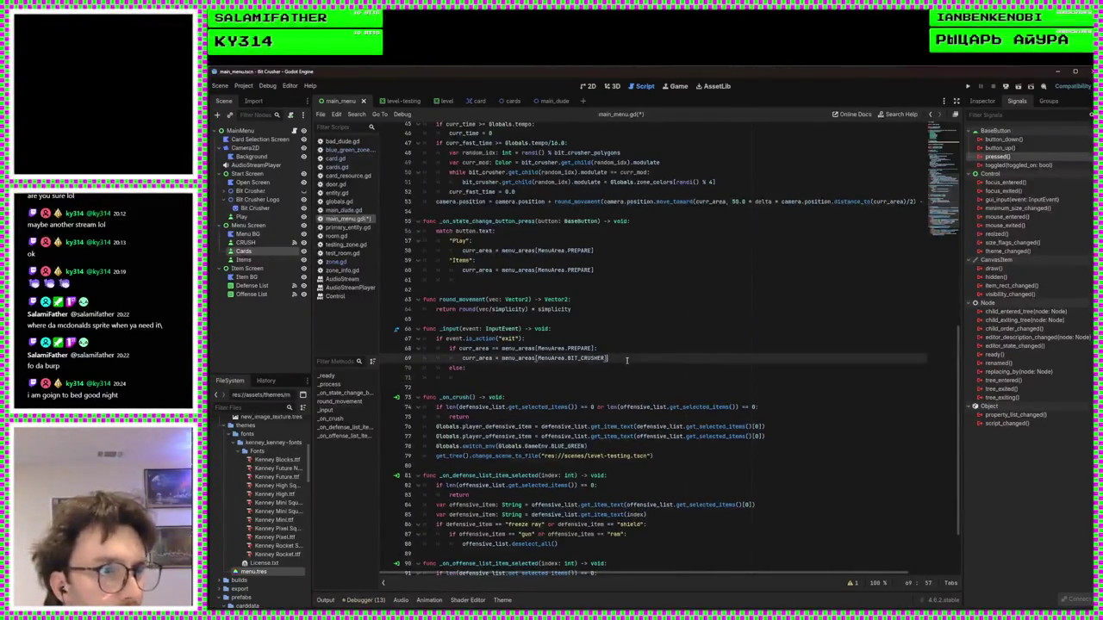
key(ctrl+v)
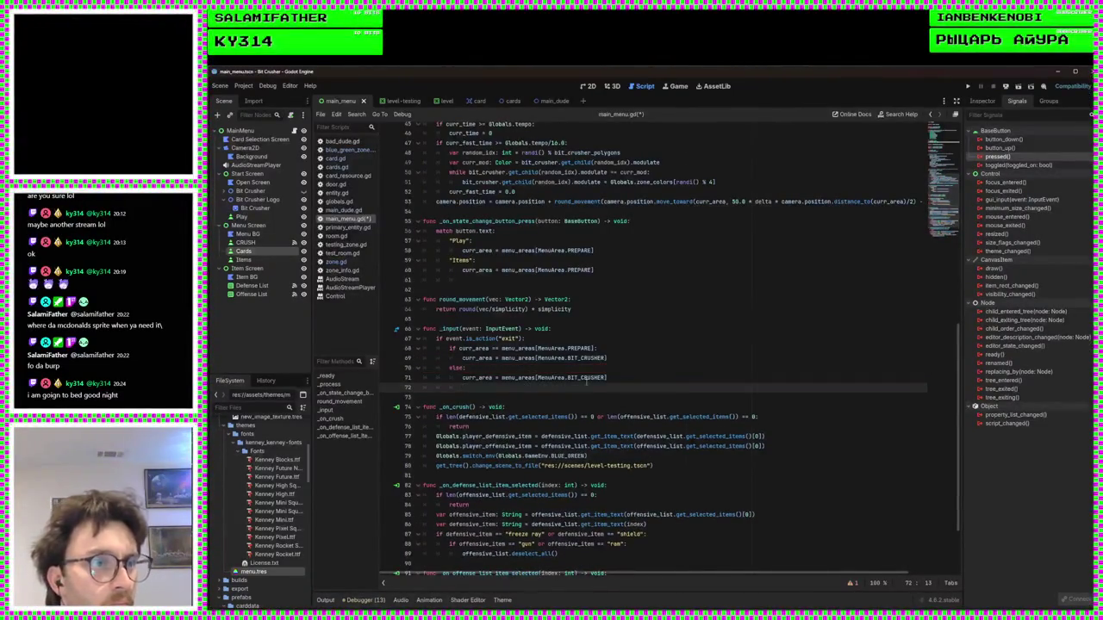
double_click(586, 378)
text(PREPARE)
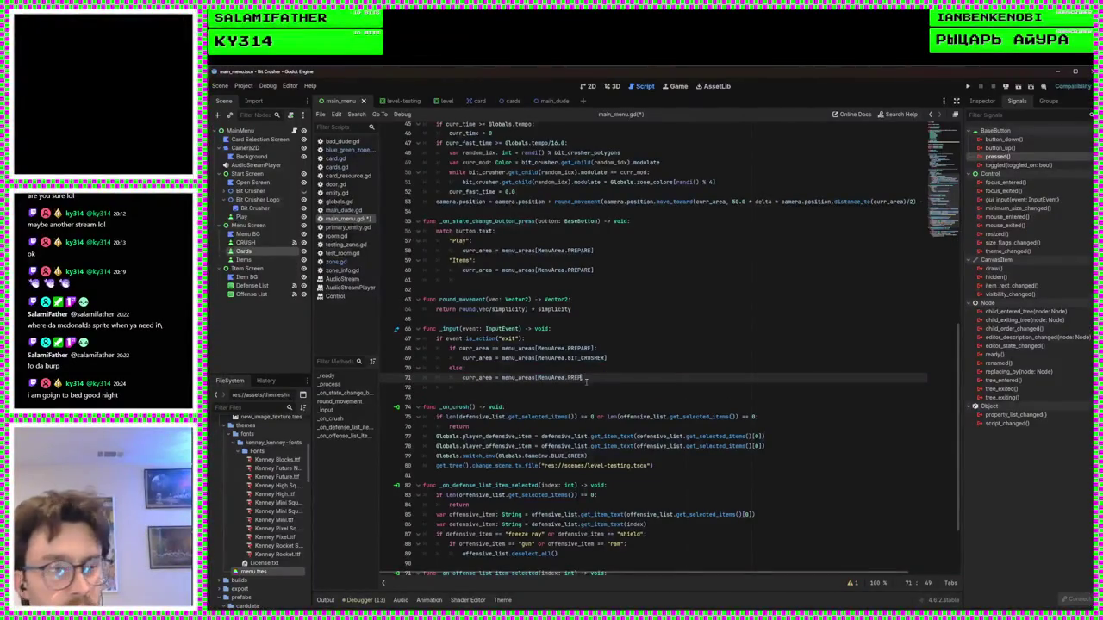
click(593, 368)
key(ctrl+s)
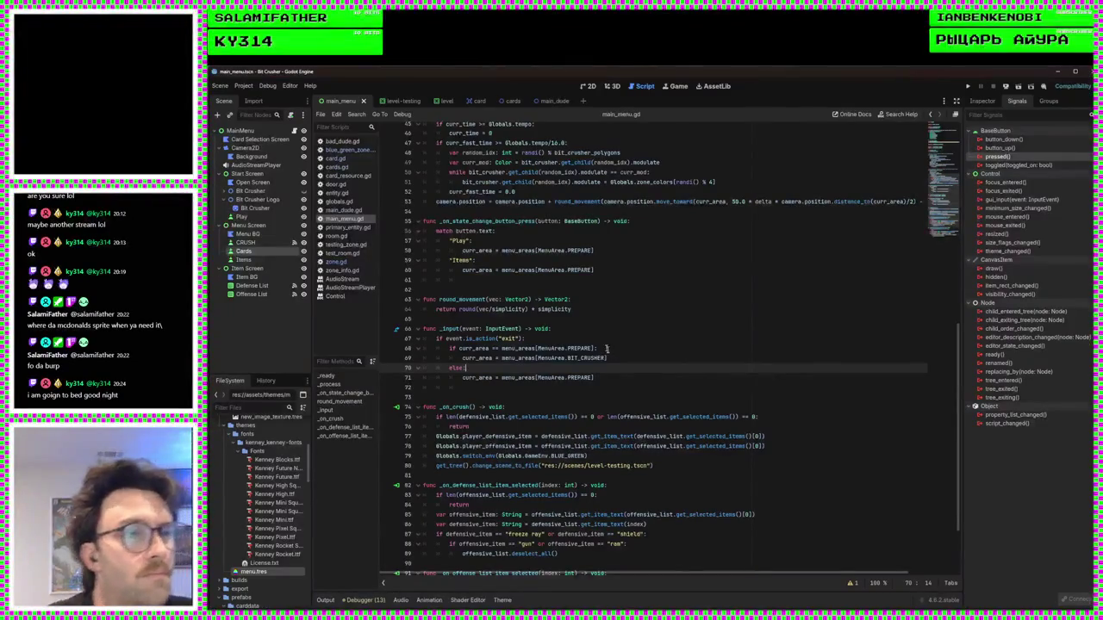
Check the MenuArea enum, then change the Items case to MenuArea.DECK
scroll(626, 337, up, 2)
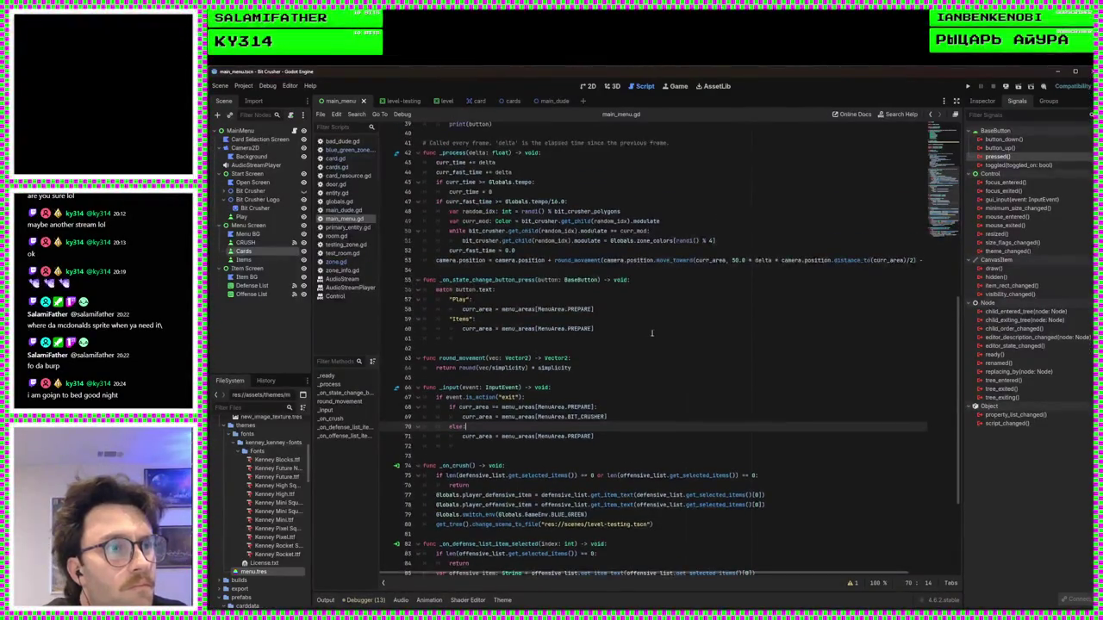
click(617, 330)
scroll(569, 330, up, 1)
key(Page_Up)
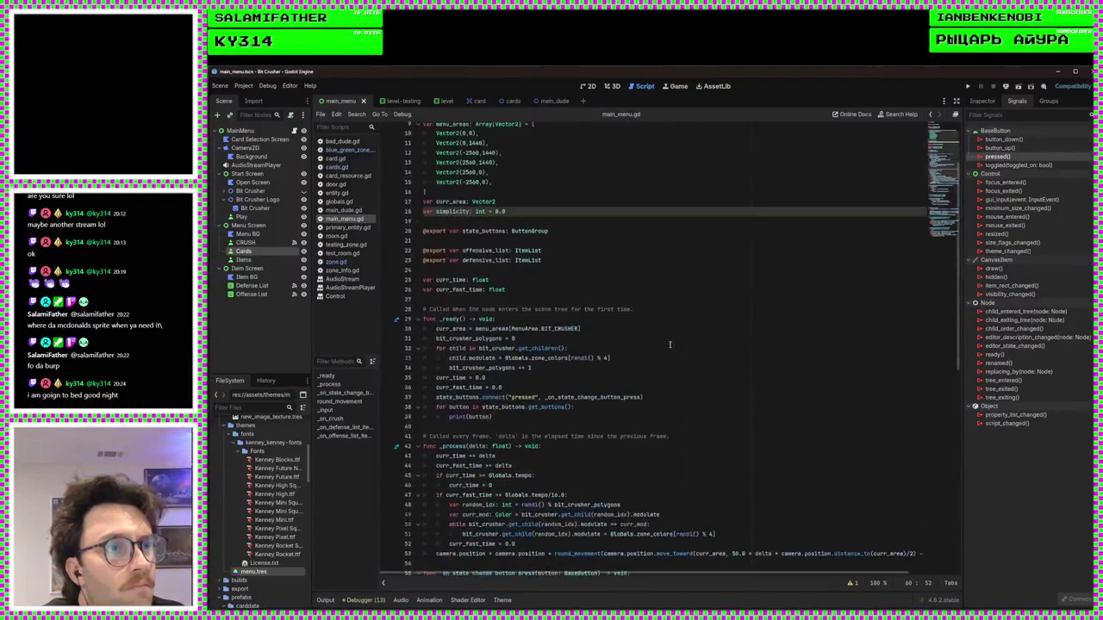
click(603, 274)
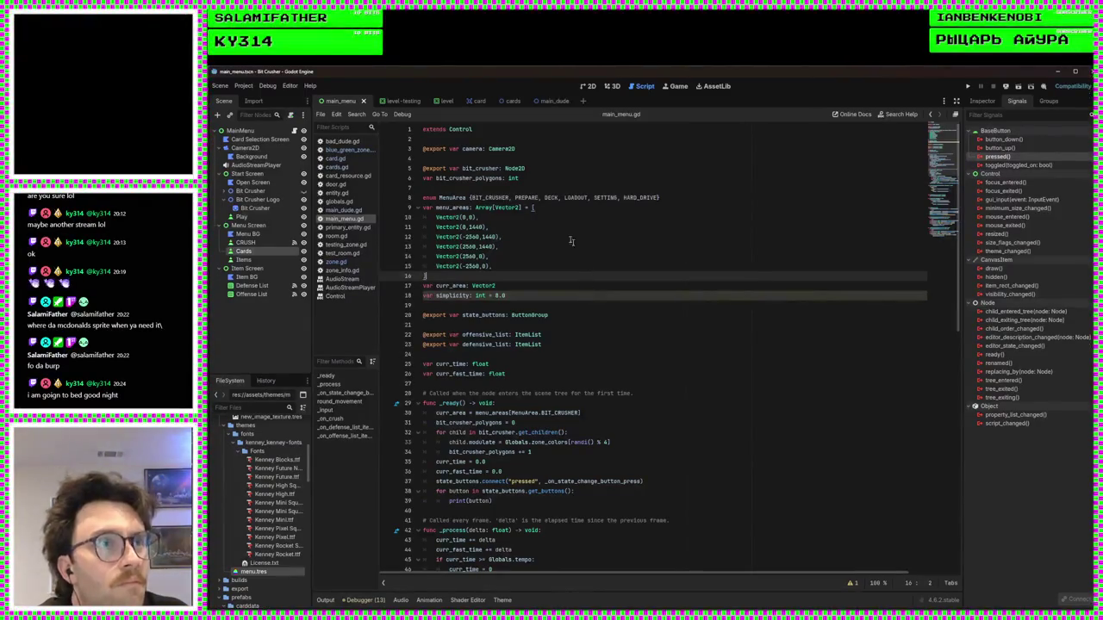
double_click(549, 197)
click(506, 234)
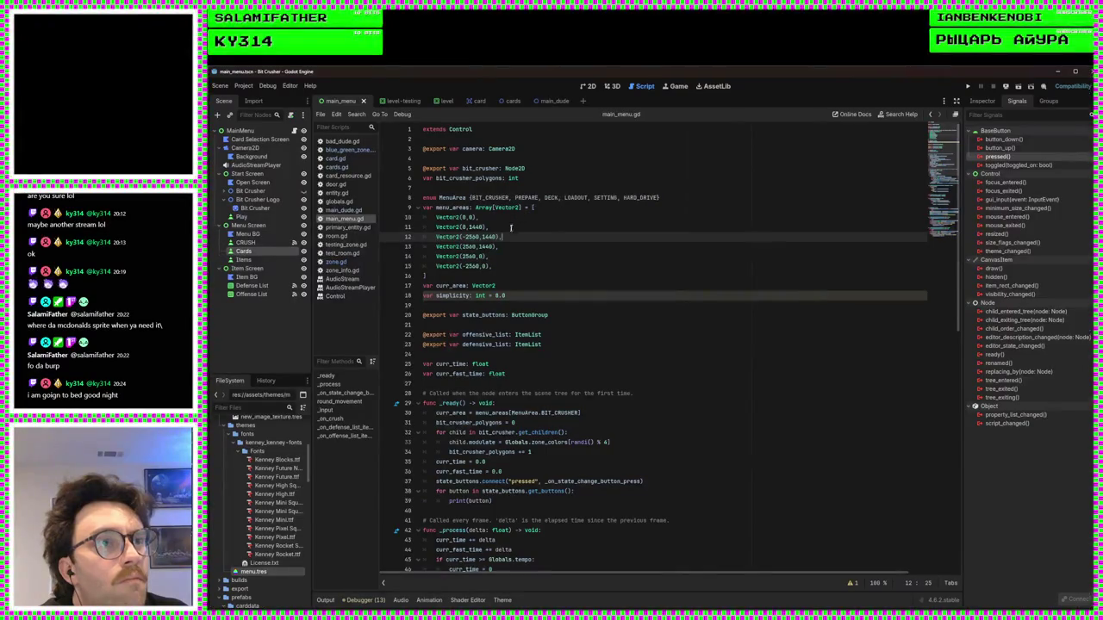
click(546, 197)
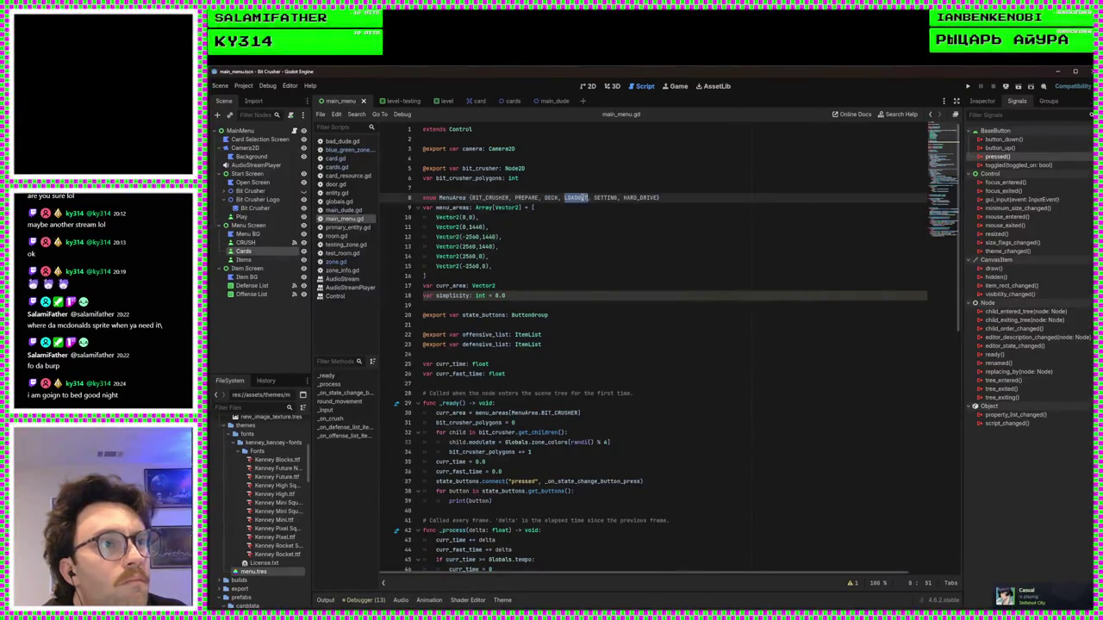
scroll(590, 325, down, 10)
scroll(590, 326, down, 5)
scroll(585, 338, up, 5)
scroll(585, 338, up, 1)
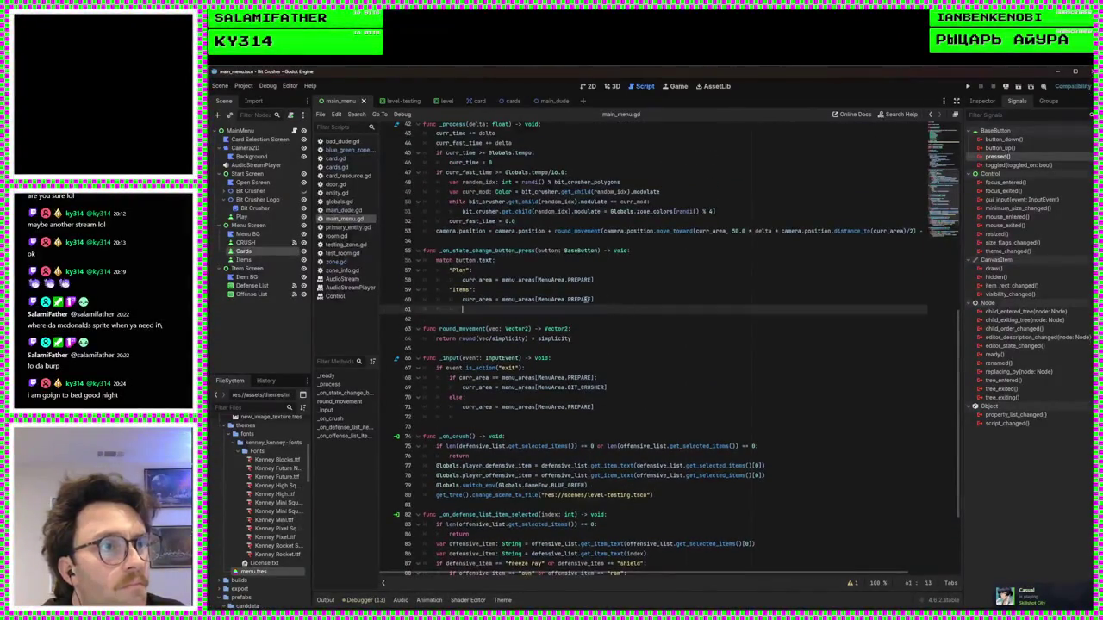
double_click(574, 299)
text(DECK)
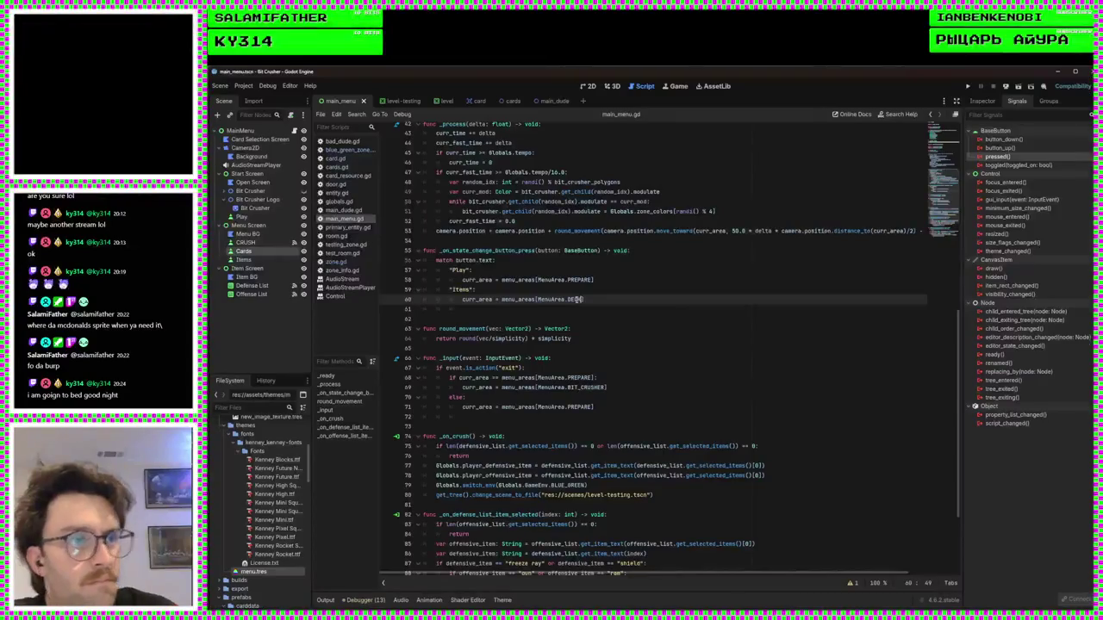
click(600, 300)
Add a "Cards": case setting curr_area to menu_areas[MenuArea.LOADOUT], then save
key(Return)
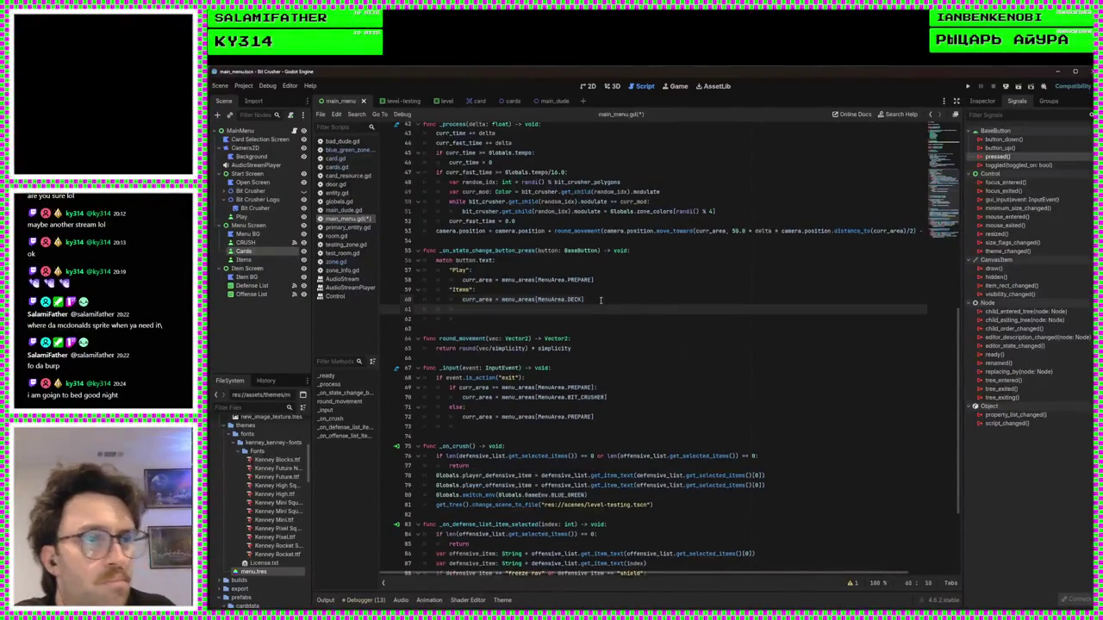
text("Cards)
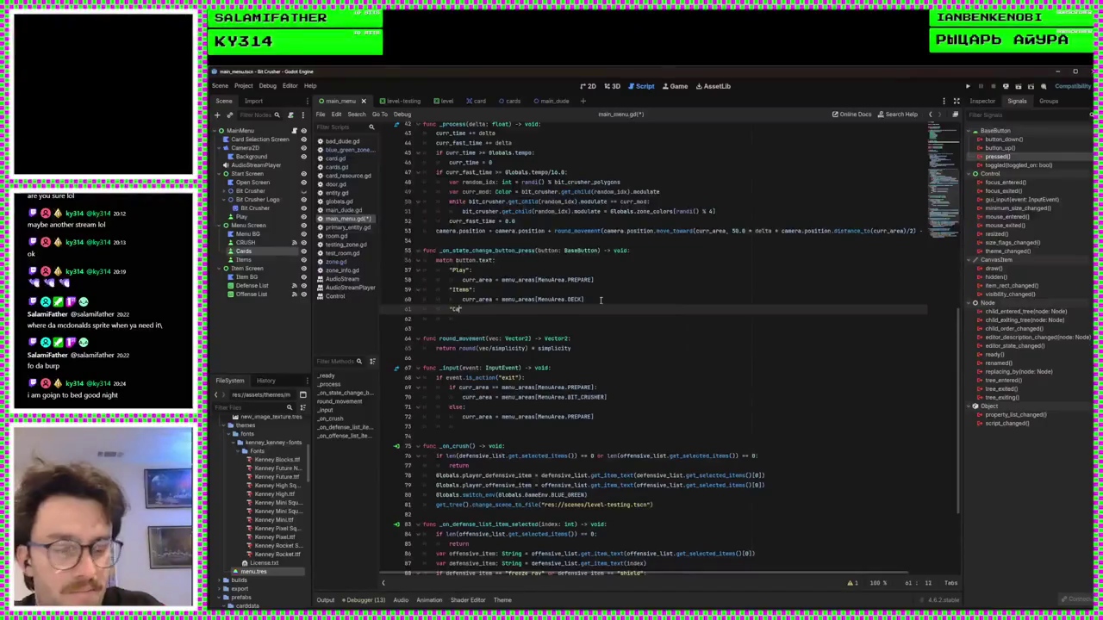
text(":)
key(Return)
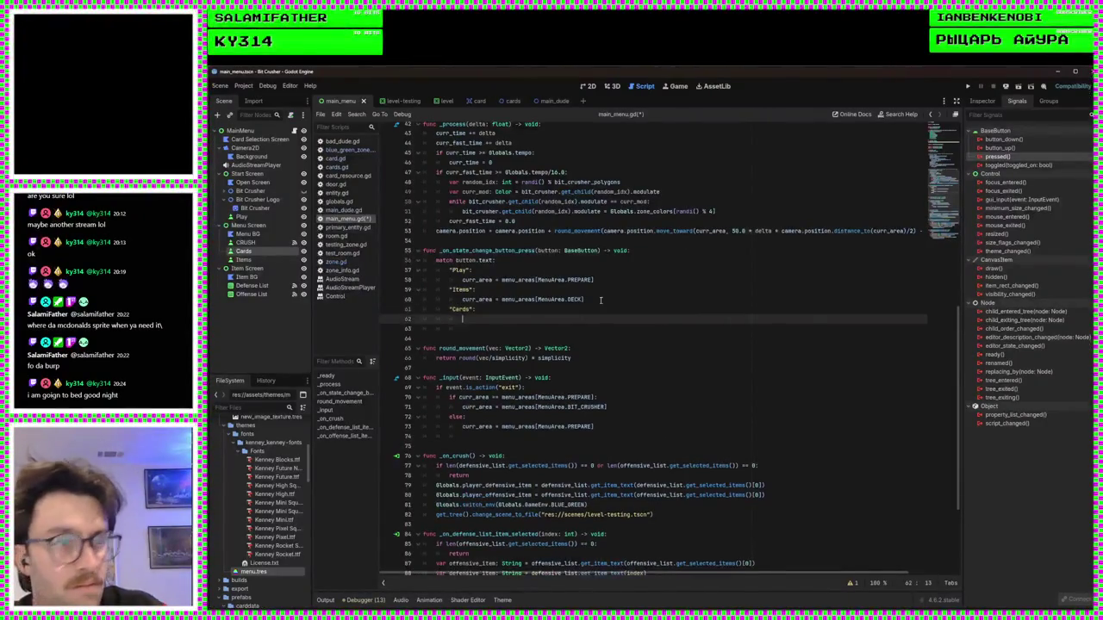
text(curr_area = menu_areas[MenuArea.DECK])
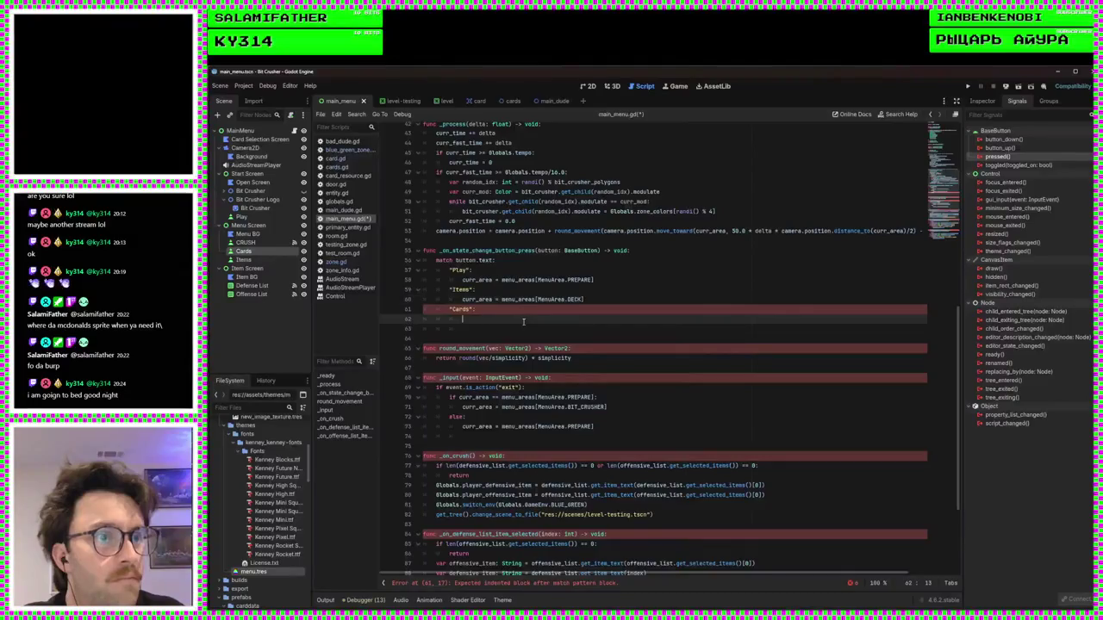
key(Return)
double_click(574, 319)
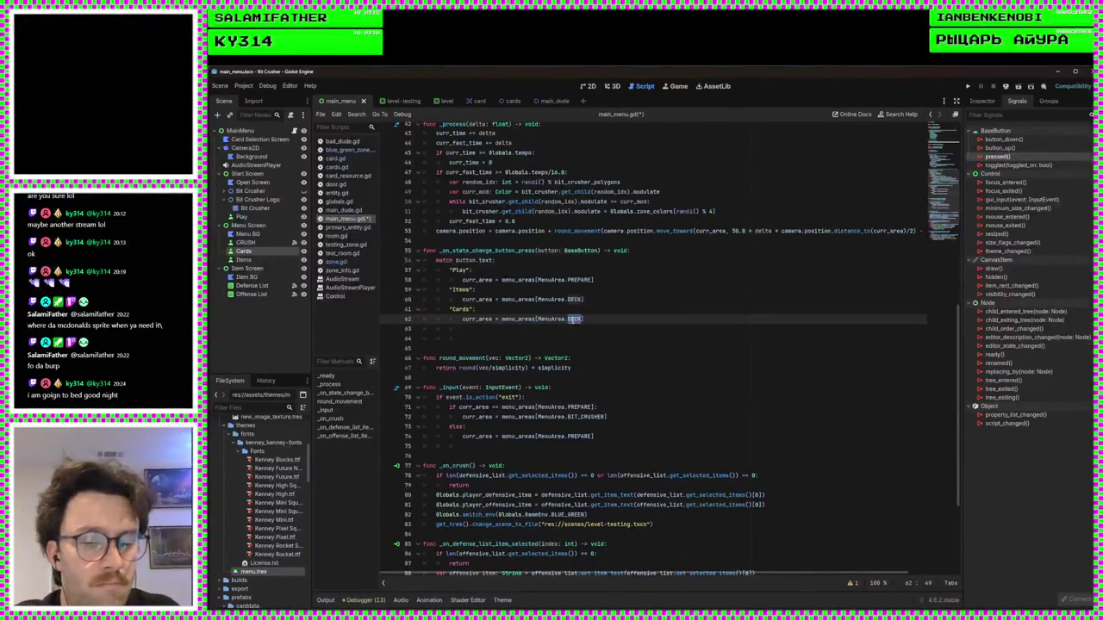
text(IT)
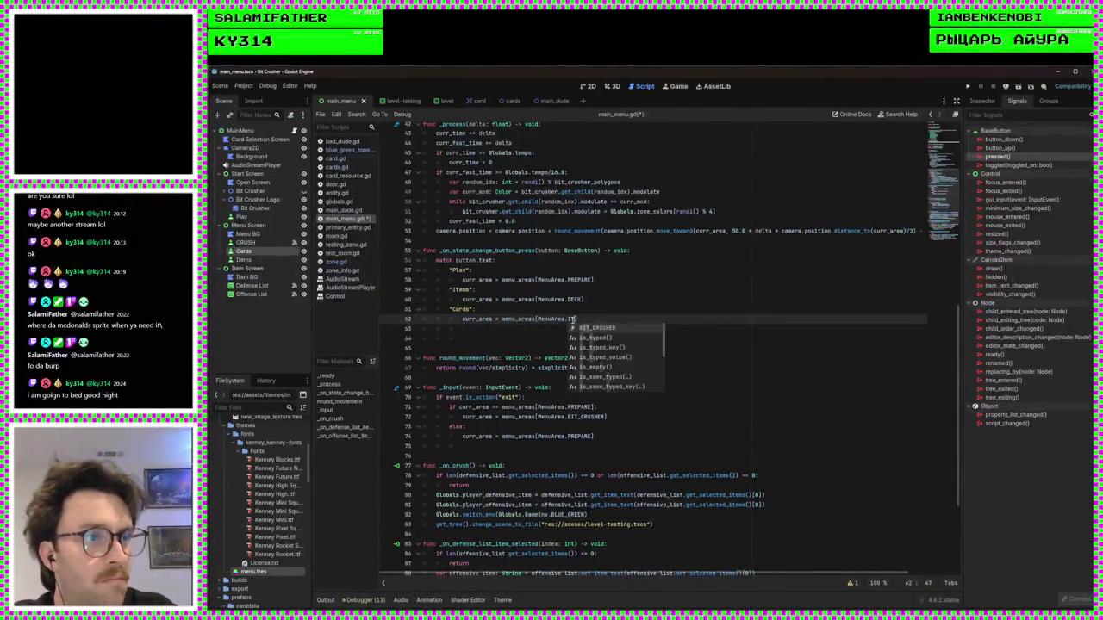
key(BackSpace)
key(BackSpace)
text(GE)
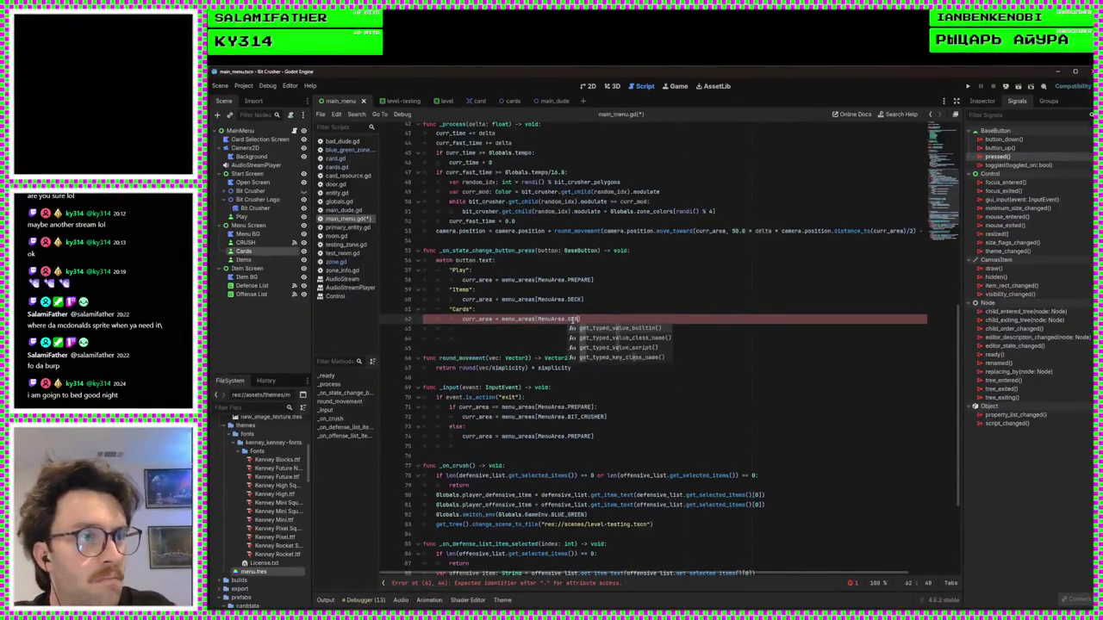
key(BackSpace)
text(.)
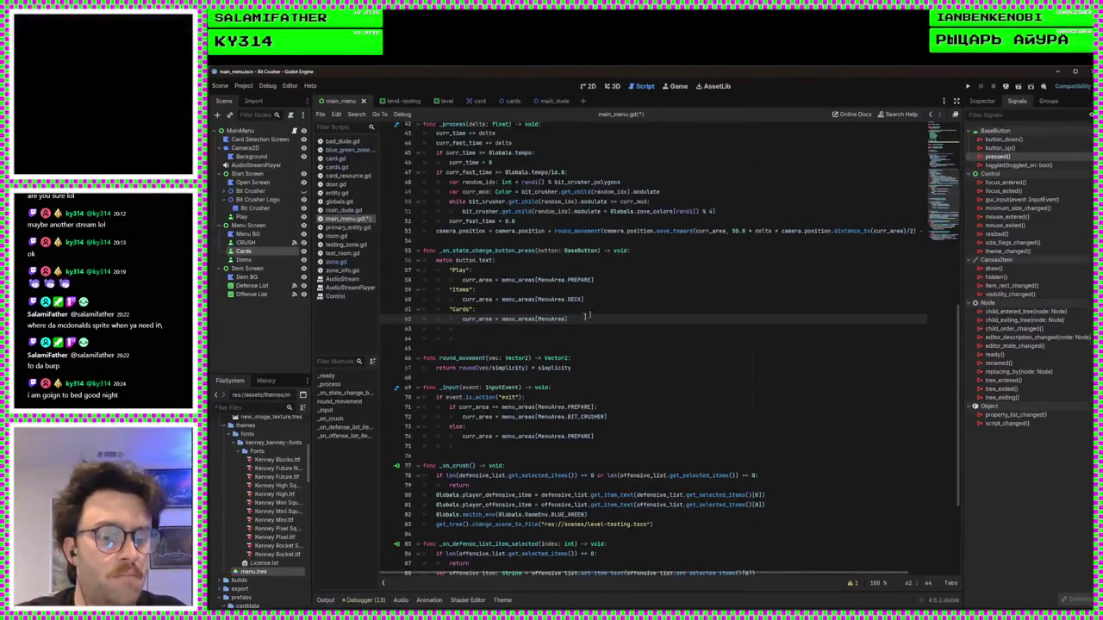
scroll(644, 272, up, 12)
scroll(645, 272, down, 11)
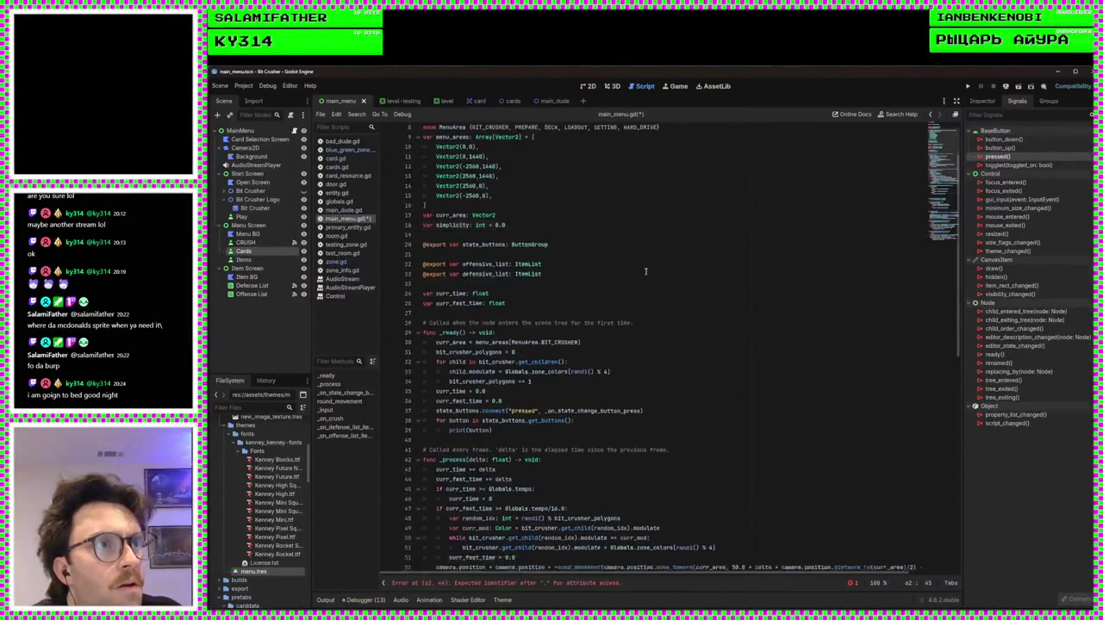
text(C)
key(Return)
key(ctrl+s)
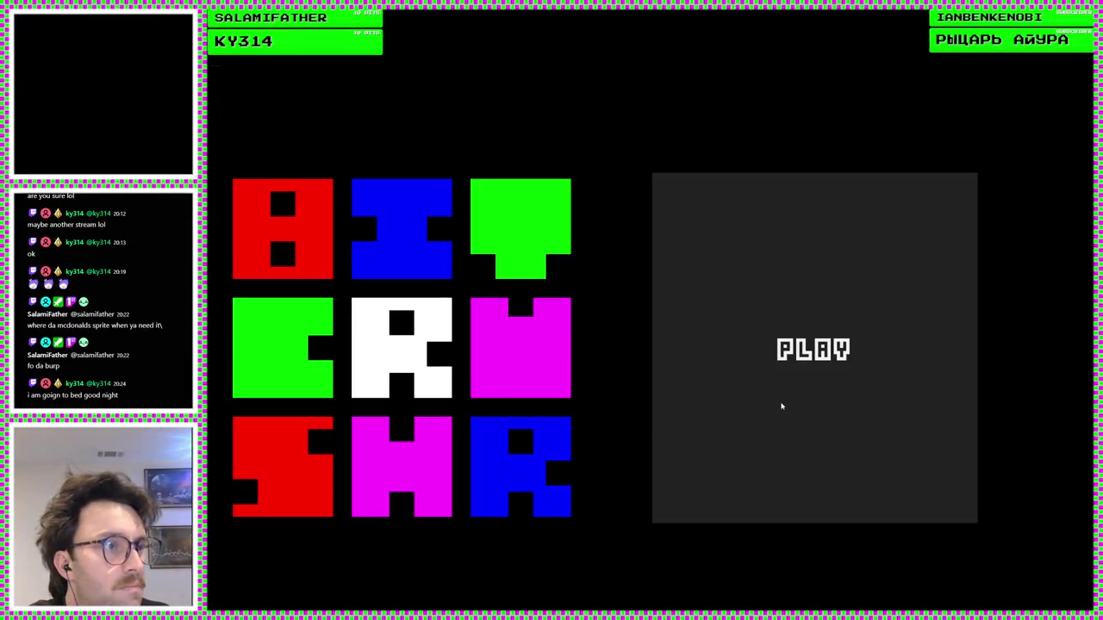
Play-test by entering the menu from the BIT CRUSHER title, pressing ITEMS, then stopping with F8
click(784, 404)
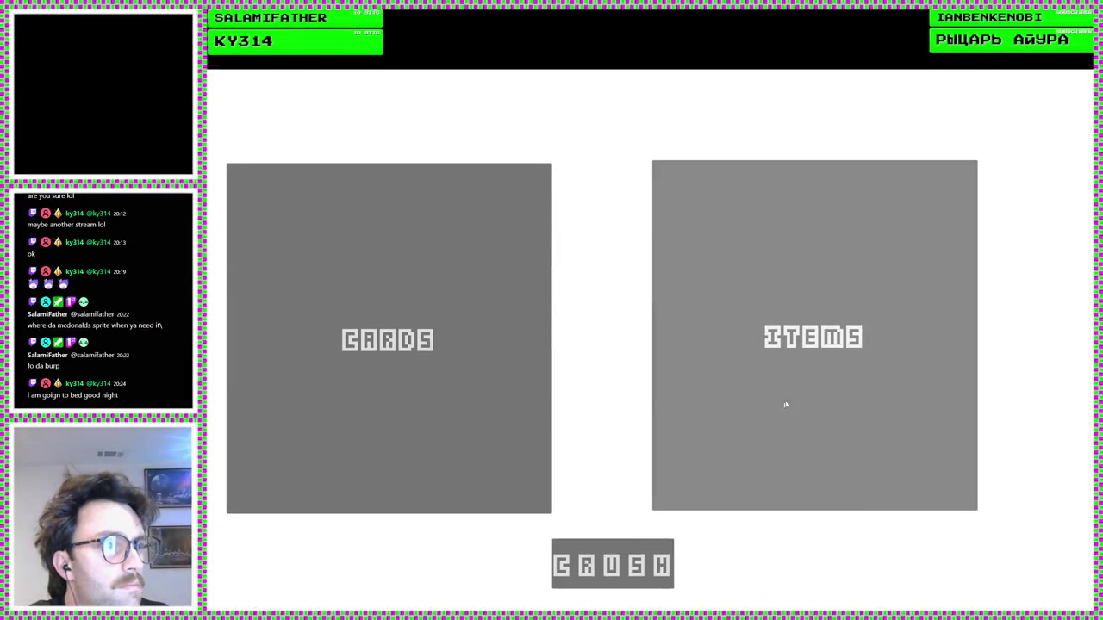
click(853, 357)
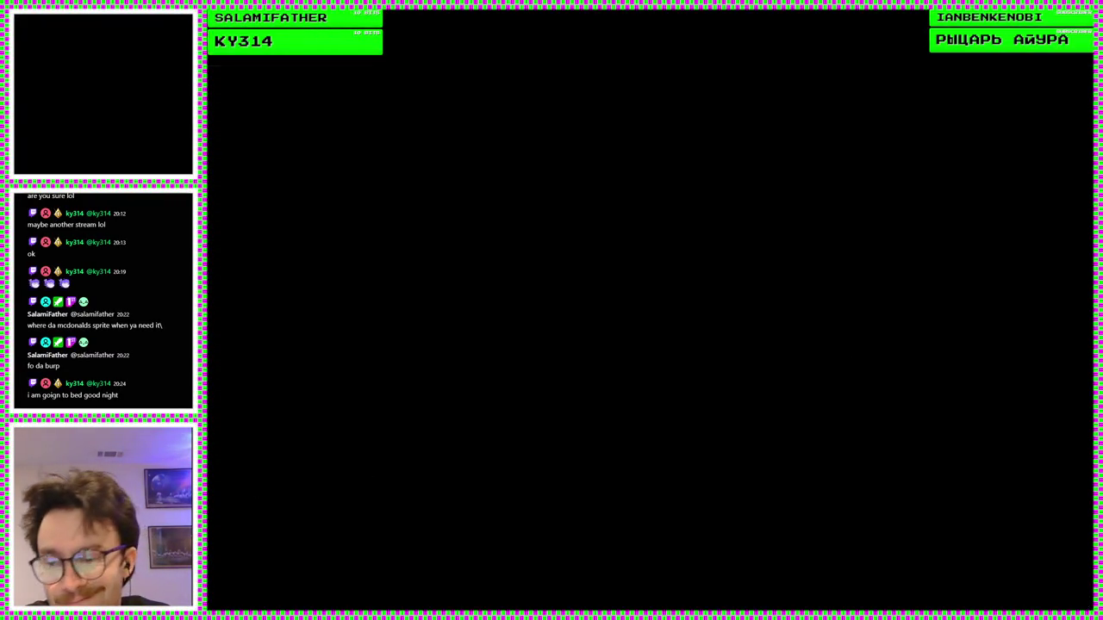
key(F8)
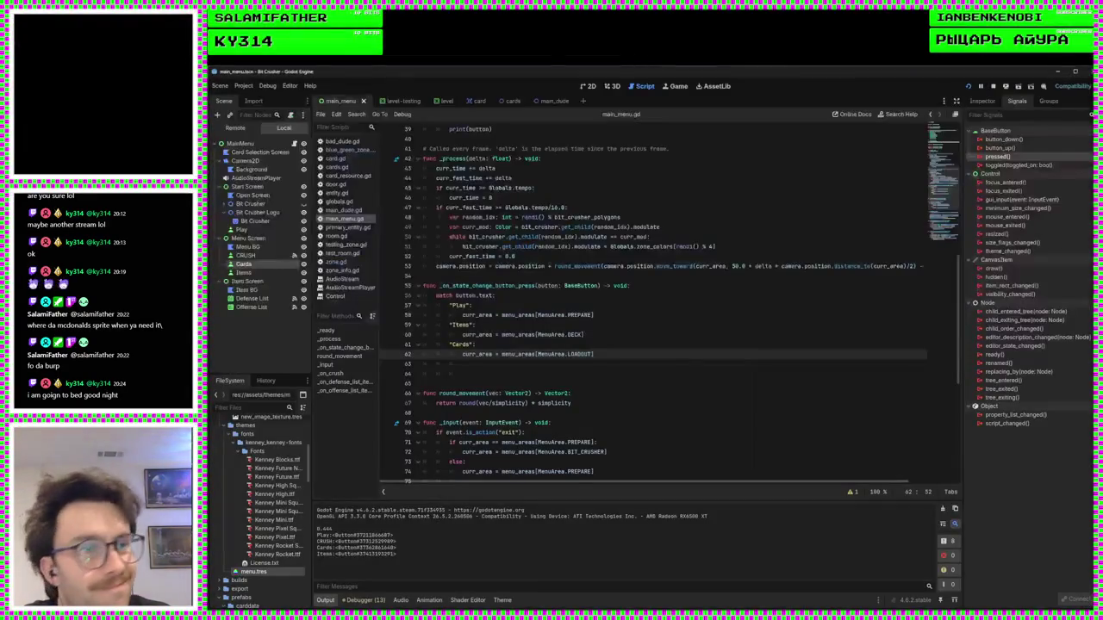
Review the menu area positions list in main_menu.gd
scroll(641, 345, up, 10)
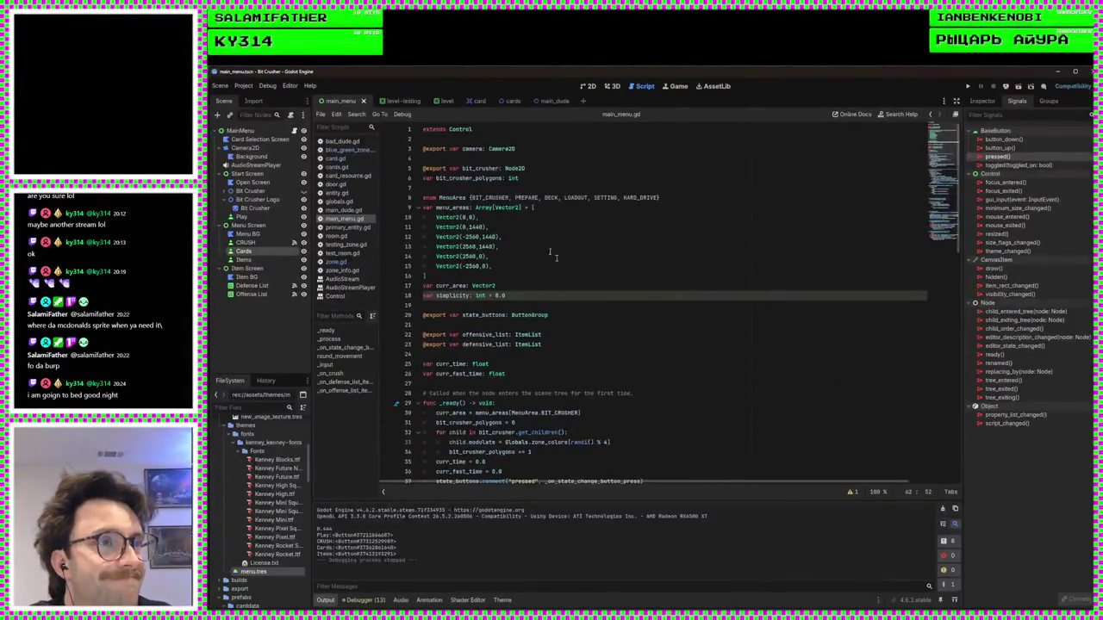
click(476, 237)
click(468, 227)
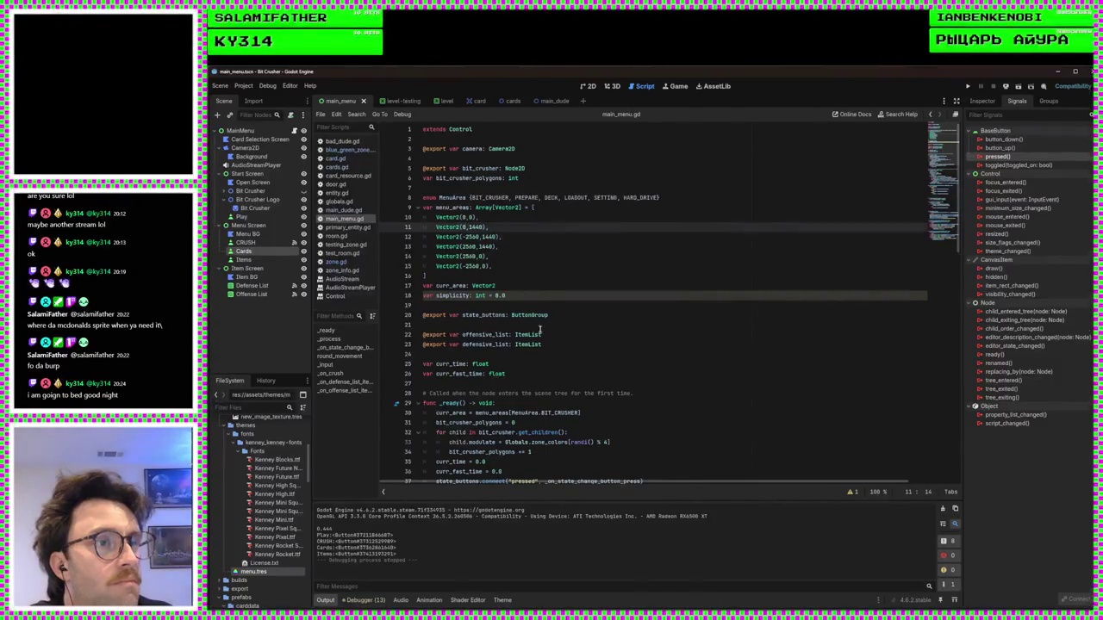
scroll(543, 332, down, 10)
scroll(554, 342, up, 7)
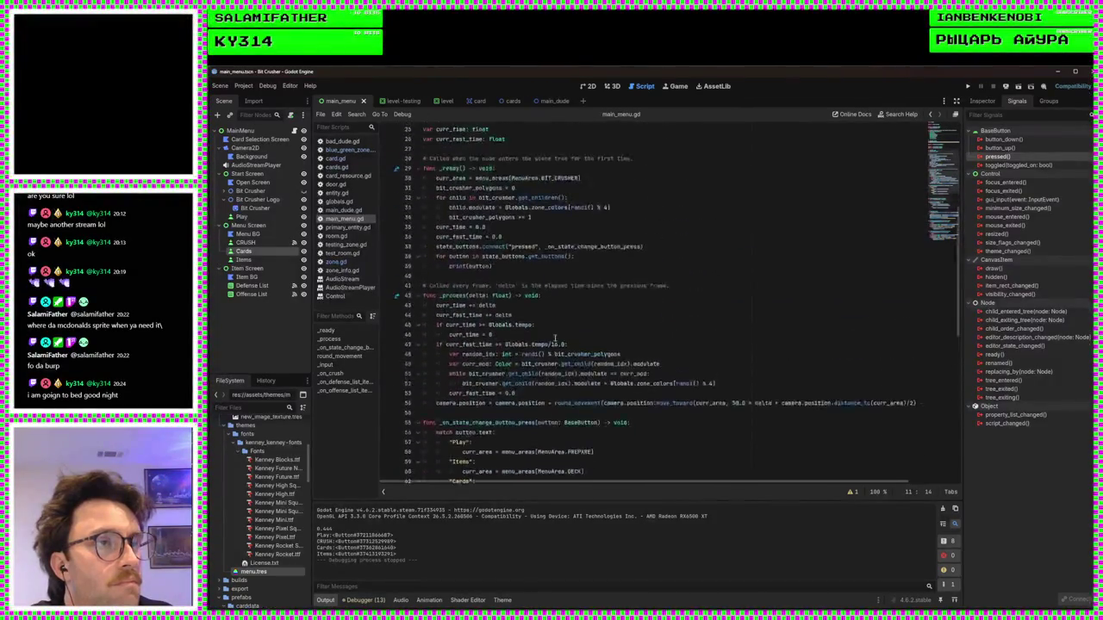
scroll(555, 336, up, 3)
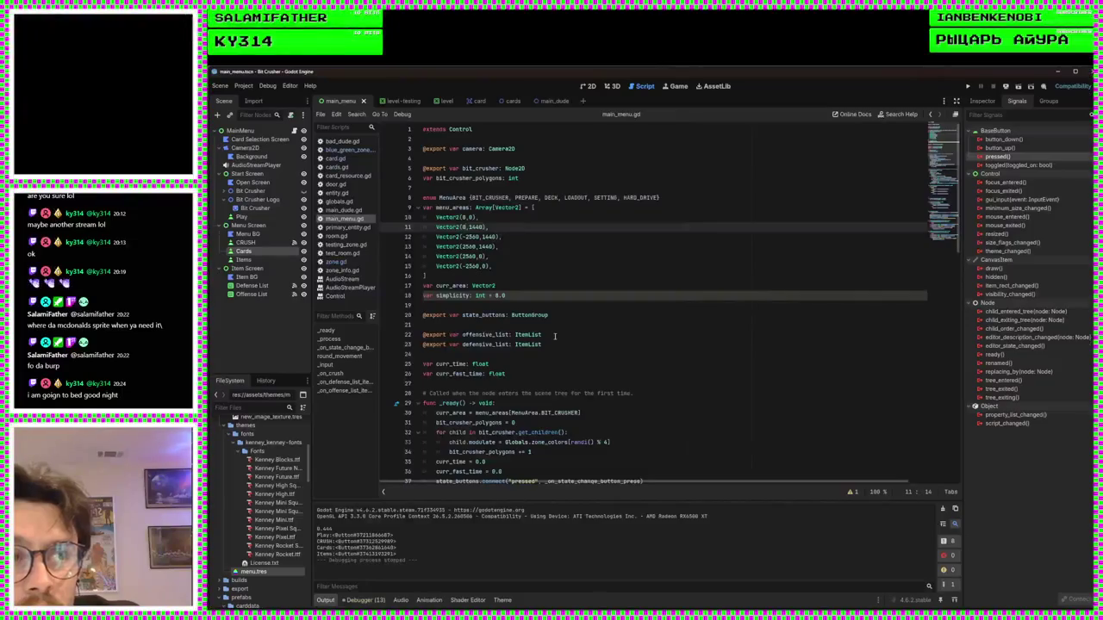
scroll(554, 336, down, 11)
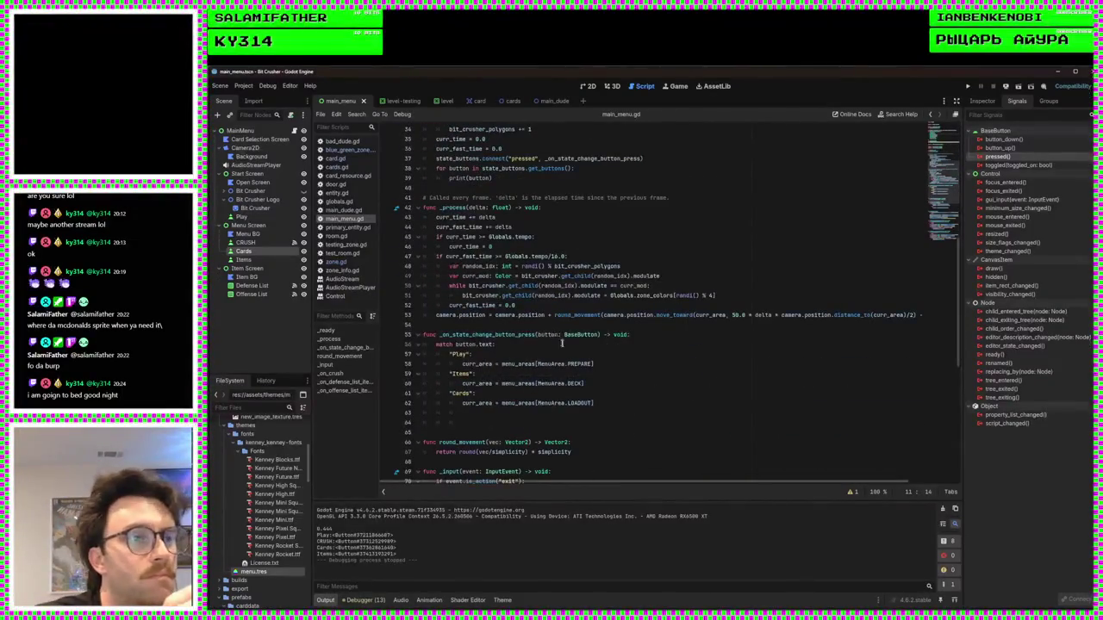
Point Items to LOADOUT and Cards to DECK on lines 60–62, and save main_menu.gd
double_click(575, 383)
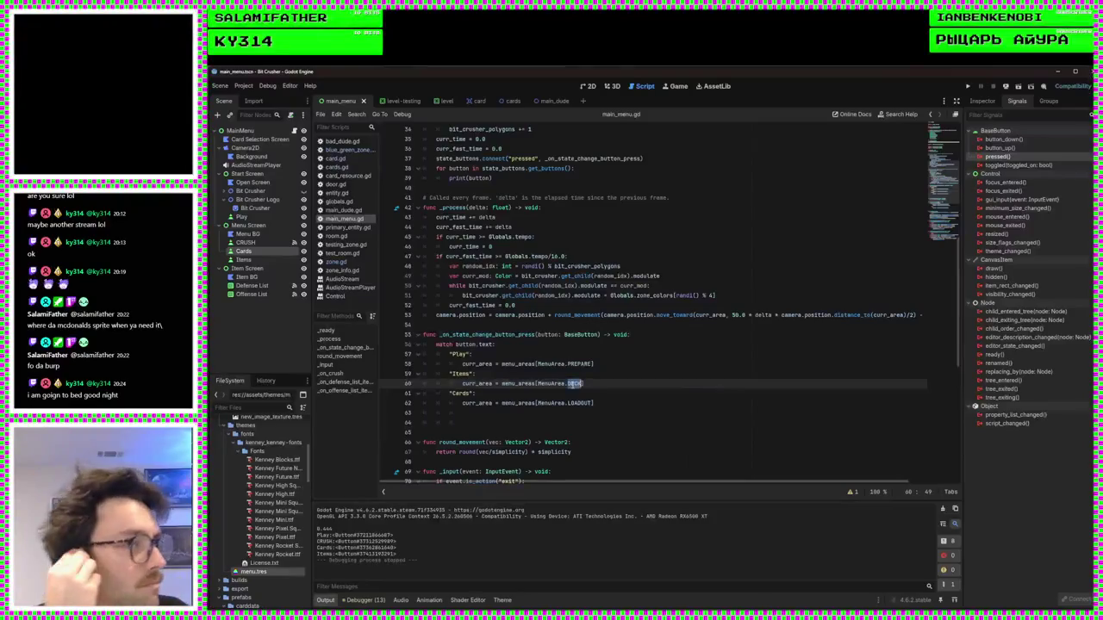
text(LOADOUT)
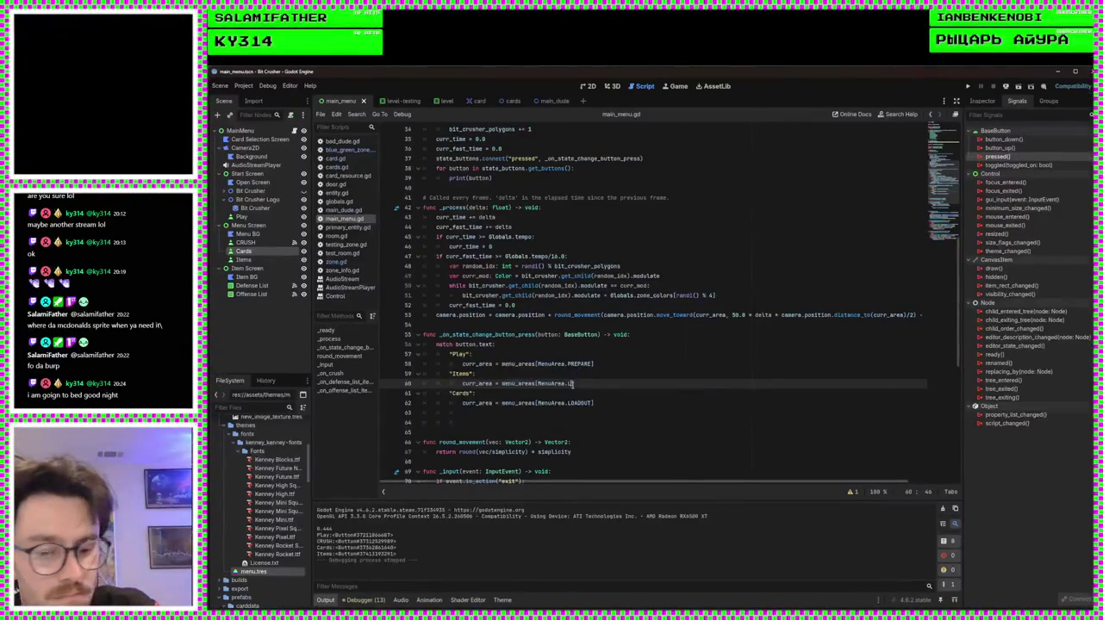
double_click(579, 402)
text(ECK)
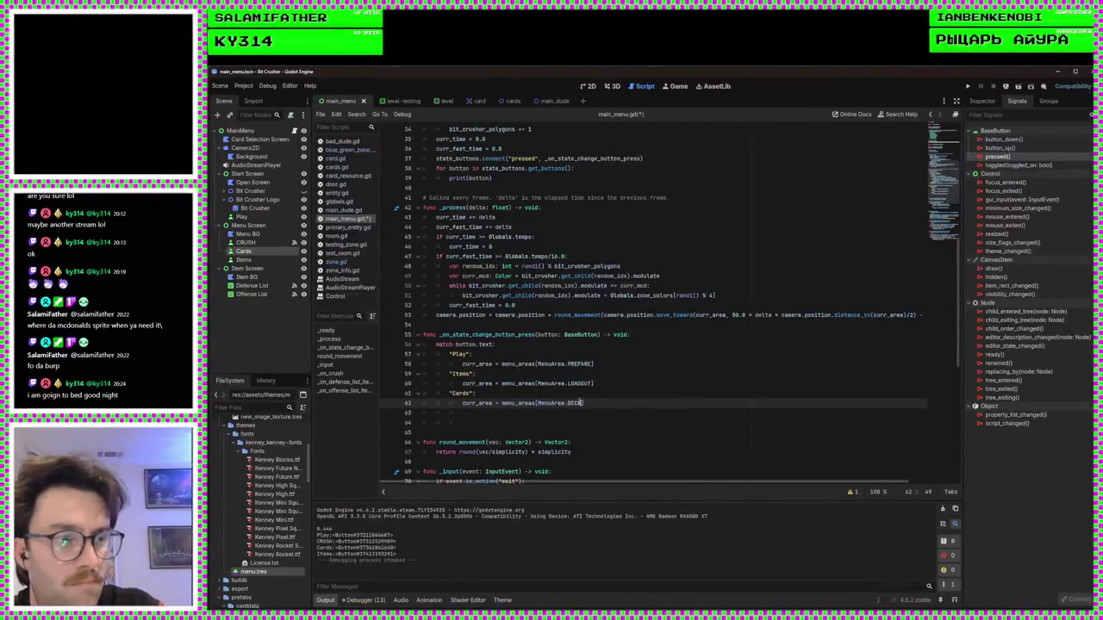
key(ctrl+s)
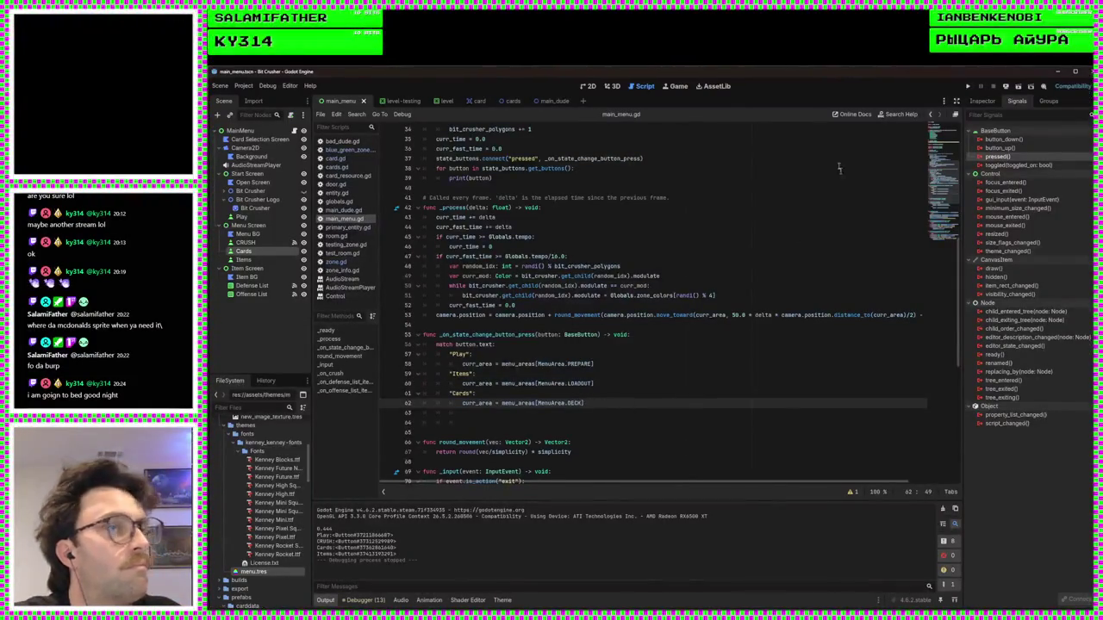
click(592, 86)
Give Menu BG a Z Index of -10 in its Ordering properties
scroll(583, 267, up, 2)
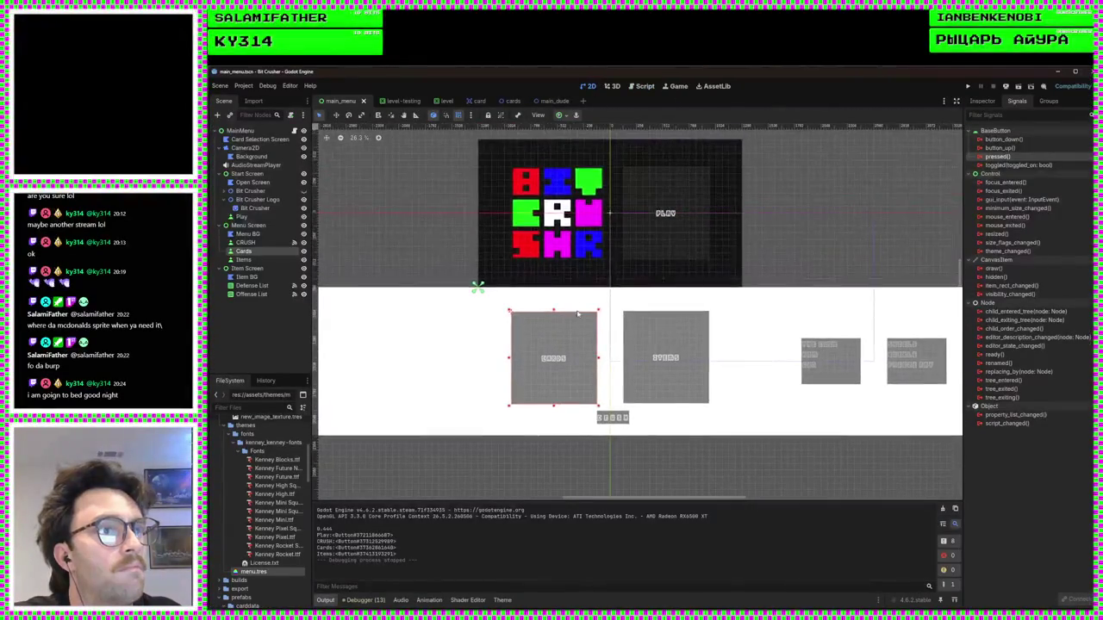
click(591, 303)
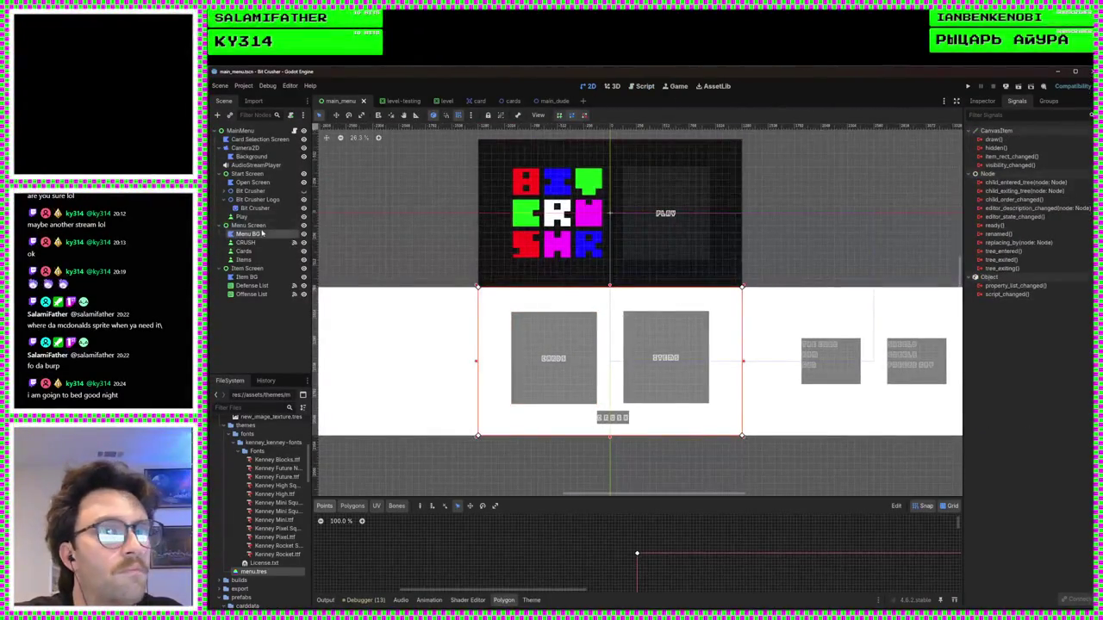
click(983, 101)
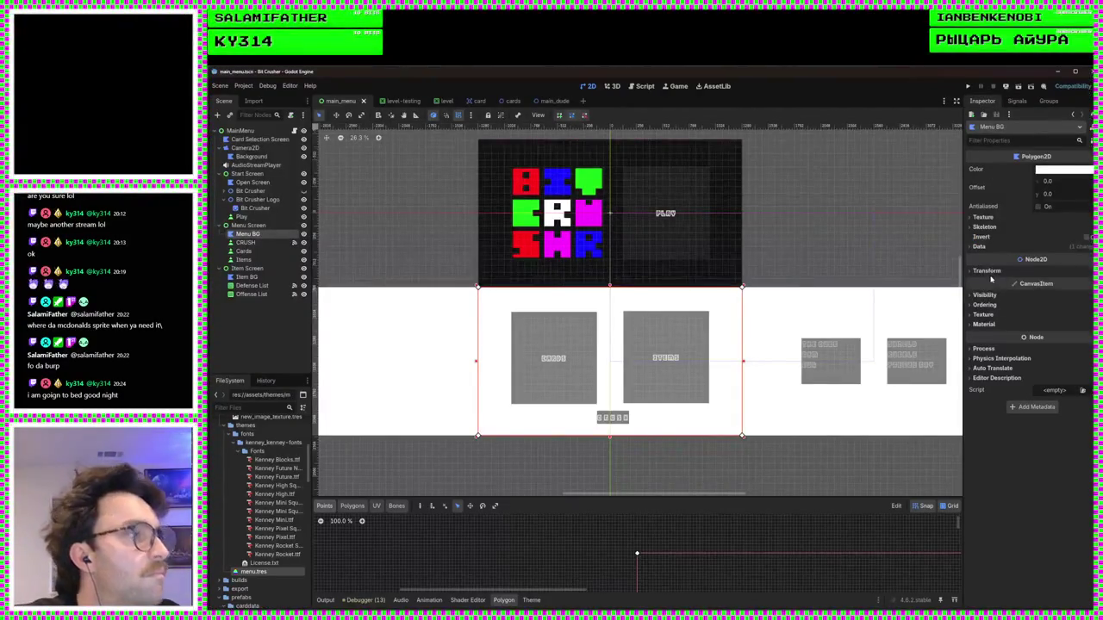
click(987, 305)
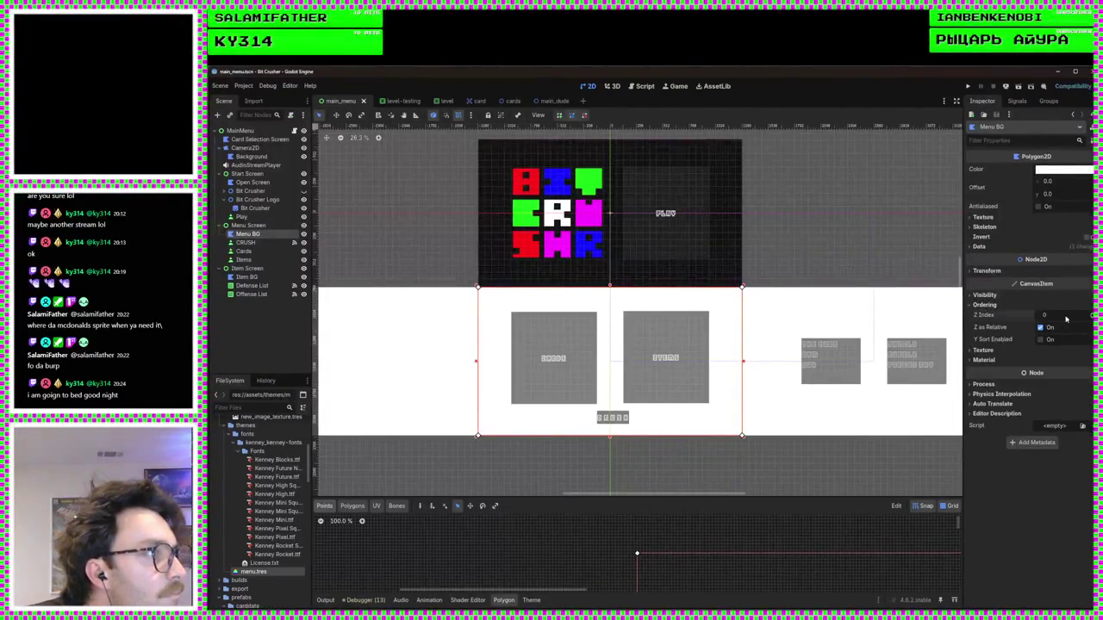
text(0)
key(Return)
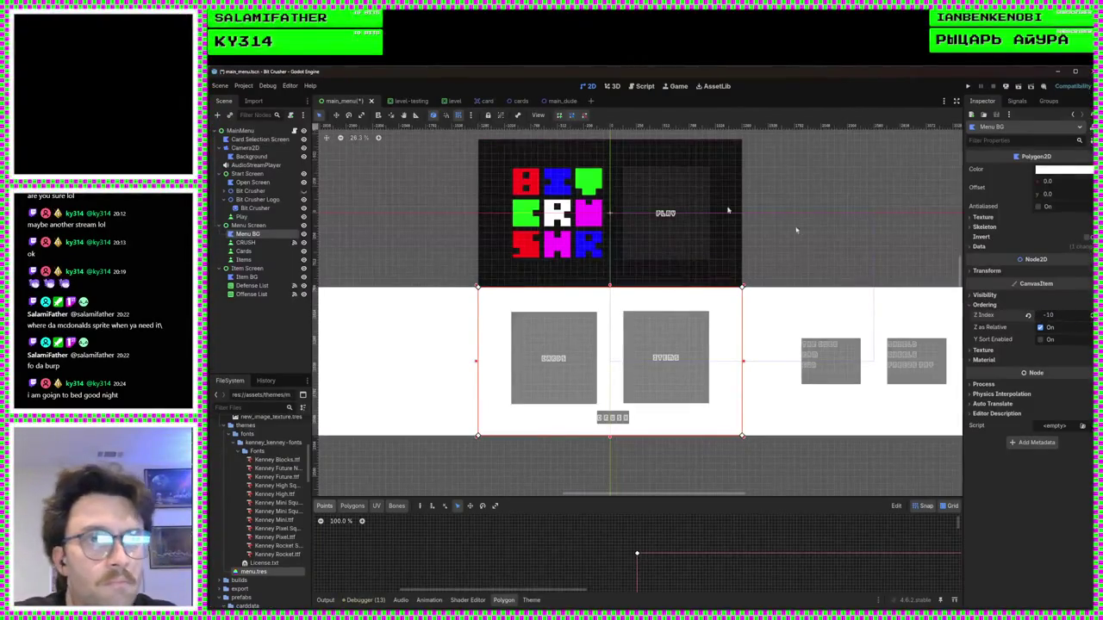
Check the Ordering of Card Selection Screen, Item BG and Menu BG, then save and run the project
click(250, 139)
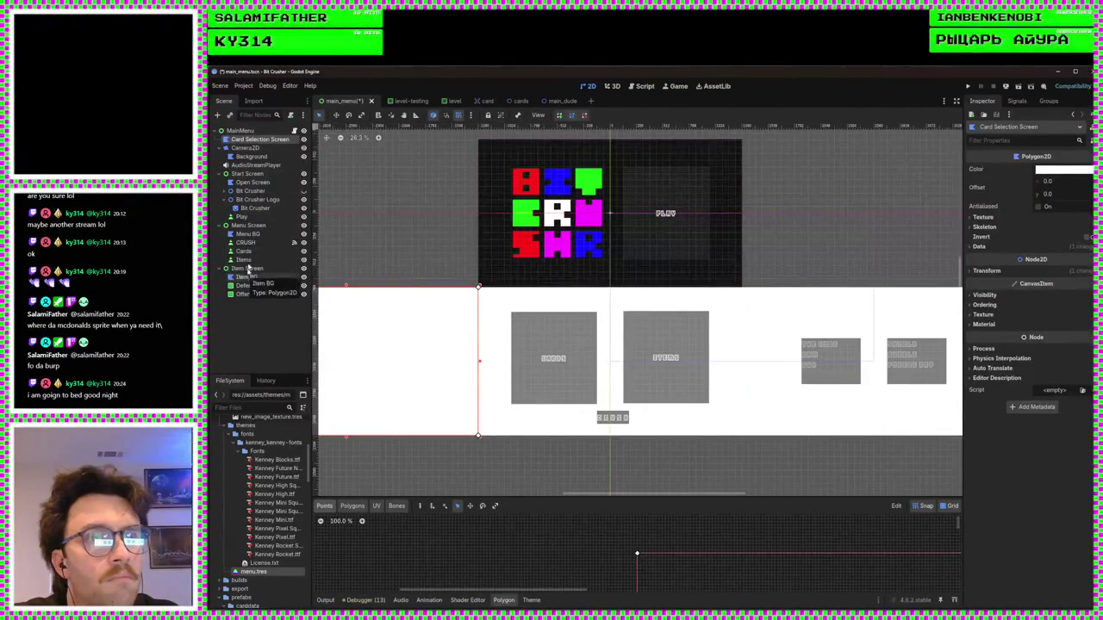
click(990, 304)
click(991, 304)
click(991, 304)
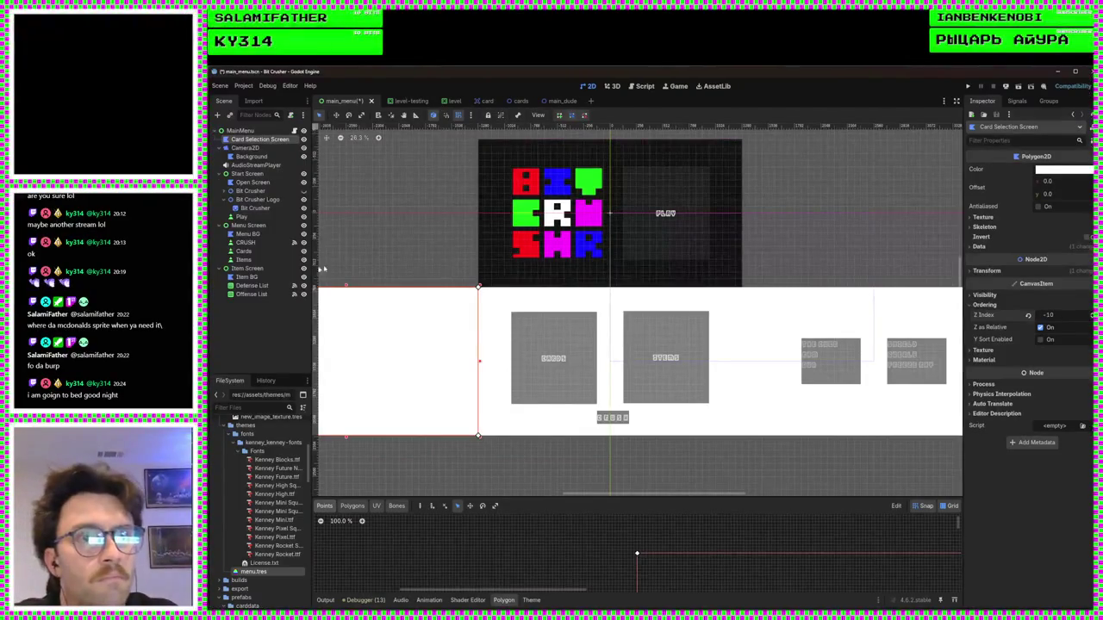
click(266, 278)
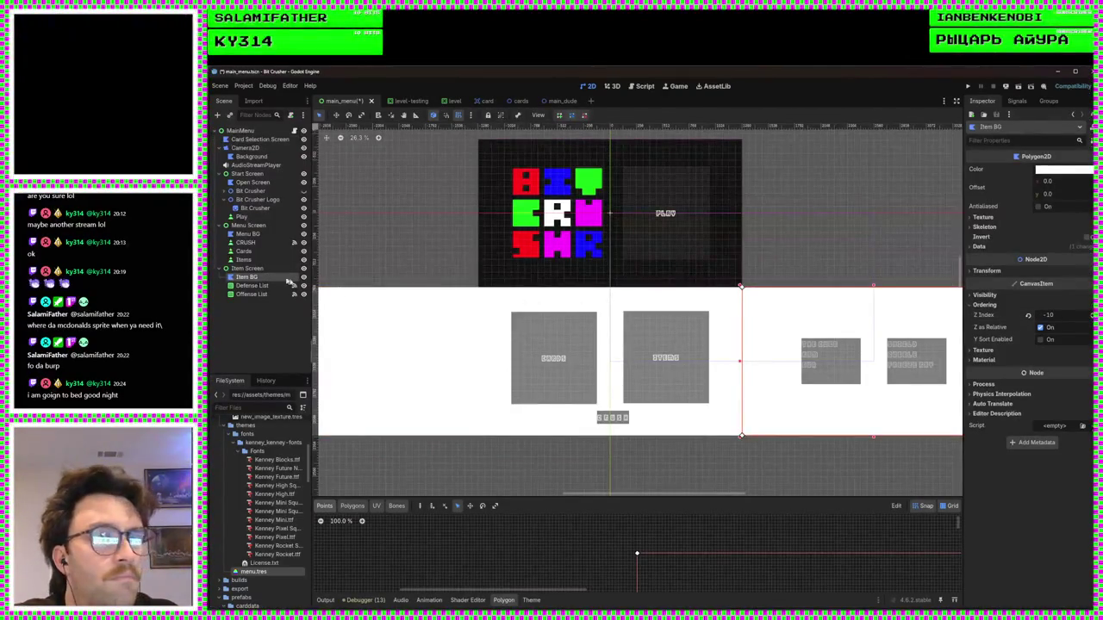
click(249, 233)
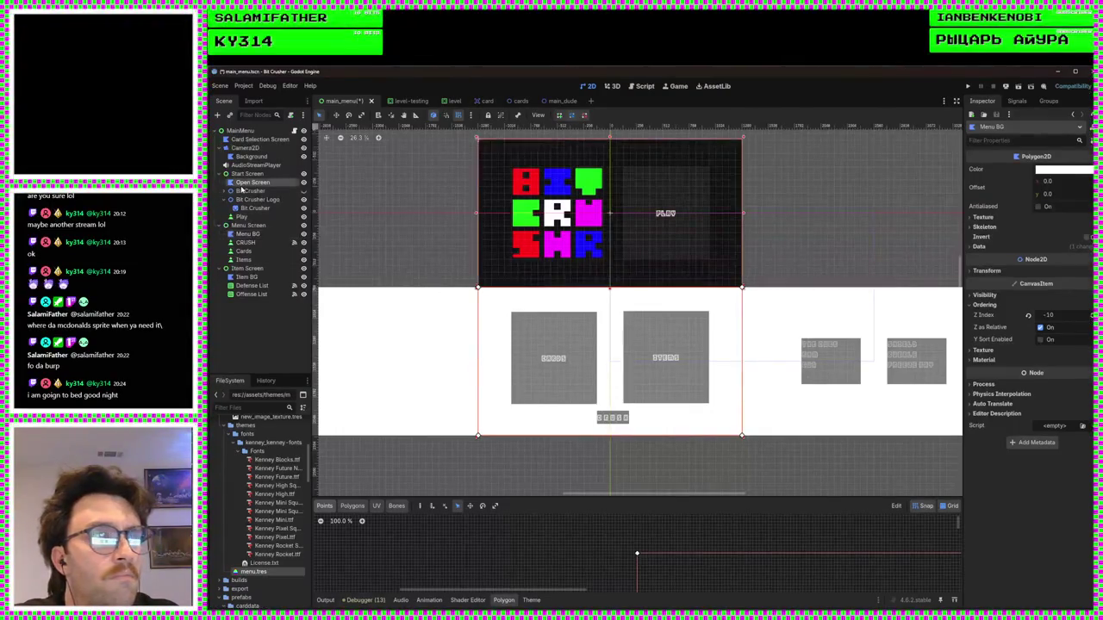
click(254, 138)
right_click(554, 320)
key(ctrl+s)
click(969, 87)
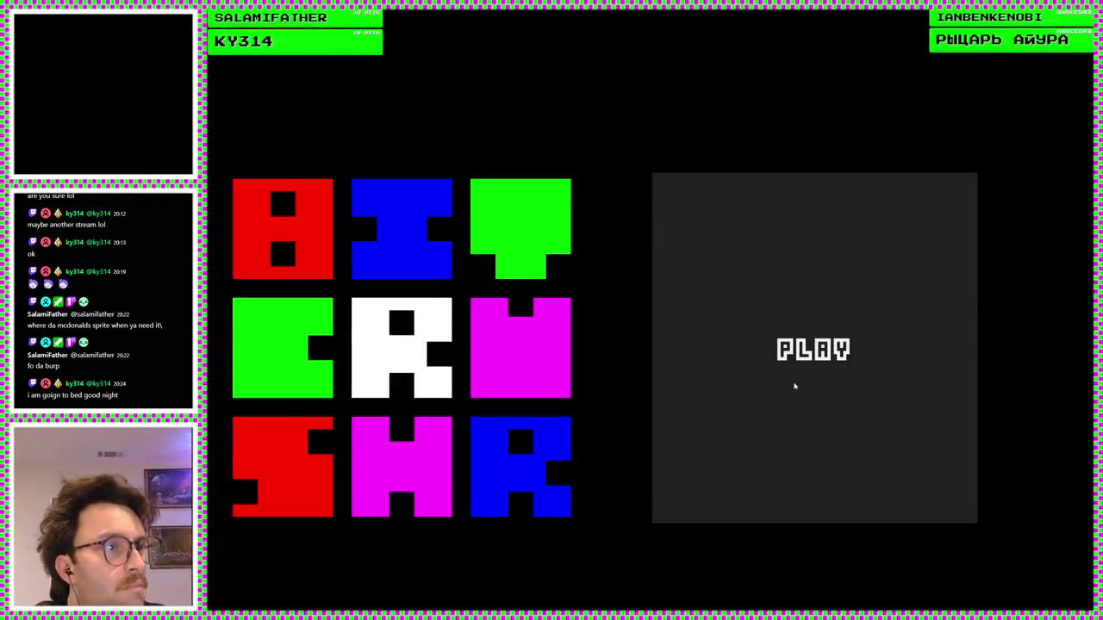
Test PLAY, ITEMS and dragging the FREEZE RAY item, then close the game and return to main_menu.gd
click(793, 386)
click(798, 384)
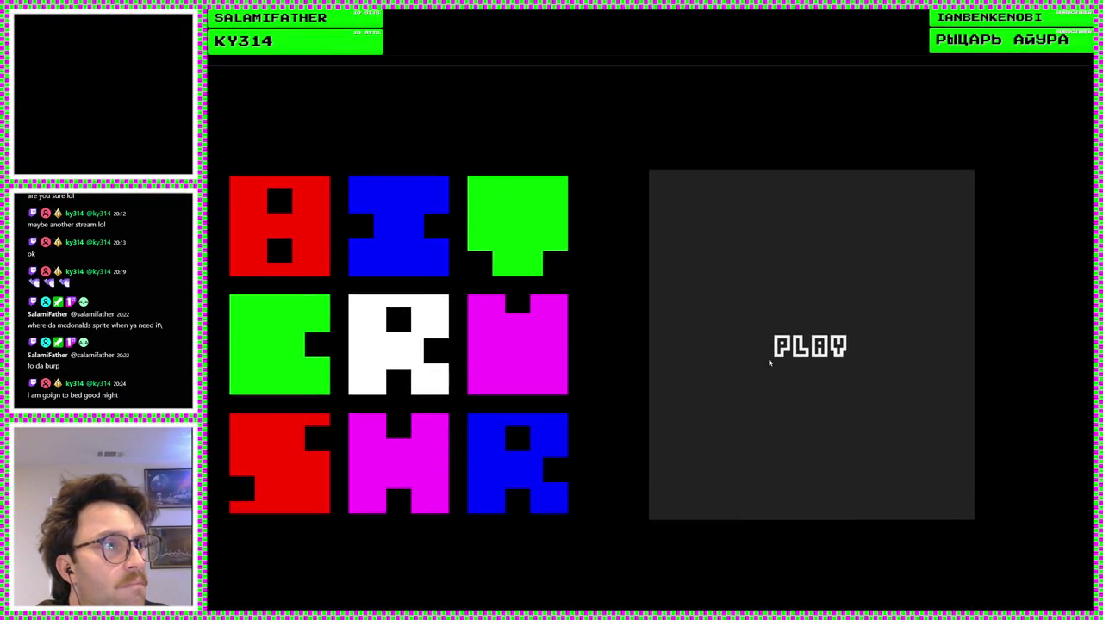
click(771, 359)
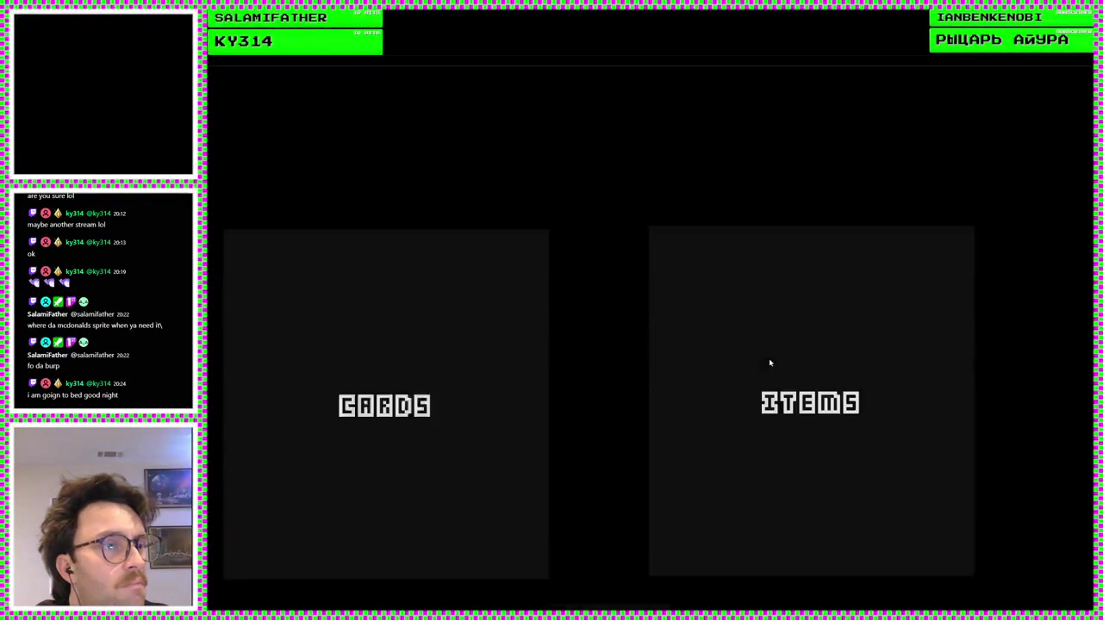
click(772, 357)
mouse_move(775, 353)
mouse_down()
mouse_move(812, 375)
mouse_move(871, 368)
mouse_up()
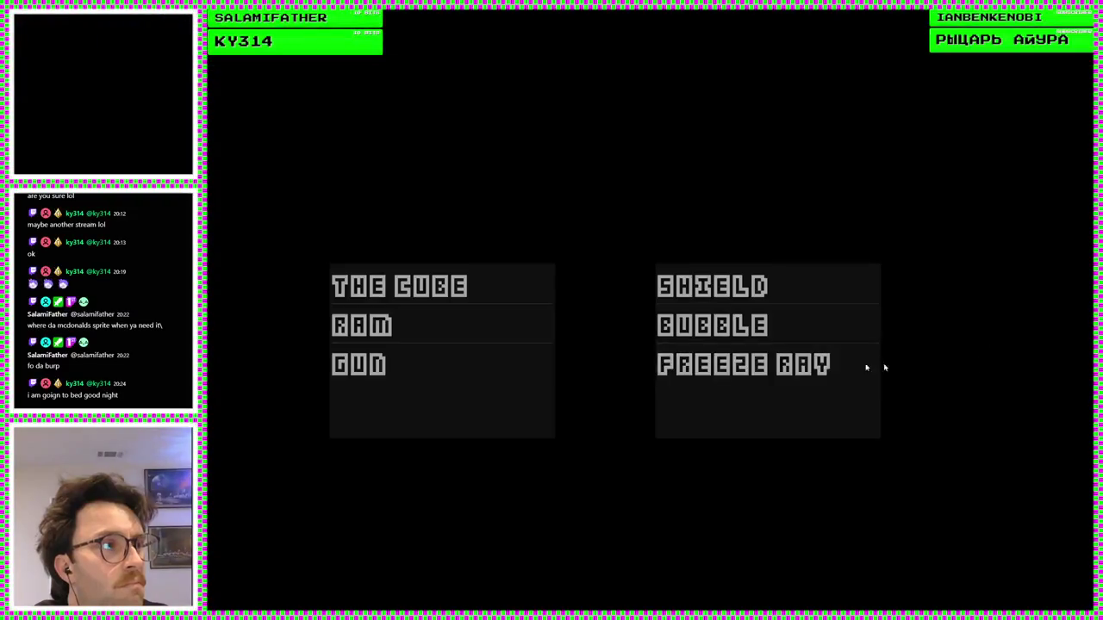
click(1014, 407)
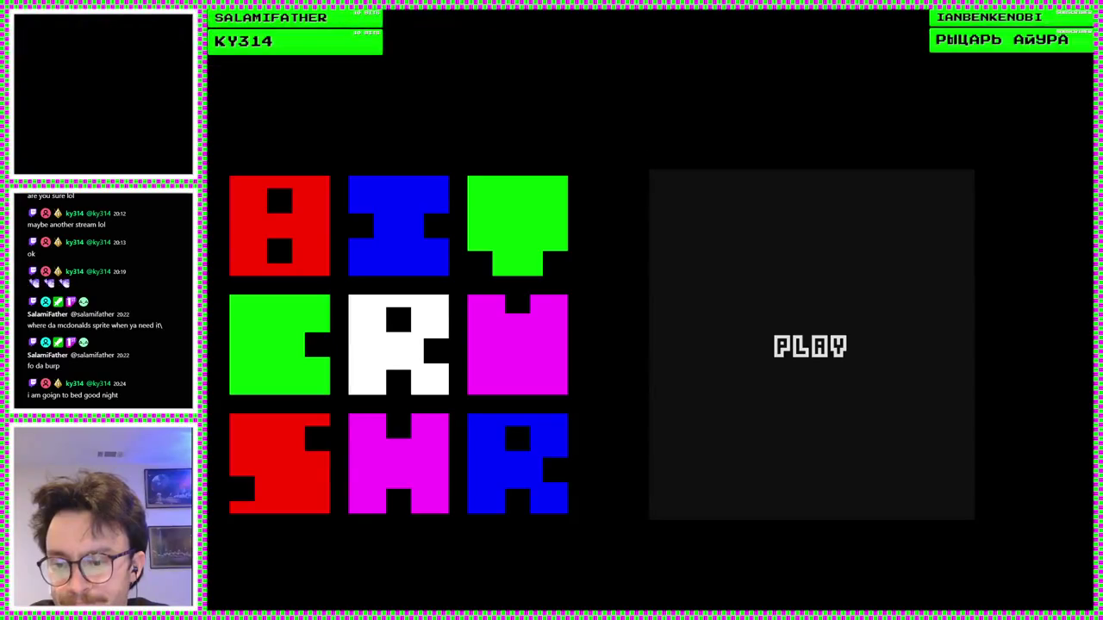
key(Escape)
click(642, 86)
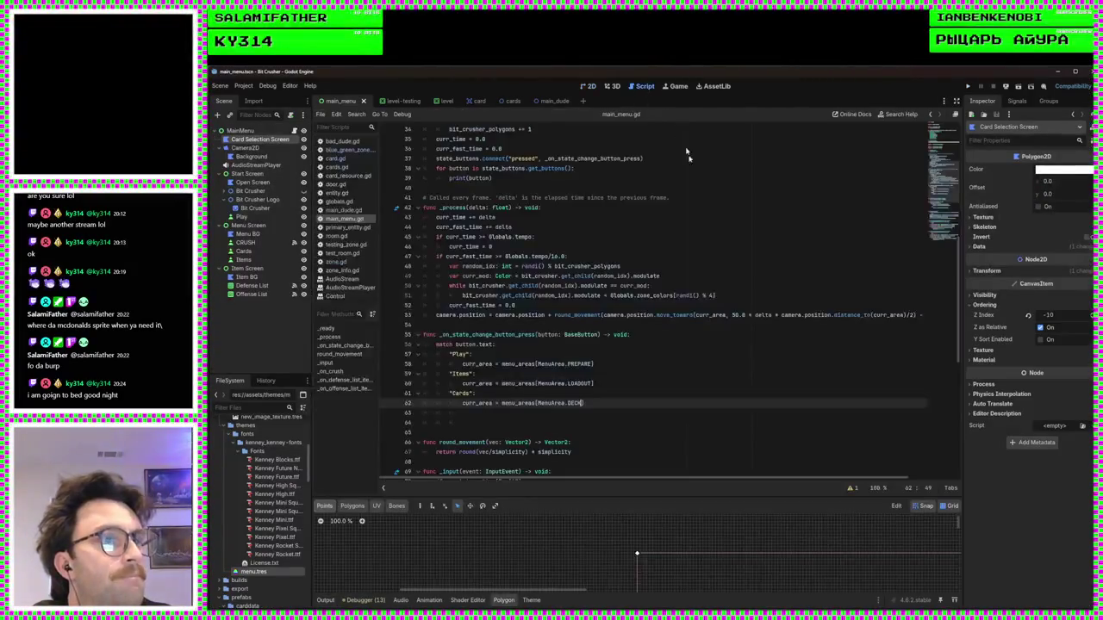
Change the exit action's deadzone from 0.2 to 1.0 in the Input Map, then rerun the game
scroll(575, 379, down, 7)
click(521, 326)
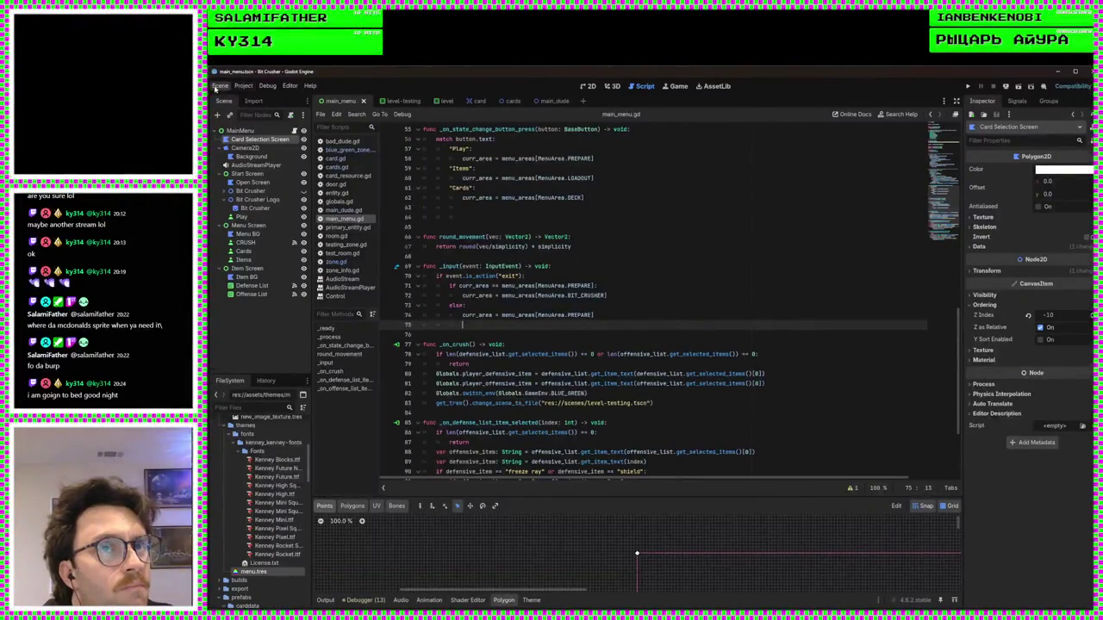
click(247, 86)
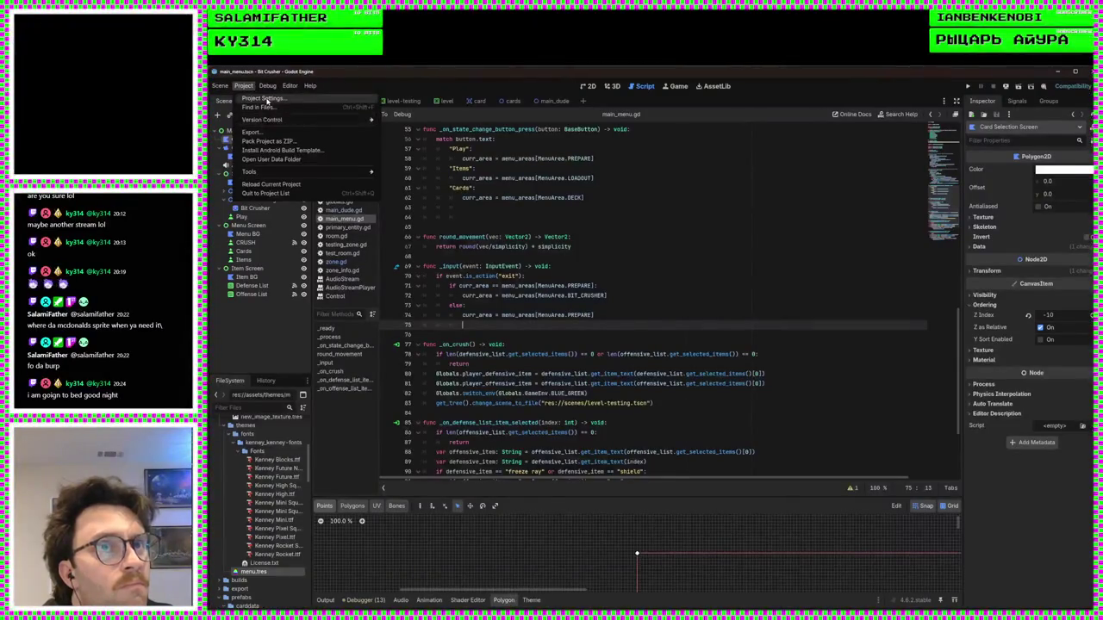
click(267, 99)
click(498, 201)
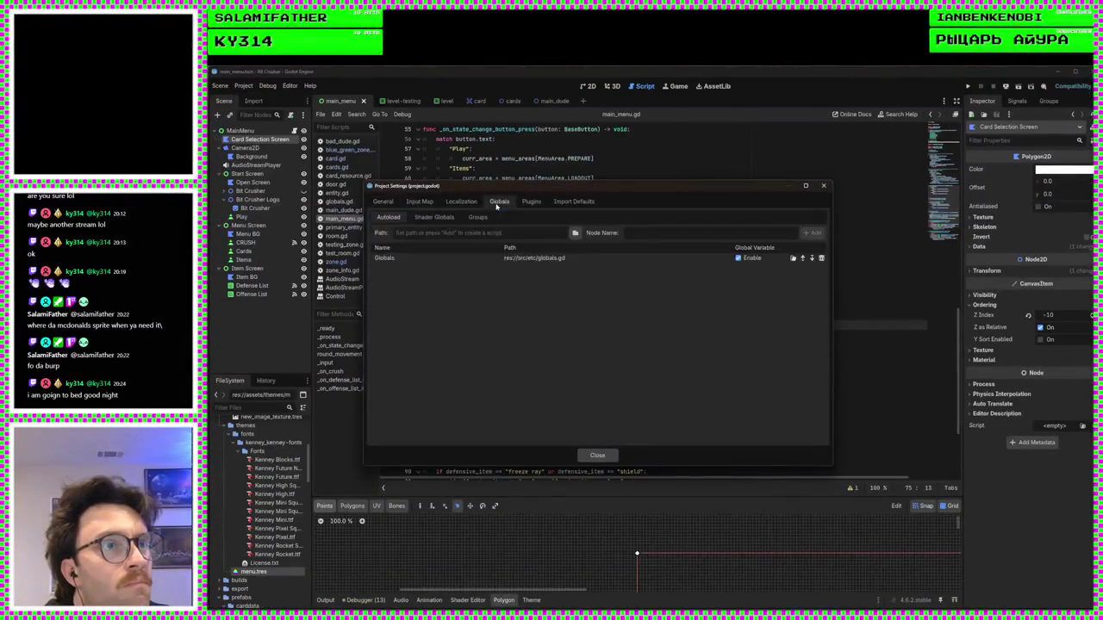
click(427, 200)
scroll(536, 345, down, 2)
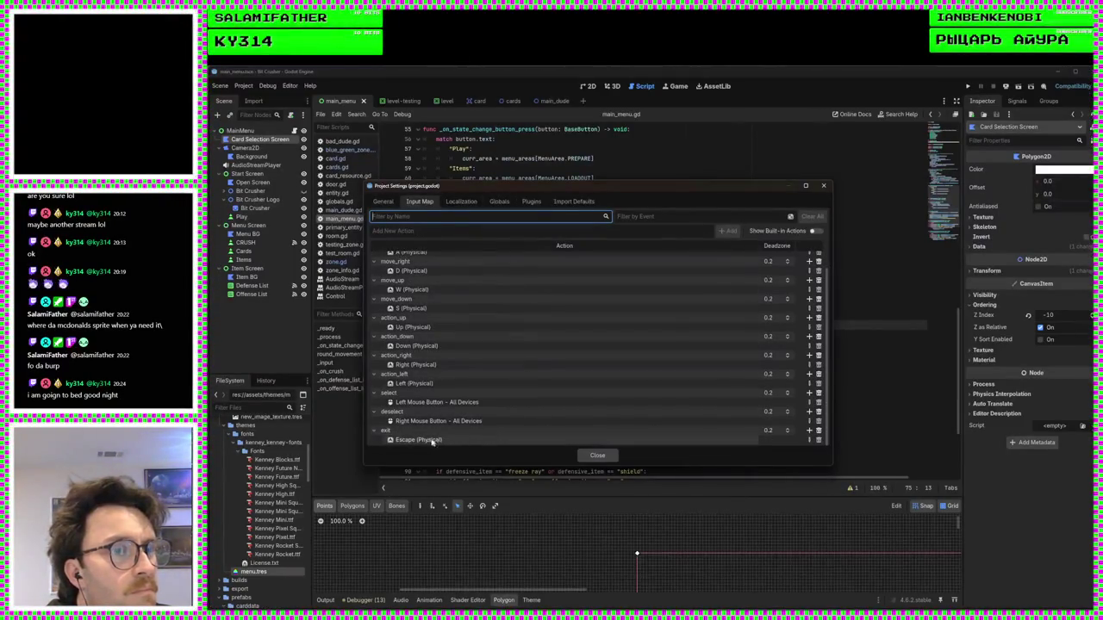
click(773, 431)
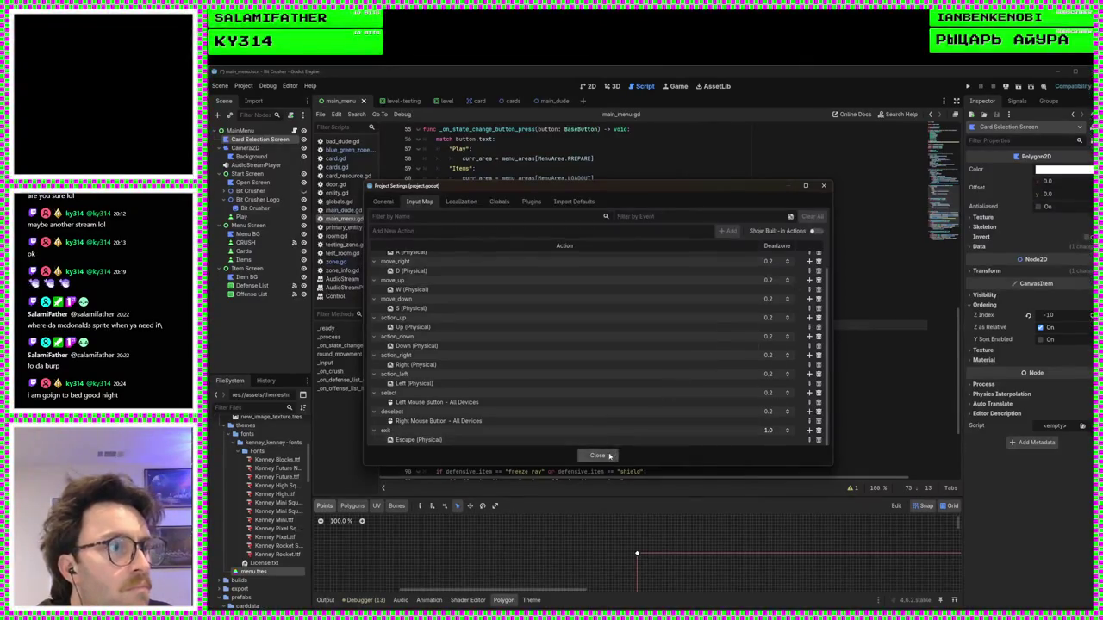
click(598, 454)
click(968, 87)
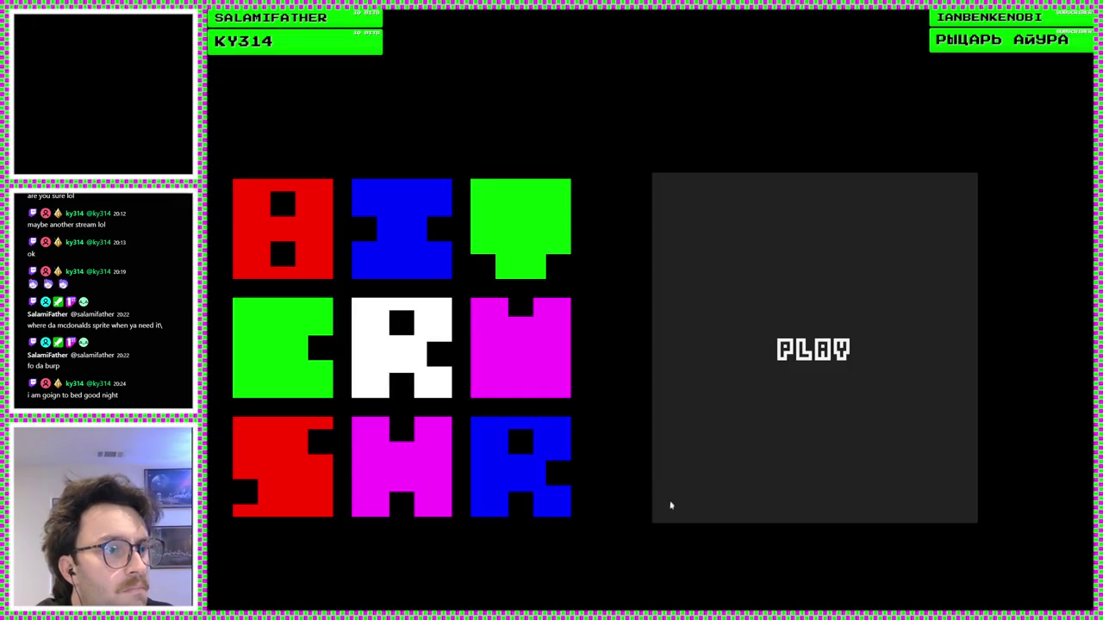
Navigate from the title screen into Cards/Items and an item list, then back out with Escape
click(670, 505)
click(732, 430)
click(882, 366)
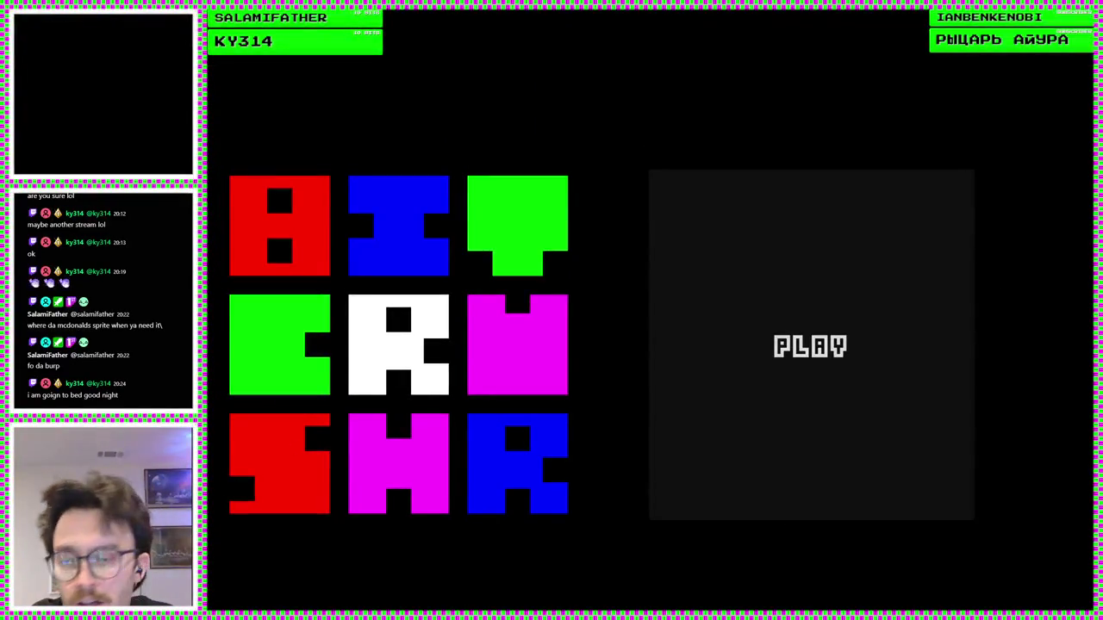
click(716, 448)
click(729, 404)
click(732, 395)
key(Escape)
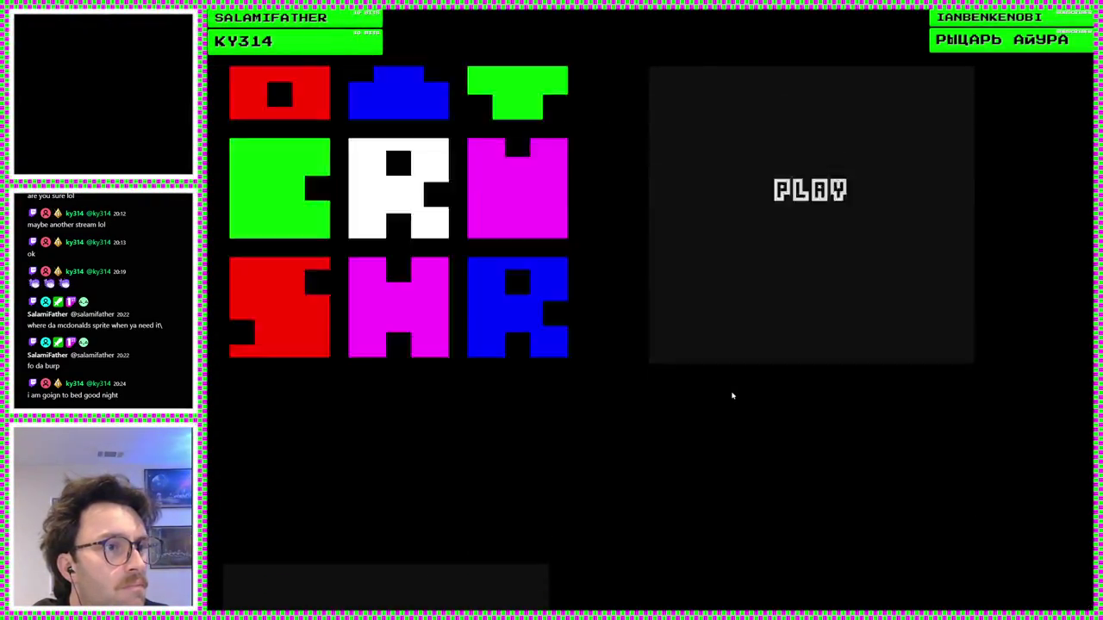
Repeat moving forward and backing out with Escape, then close the game with Alt+F4
click(732, 393)
key(Escape)
click(824, 387)
click(825, 386)
key(Escape)
click(819, 387)
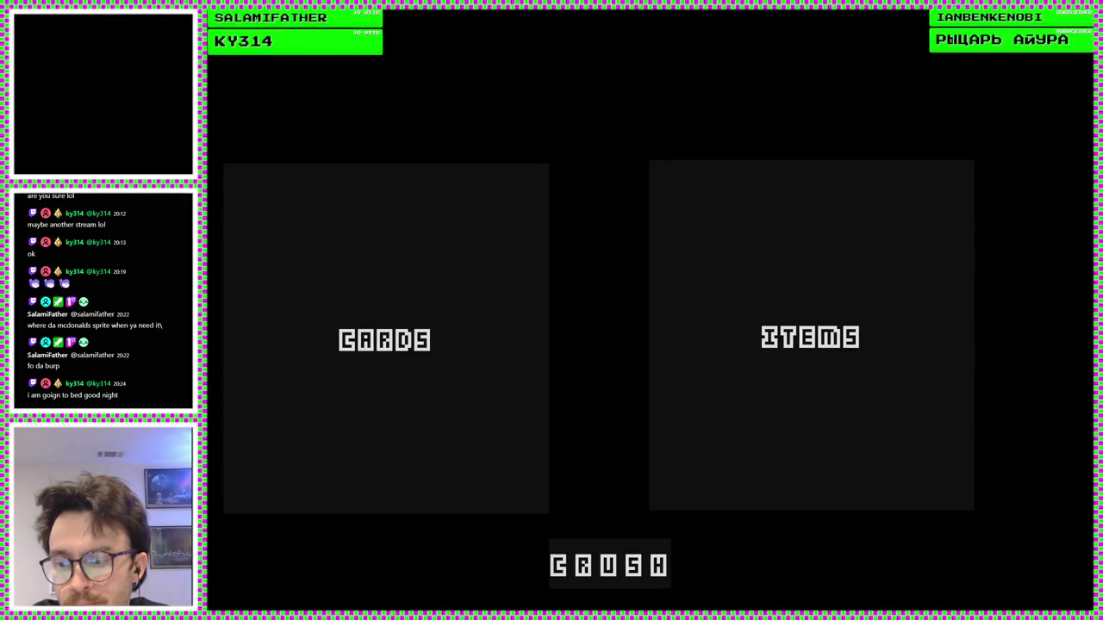
key(alt+F4)
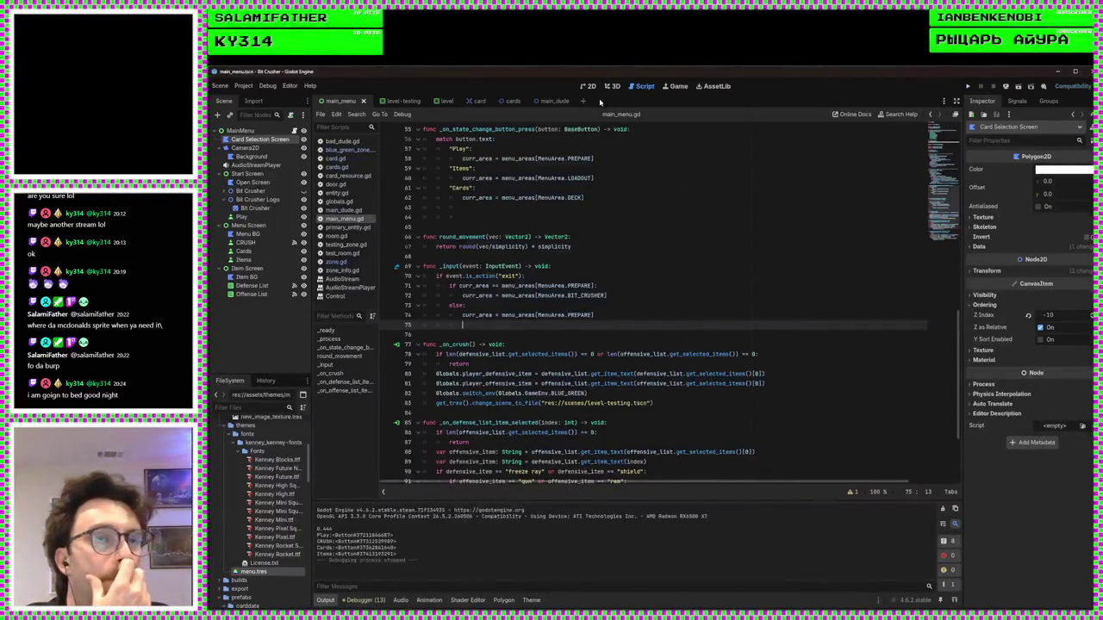
click(268, 86)
click(244, 85)
click(244, 85)
click(244, 85)
click(261, 100)
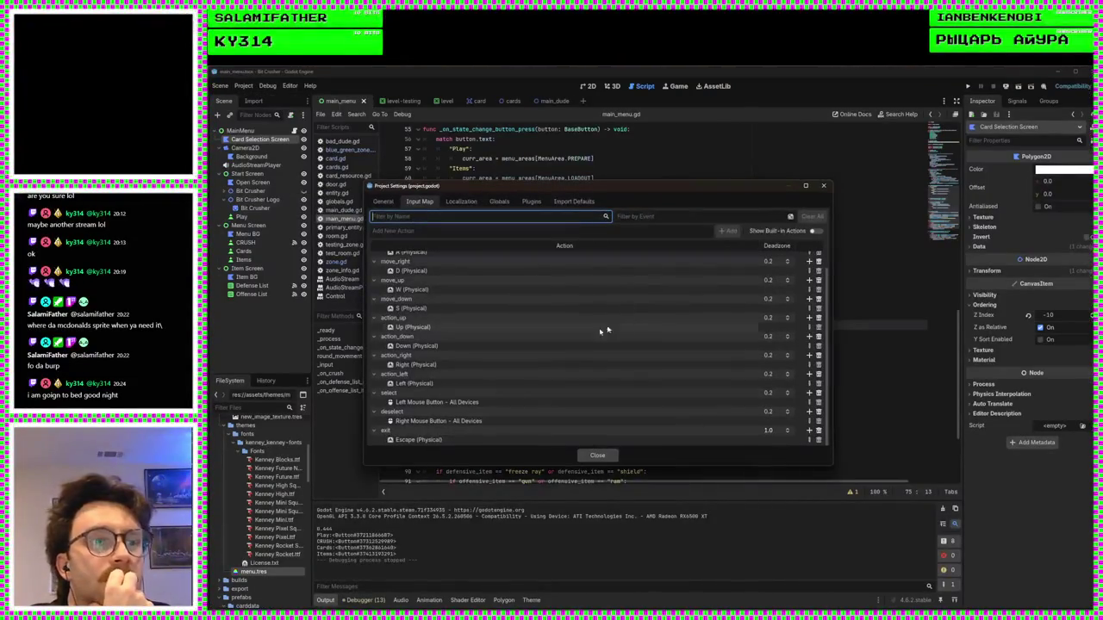
double_click(483, 440)
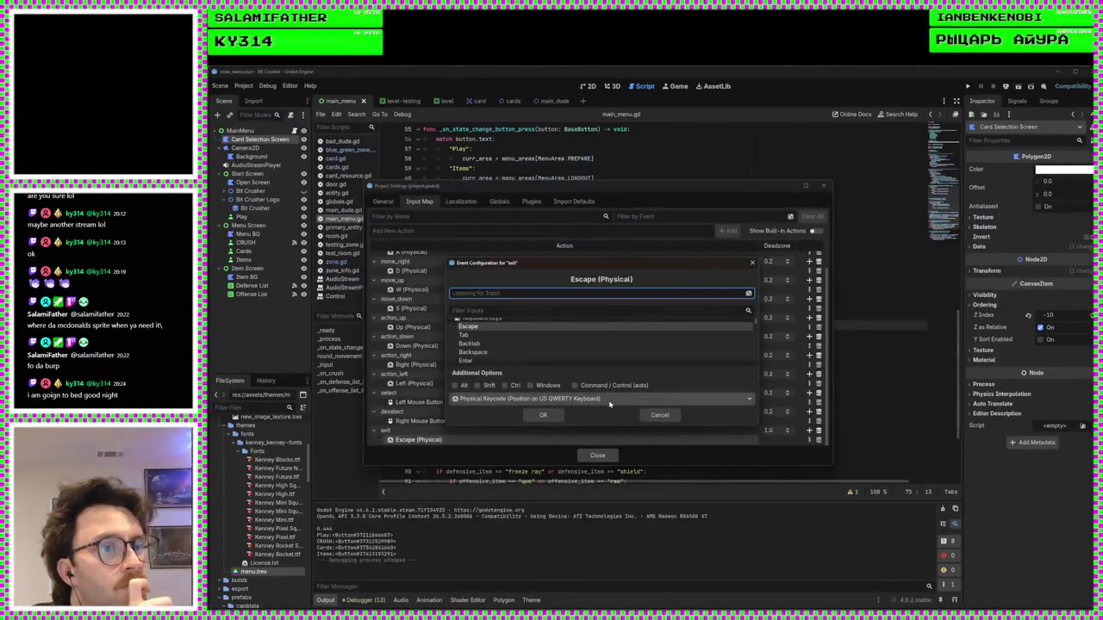
click(659, 415)
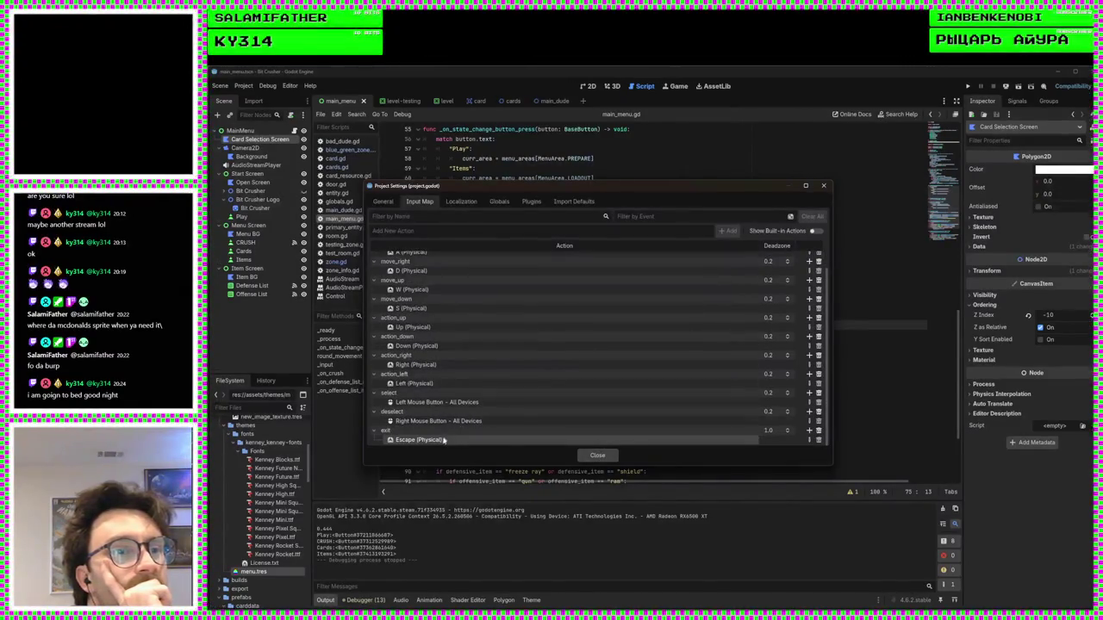
click(808, 440)
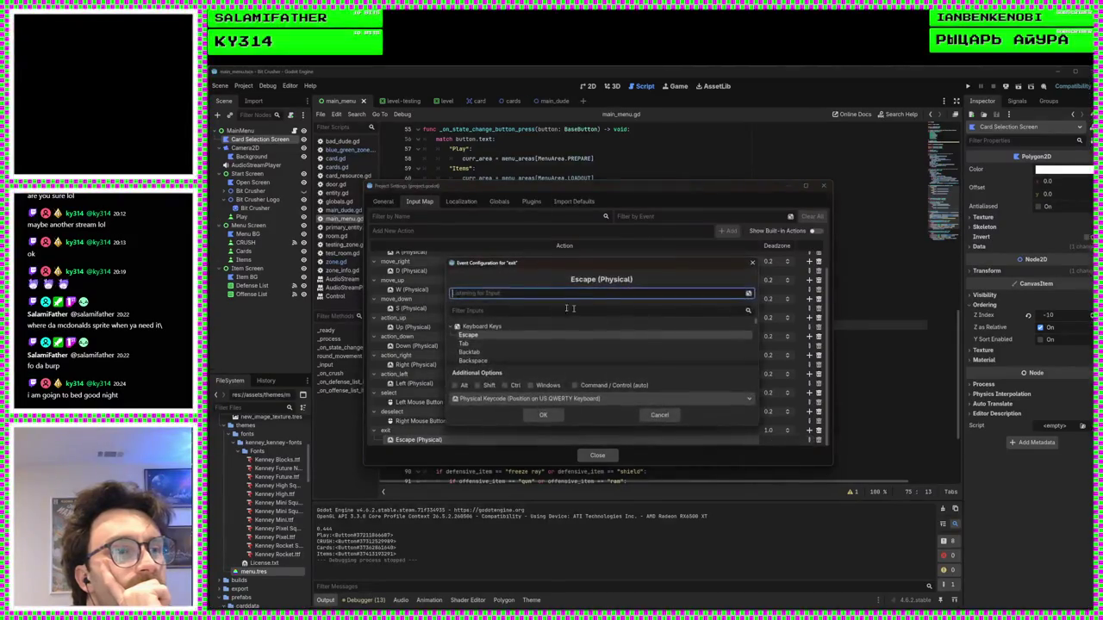
click(512, 336)
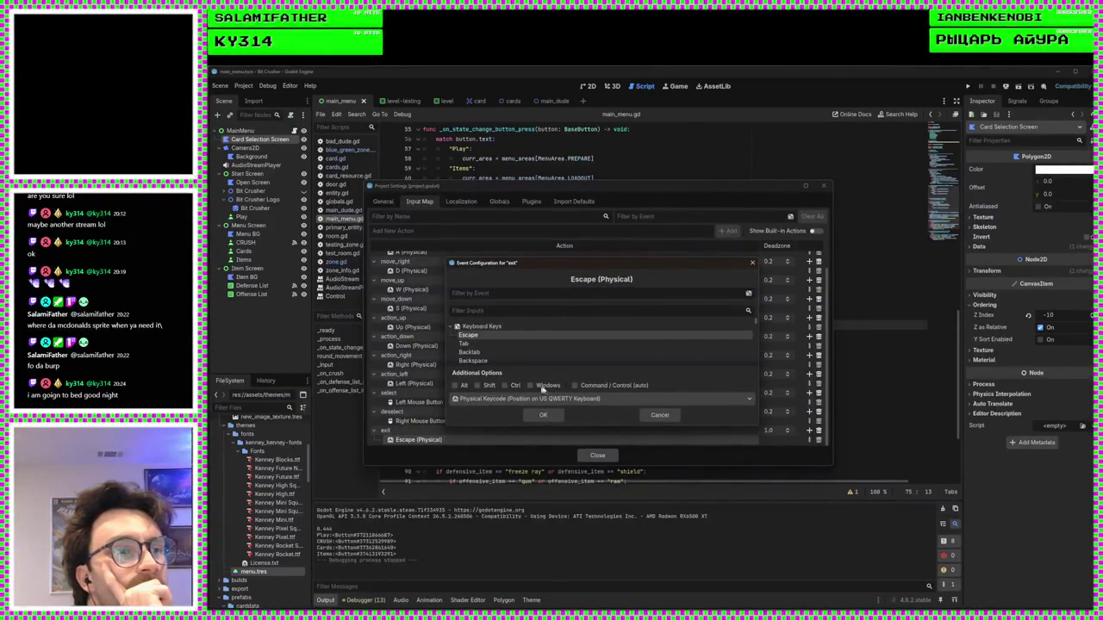
click(587, 399)
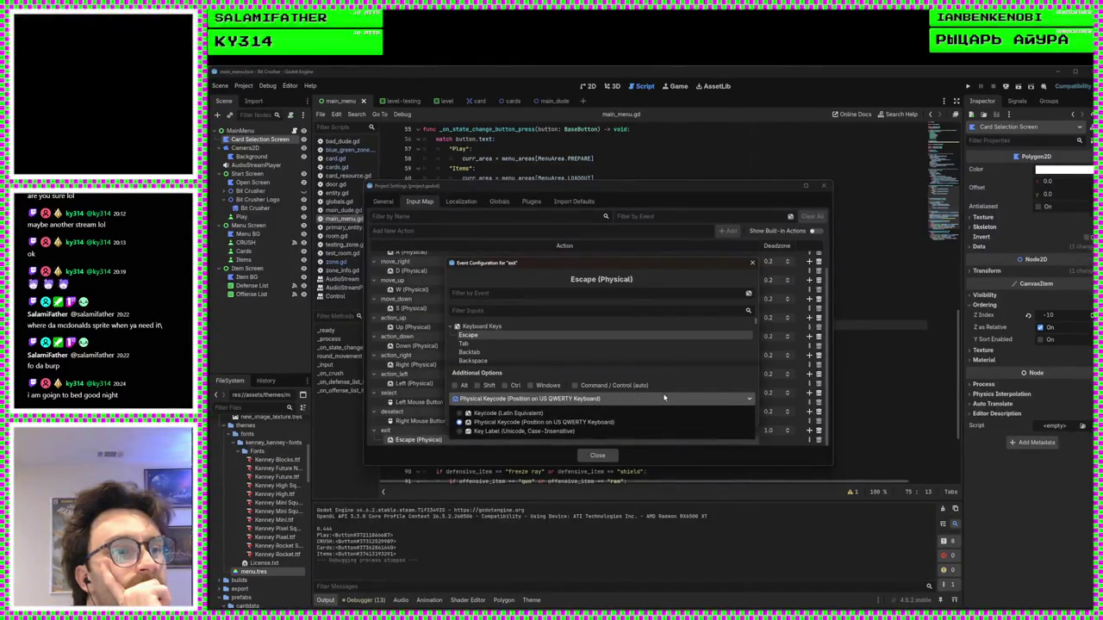
click(600, 399)
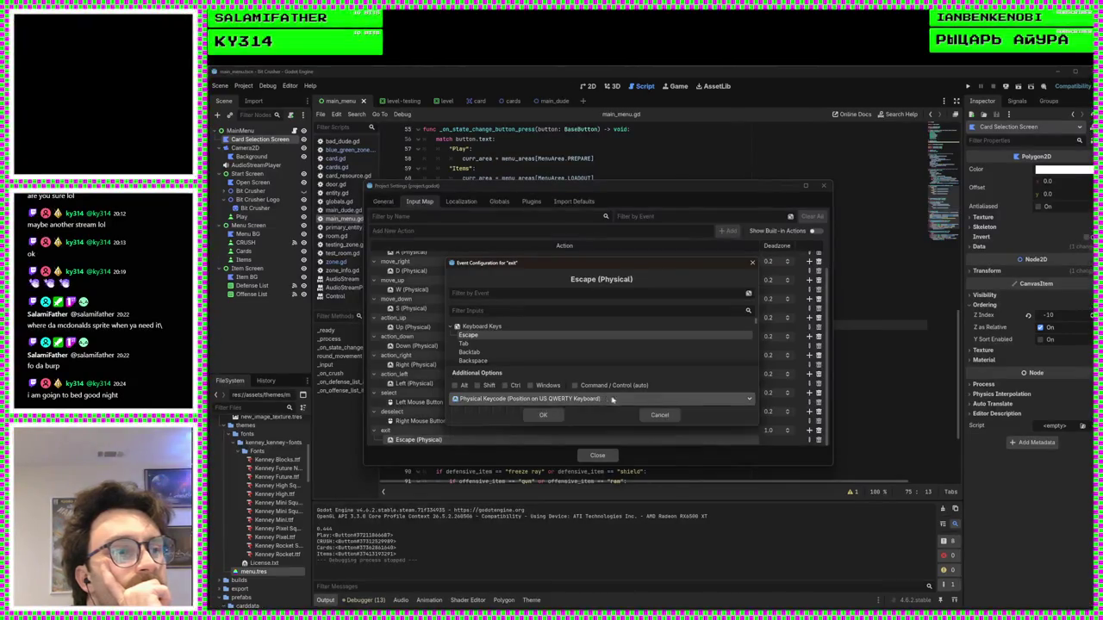
click(658, 413)
click(611, 455)
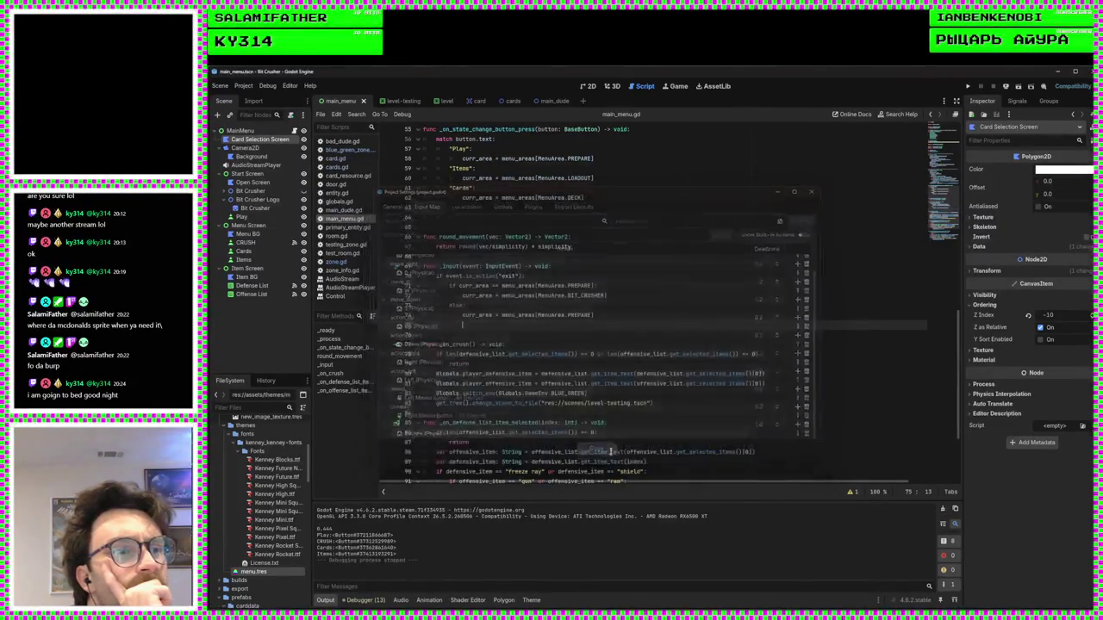
click(539, 326)
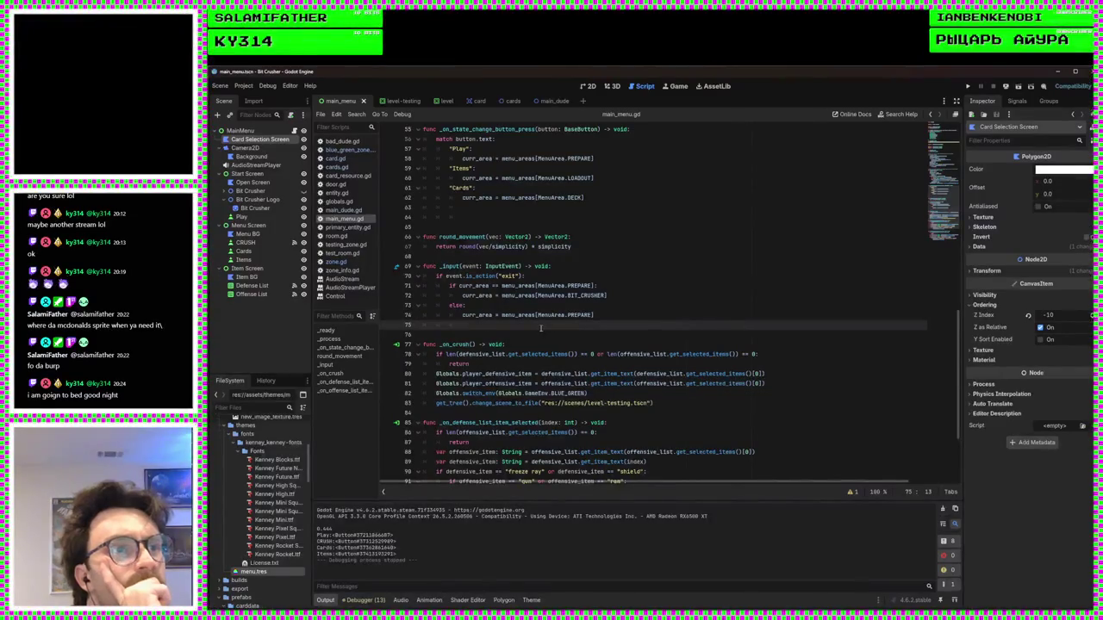
Change line 70 to `if event.is_action_pressed("exit"):`, save main_menu.gd, and run the game
key(BackSpace)
click(545, 276)
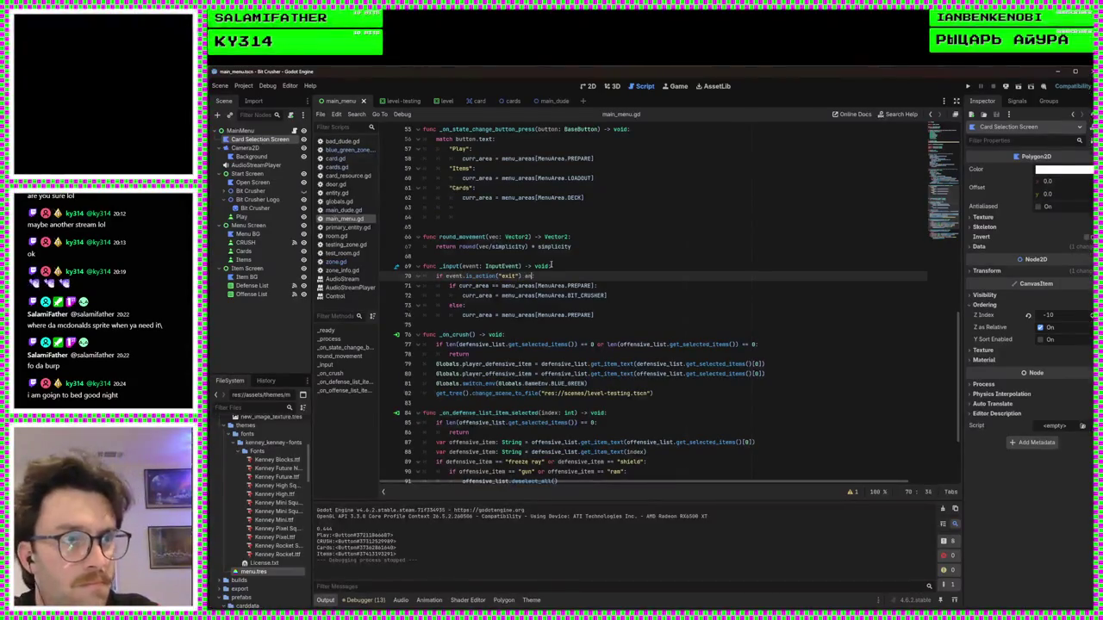
text(d event)
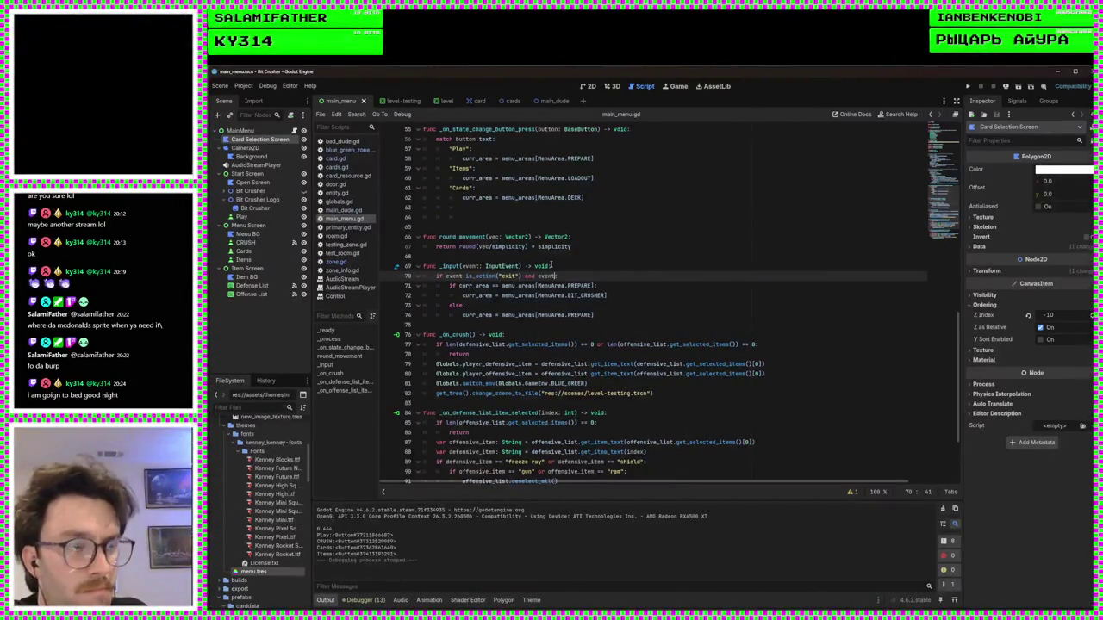
text(.)
text(isq)
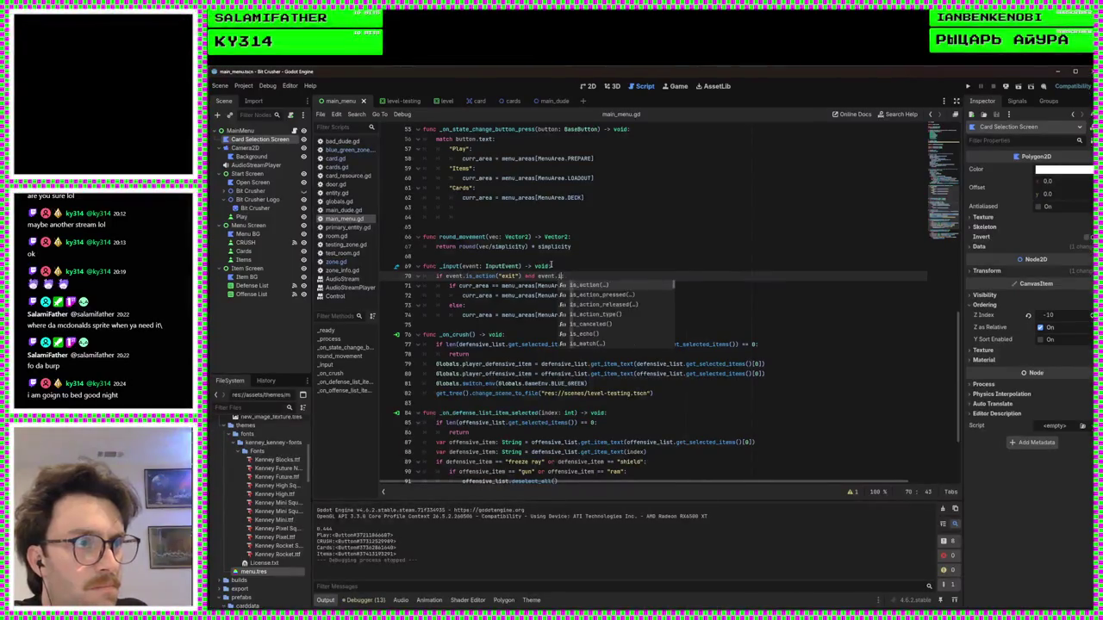
key(BackSpace)
key(BackSpace)
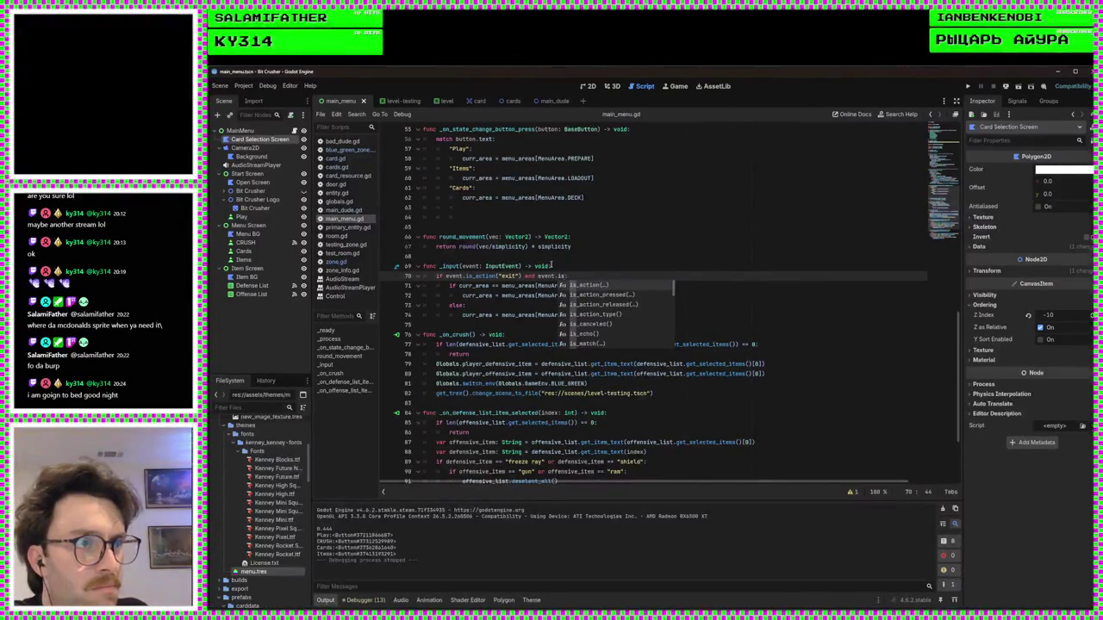
key(BackSpace)
key(BackSpace)
key(BackSpace)
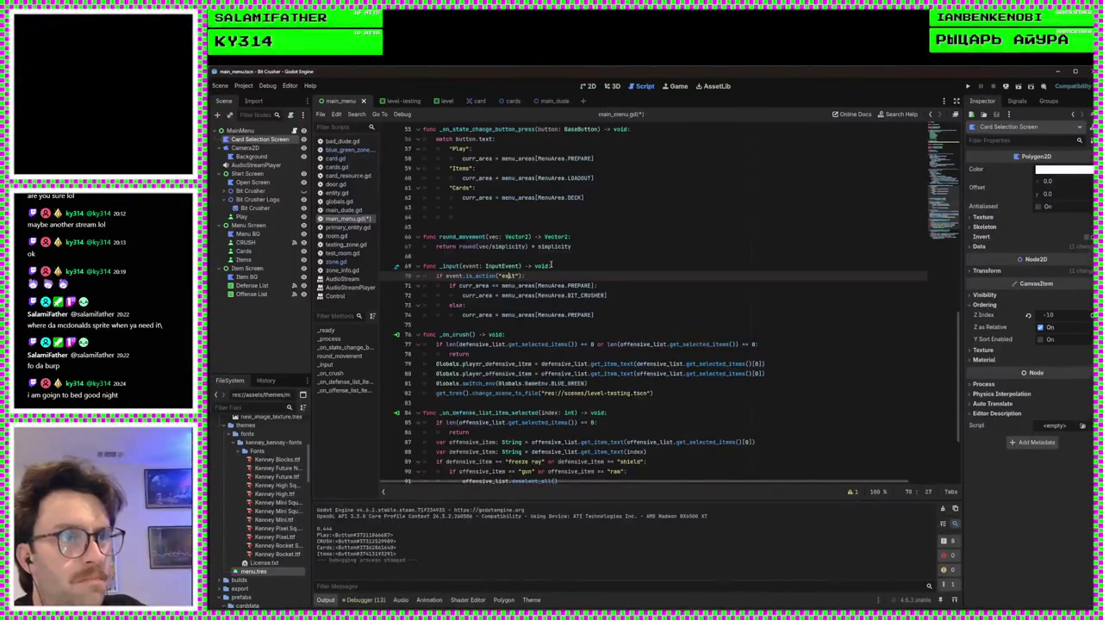
text(p)
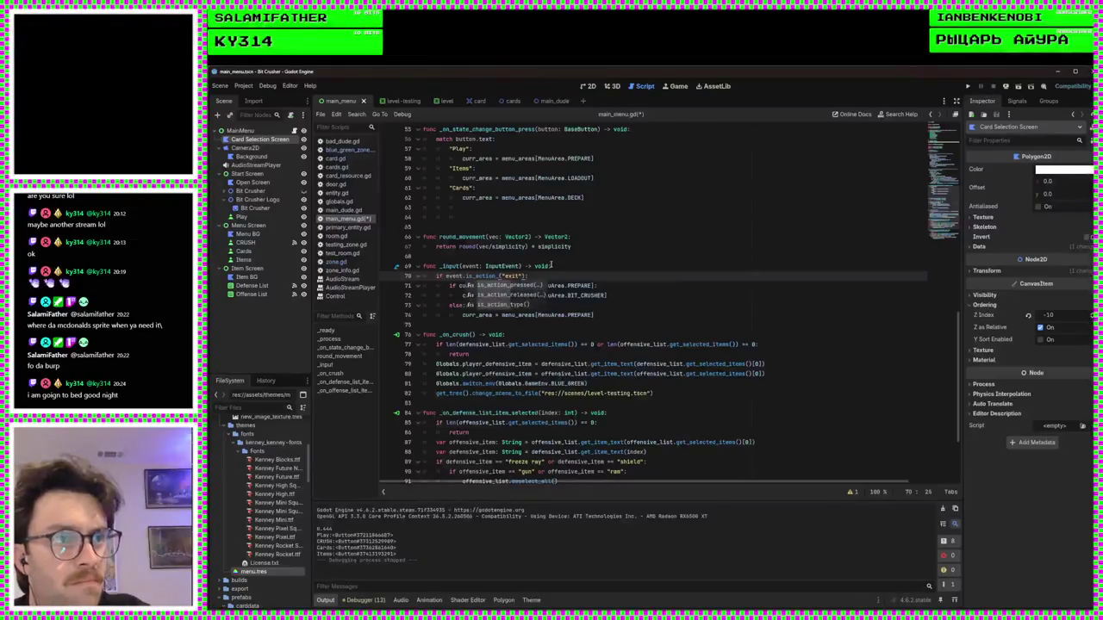
key(Return)
click(554, 267)
key(ctrl+s)
click(974, 89)
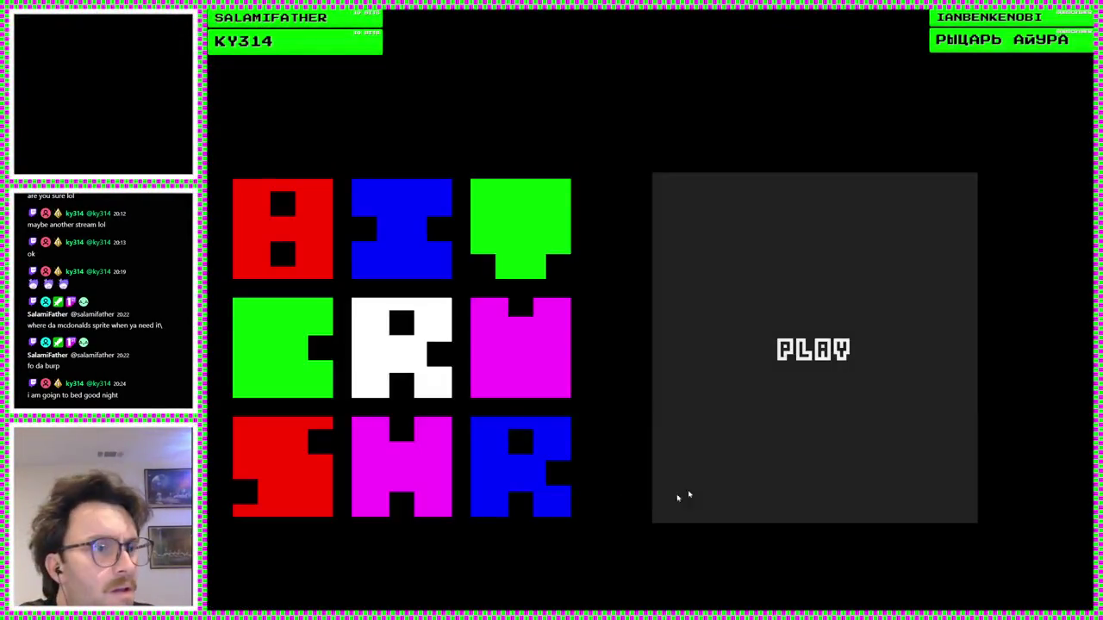
click(682, 499)
click(770, 443)
click(846, 372)
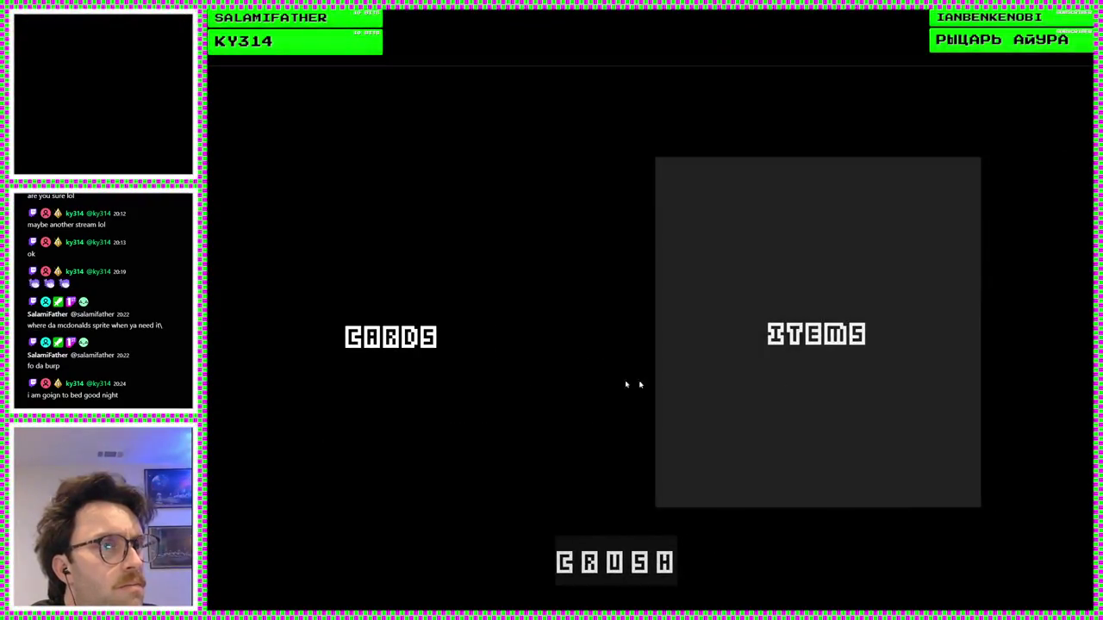
click(816, 395)
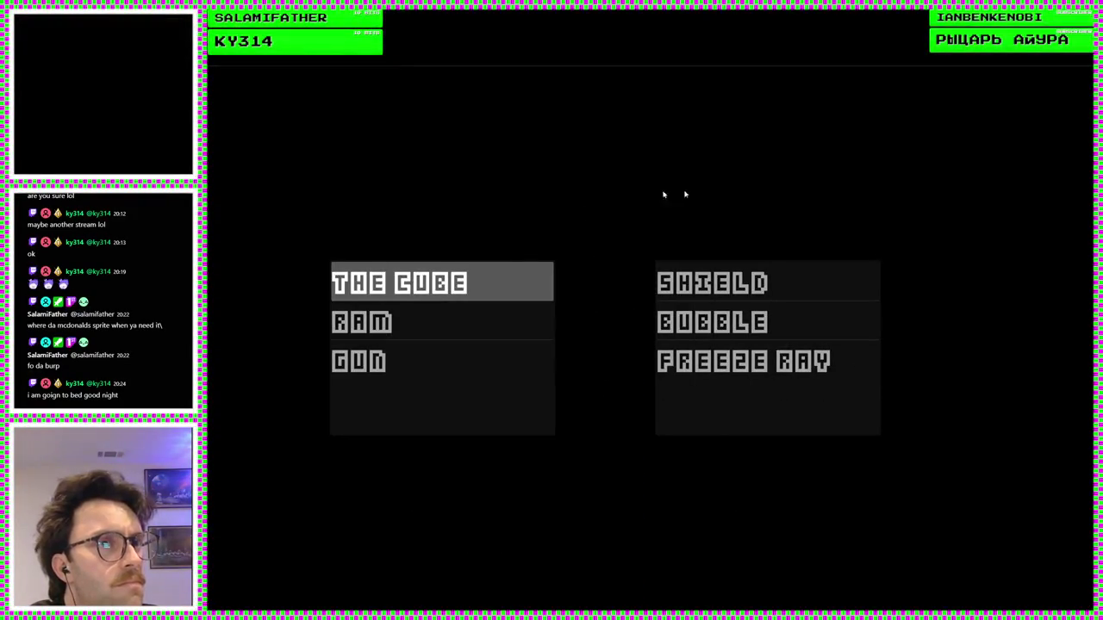
click(791, 371)
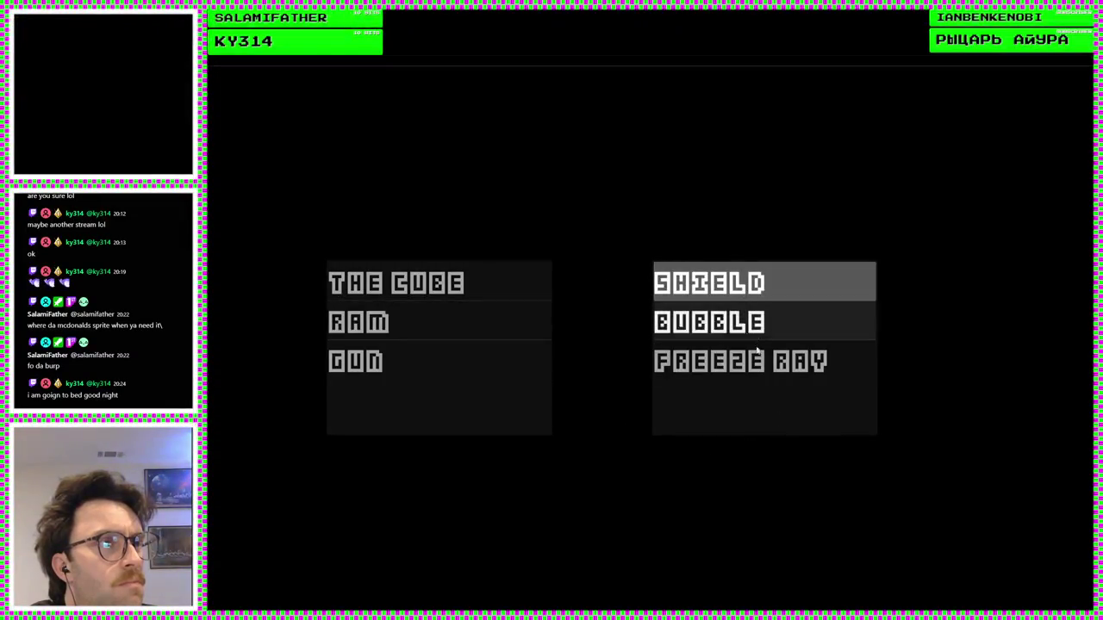
click(483, 320)
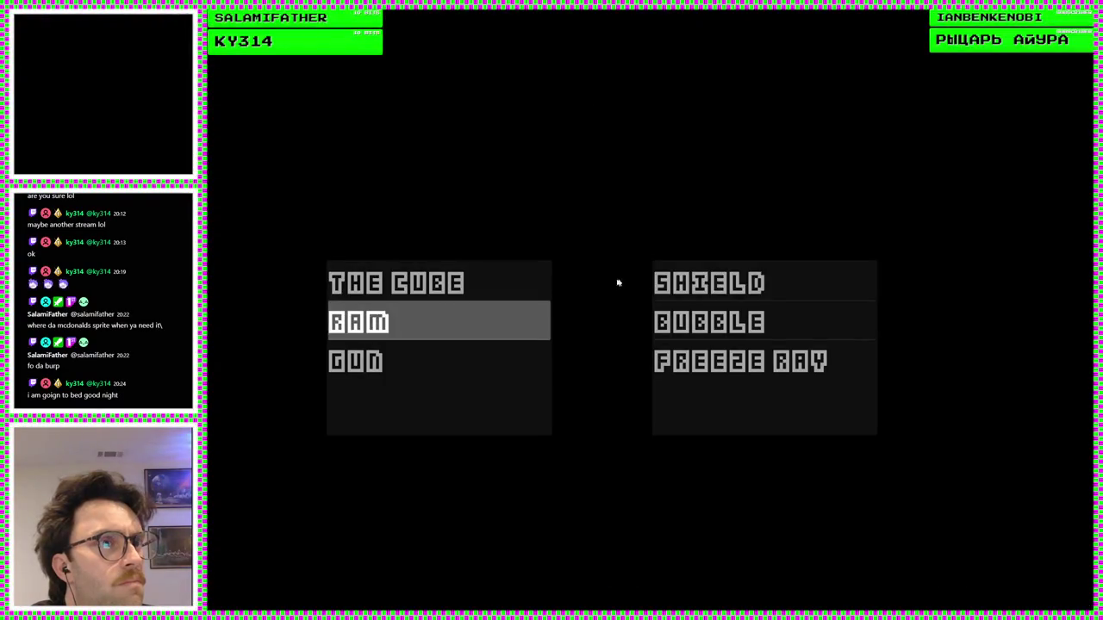
click(732, 322)
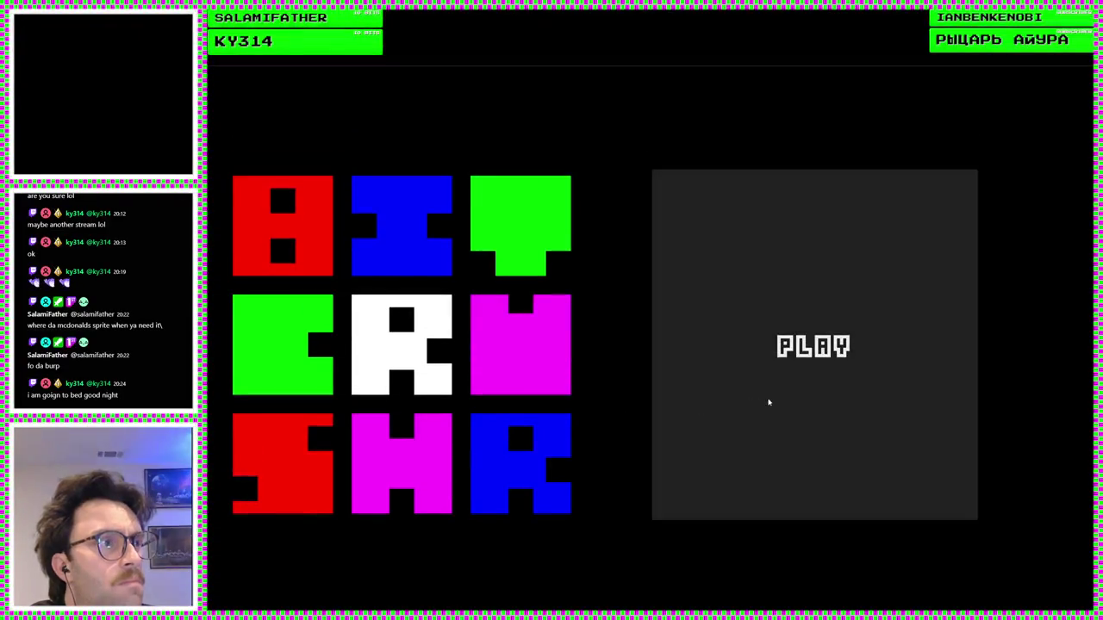
click(767, 388)
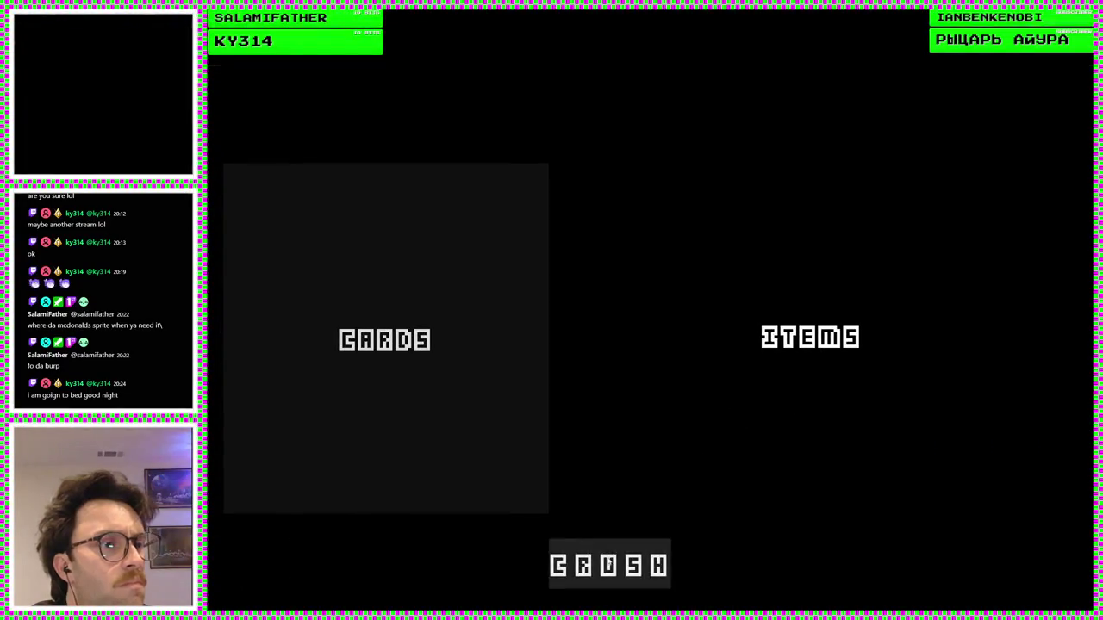
key(Escape)
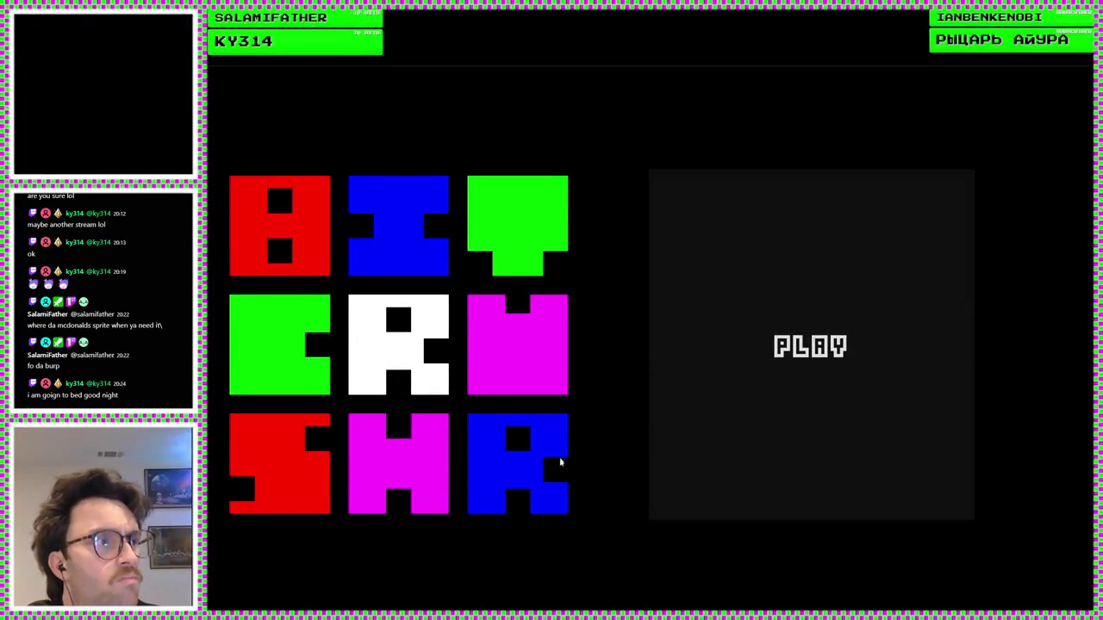
click(972, 376)
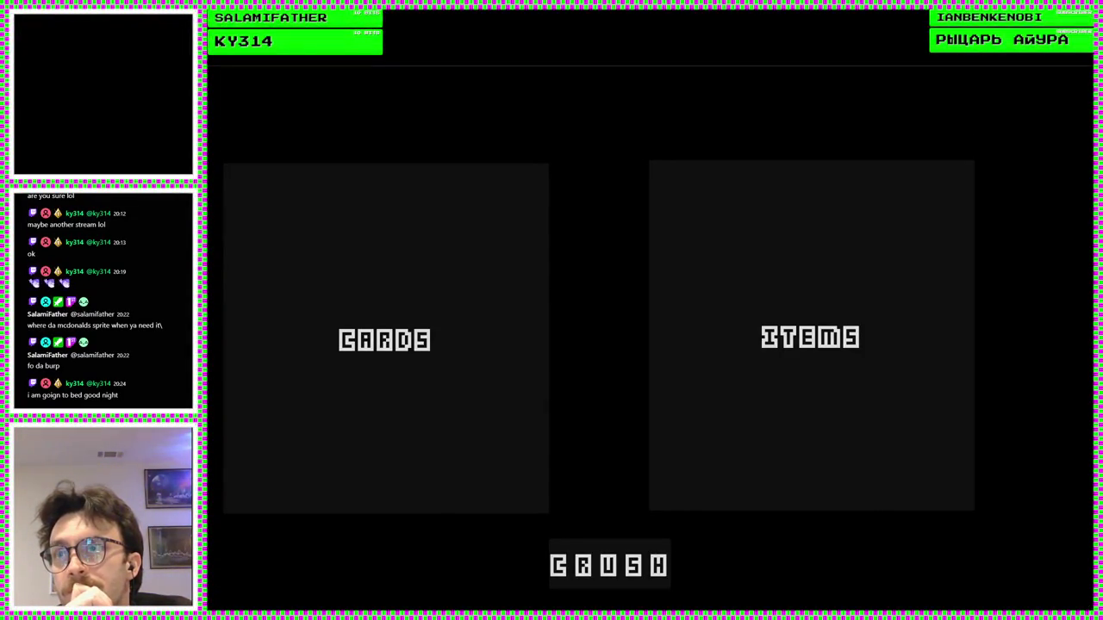
key(alt+F4)
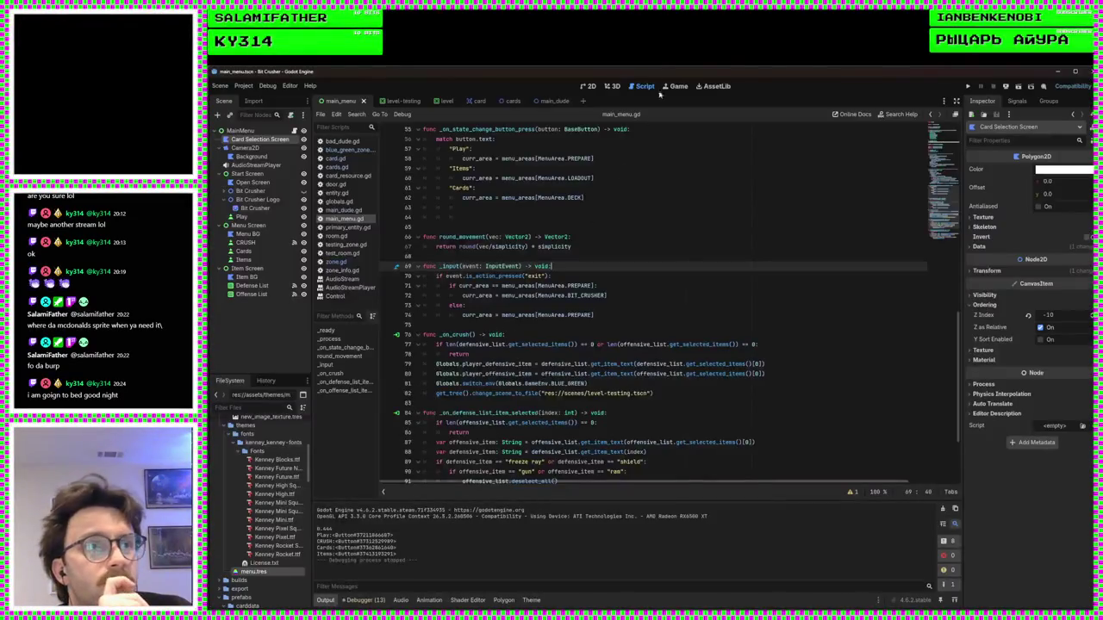
Add a Control child node to MainMenu and rename it Card Screen
click(590, 86)
drag(601, 402, 802, 326)
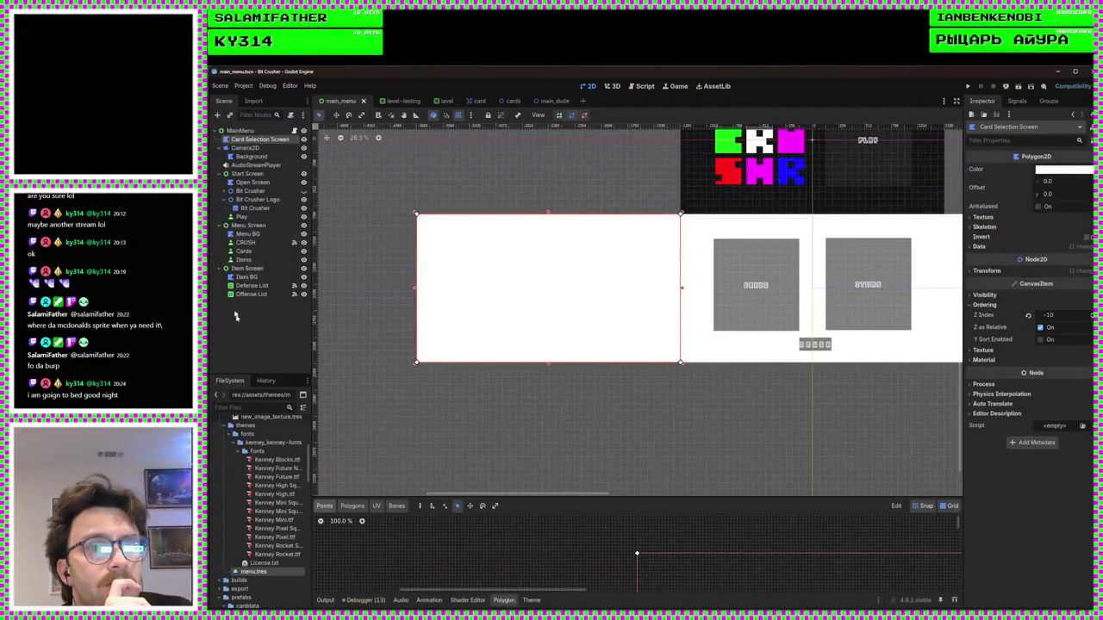
right_click(240, 130)
click(302, 151)
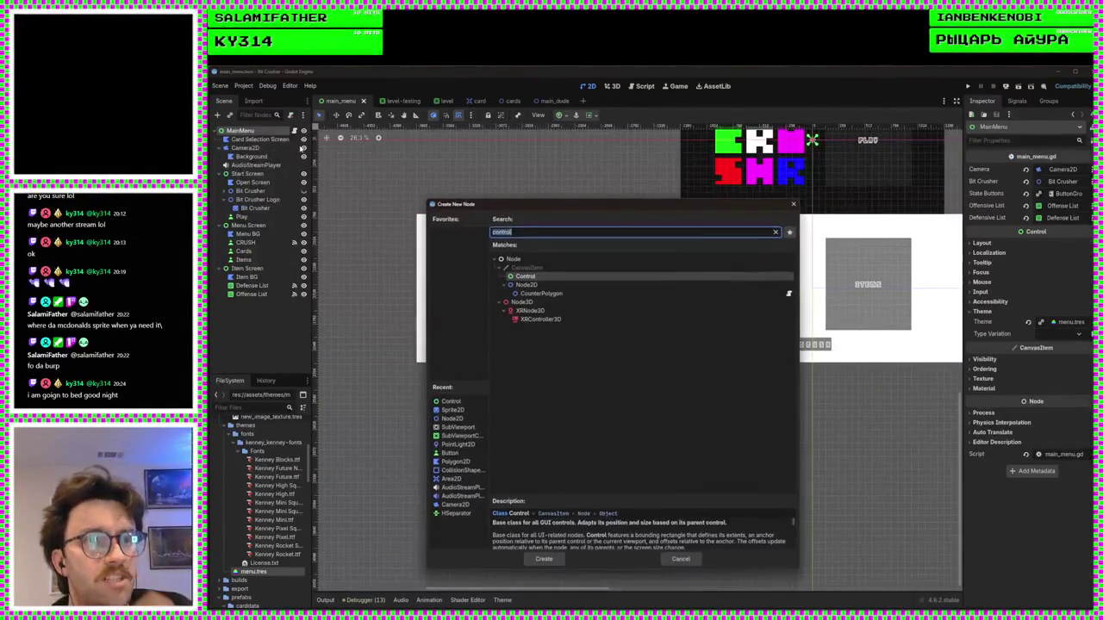
key(Return)
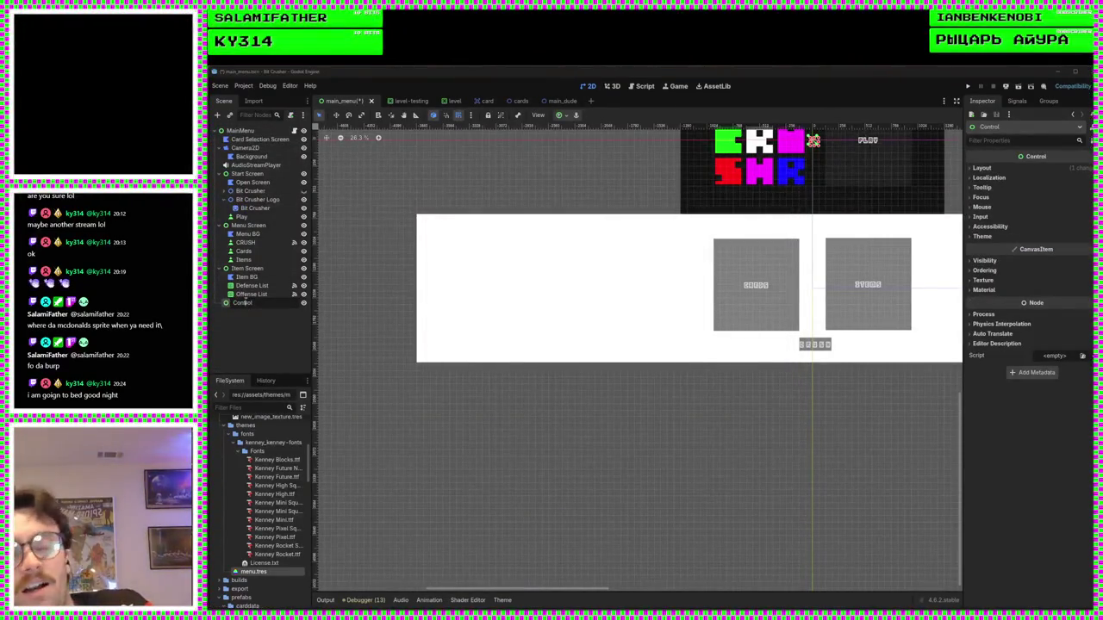
key(F2)
text(Card Scree)
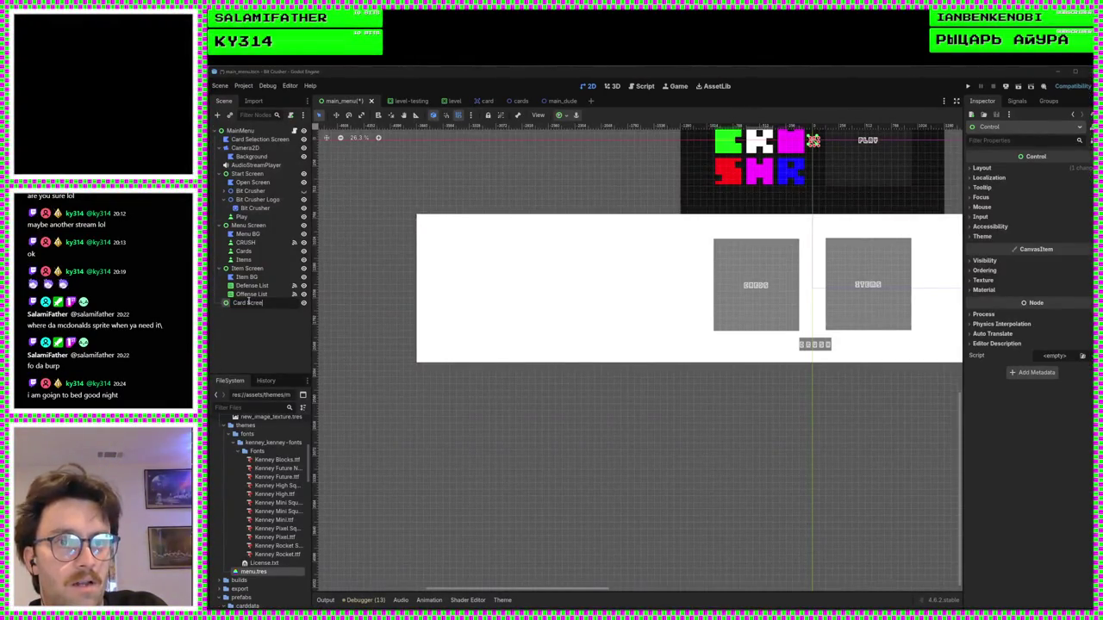
key(Return)
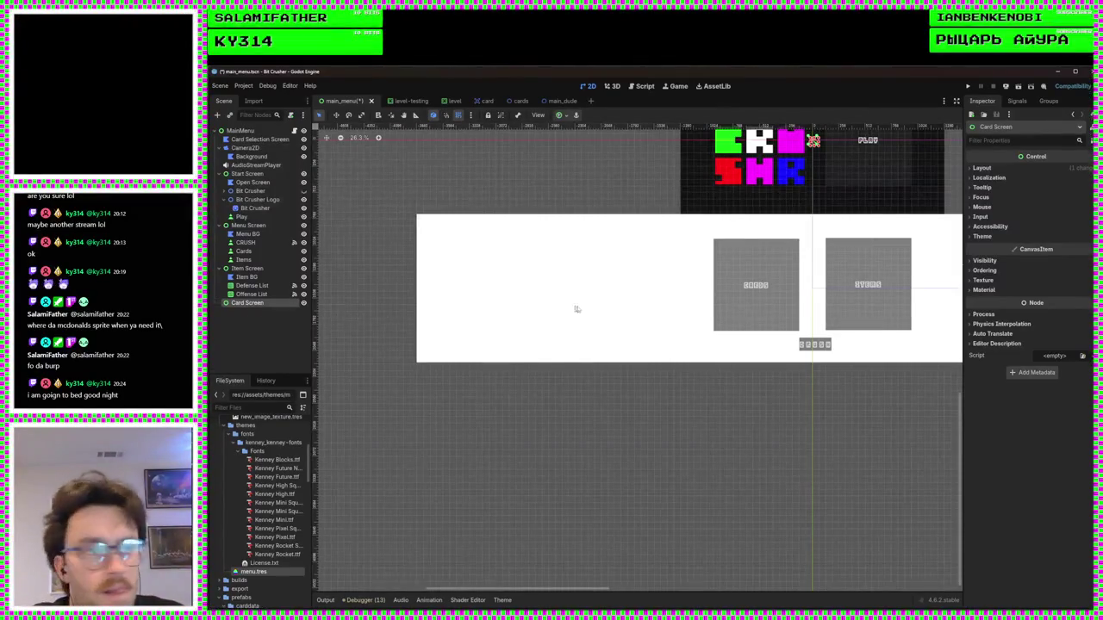
Zoom and pan the 2D canvas over the white card area
scroll(578, 306, up, 2)
drag(434, 284, 475, 305)
scroll(517, 308, up, 2)
drag(556, 313, 599, 319)
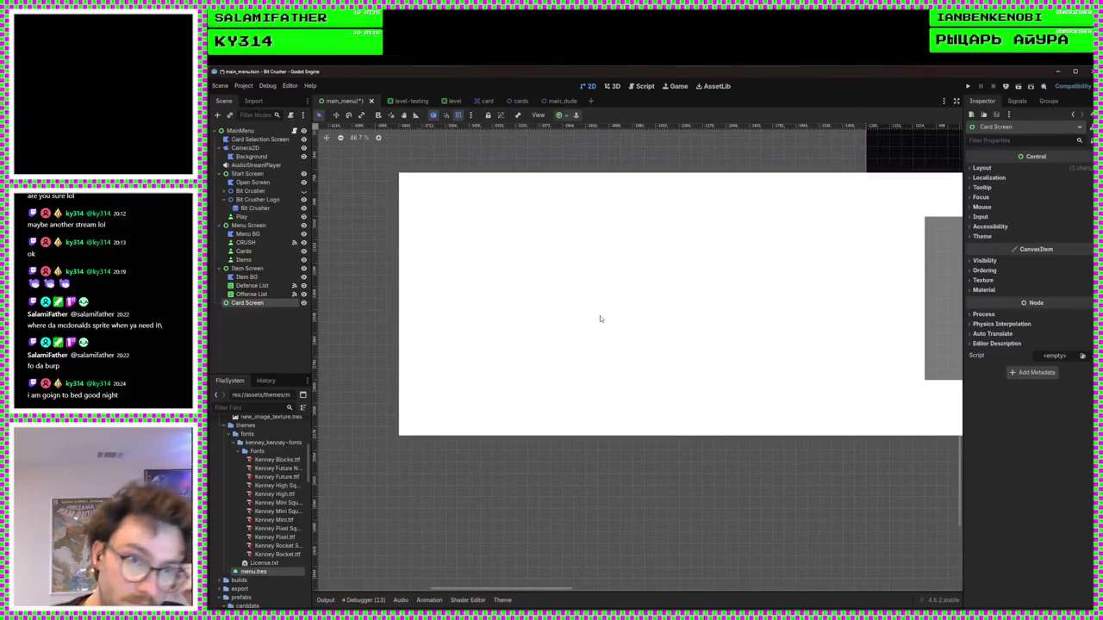
scroll(600, 319, down, 5)
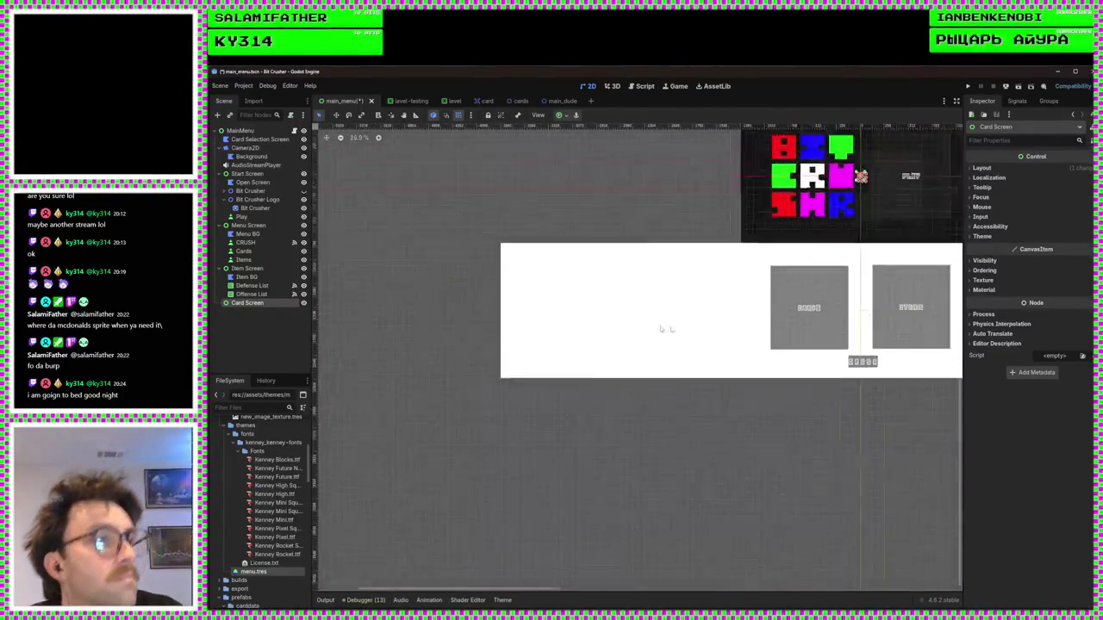
scroll(481, 374, up, 2)
scroll(481, 375, up, 2)
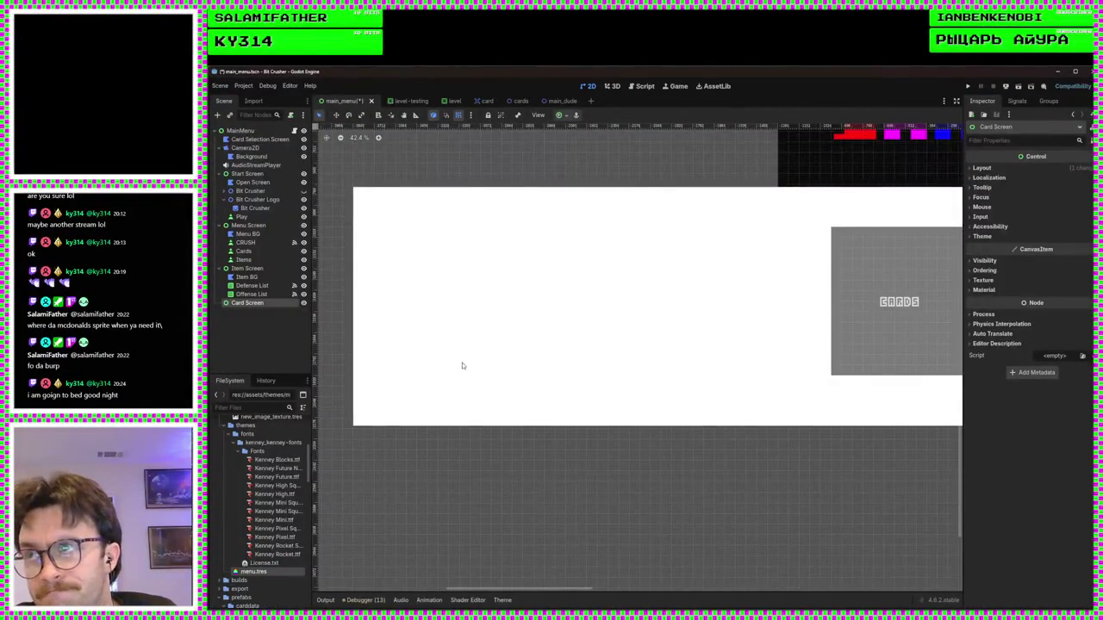
scroll(463, 354, up, 1)
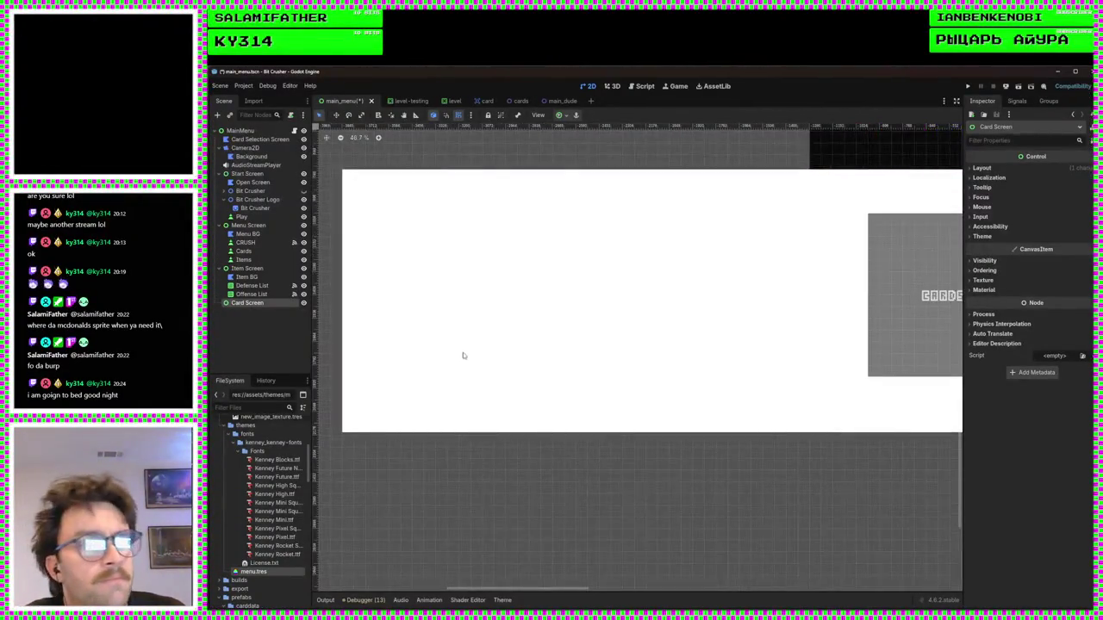
scroll(578, 340, right, 5)
scroll(495, 331, down, 1)
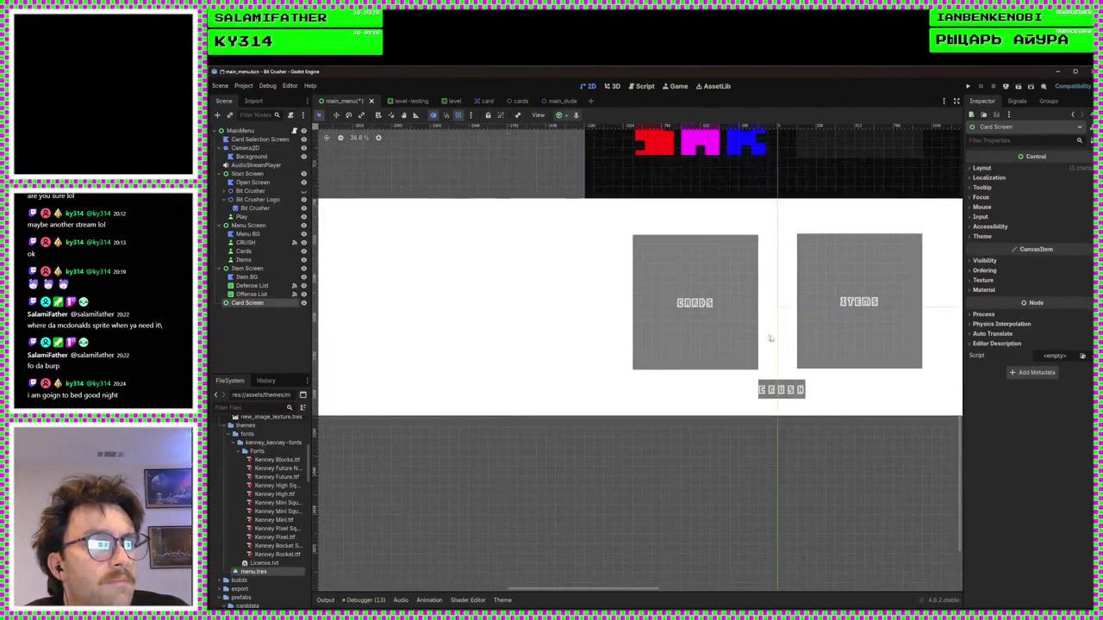
scroll(768, 340, right, 5)
scroll(821, 338, down, 1)
scroll(339, 330, left, 3)
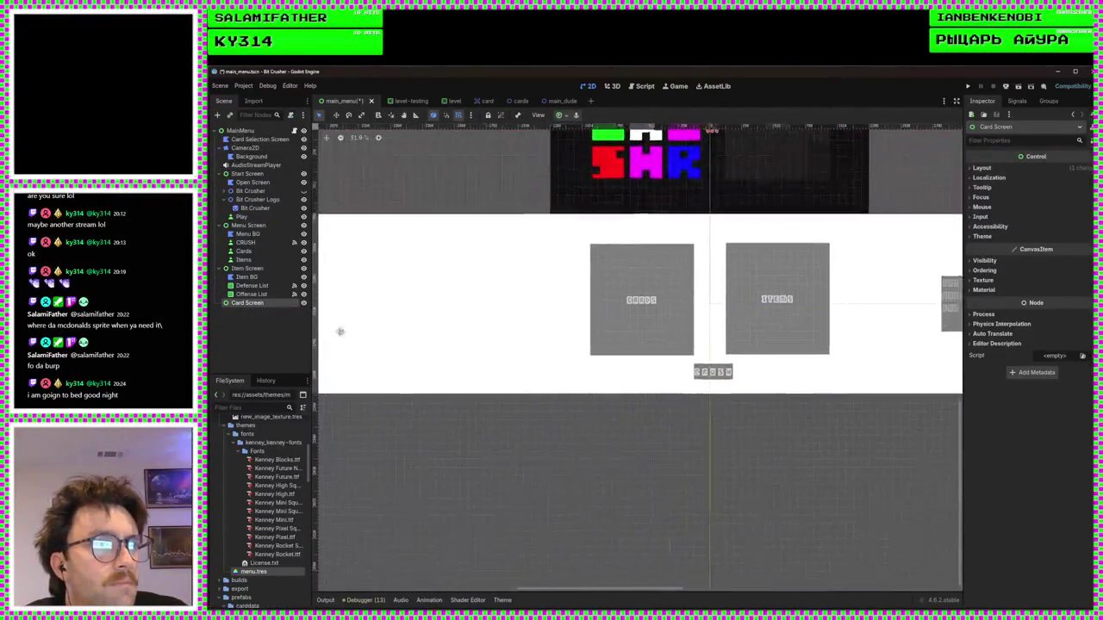
scroll(586, 388, left, 3)
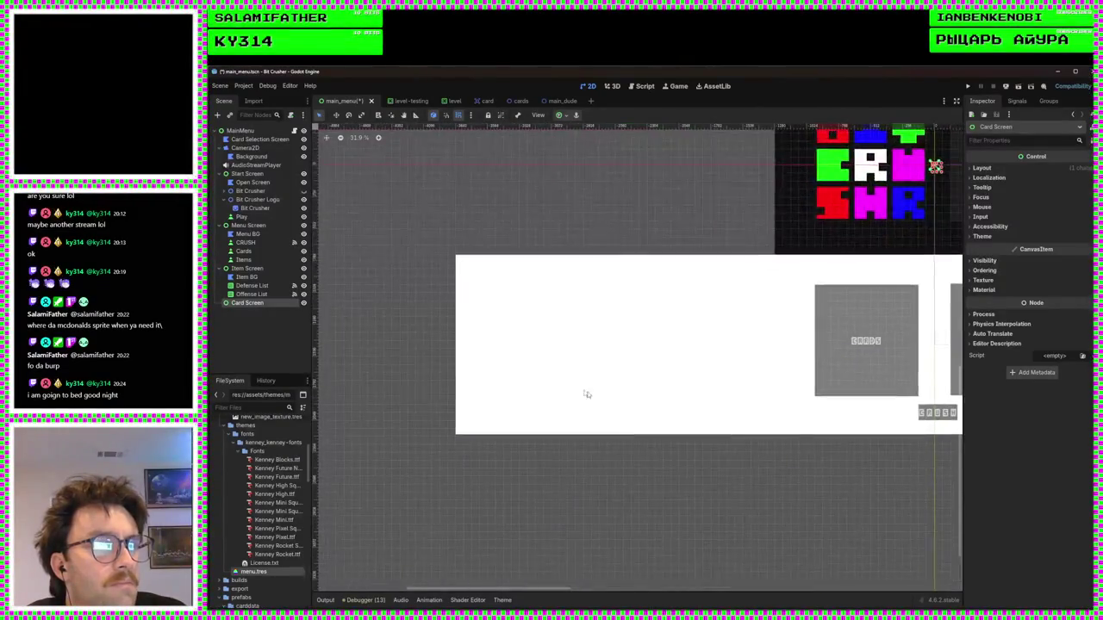
scroll(591, 399, up, 5)
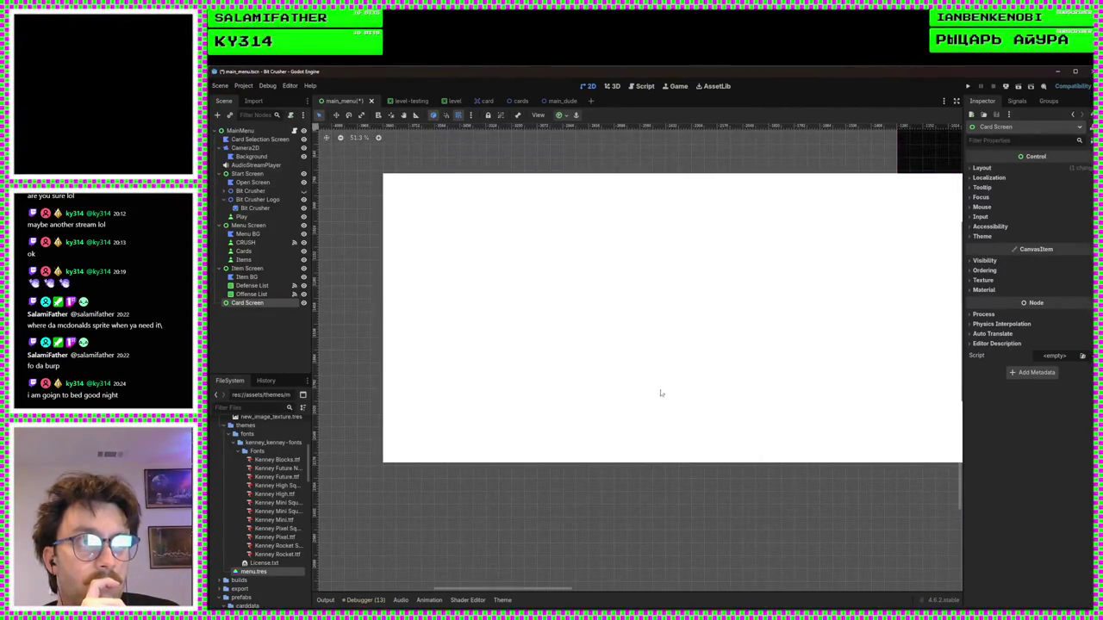
Open Add Child Node under Card Screen and browse the Control types: Separator, Range, ColorRect
right_click(264, 304)
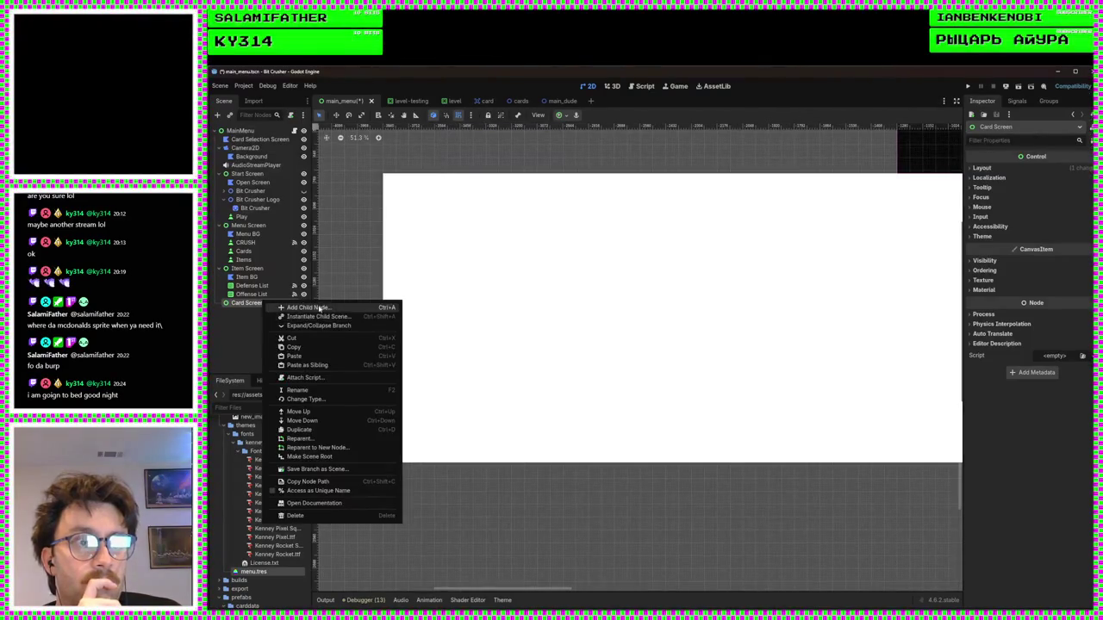
click(321, 310)
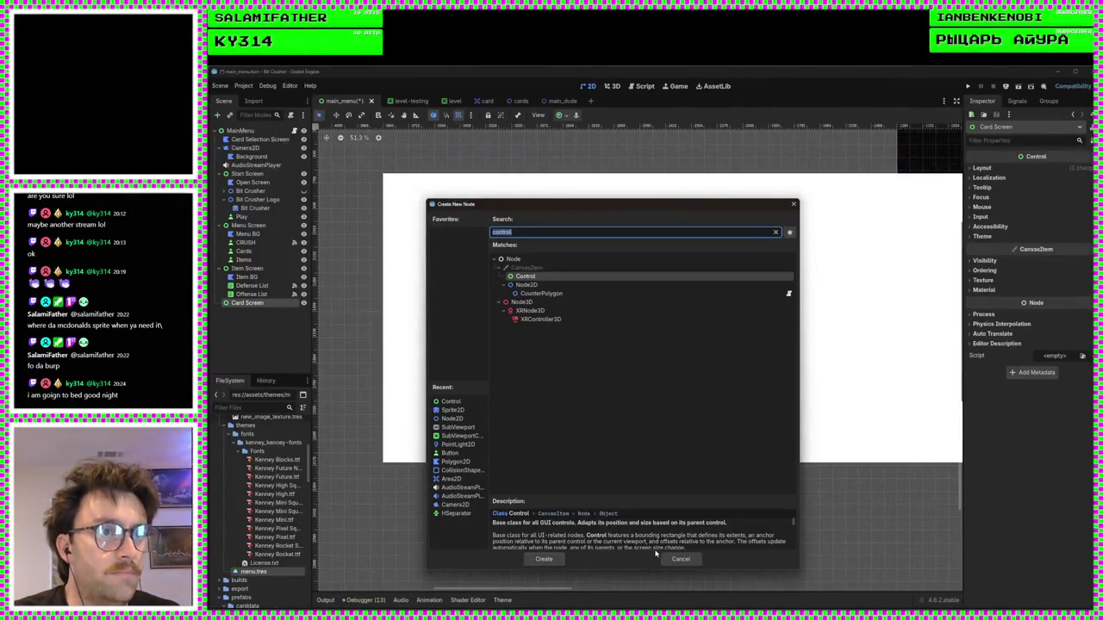
key(BackSpace)
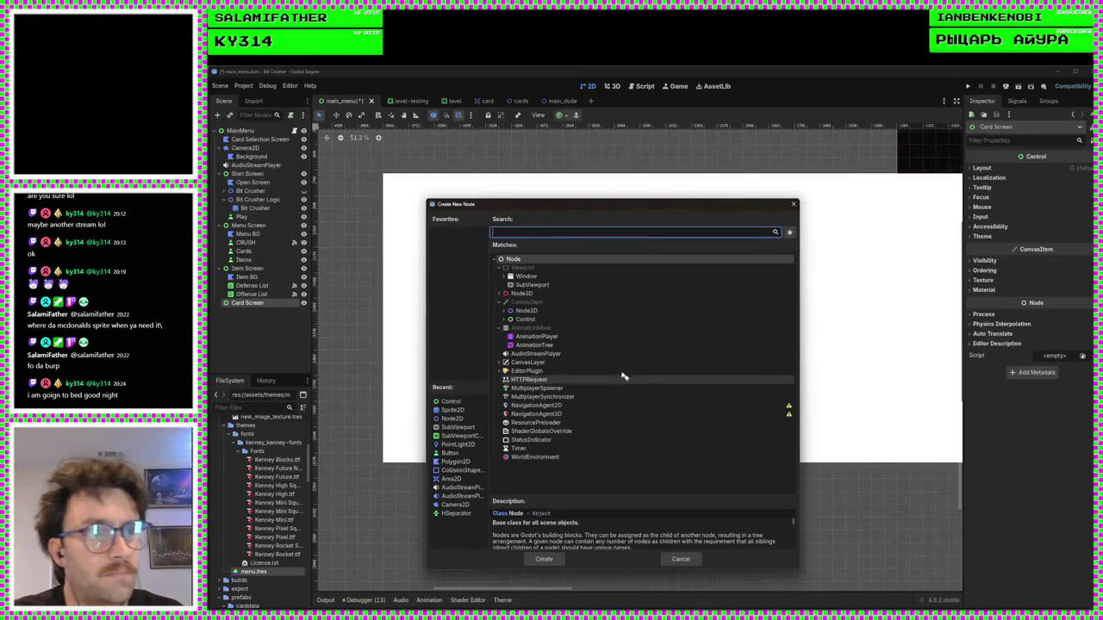
click(505, 320)
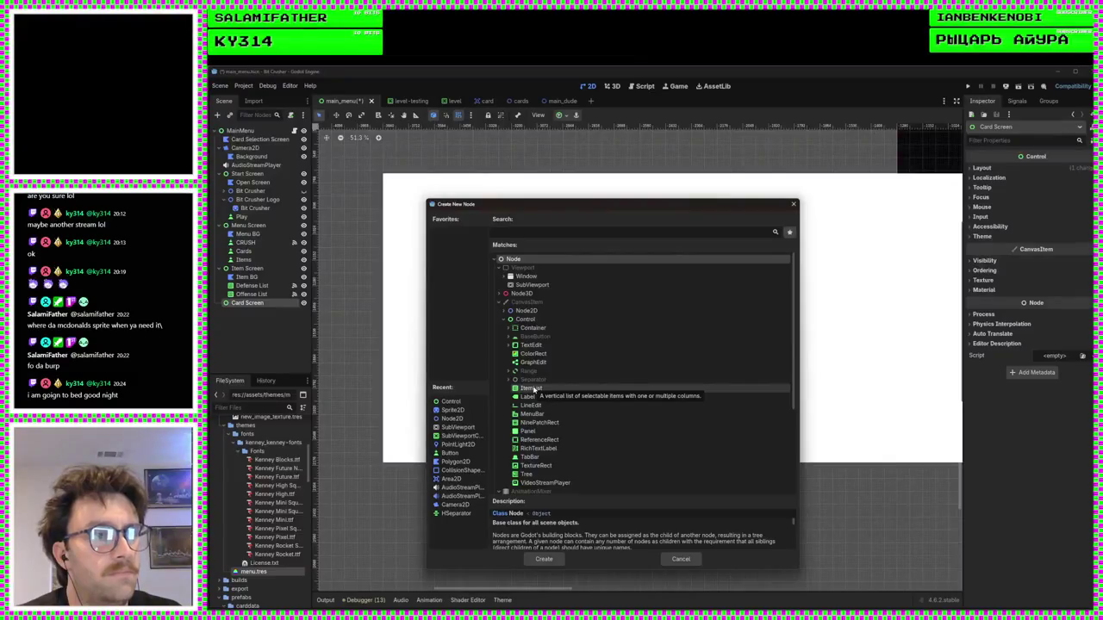
click(510, 380)
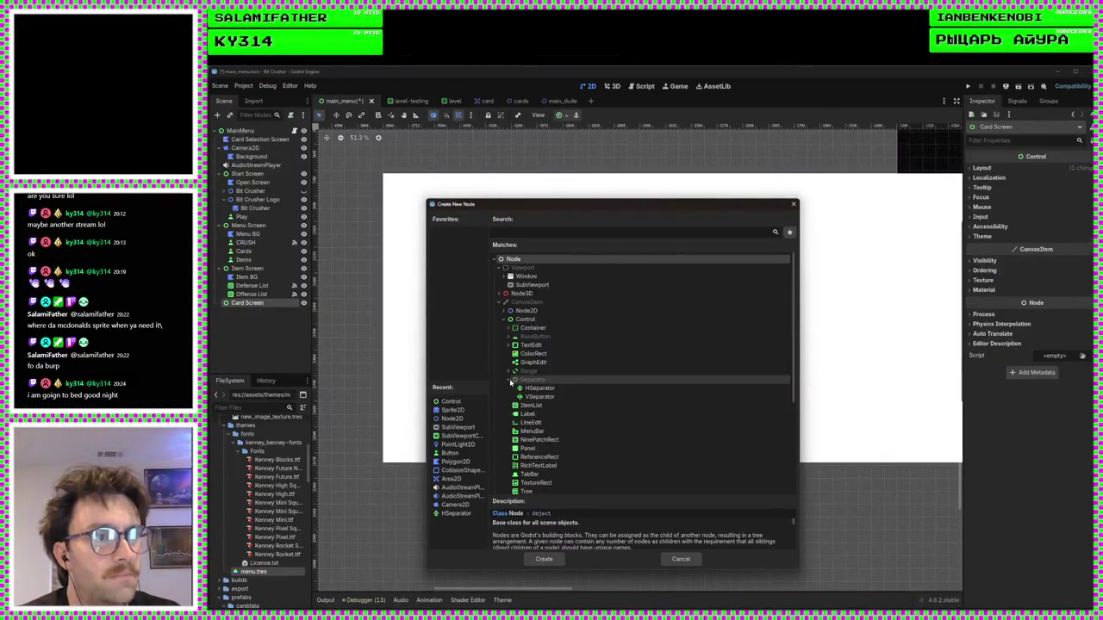
click(511, 380)
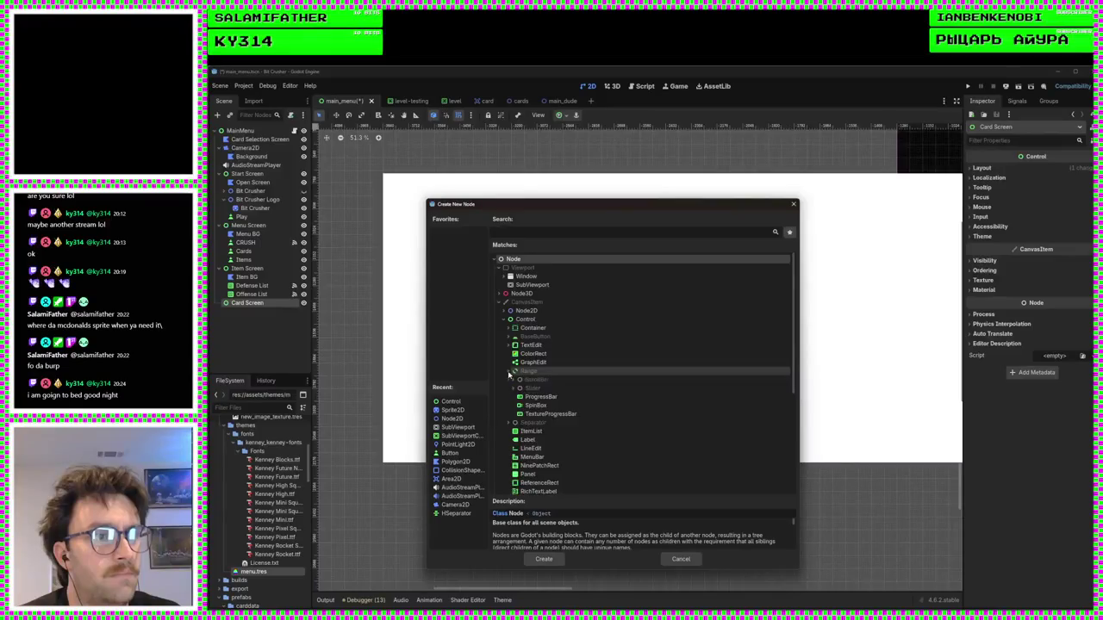
click(514, 373)
click(511, 372)
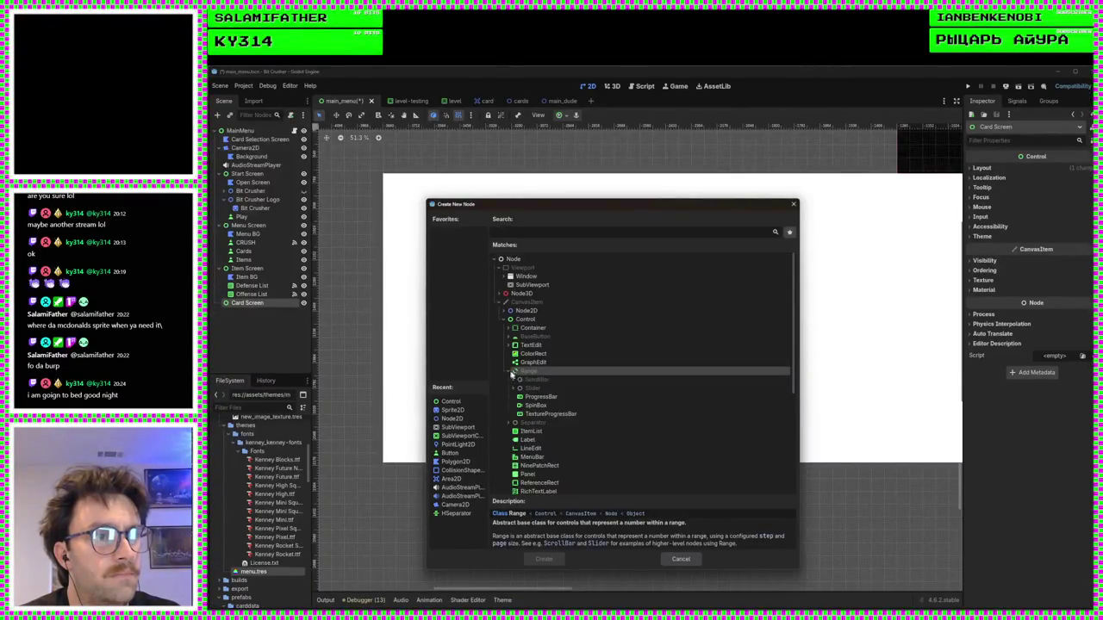
click(511, 372)
click(529, 353)
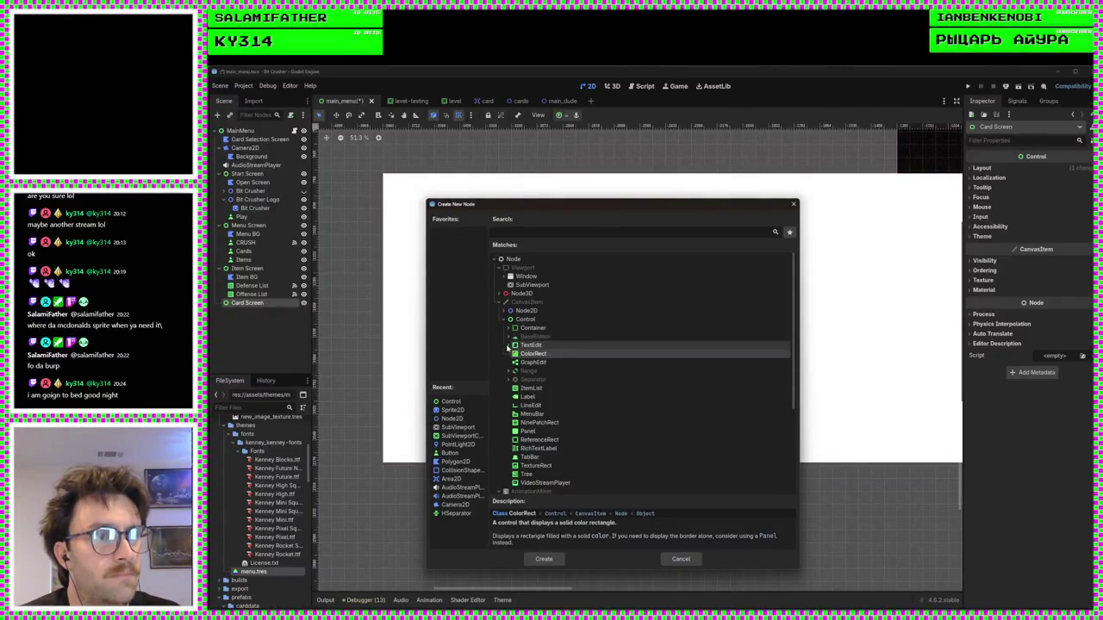
scroll(556, 430, down, 2)
scroll(555, 430, up, 2)
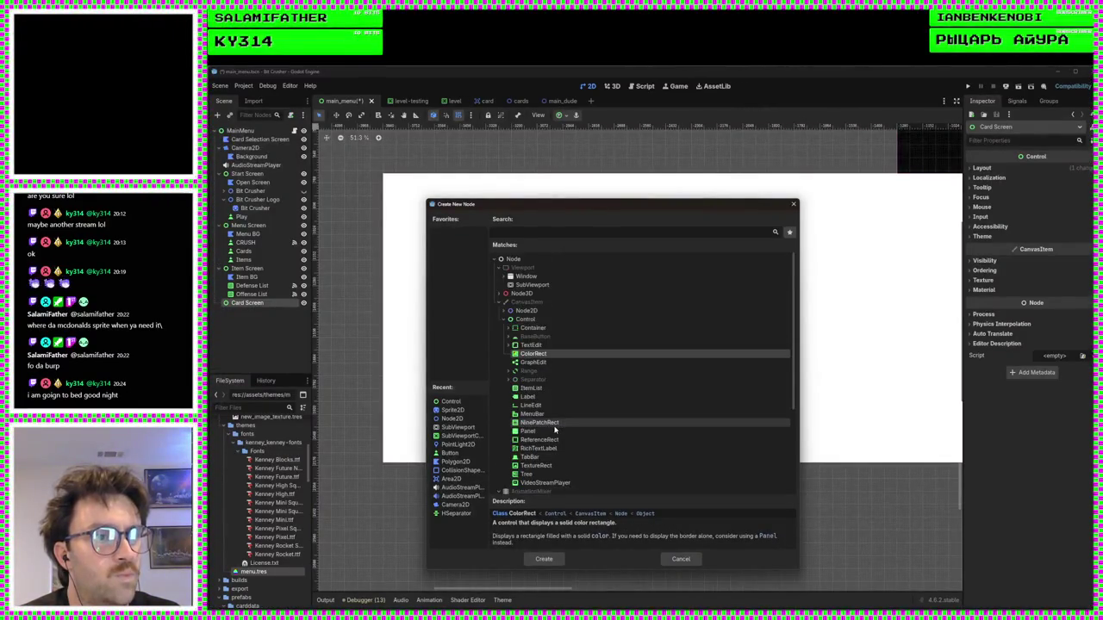
Compare ScrollContainer, FoldableContainer and PanelContainer, then create a TabContainer under Card Screen
click(508, 328)
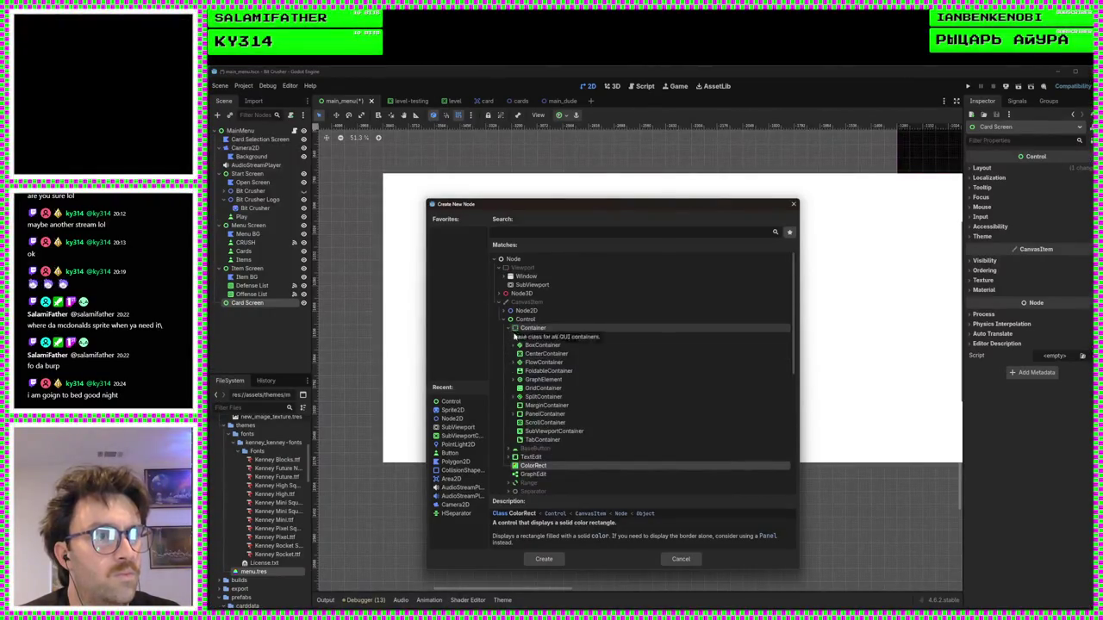
click(551, 424)
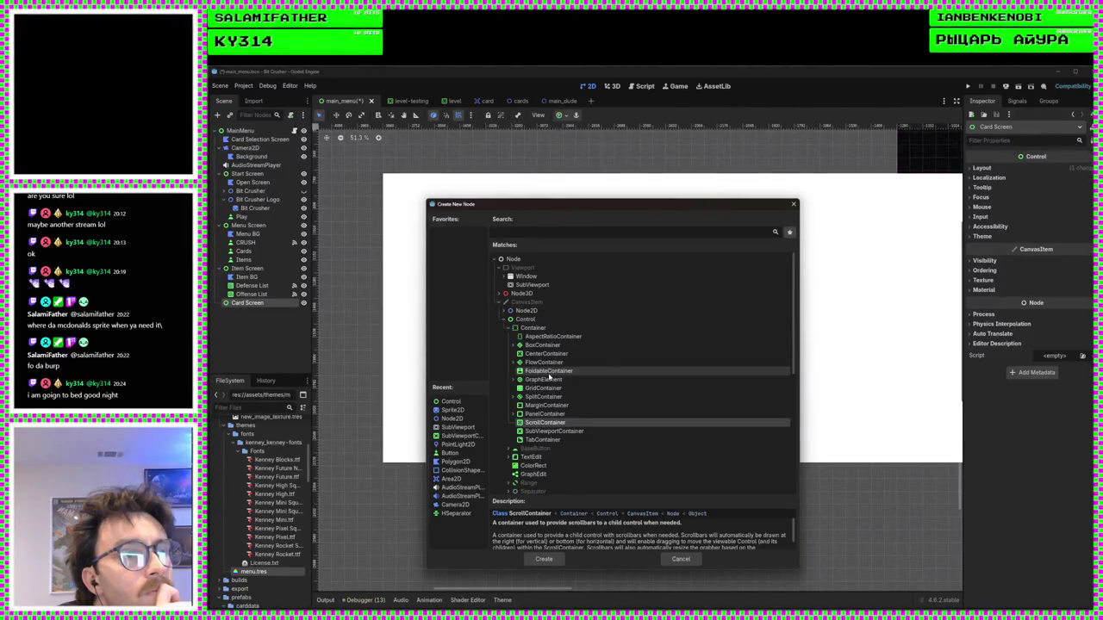
click(548, 372)
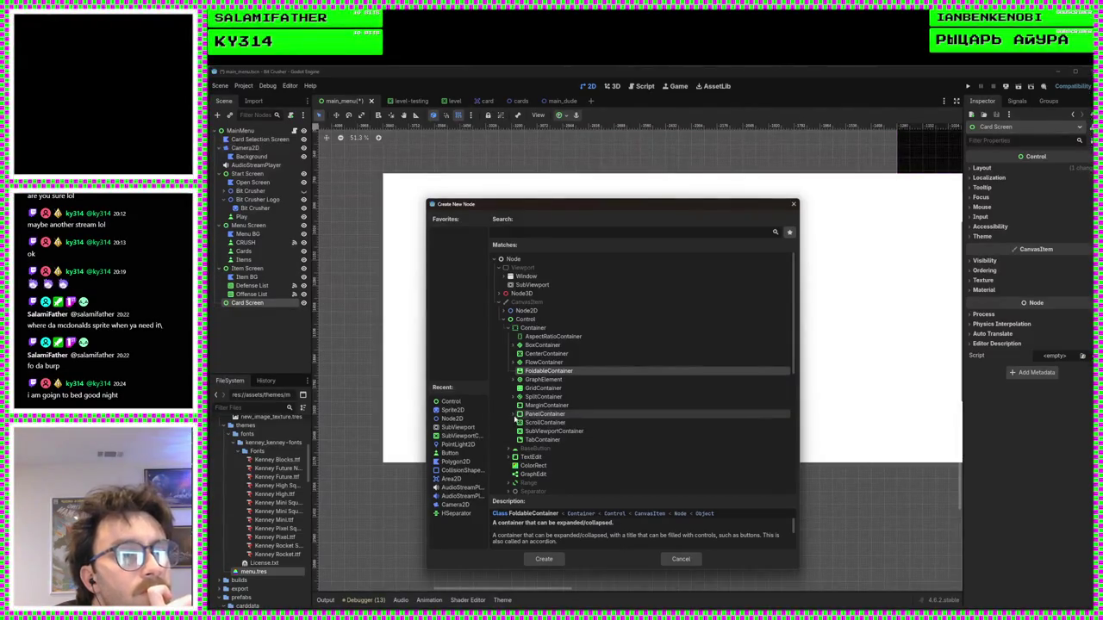
click(514, 415)
click(517, 416)
click(515, 416)
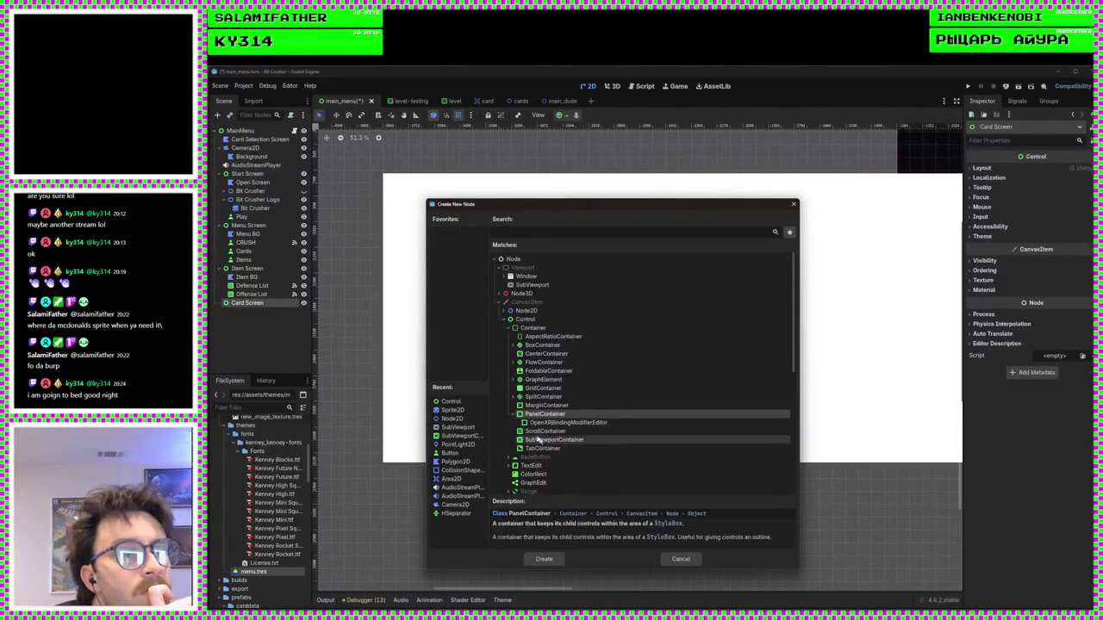
click(547, 440)
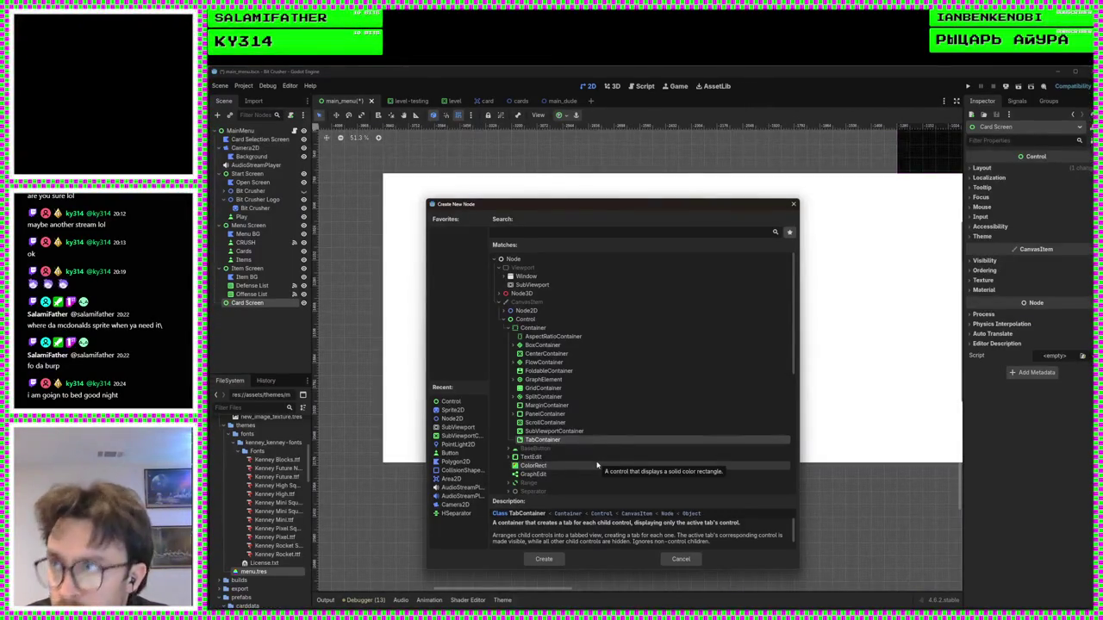
click(543, 559)
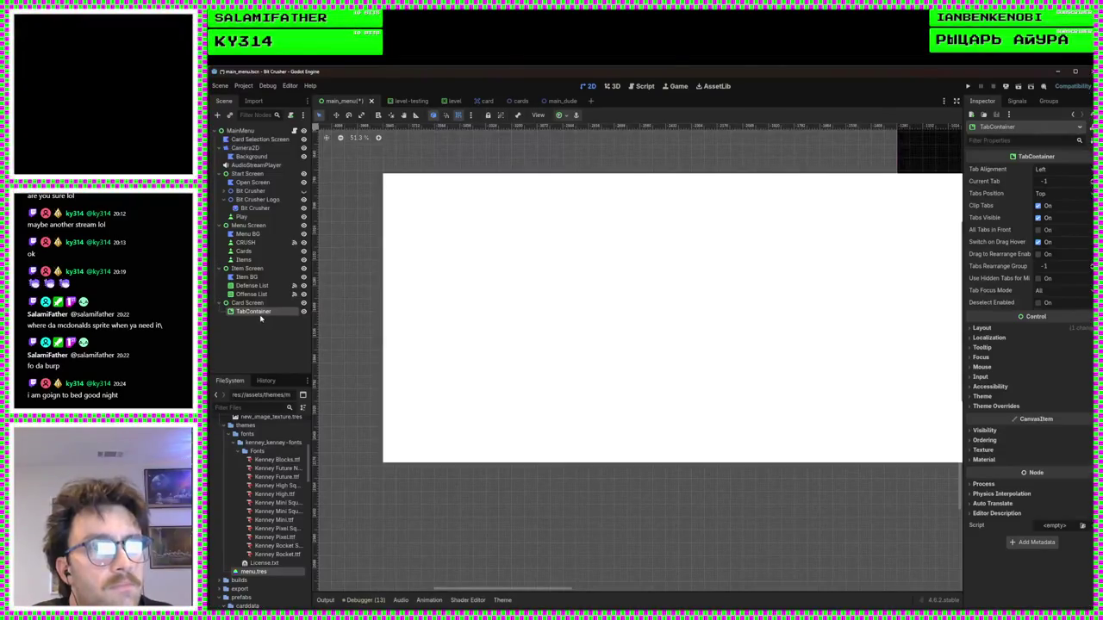
Move the Card Screen to the left and enlarge its rectangle into a box
scroll(642, 342, down, 4)
click(635, 352)
mouse_move(859, 211)
mouse_down()
mouse_move(814, 267)
mouse_move(564, 293)
mouse_move(692, 296)
mouse_move(586, 305)
mouse_move(545, 291)
mouse_up()
scroll(564, 293, up, 5)
scroll(544, 294, down, 3)
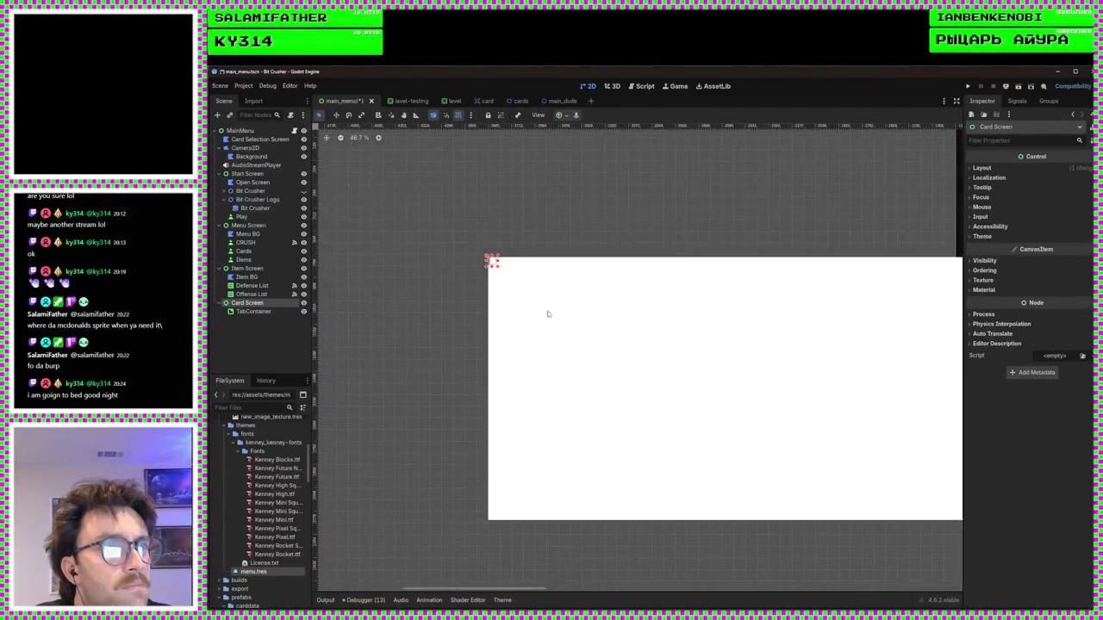
mouse_move(449, 276)
mouse_down()
mouse_move(698, 352)
mouse_move(802, 473)
mouse_up()
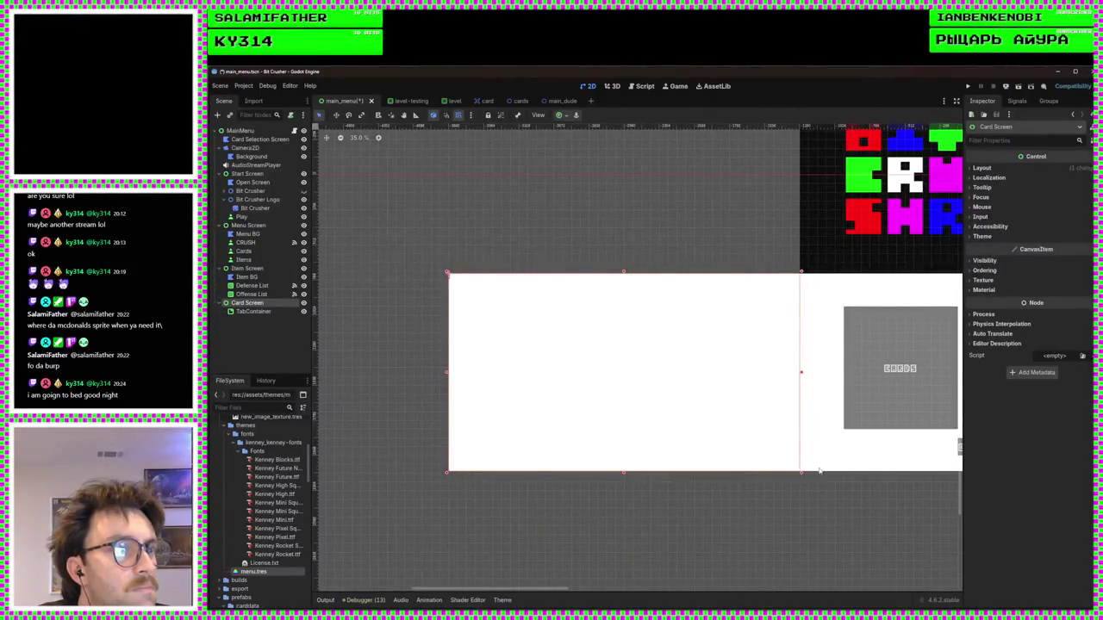
Stretch the TabContainer into a large grey panel over the white card area
click(253, 311)
scroll(536, 329, up, 2)
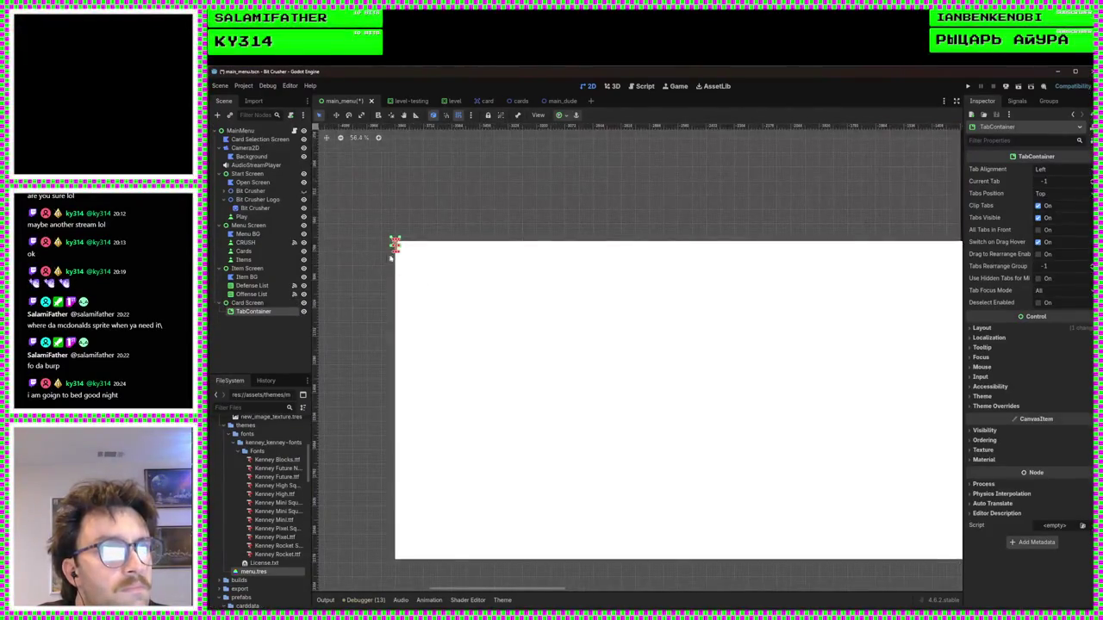
mouse_move(402, 258)
mouse_down()
mouse_move(640, 451)
mouse_move(650, 560)
mouse_move(671, 556)
mouse_move(664, 548)
mouse_up()
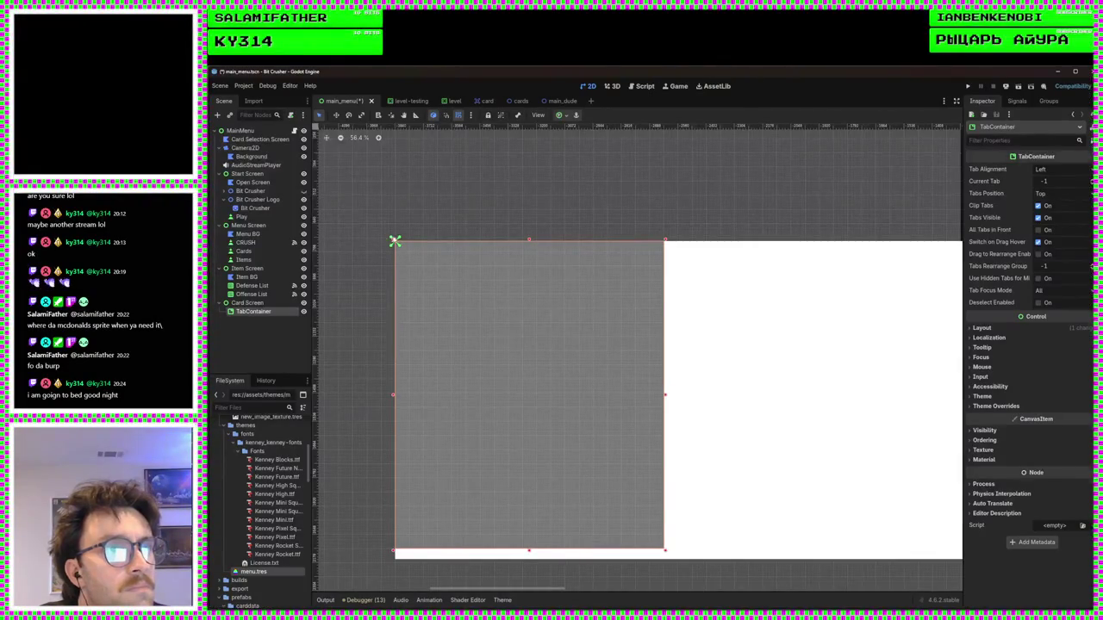
drag(394, 242, 397, 243)
scroll(487, 353, up, 3)
scroll(475, 369, down, 1)
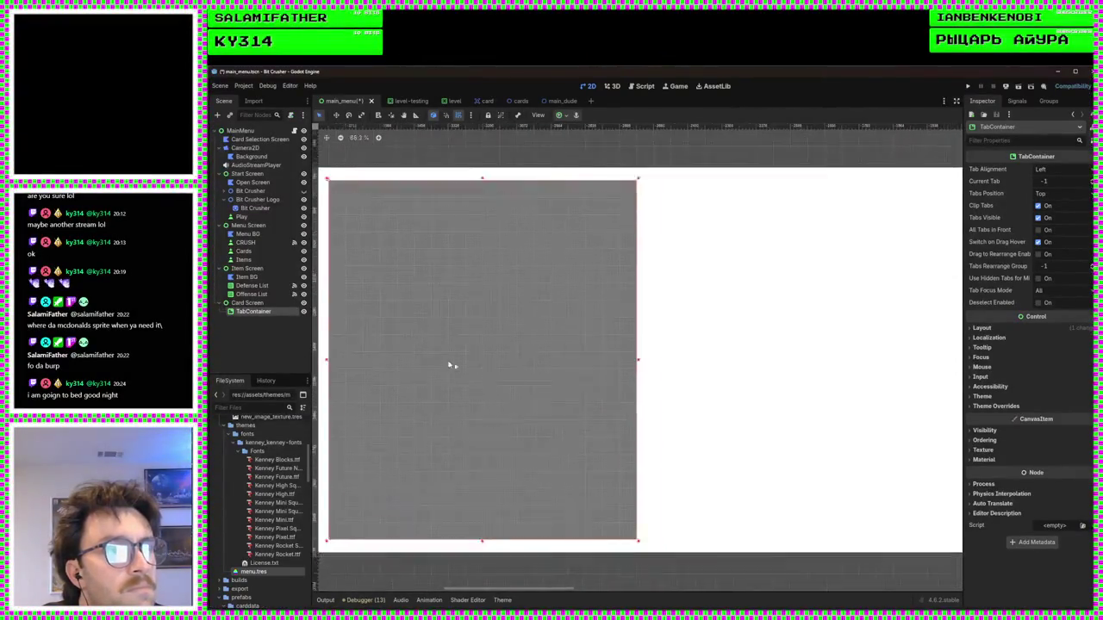
scroll(510, 375, down, 3)
scroll(598, 403, up, 1)
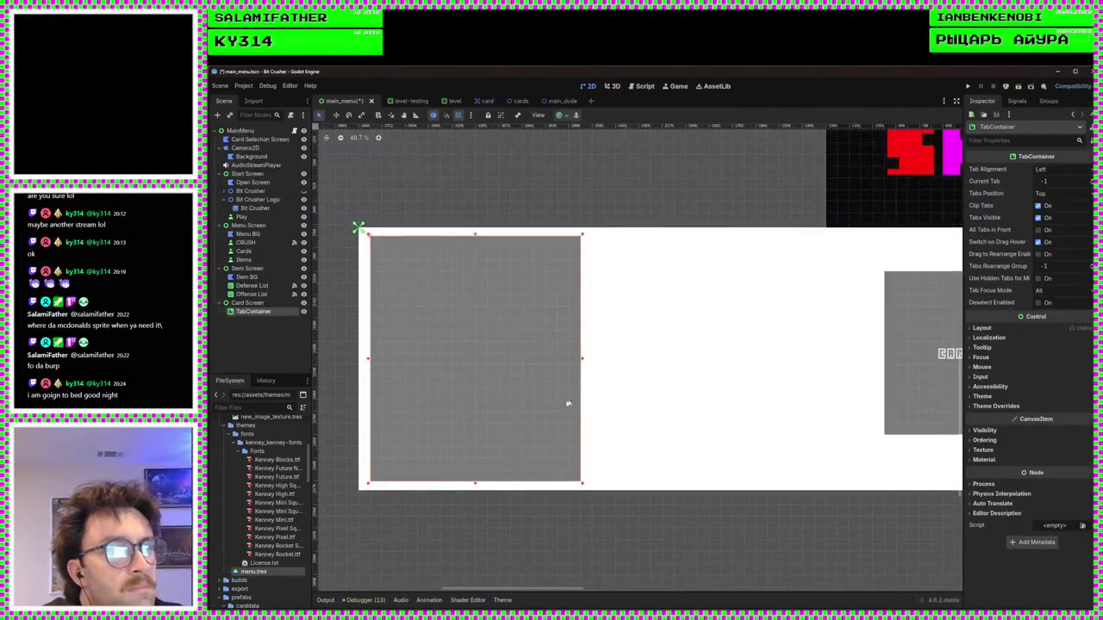
scroll(508, 407, up, 2)
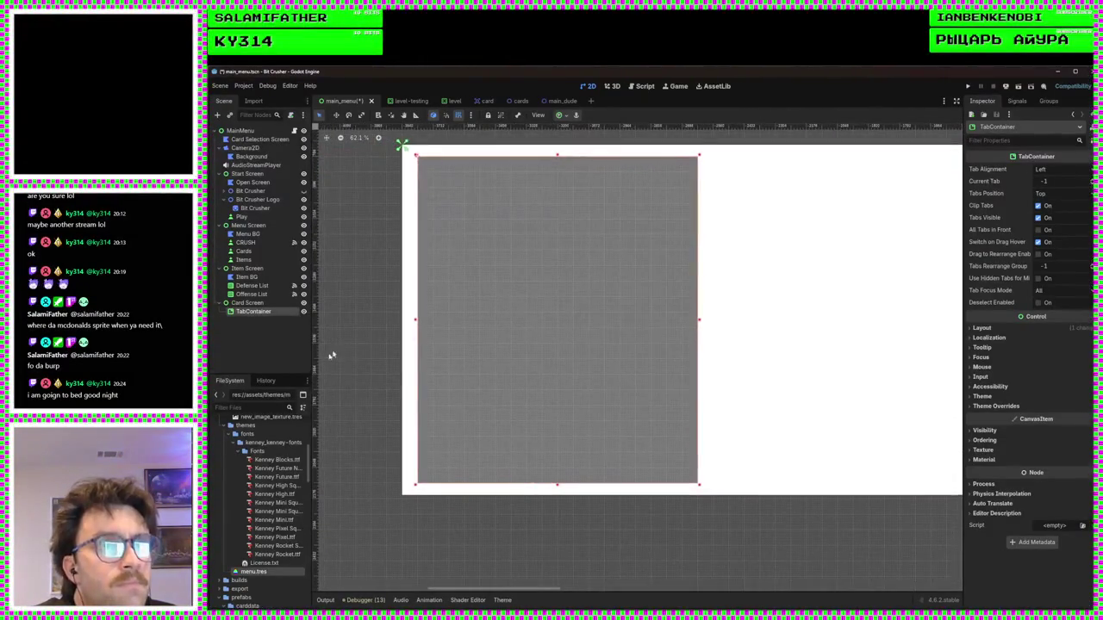
right_click(254, 313)
click(278, 321)
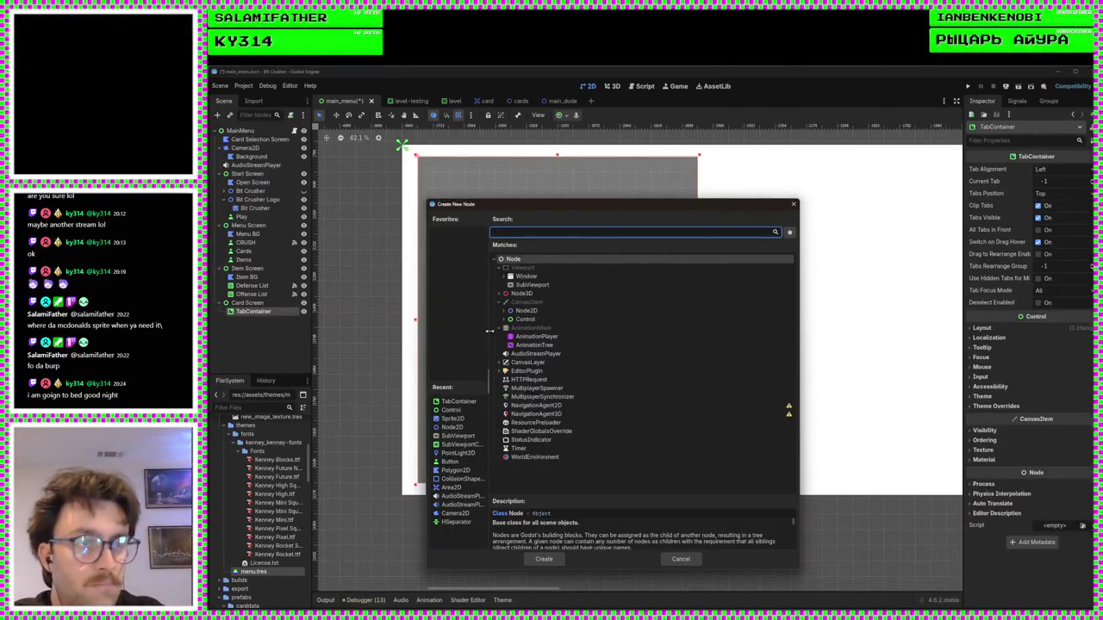
Add a Control child to the TabContainer, name it Green, and duplicate it
text(control)
key(Return)
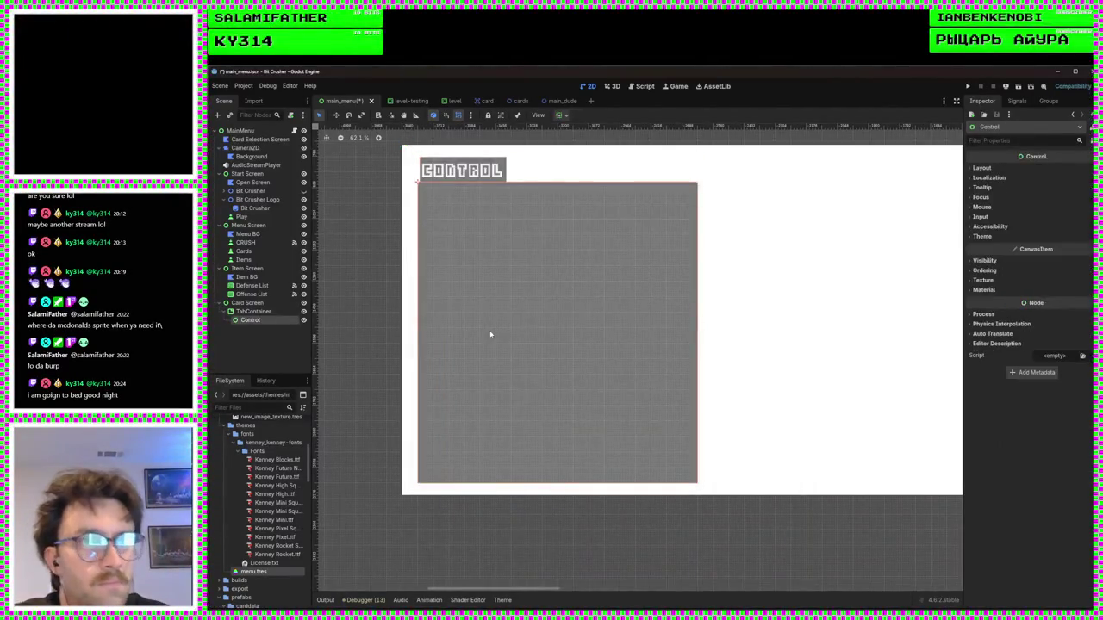
double_click(255, 321)
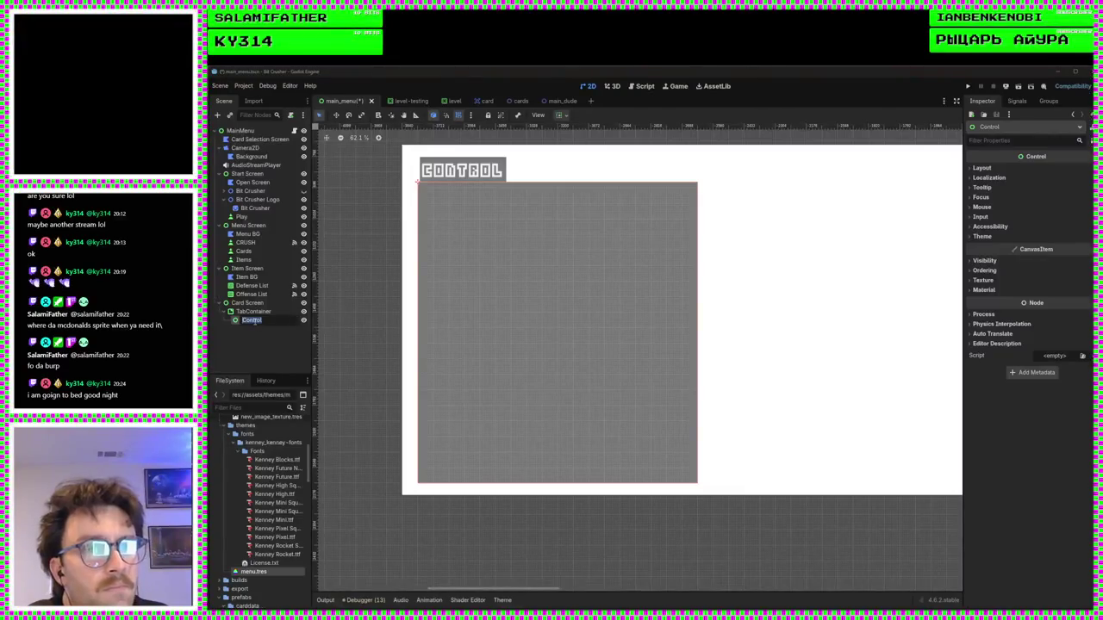
text(Green)
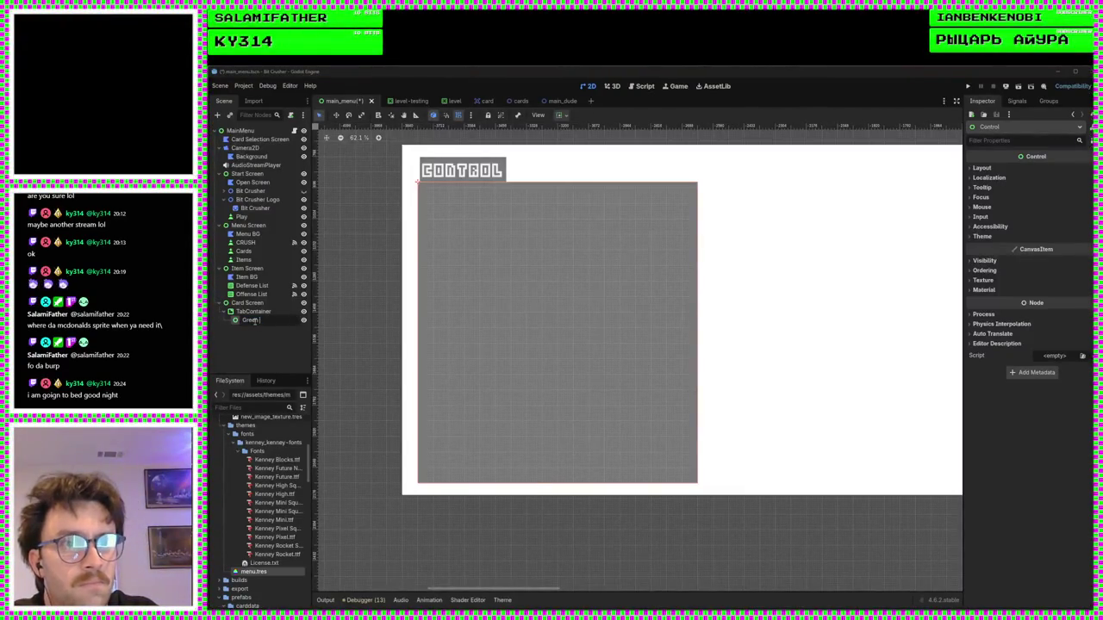
key(Return)
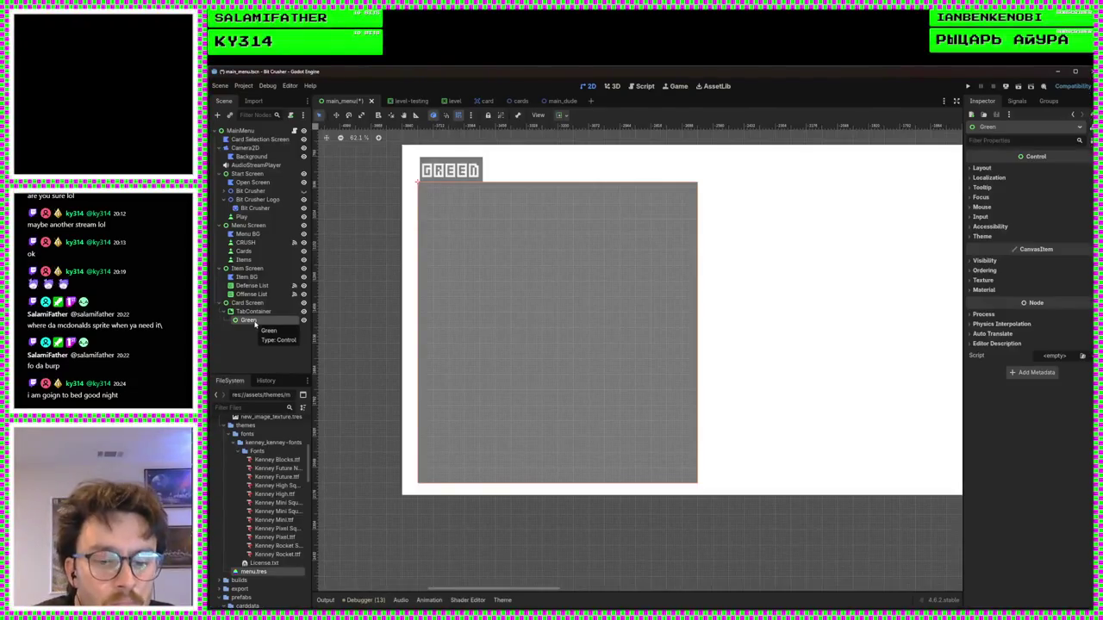
click(255, 311)
click(255, 320)
key(ctrl+d)
key(ctrl+d)
Rename the three Control pages Red, Blue and Green
click(258, 320)
text(Red)
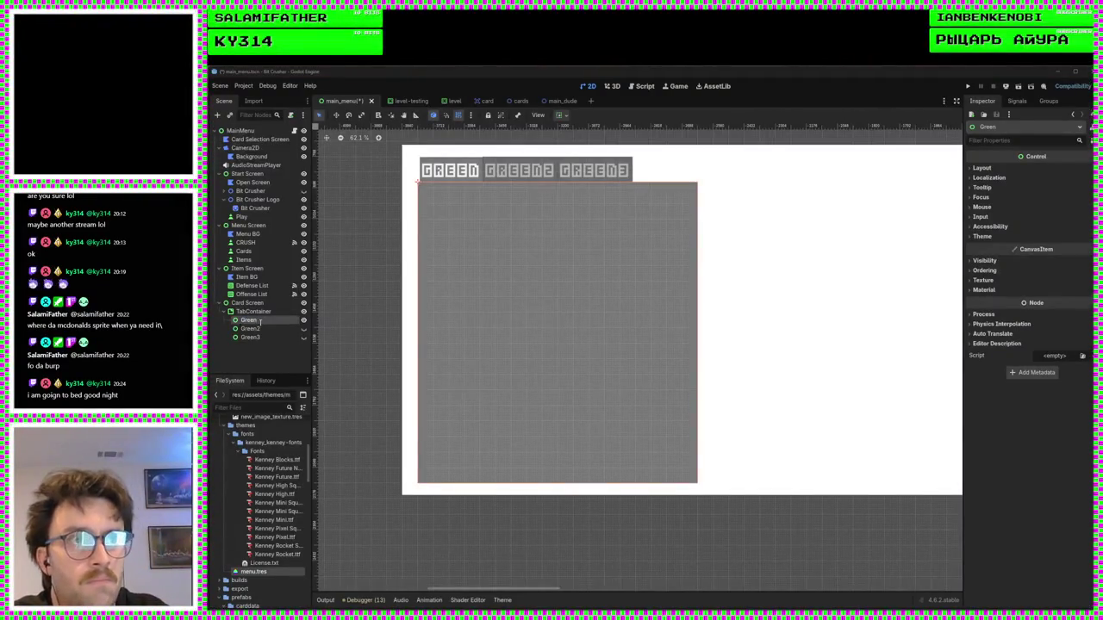
key(Return)
double_click(256, 329)
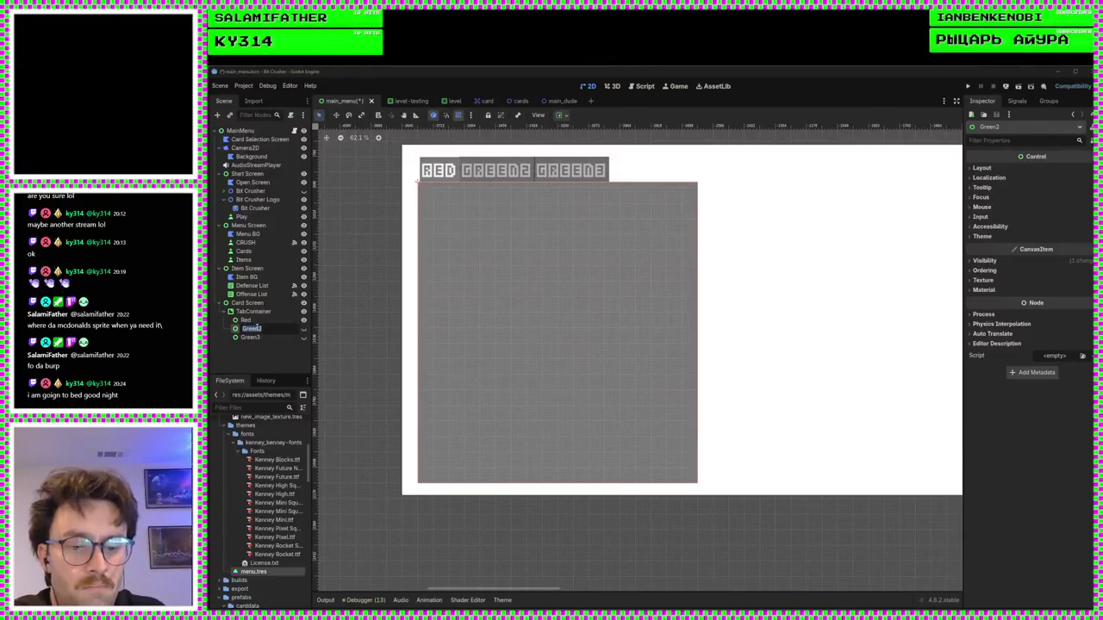
text(Blue)
key(Return)
click(256, 337)
double_click(256, 337)
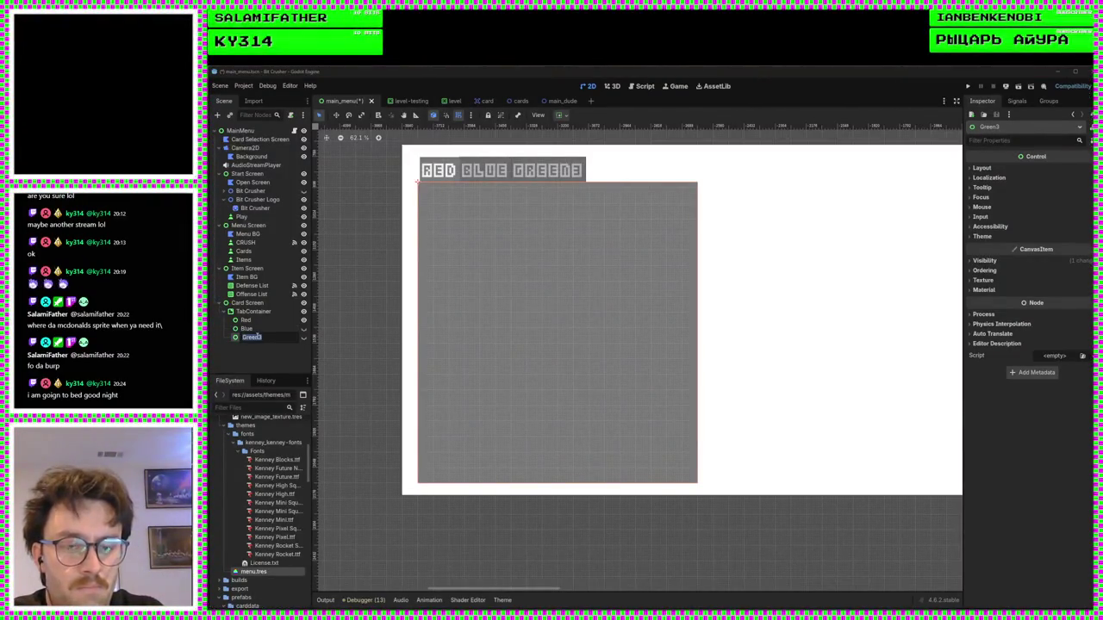
text(Green)
key(Return)
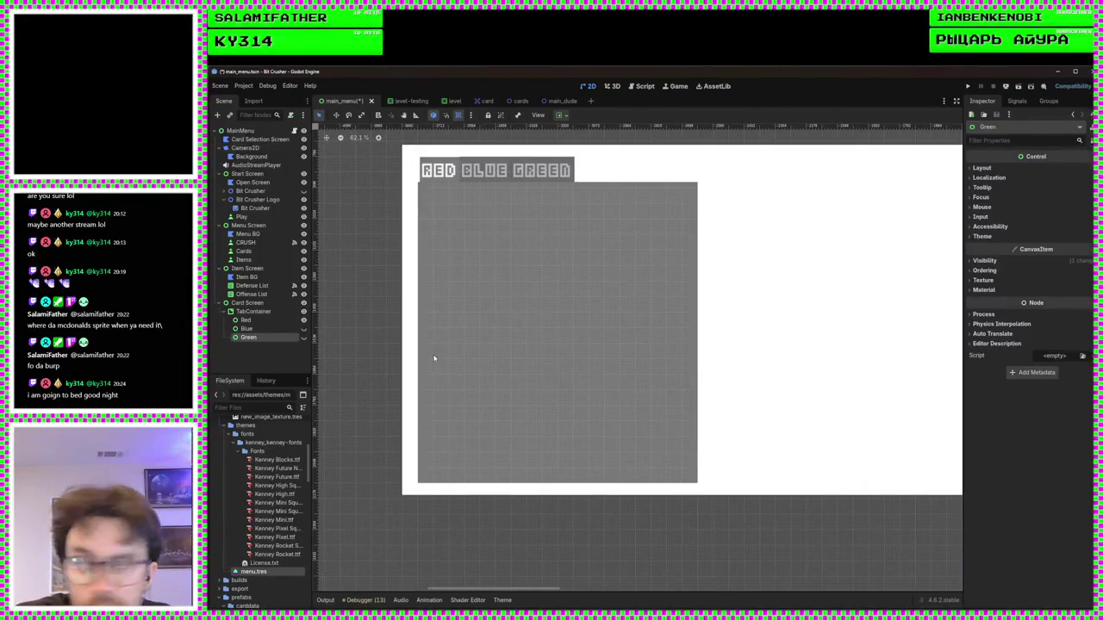
scroll(534, 388, up, 1)
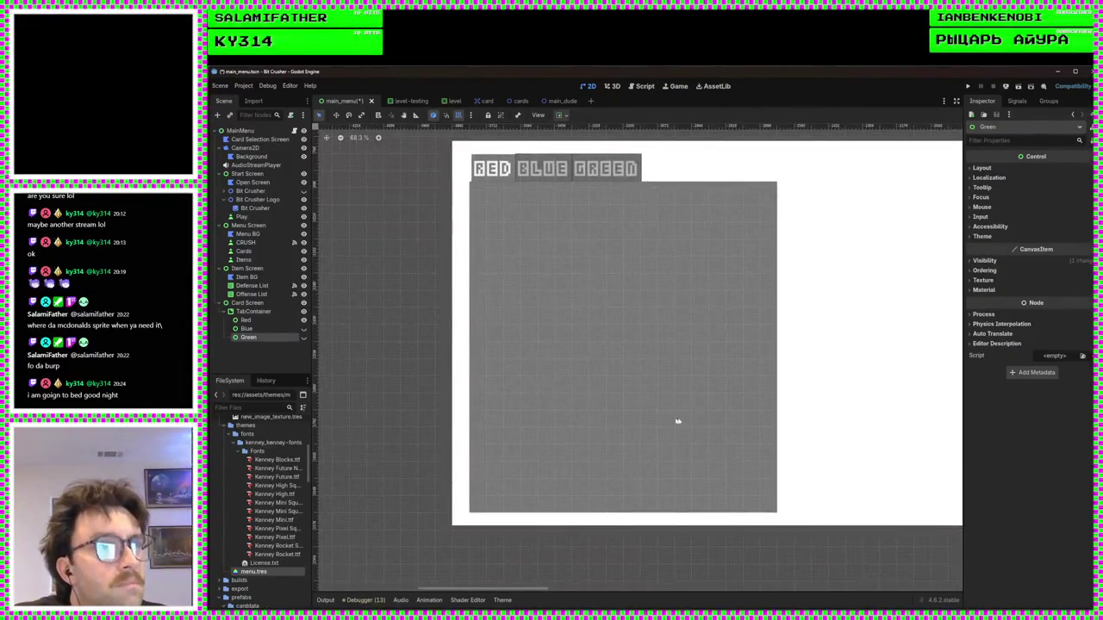
scroll(677, 422, up, 1)
drag(681, 421, 661, 434)
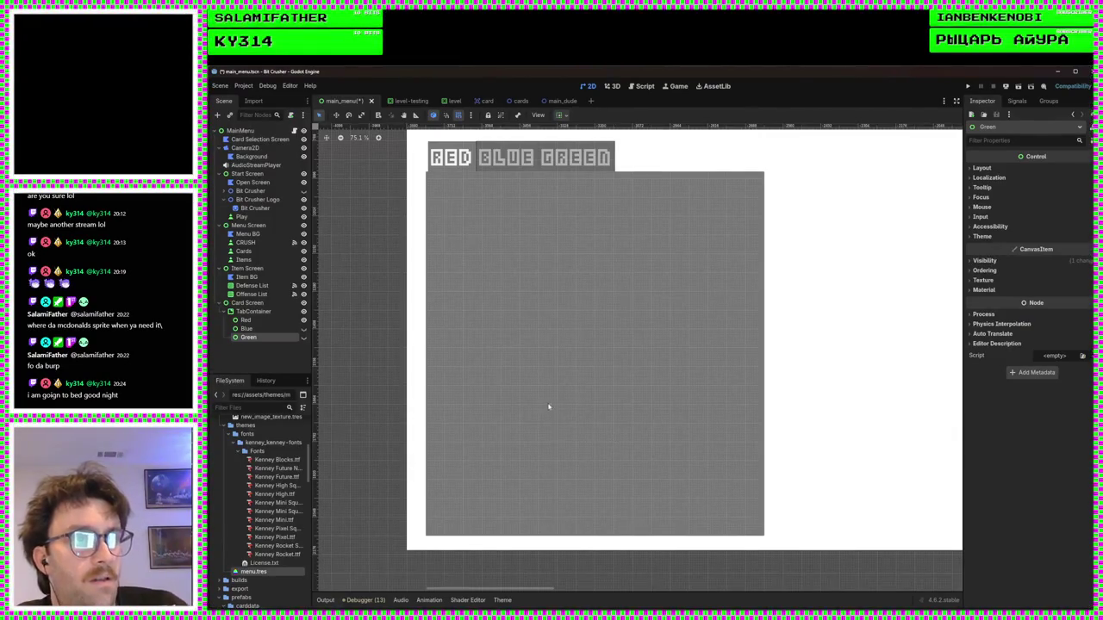
scroll(549, 406, down, 2)
scroll(556, 406, up, 3)
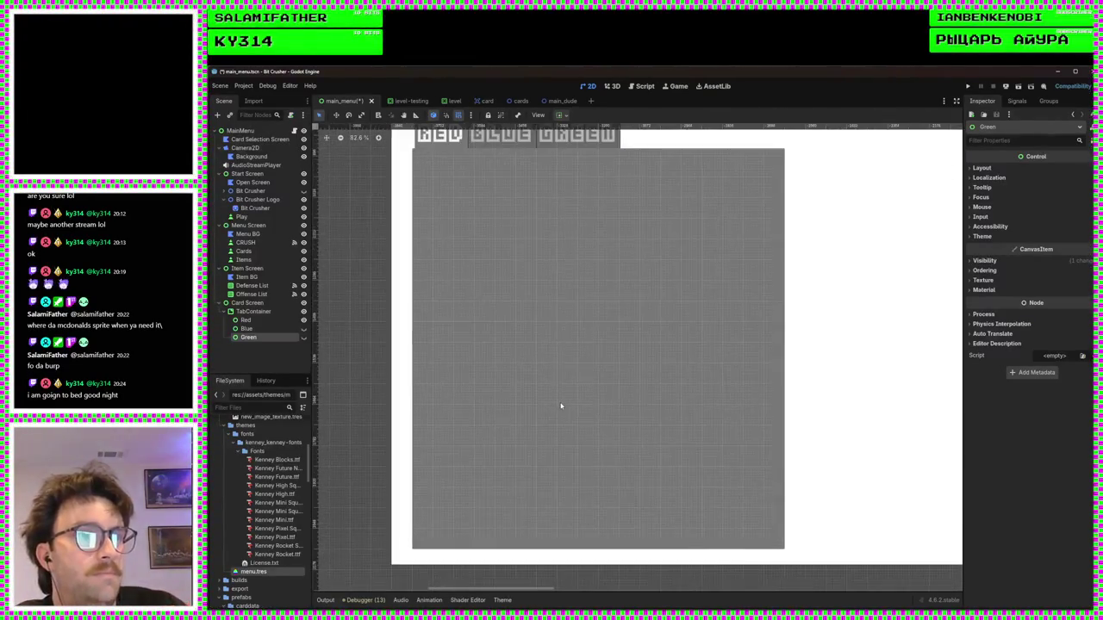
scroll(561, 406, down, 1)
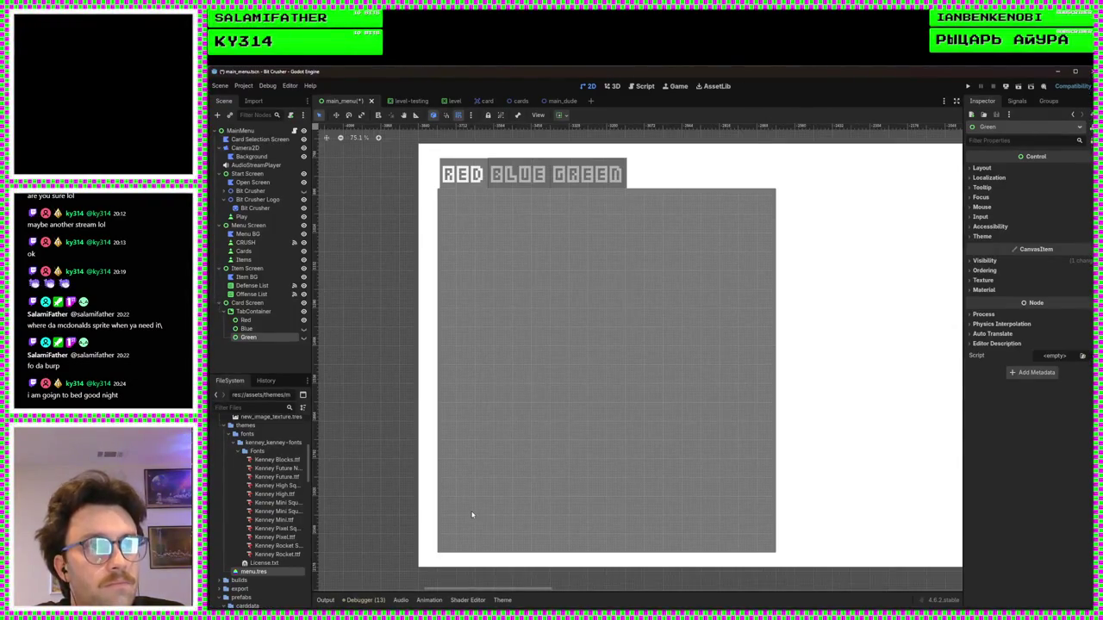
scroll(300, 513, up, 4)
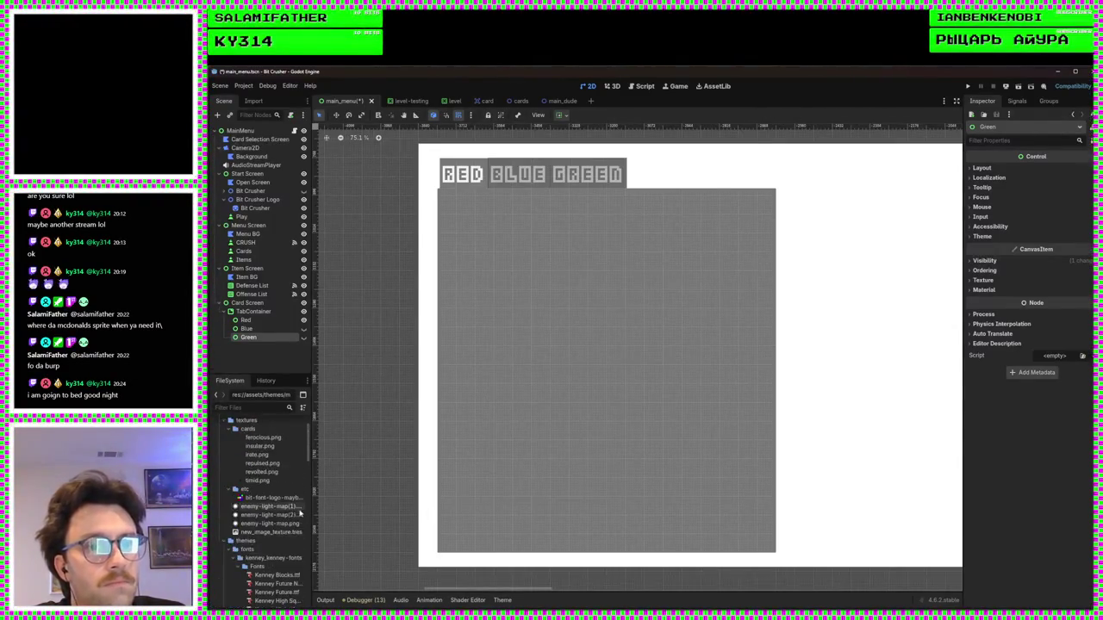
Collapse the cards textures, textures and themes folders, then drop a card.tscn instance into the main menu
scroll(300, 513, up, 2)
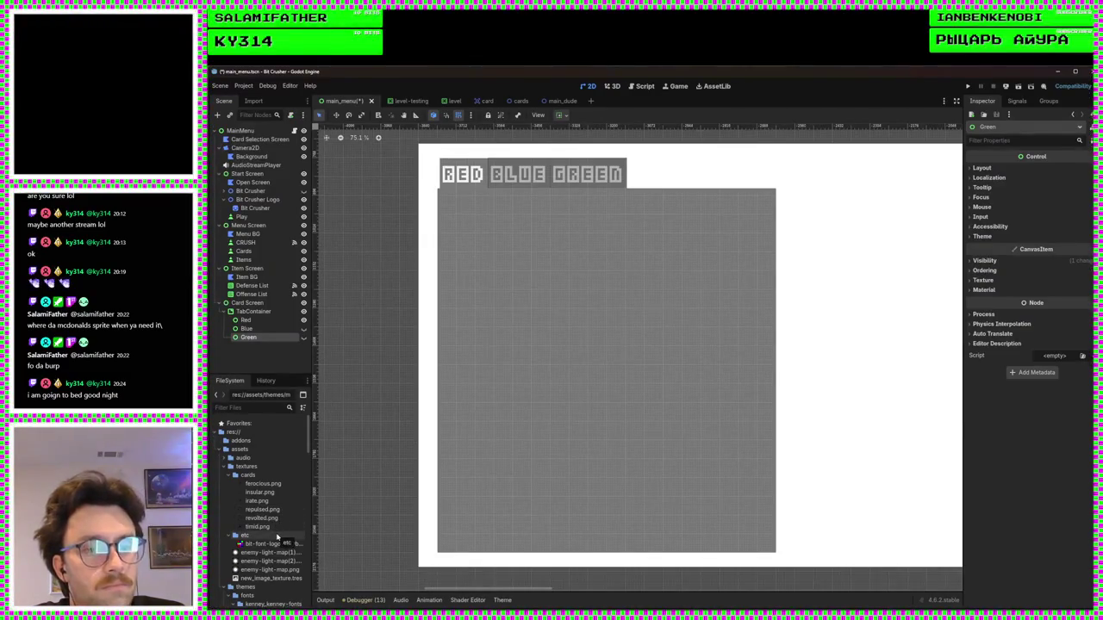
click(234, 476)
click(230, 466)
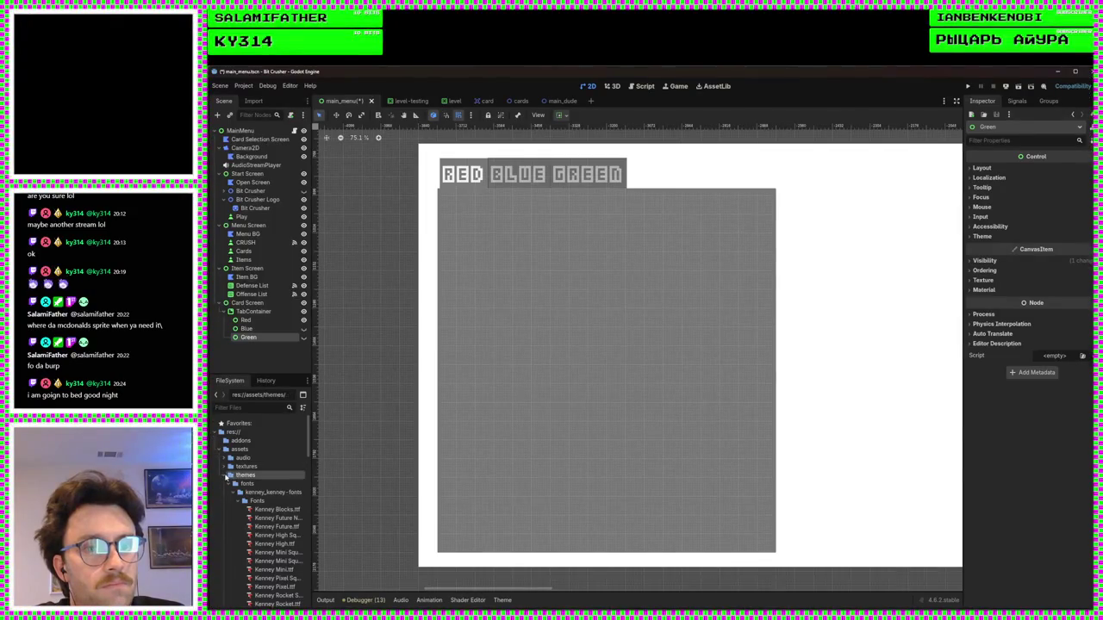
click(228, 475)
scroll(257, 517, down, 5)
click(252, 497)
drag(357, 456, 537, 378)
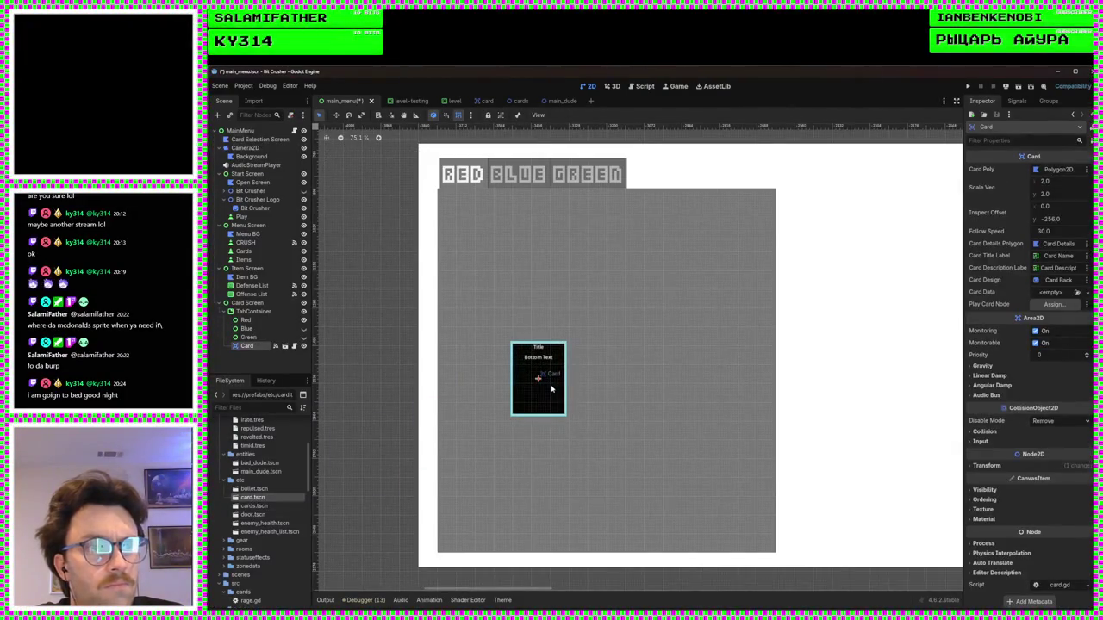
Reparent the Card instance under the Card Screen node
scroll(550, 388, down, 3)
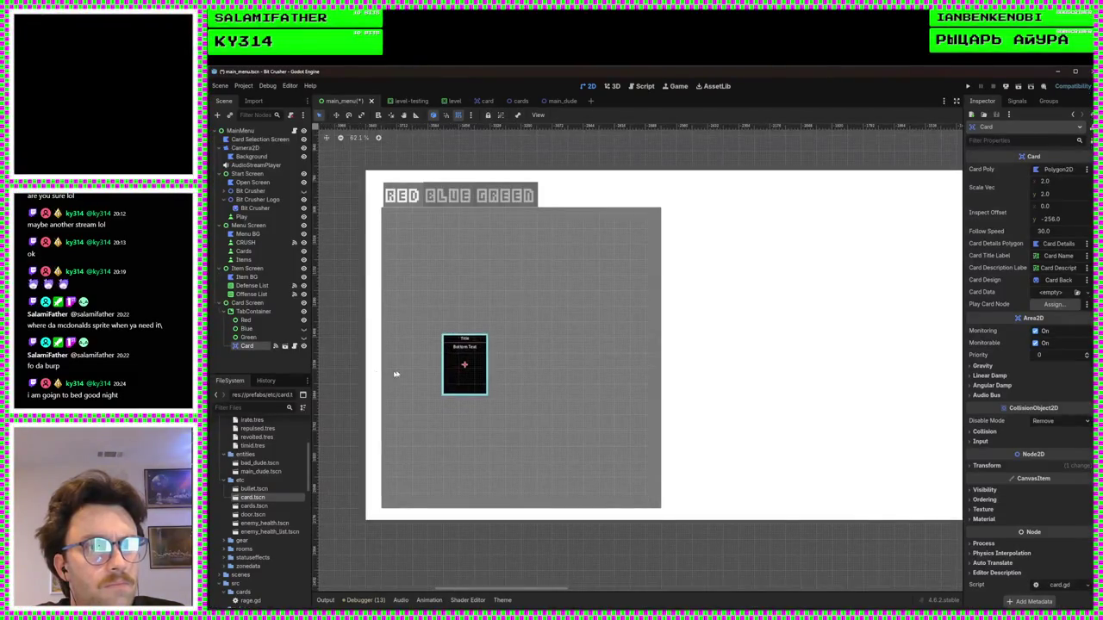
drag(267, 347, 243, 311)
click(250, 302)
right_click(250, 302)
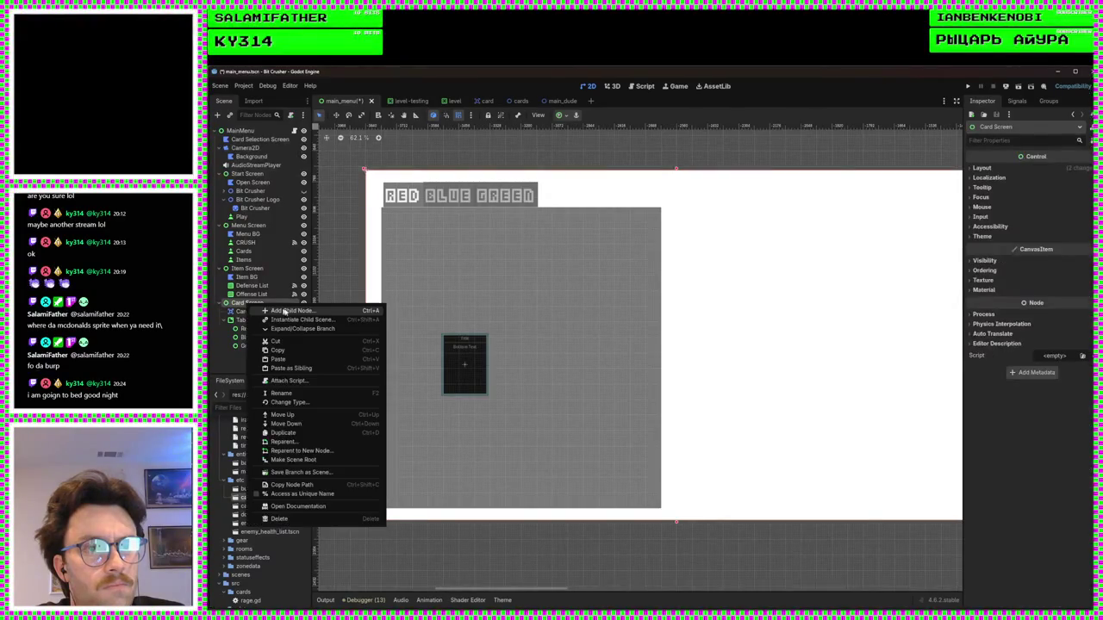
Start adding a Control child to Card Screen, then cancel it
click(284, 311)
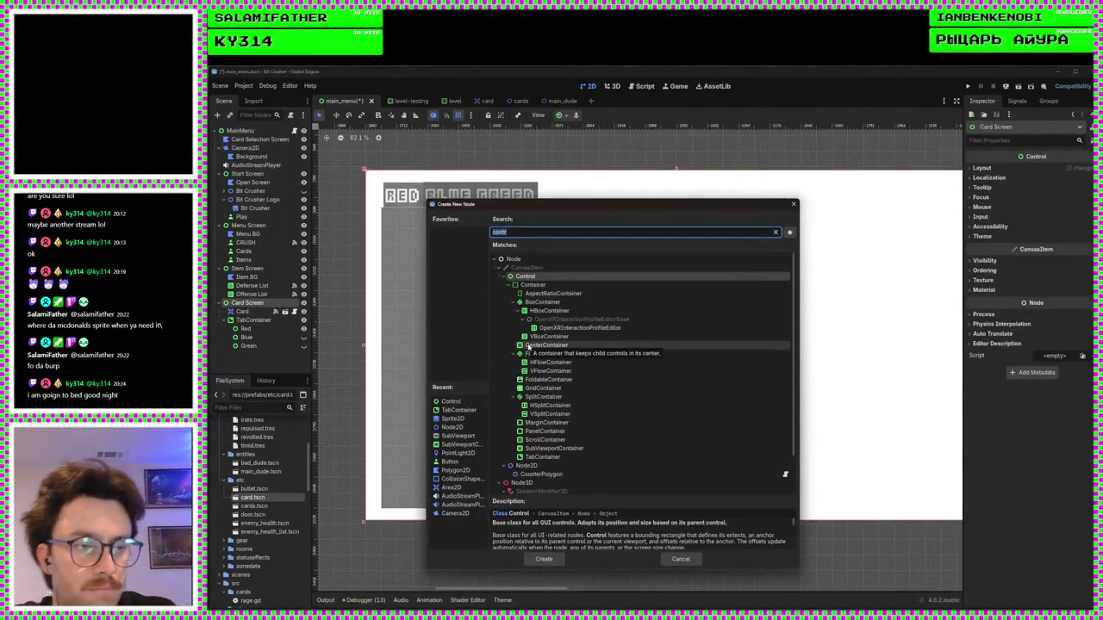
text(con)
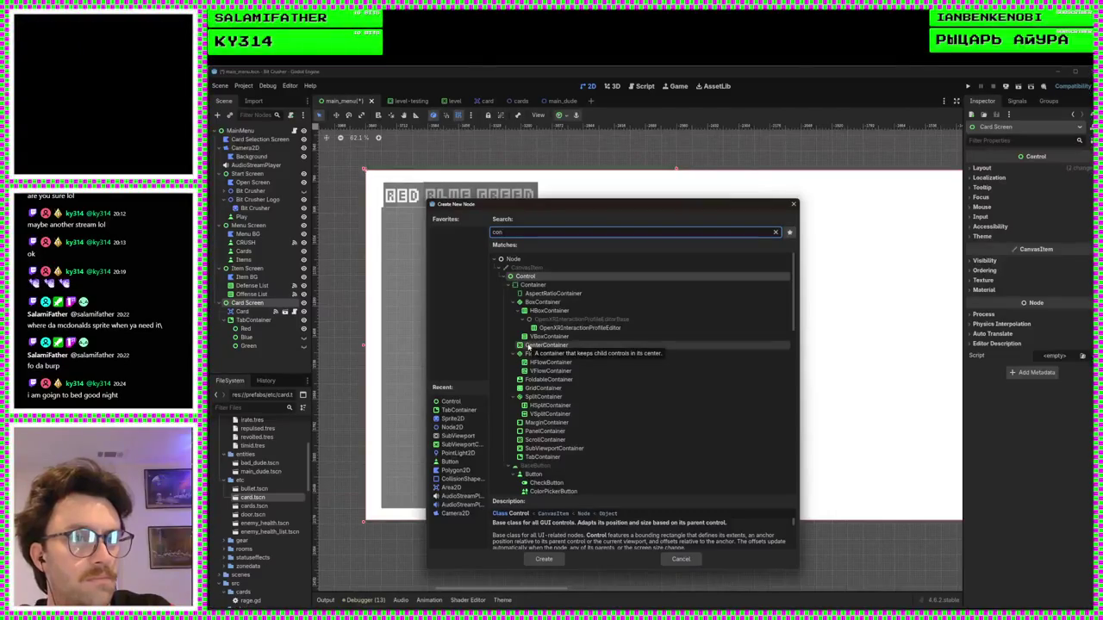
click(690, 557)
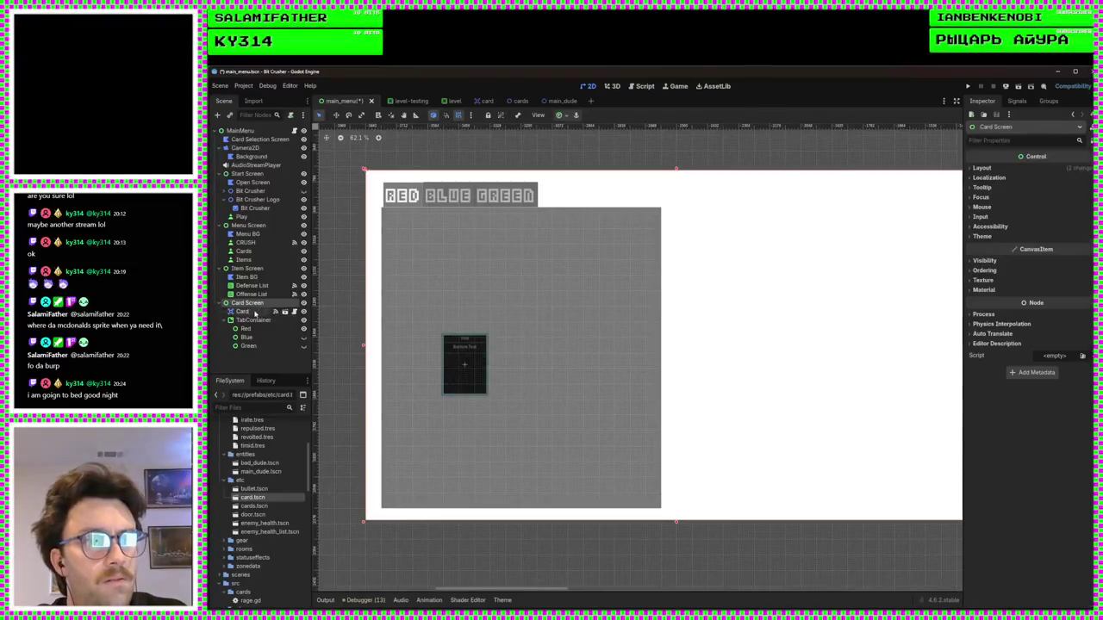
Move the Card into the TabContainer's Red tab and check it by switching between Blue and Red tabs
click(456, 372)
scroll(456, 372, up, 2)
click(253, 320)
drag(243, 311, 252, 319)
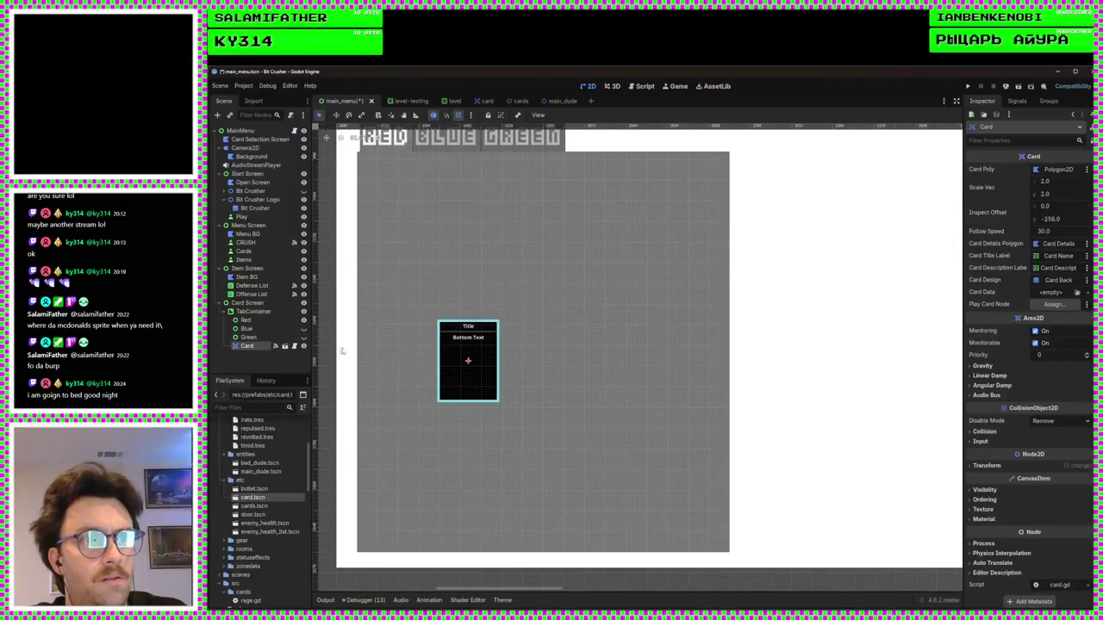
drag(419, 382, 481, 406)
scroll(482, 406, down, 1)
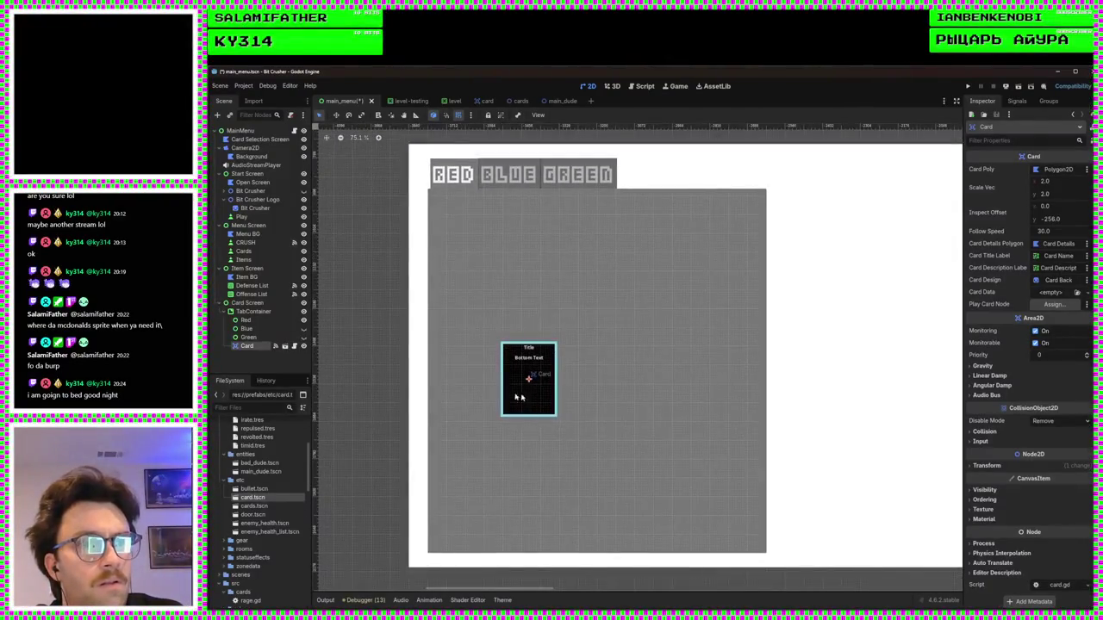
drag(250, 345, 252, 321)
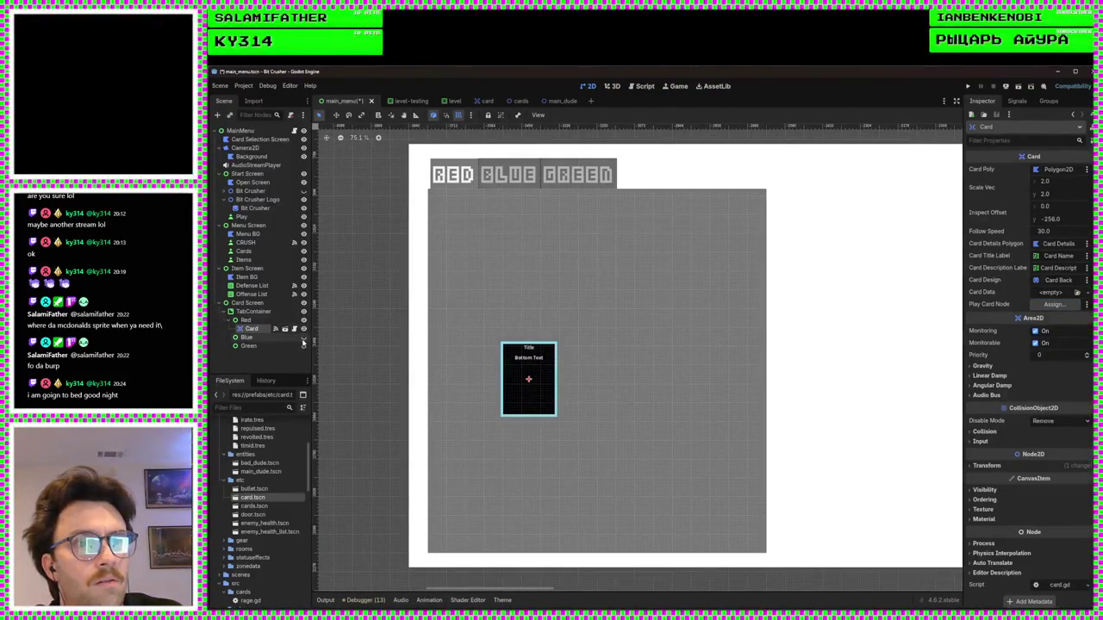
click(303, 339)
click(303, 319)
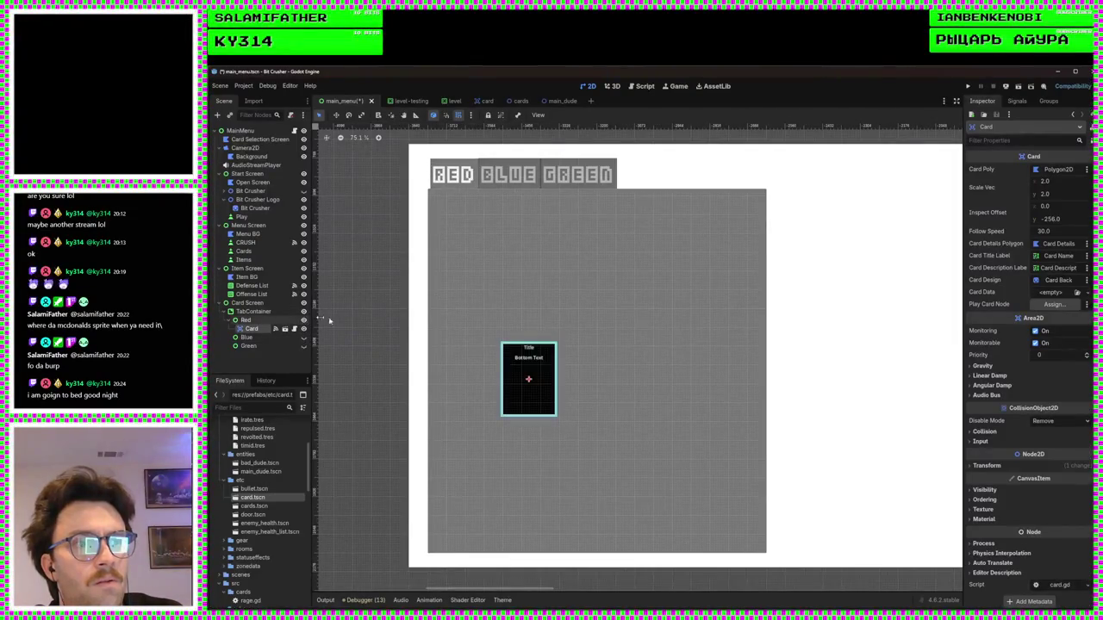
Move the Card back directly under Card Screen, ahead of the TabContainer
scroll(580, 355, down, 2)
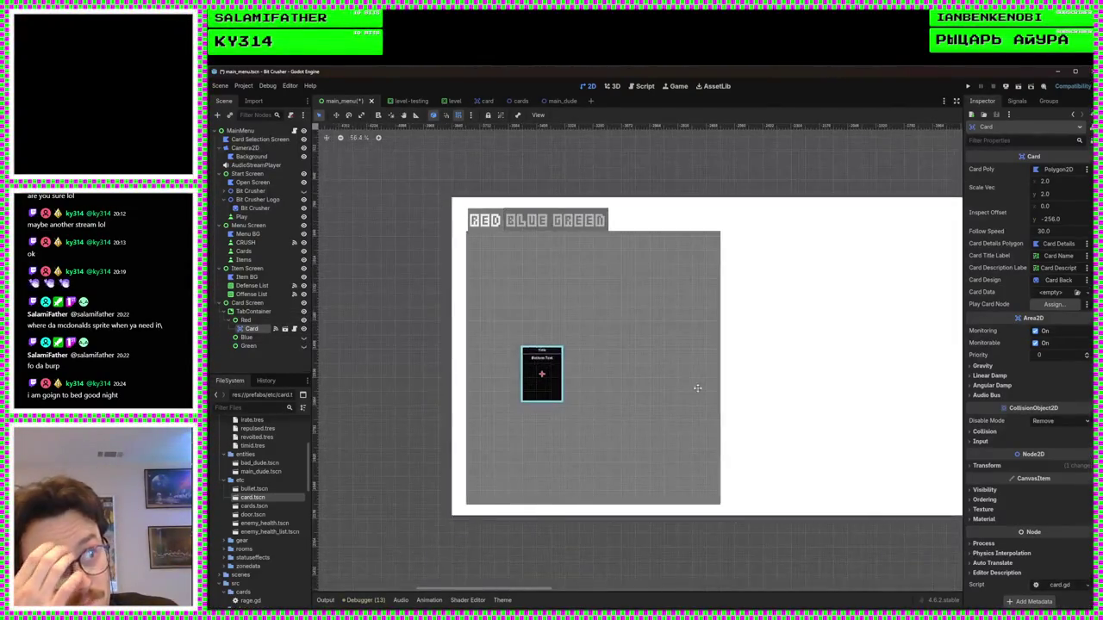
scroll(515, 406, up, 1)
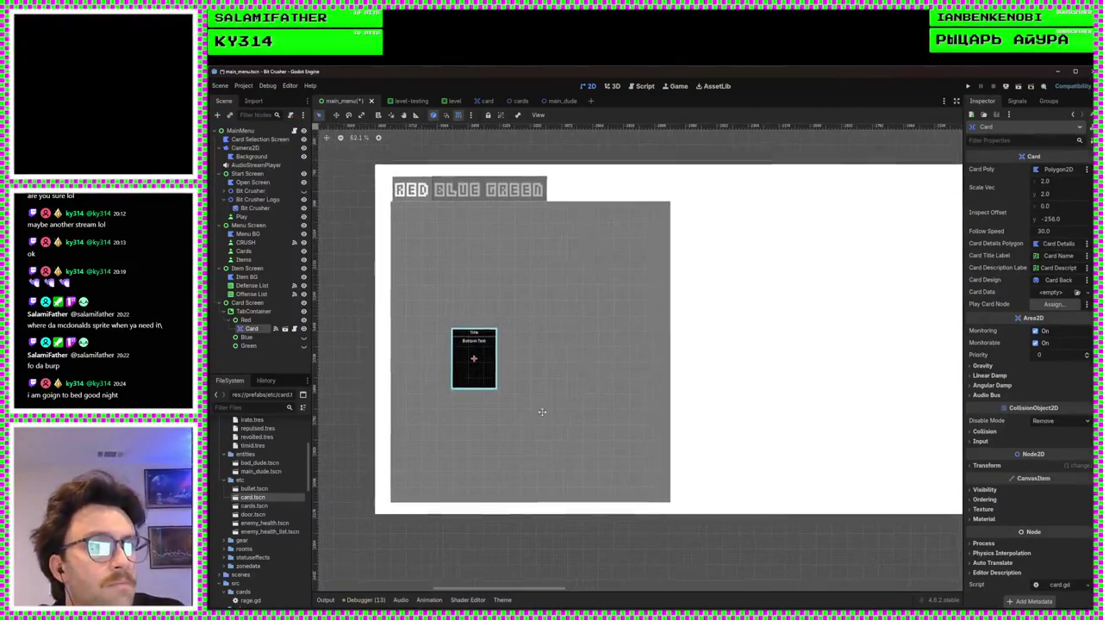
drag(250, 328, 261, 316)
click(254, 319)
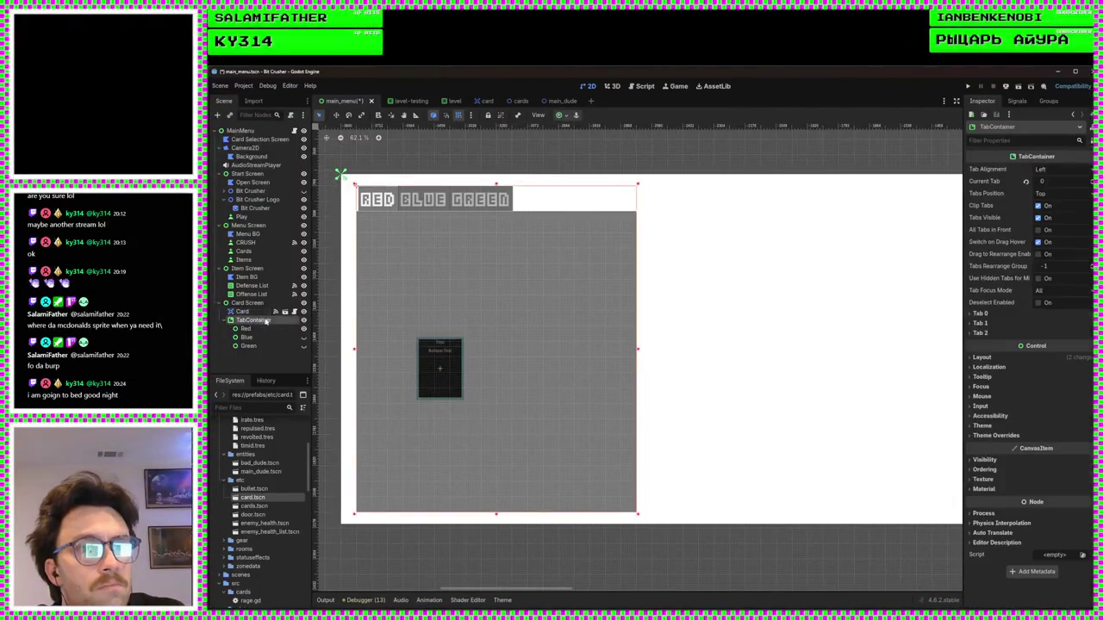
Delete the TabContainer with its tabs, then open the Card instance's empty Card Data resource options
key(Delete)
key(Return)
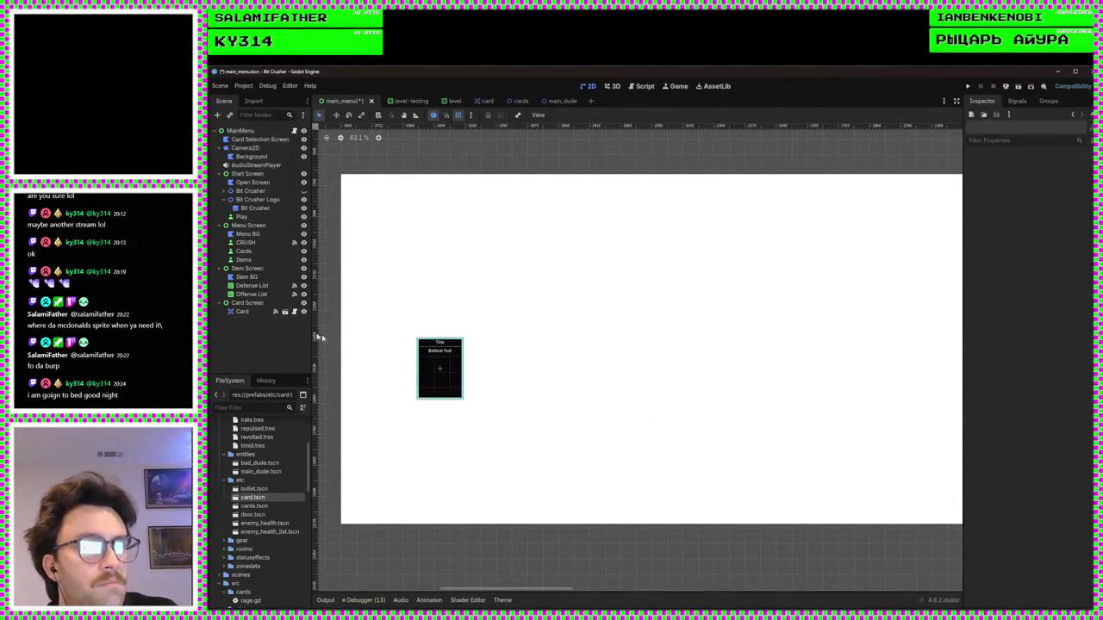
click(274, 313)
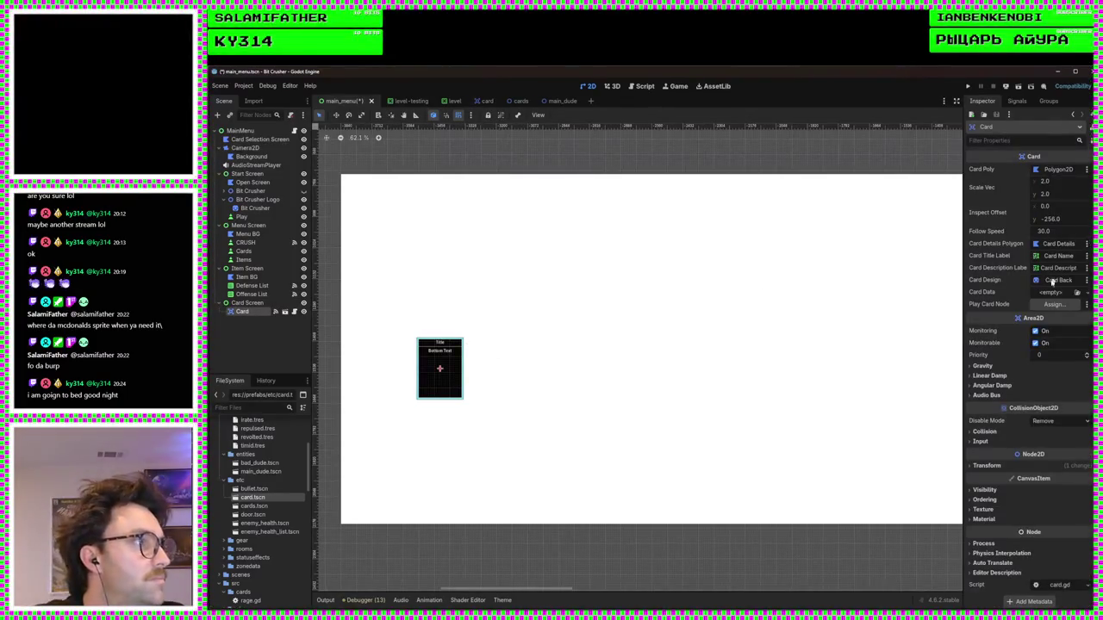
click(1050, 293)
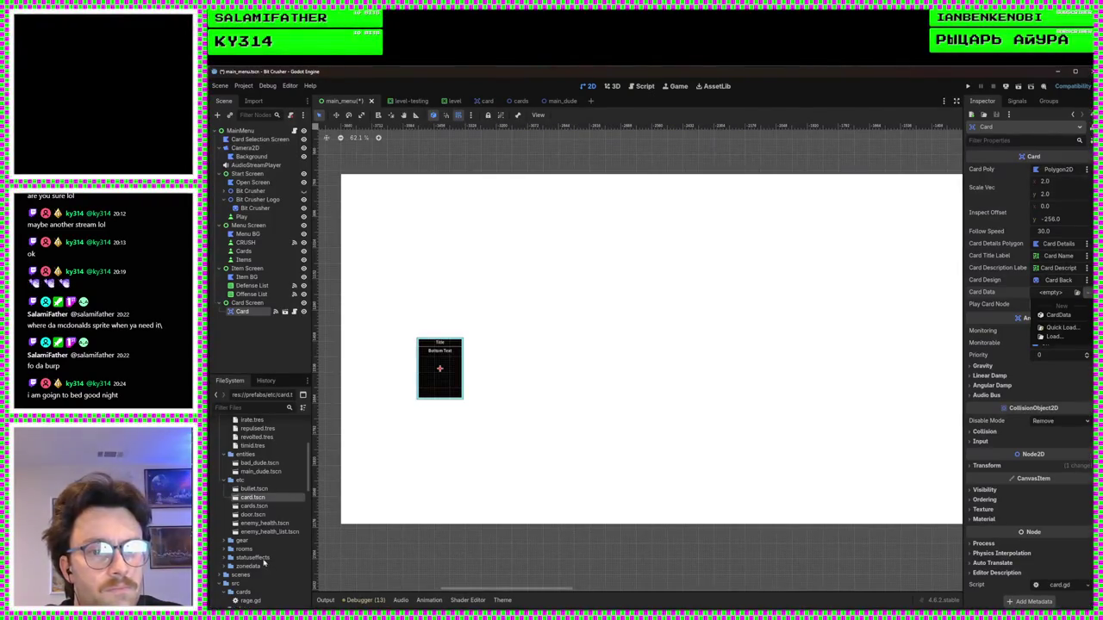
scroll(261, 562, down, 2)
scroll(262, 561, down, 2)
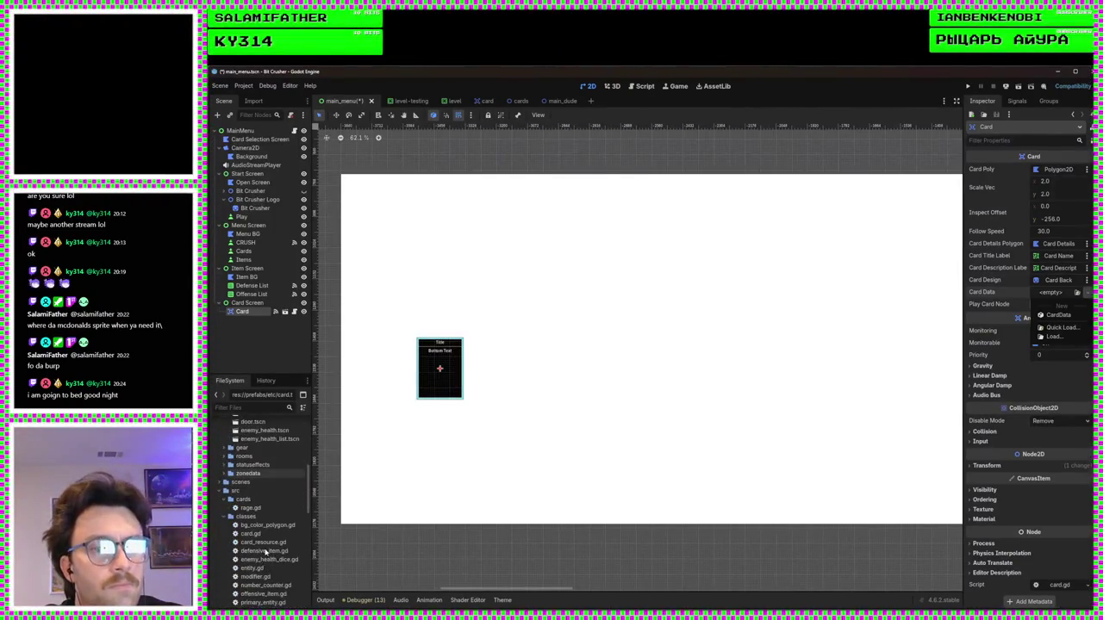
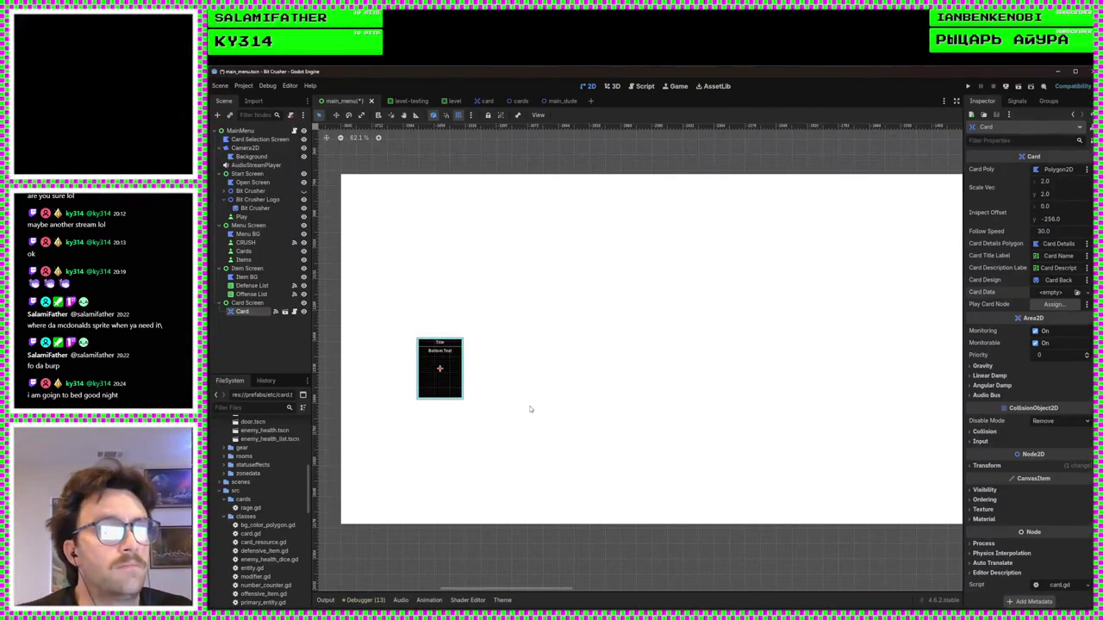
Move the Card Selection Screen node under Card Screen in the Scene dock
scroll(529, 411, down, 1)
click(615, 441)
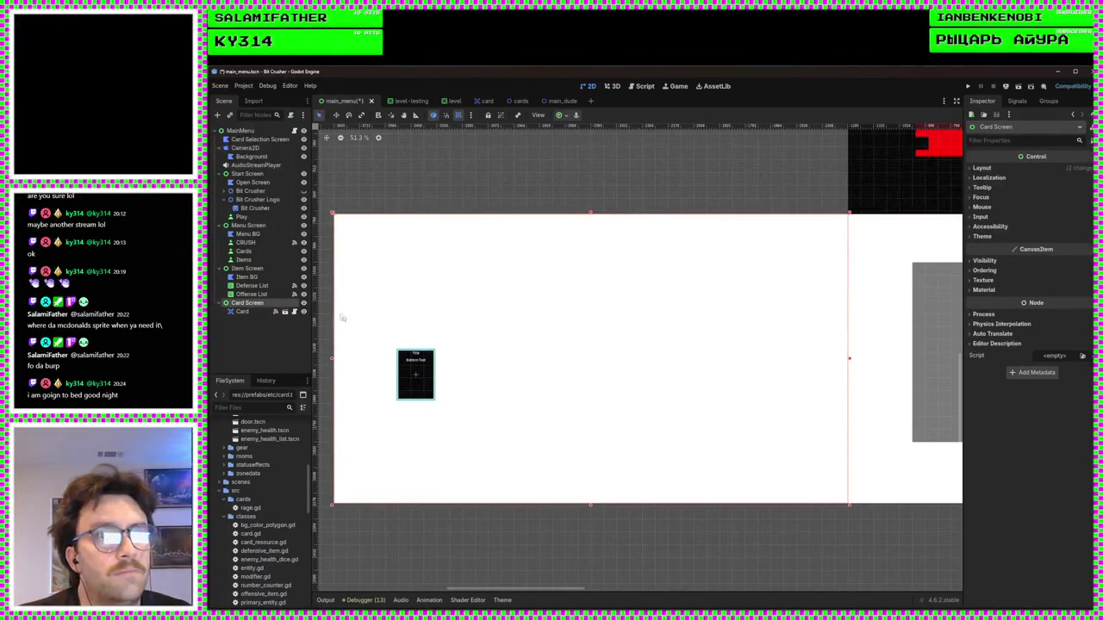
mouse_move(250, 140)
mouse_down()
mouse_move(257, 209)
mouse_move(252, 308)
mouse_move(243, 304)
mouse_up()
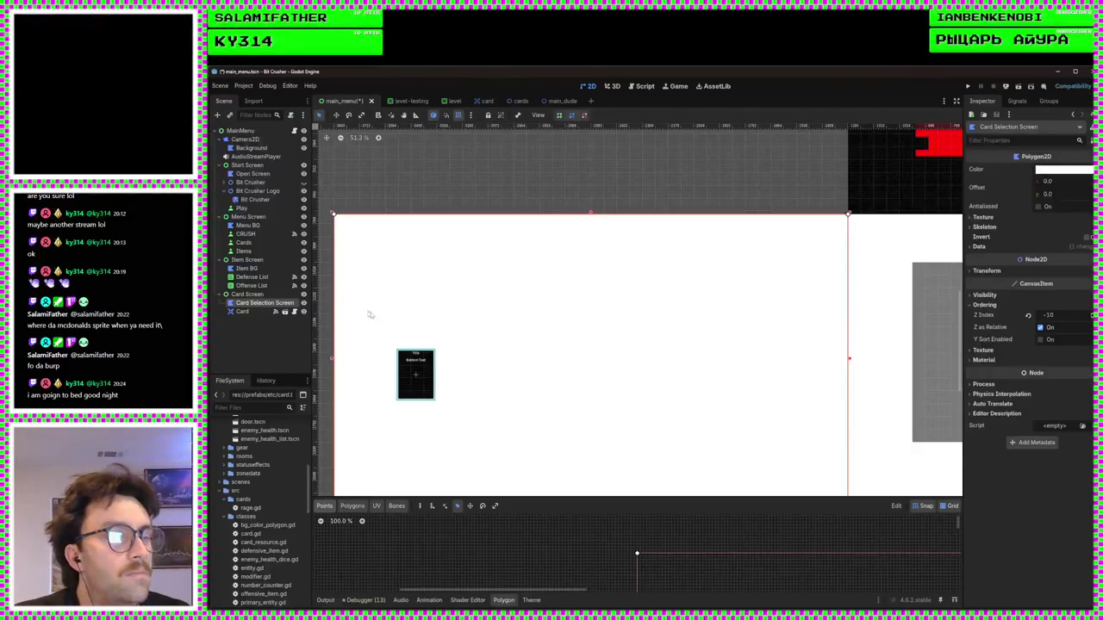
Set the Card Selection Screen polygon colour to black (000000), then select the Card node
scroll(434, 295, down, 2)
click(1044, 172)
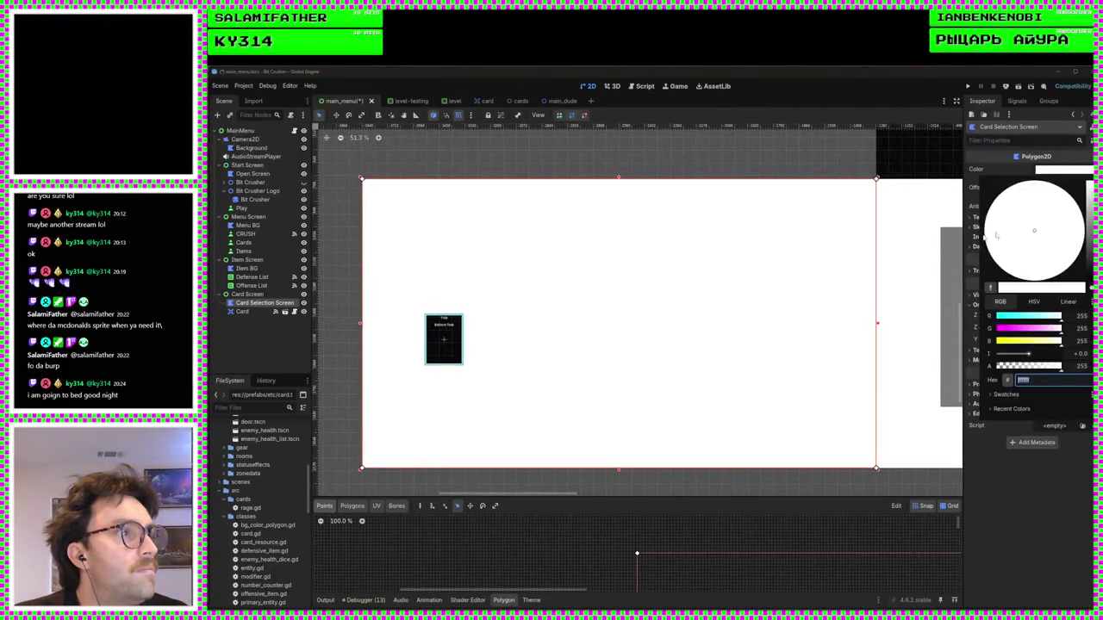
mouse_move(1039, 328)
mouse_down()
mouse_move(992, 330)
mouse_move(997, 342)
mouse_up()
click(987, 317)
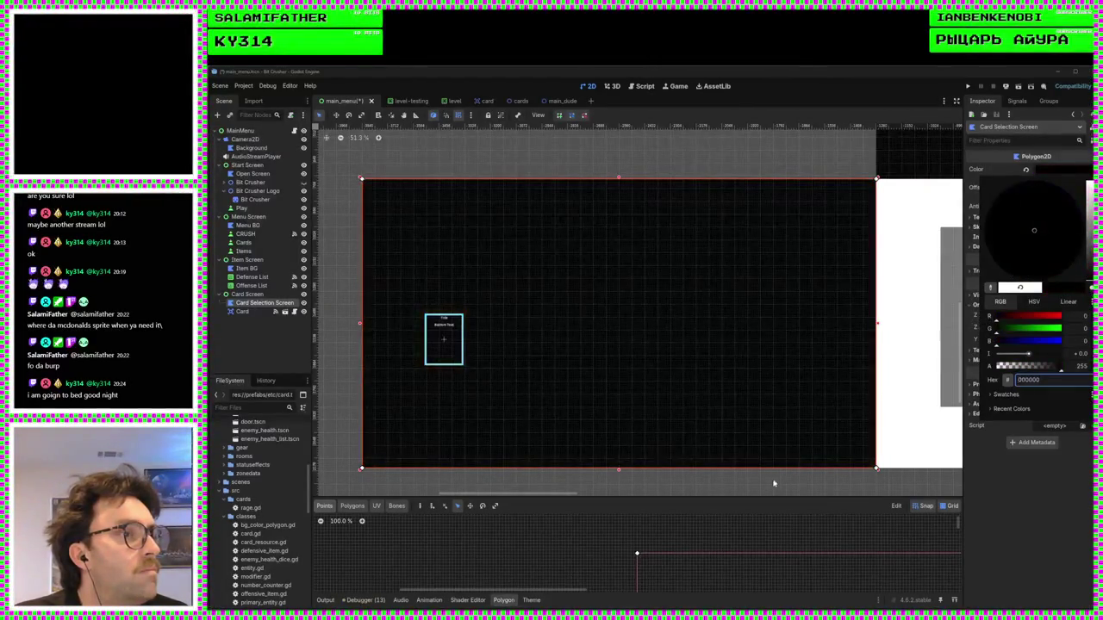
click(697, 456)
scroll(609, 448, up, 1)
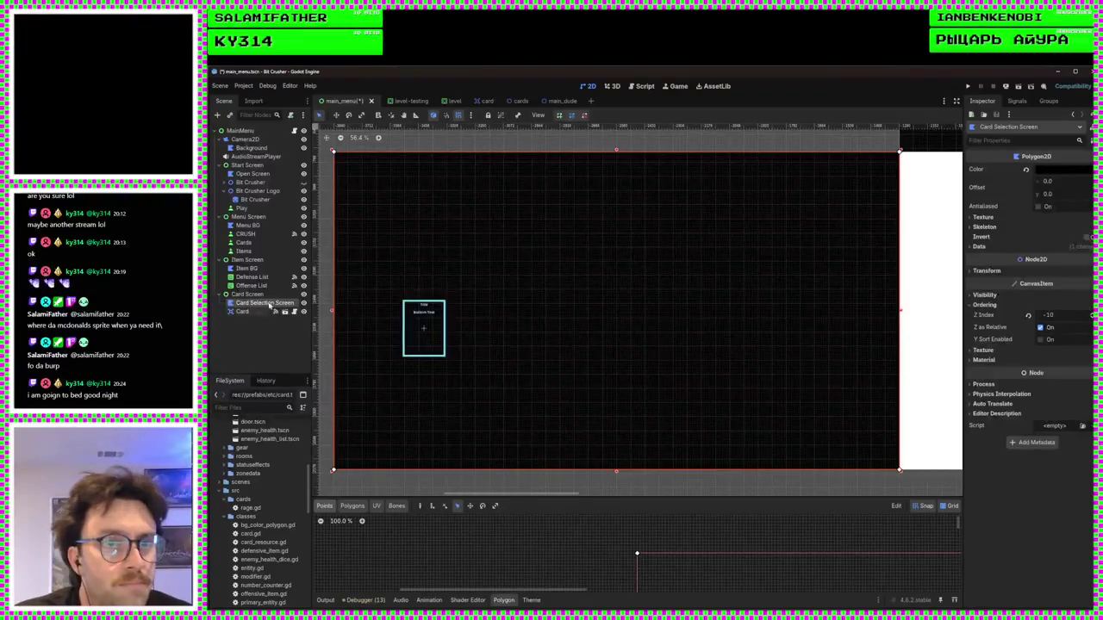
click(253, 320)
click(248, 312)
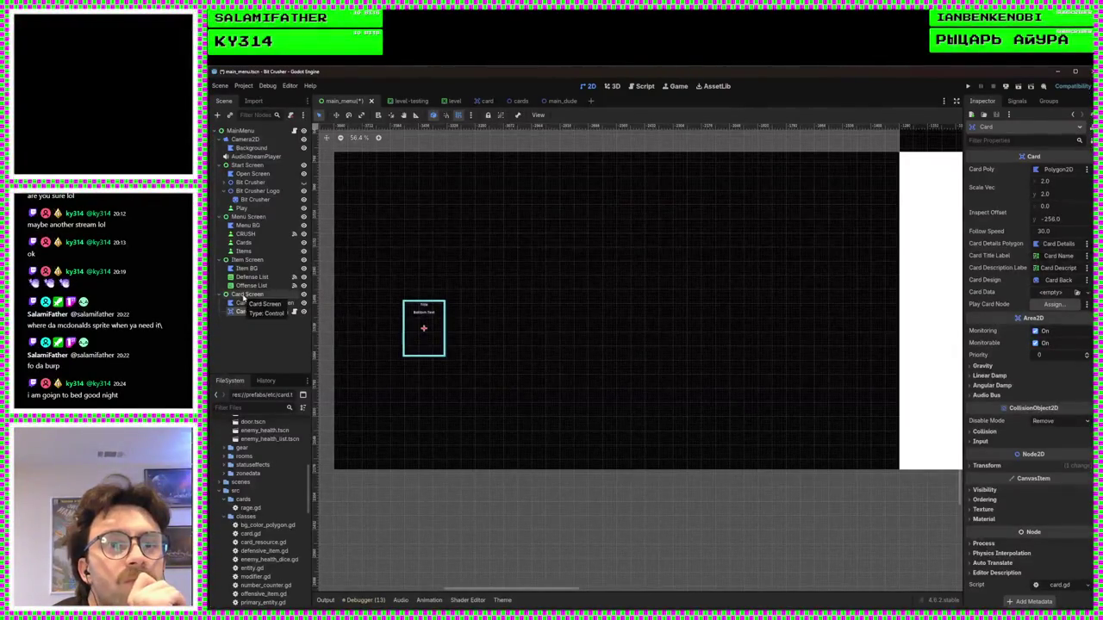
Add a Control child under Card Screen and delete the Card node
right_click(247, 296)
click(285, 305)
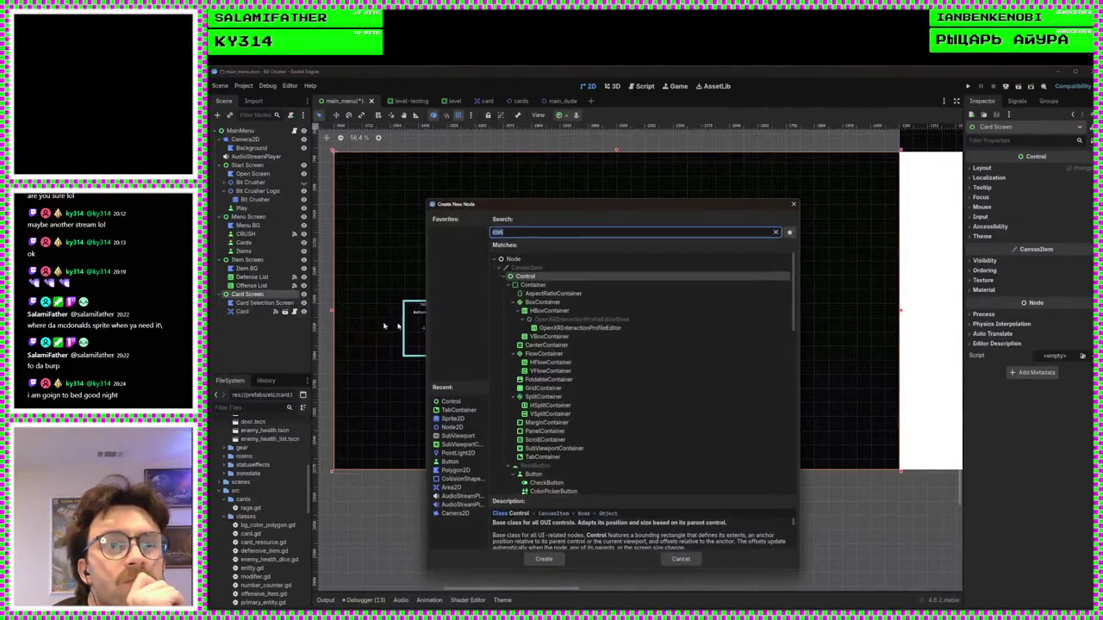
double_click(521, 277)
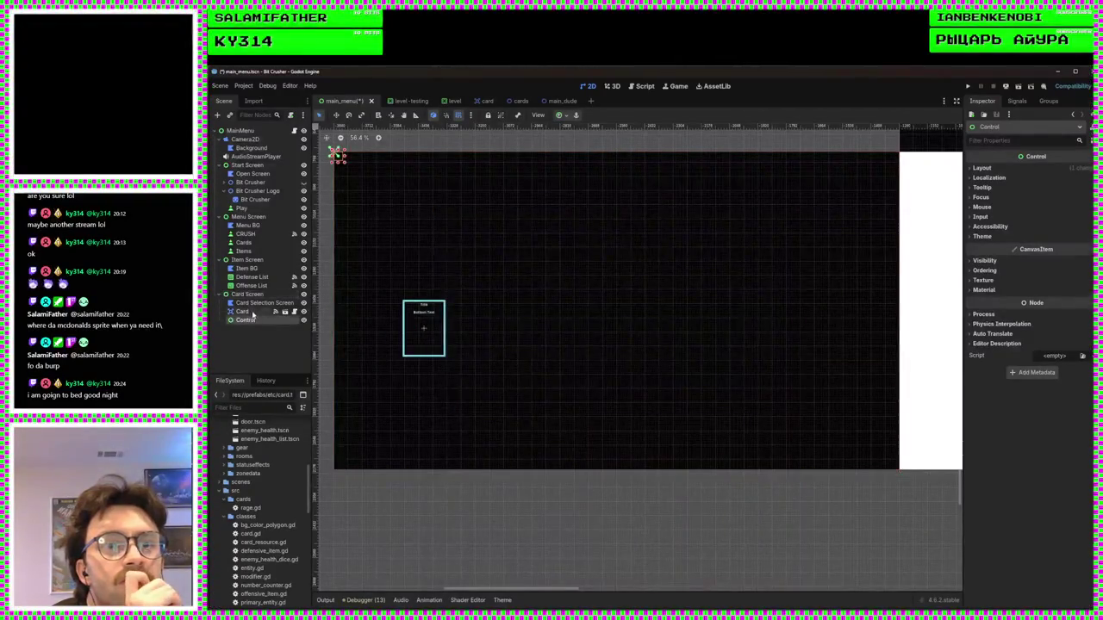
drag(250, 312, 250, 311)
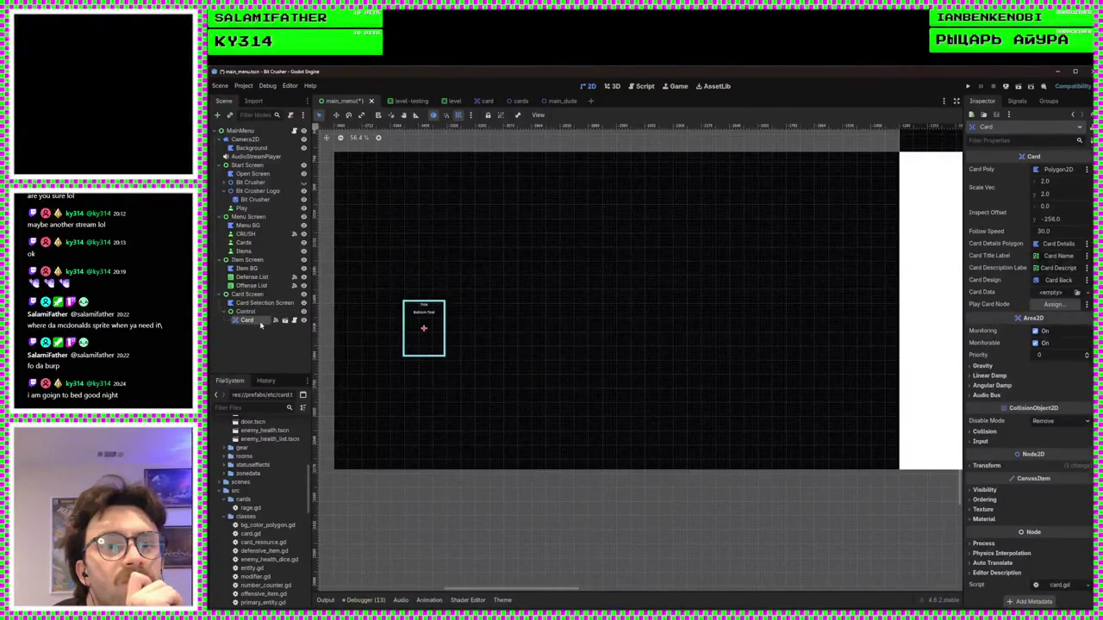
key(Delete)
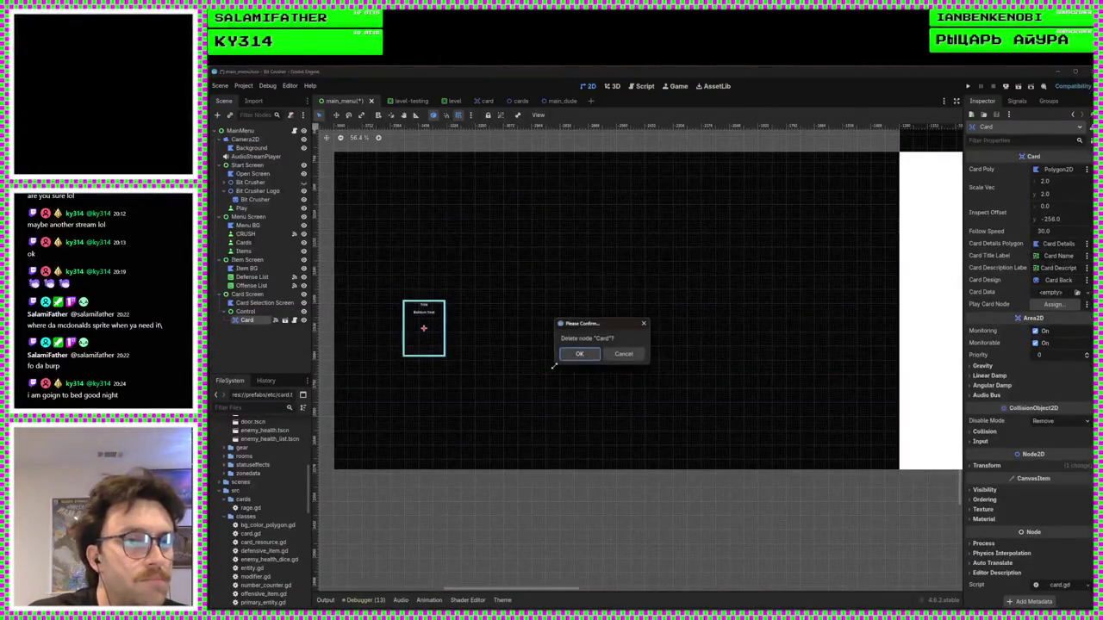
key(Return)
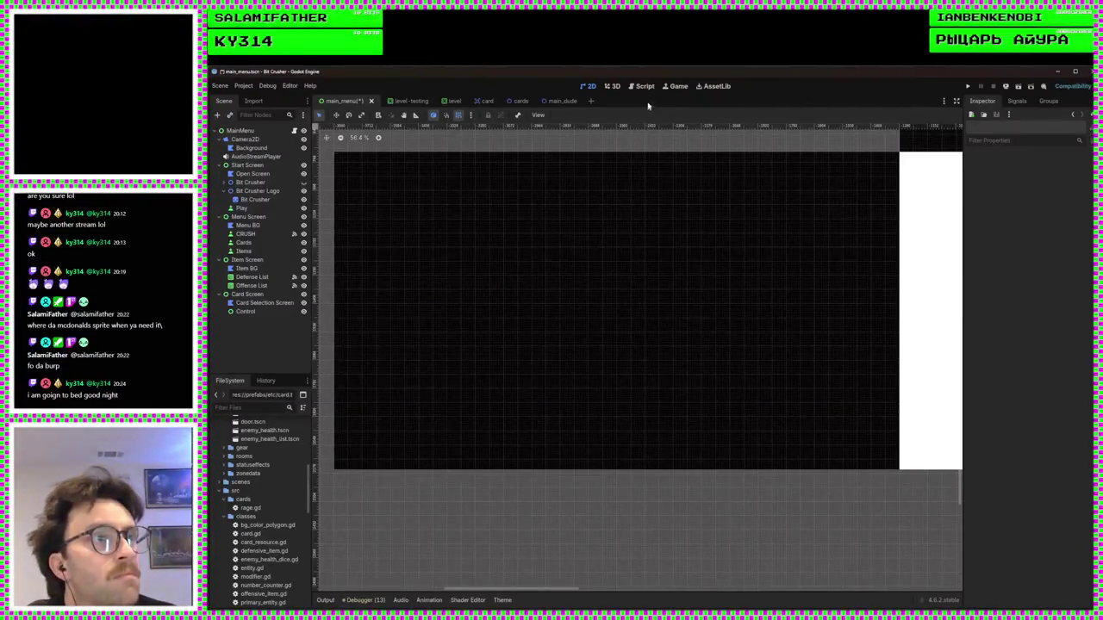
Rename the new Control node to 'All Cards'
double_click(263, 312)
text(All Cards)
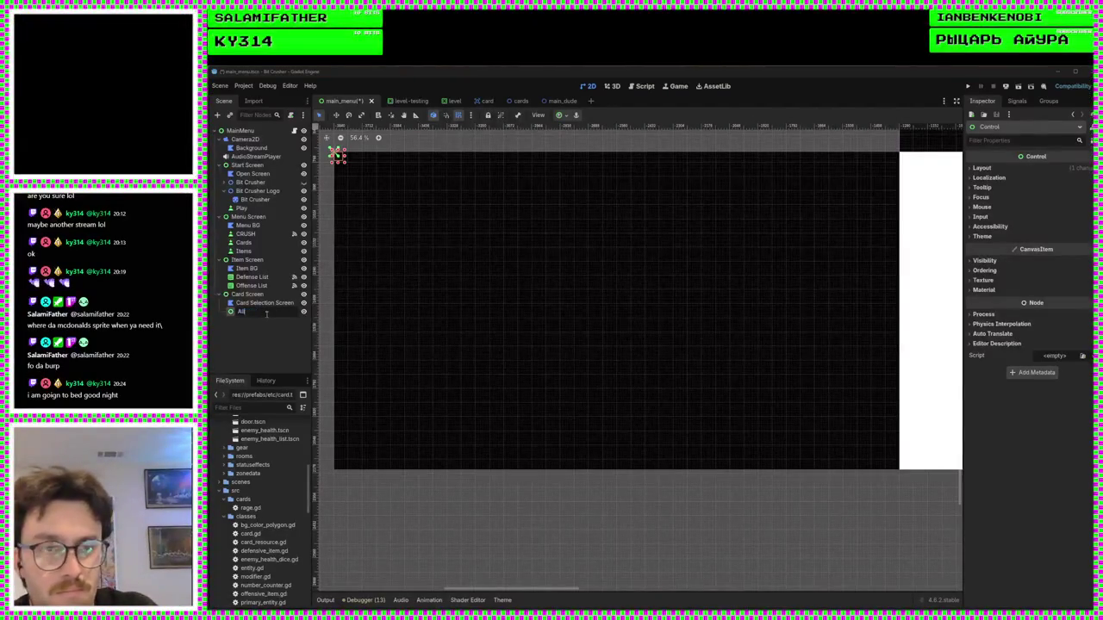
key(Return)
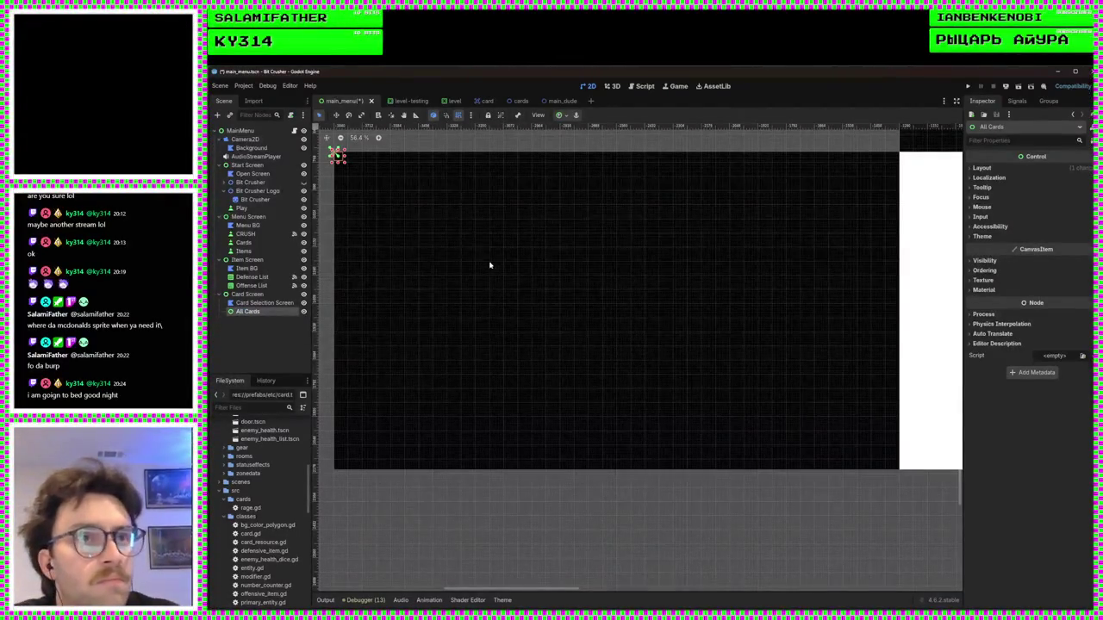
Drag the All Cards control into a tall rectangle near the card screen's top-left
scroll(490, 263, left, 3)
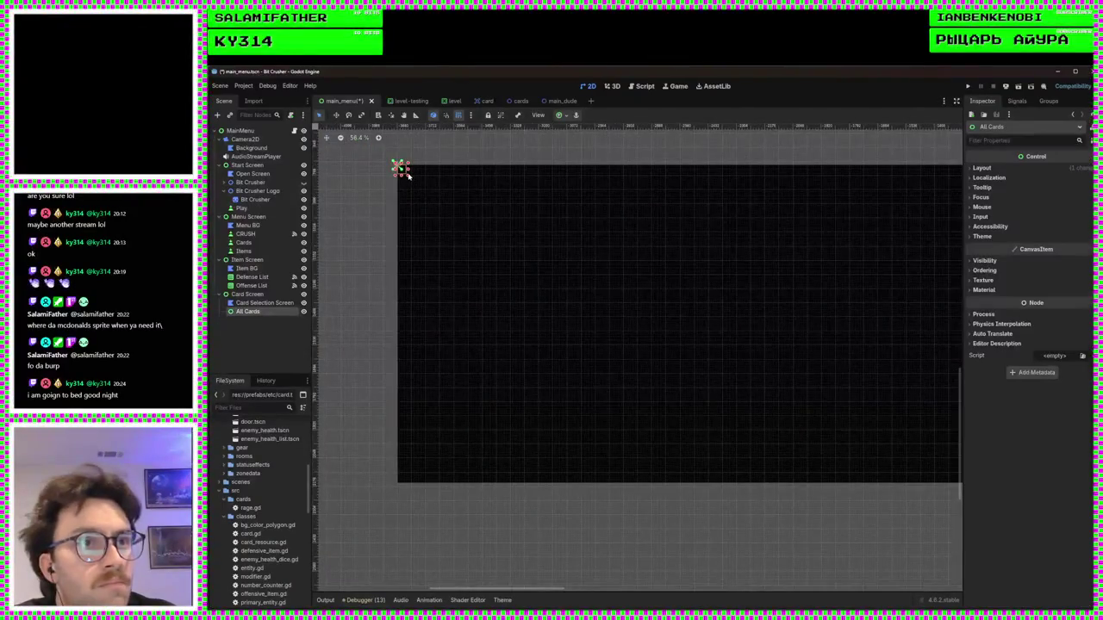
mouse_move(409, 175)
mouse_down()
mouse_move(500, 290)
mouse_move(526, 368)
mouse_up()
mouse_move(447, 272)
mouse_down()
mouse_move(485, 313)
mouse_move(460, 278)
mouse_up()
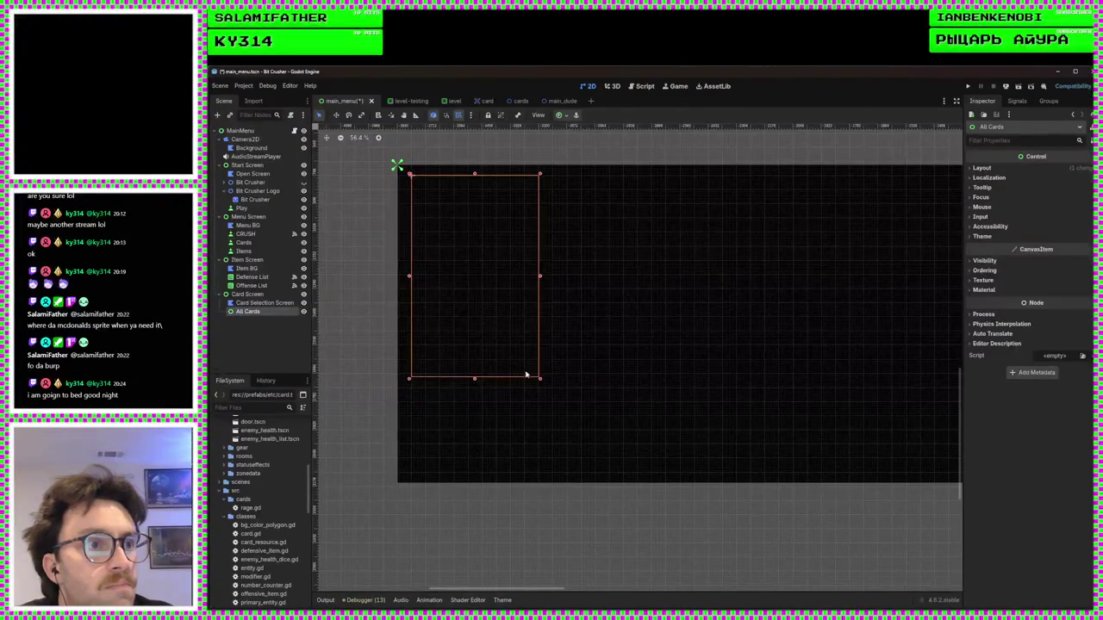
mouse_move(538, 379)
mouse_down()
mouse_move(571, 401)
mouse_move(595, 462)
mouse_up()
scroll(594, 453, down, 1)
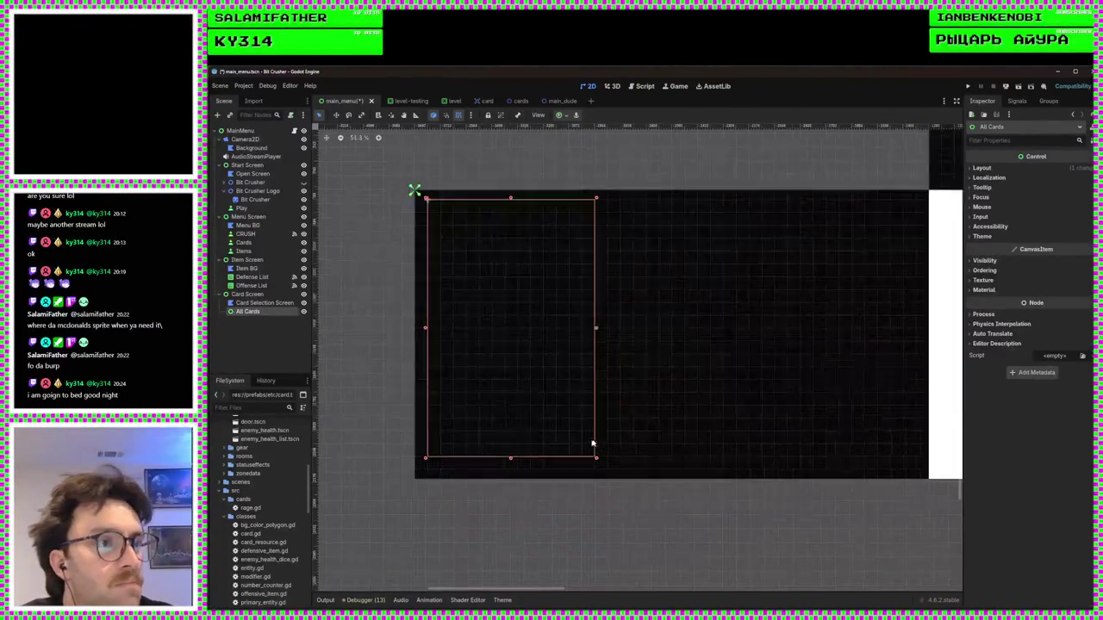
scroll(608, 423, right, 2)
scroll(586, 371, down, 5)
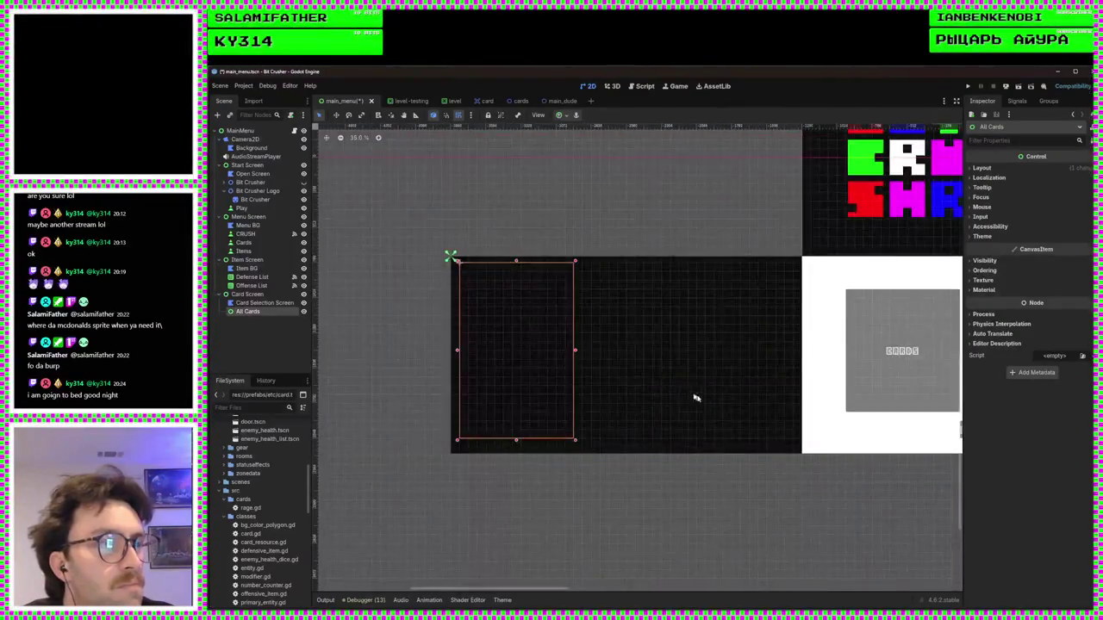
scroll(603, 392, up, 6)
Fine-tune its corner and right edge, confirming Size 896 × 1216 at position 128, 112
drag(432, 188, 443, 197)
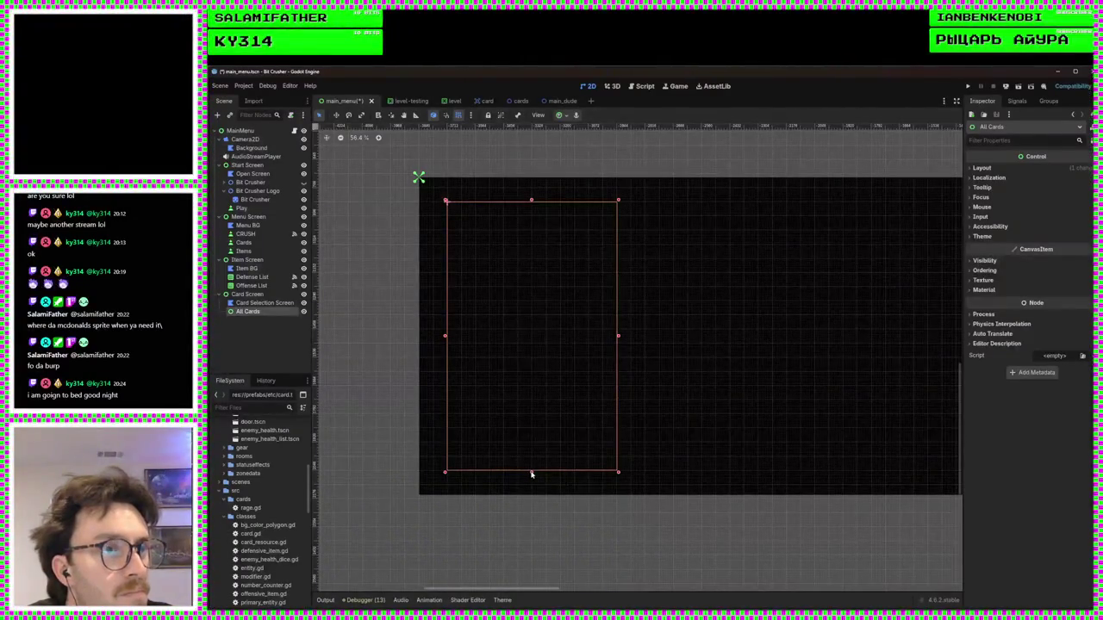
scroll(531, 474, up, 3)
scroll(628, 443, right, 2)
scroll(564, 458, down, 2)
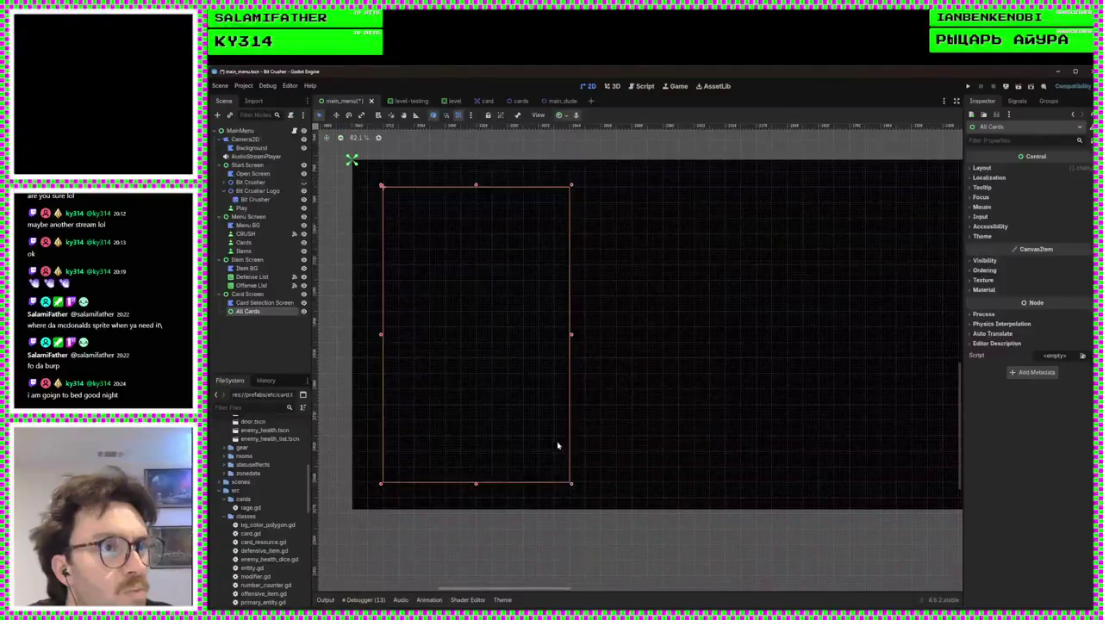
drag(571, 335, 602, 334)
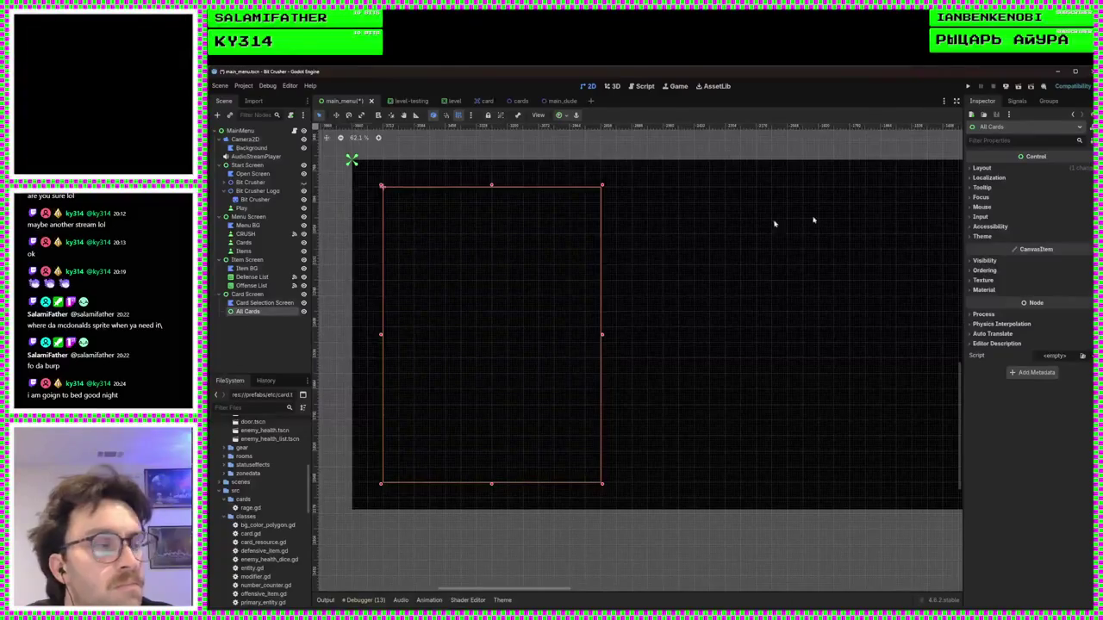
click(981, 168)
click(991, 255)
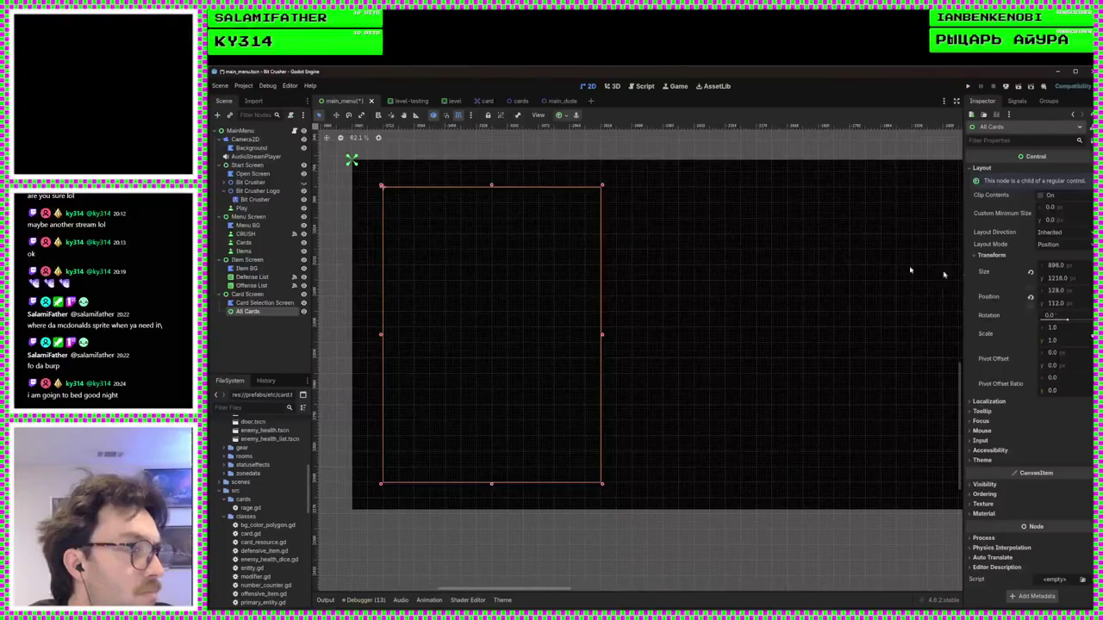
Open cards.gd in the script editor and inspect lines 18–20
click(641, 87)
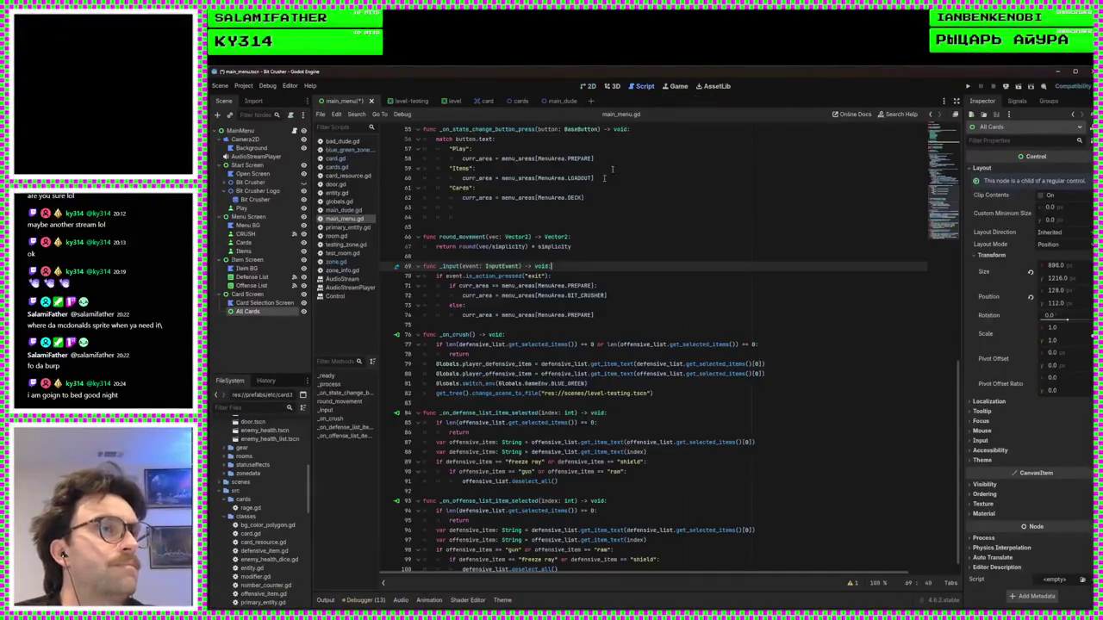
click(336, 166)
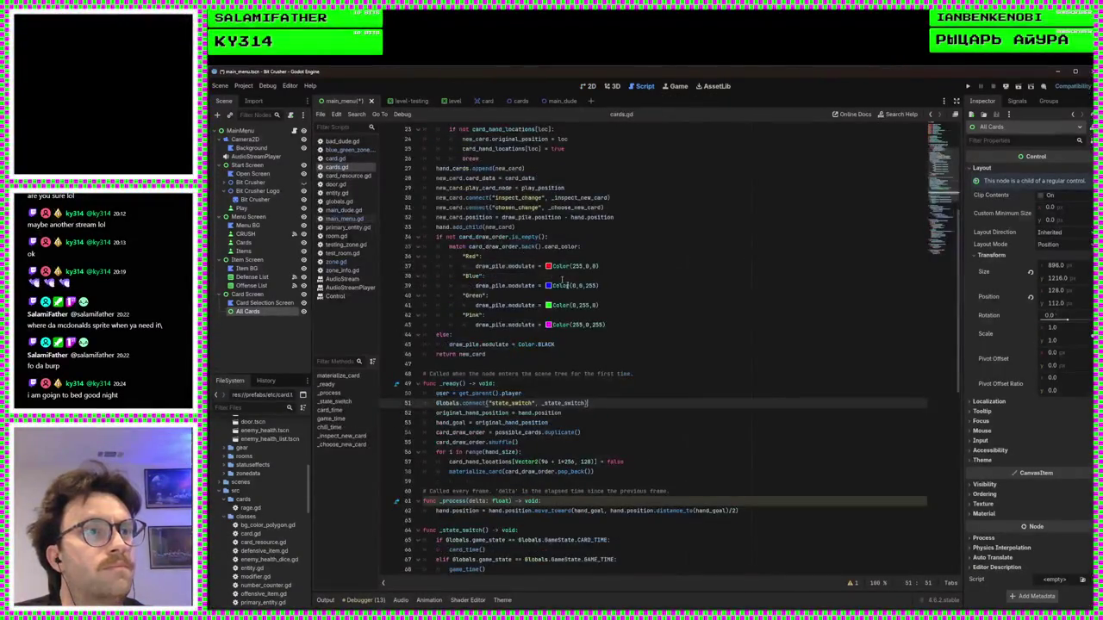
scroll(588, 321, up, 3)
click(588, 296)
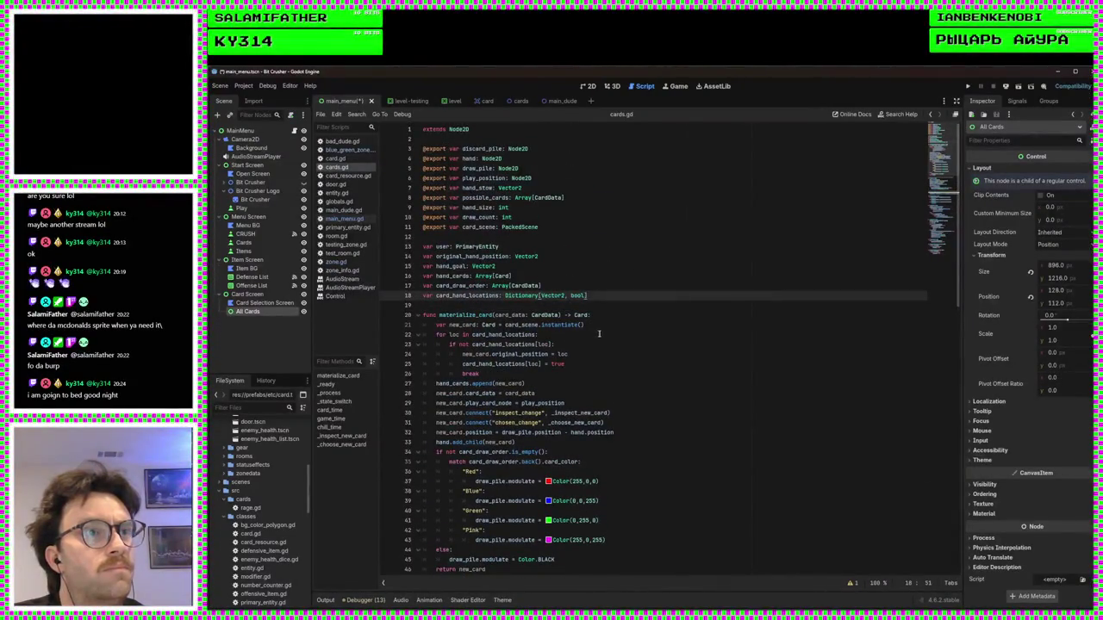
scroll(601, 335, down, 5)
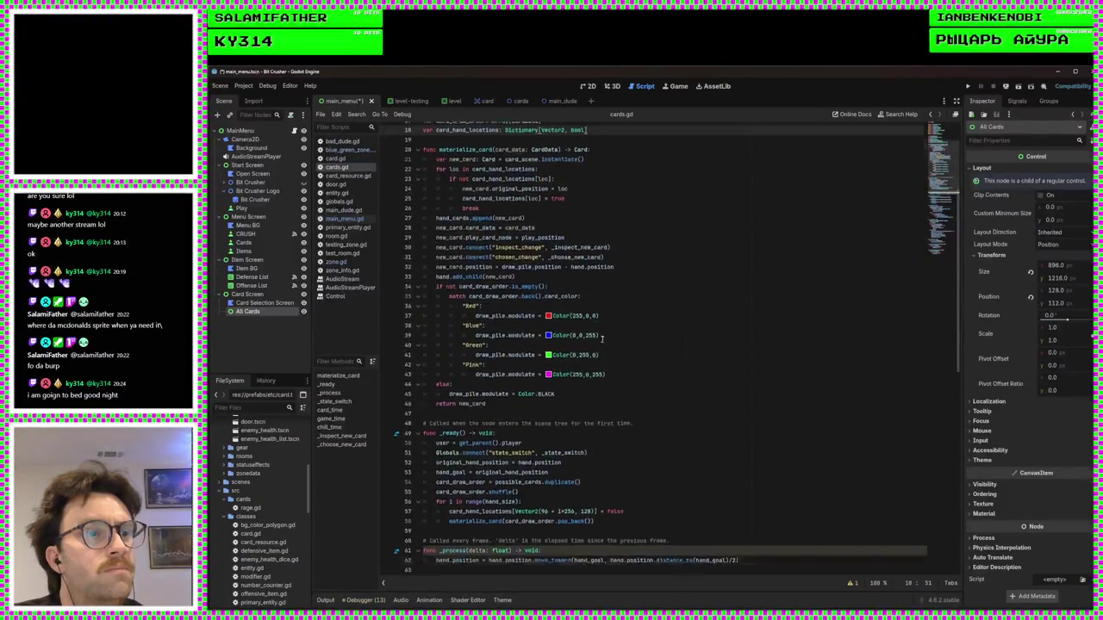
scroll(594, 332, up, 5)
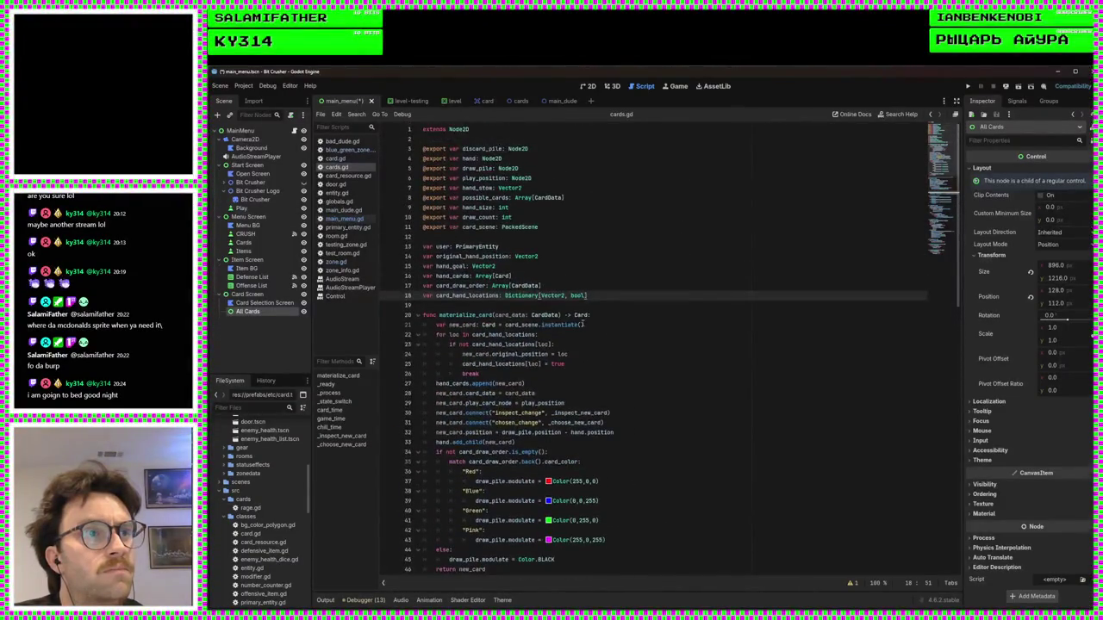
click(624, 313)
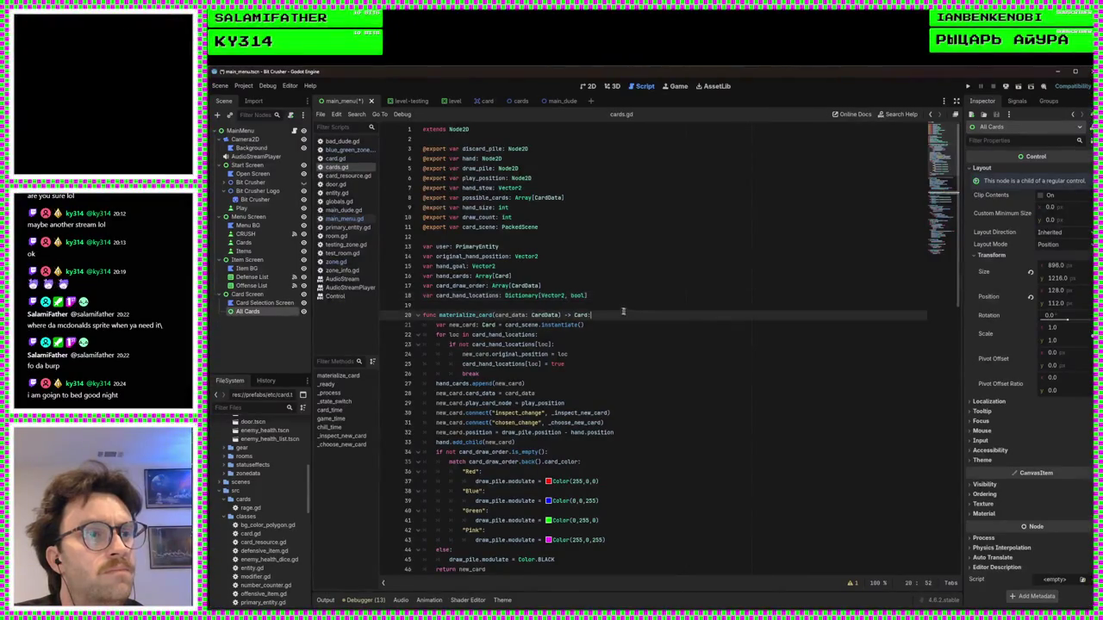
Select the card_hand_locations name, then open main_menu.gd at its extends Control line
scroll(625, 312, down, 1)
key(Up)
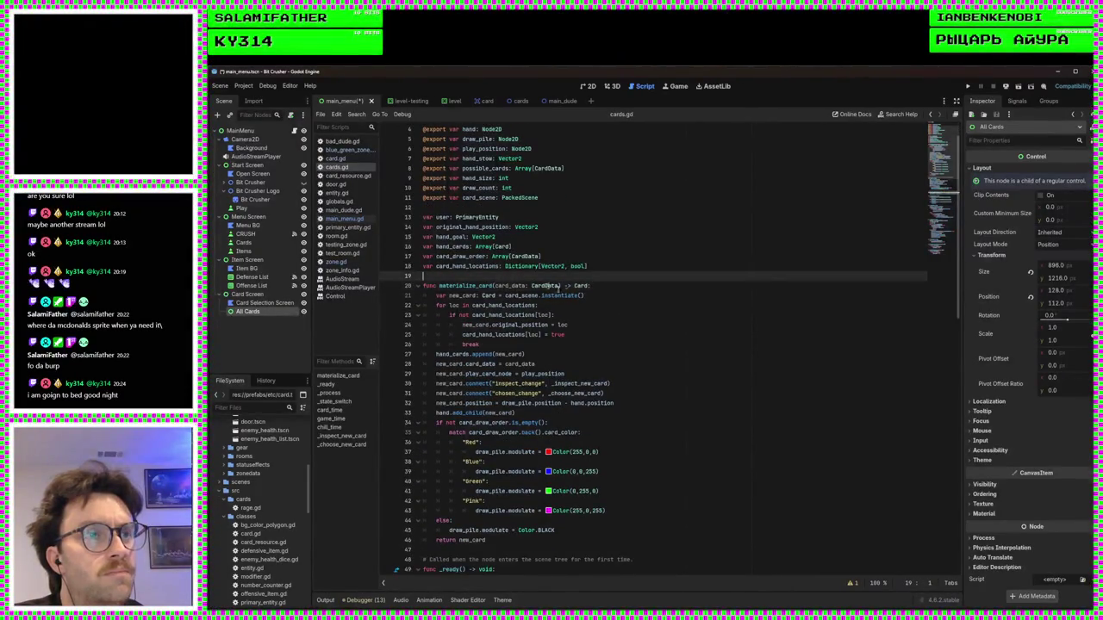
scroll(662, 339, down, 6)
scroll(693, 336, up, 4)
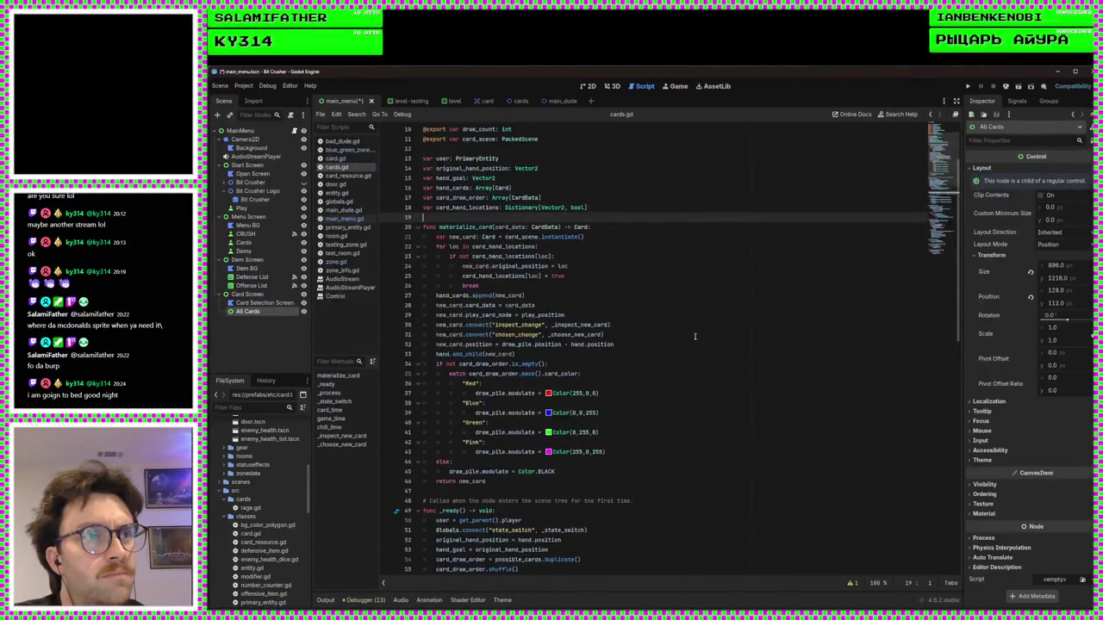
scroll(695, 336, up, 3)
double_click(470, 295)
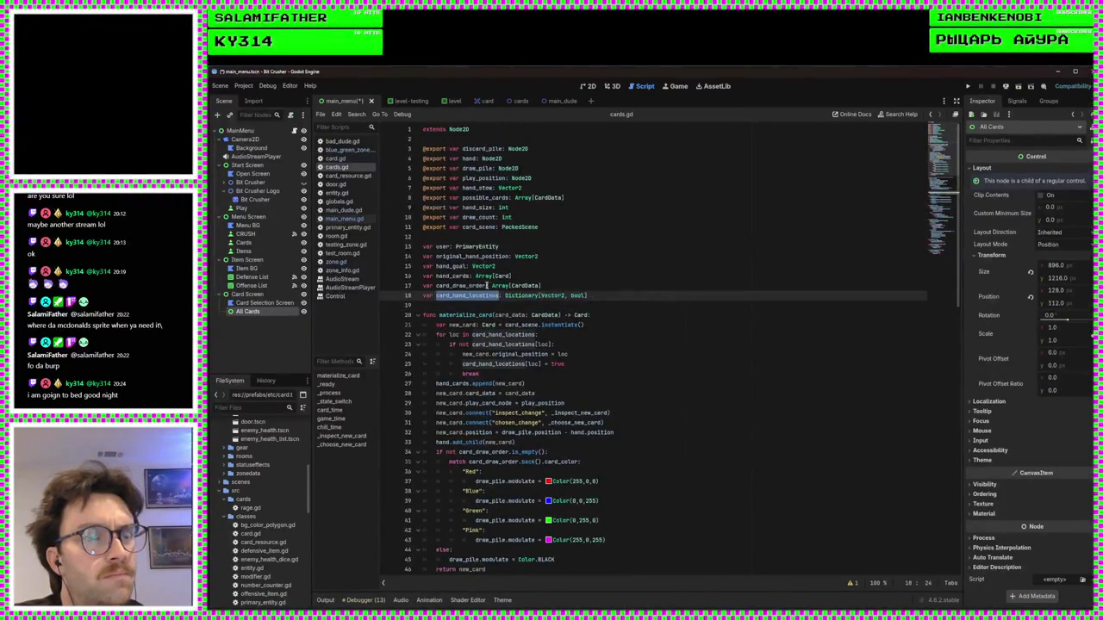
scroll(650, 301, down, 10)
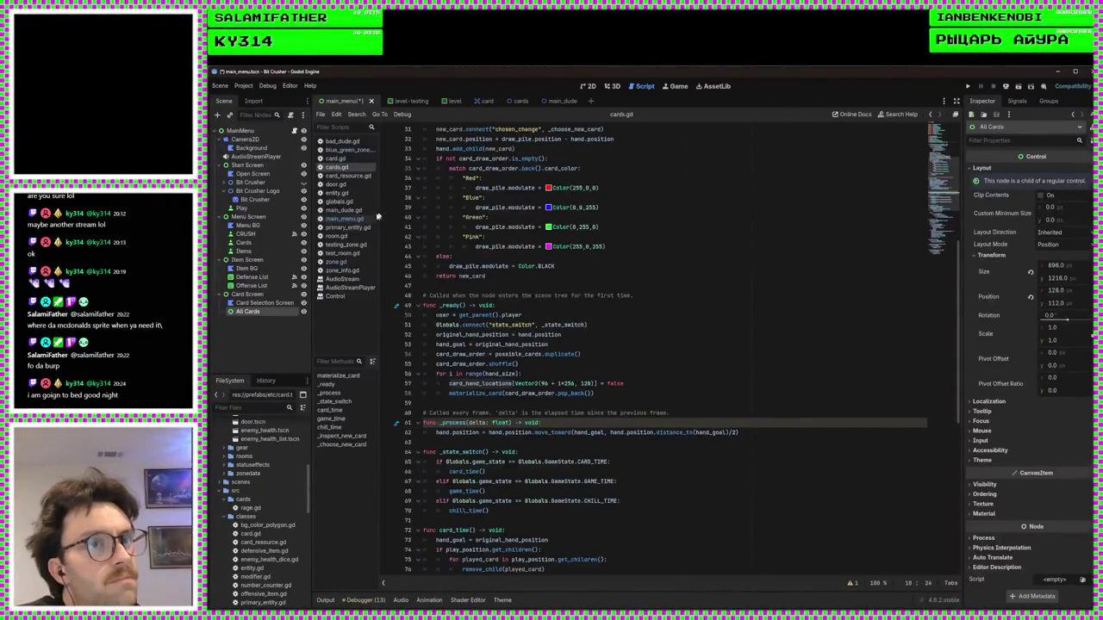
click(344, 218)
scroll(548, 342, up, 15)
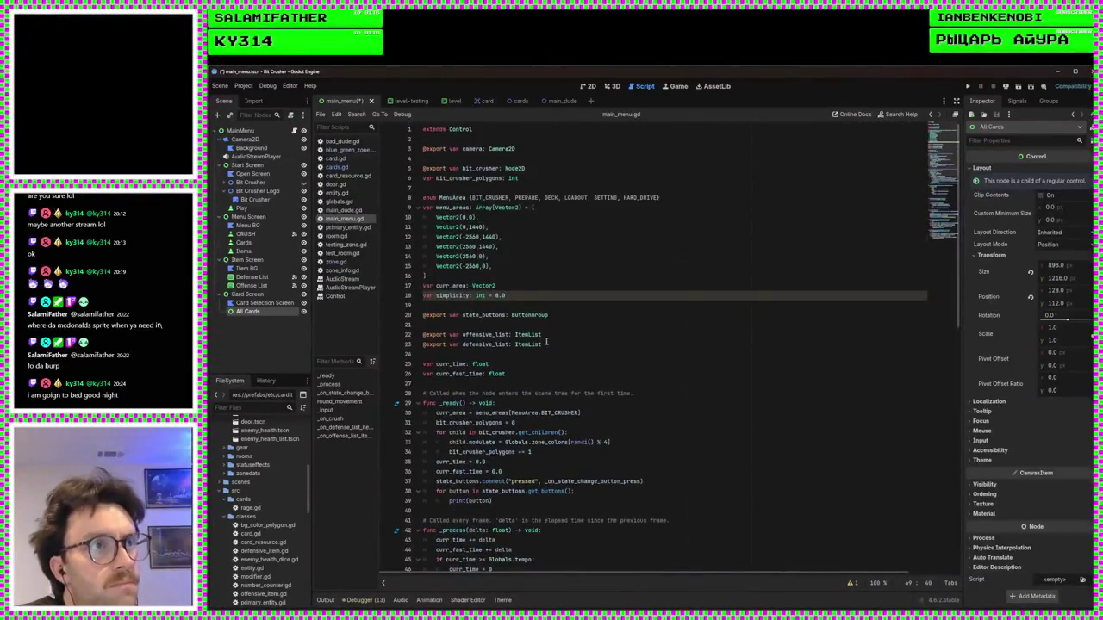
Zoom and pan around the All Cards rectangle on the 2D canvas
click(588, 86)
scroll(505, 320, down, 4)
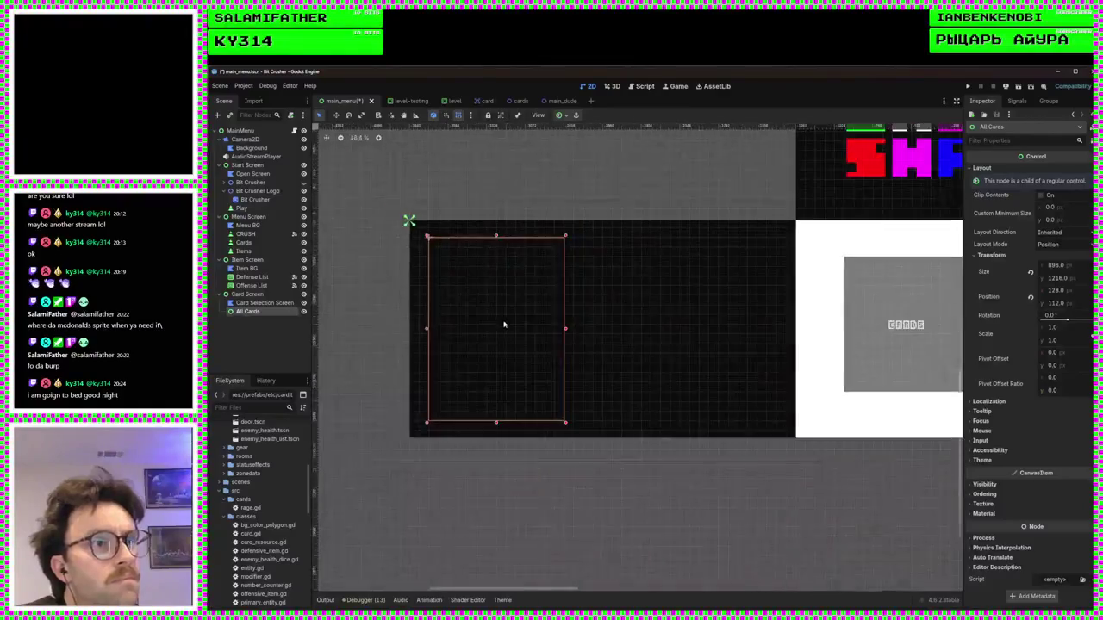
scroll(446, 365, up, 4)
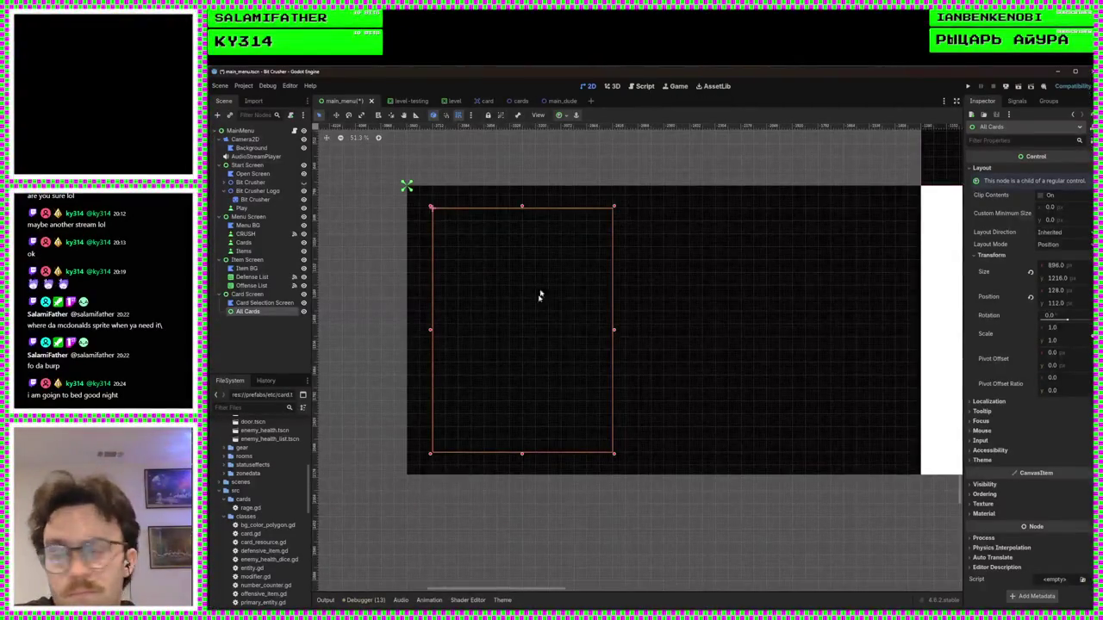
scroll(539, 301, up, 2)
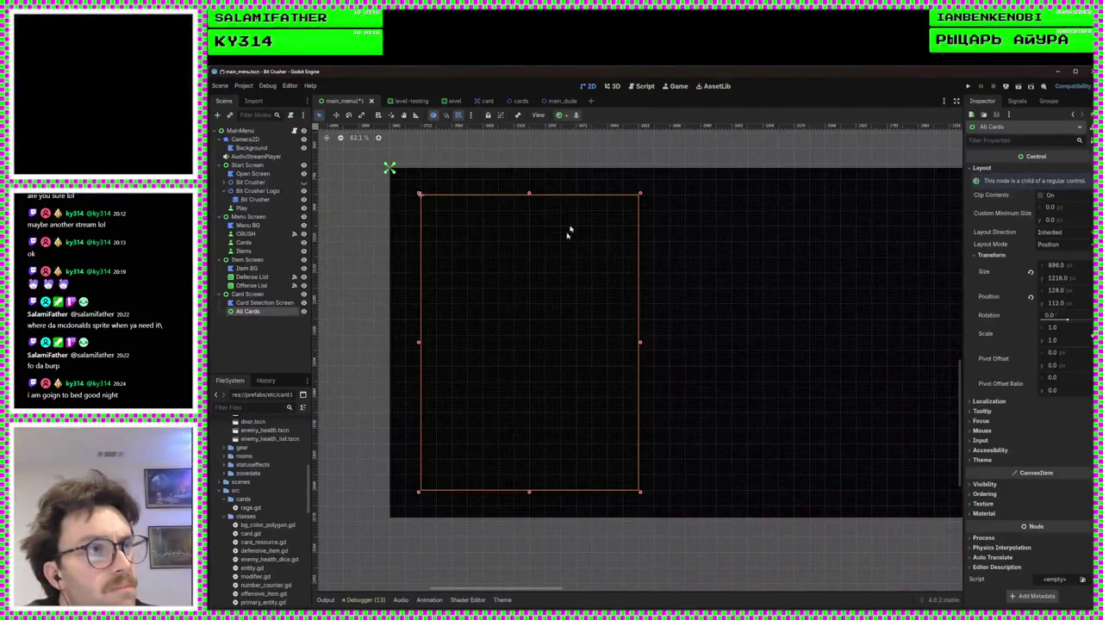
scroll(534, 286, down, 1)
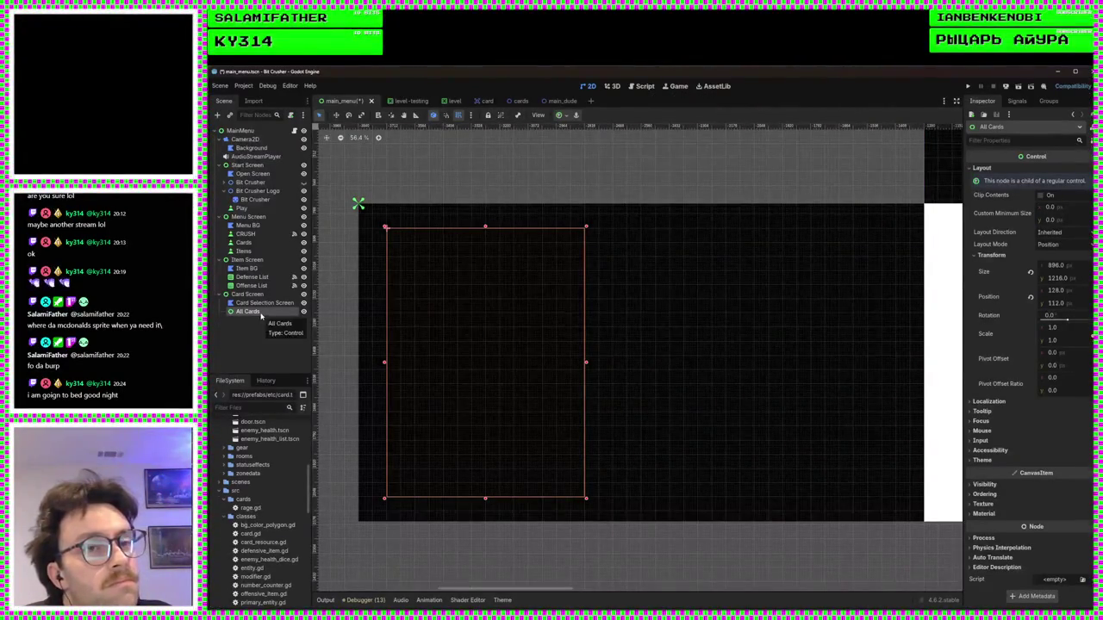
scroll(598, 418, down, 1)
drag(620, 423, 598, 420)
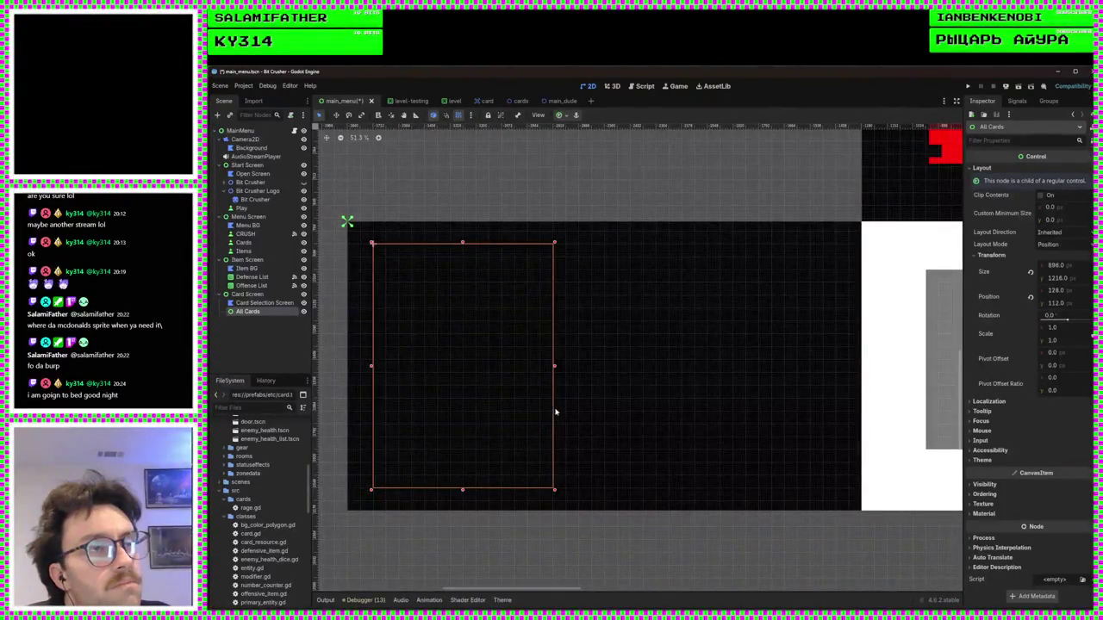
Glance at main_menu.gd, return to the canvas, and check the Card Game Second Pass note
click(644, 86)
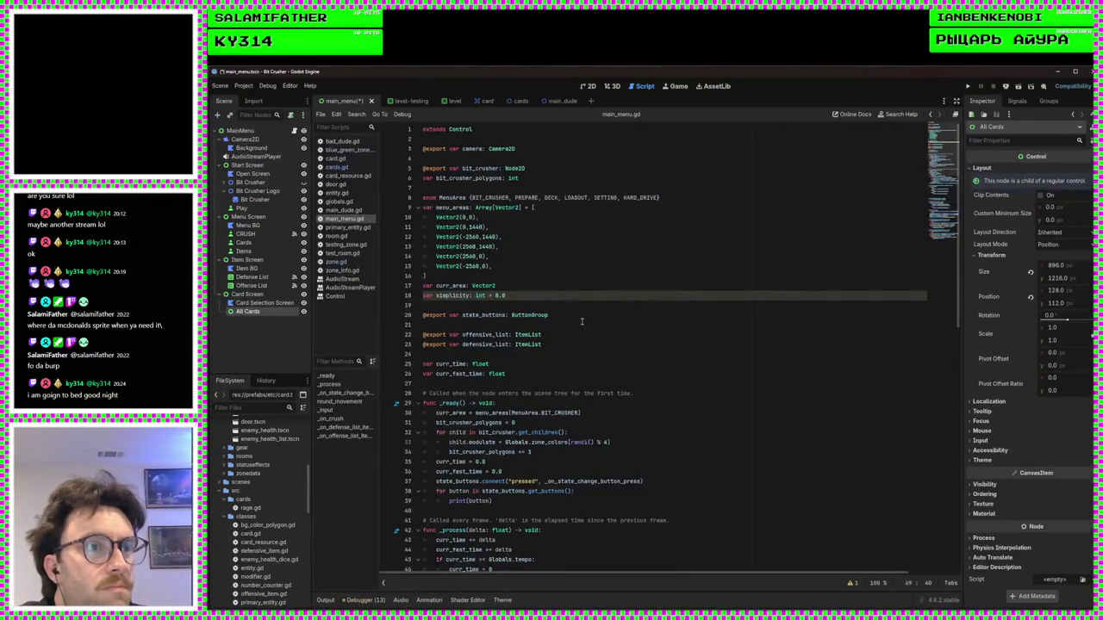
click(589, 87)
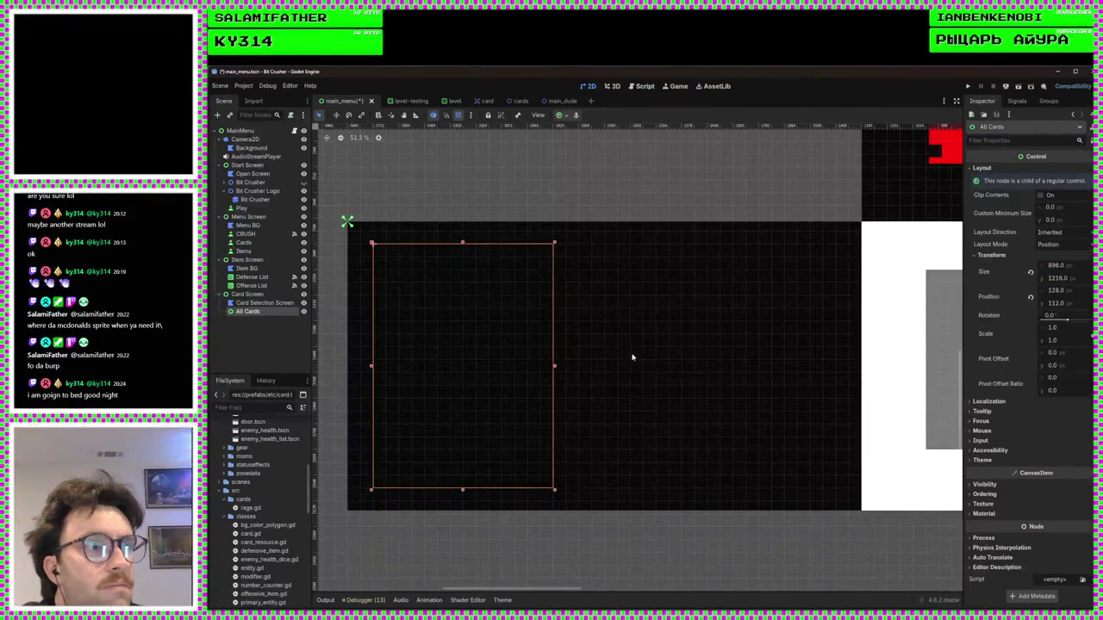
drag(632, 357, 623, 357)
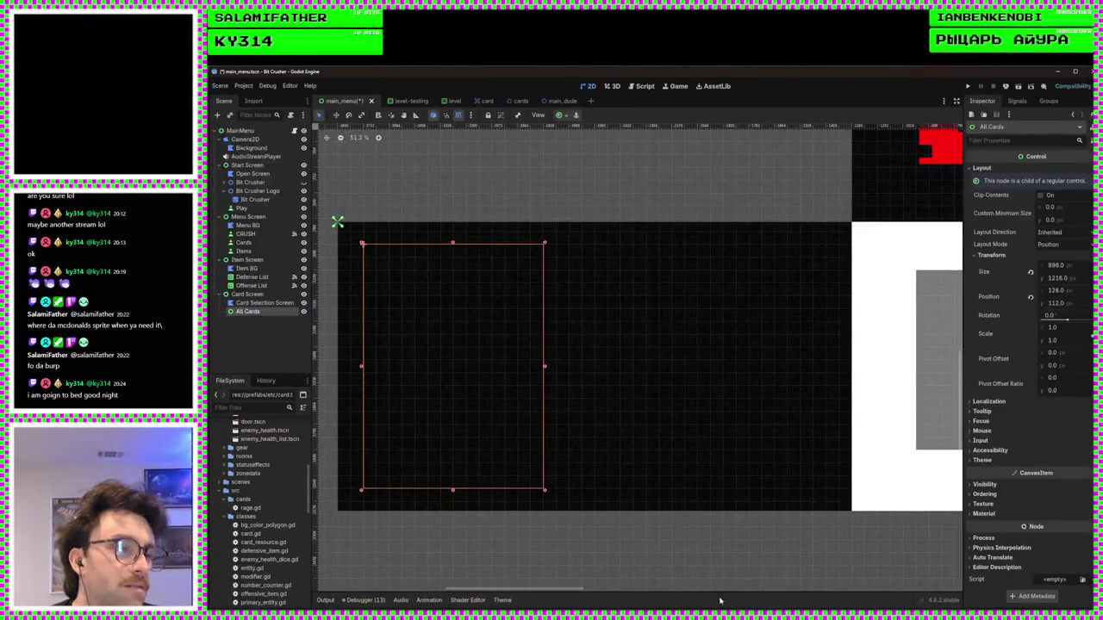
key(alt+Tab)
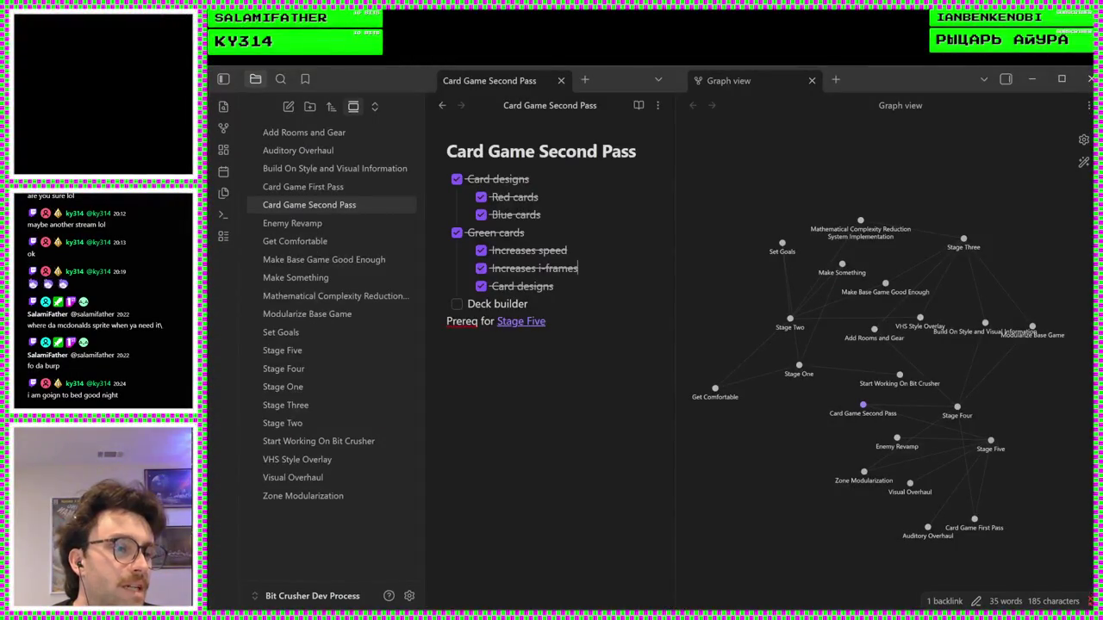
key(alt+Tab)
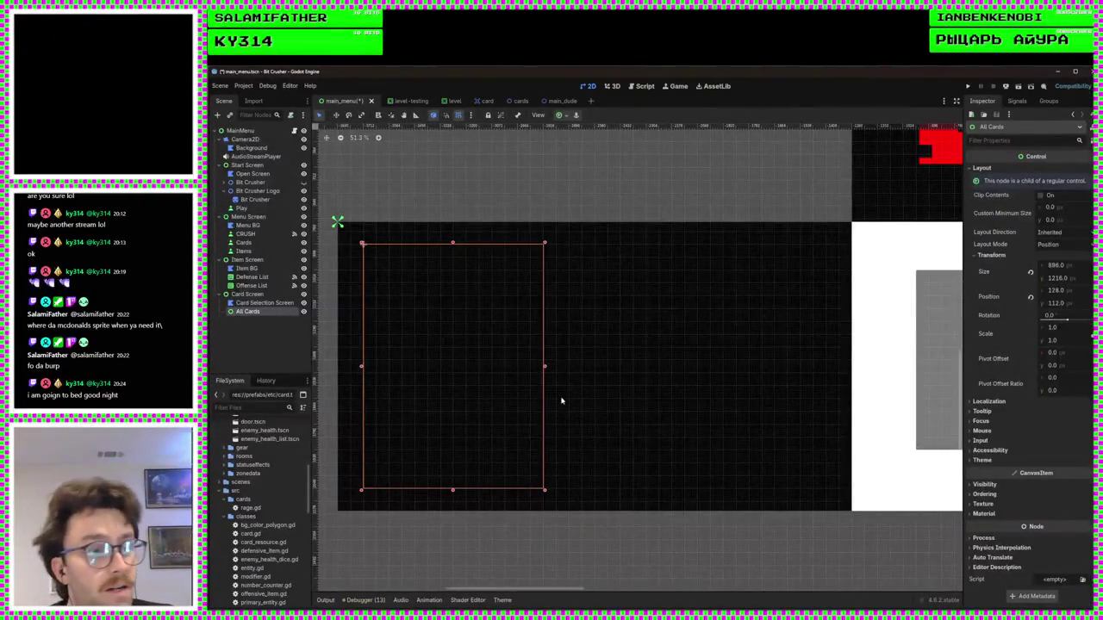
Pan and zoom the 2D canvas to frame the All Cards rectangle and the logo
click(643, 86)
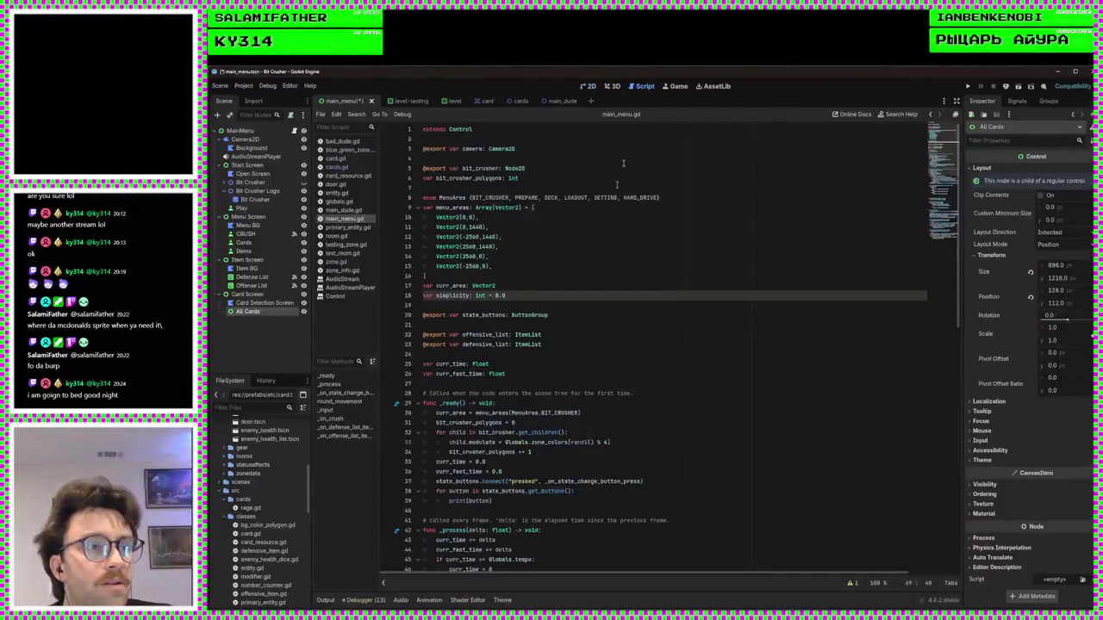
click(589, 86)
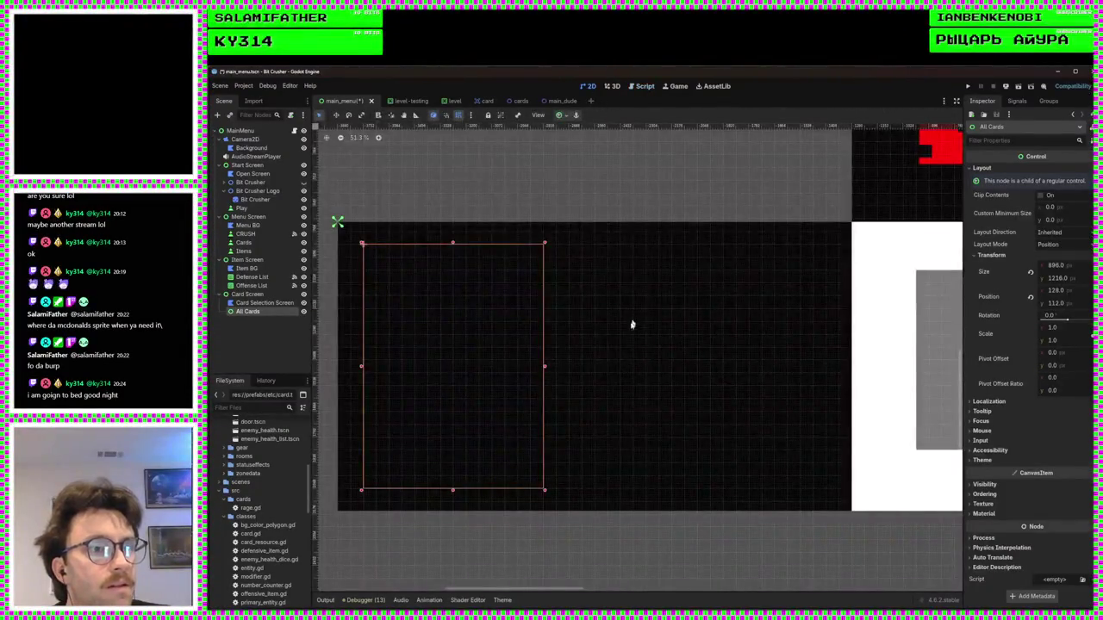
drag(522, 437, 554, 402)
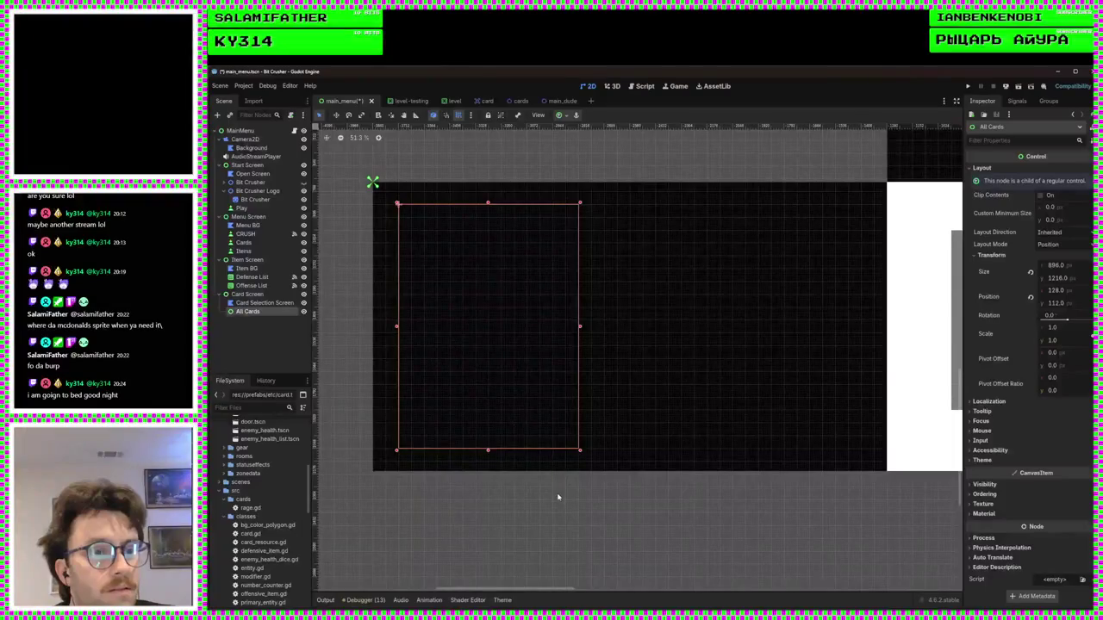
scroll(414, 471, up, 2)
scroll(414, 471, up, 3)
scroll(416, 469, down, 6)
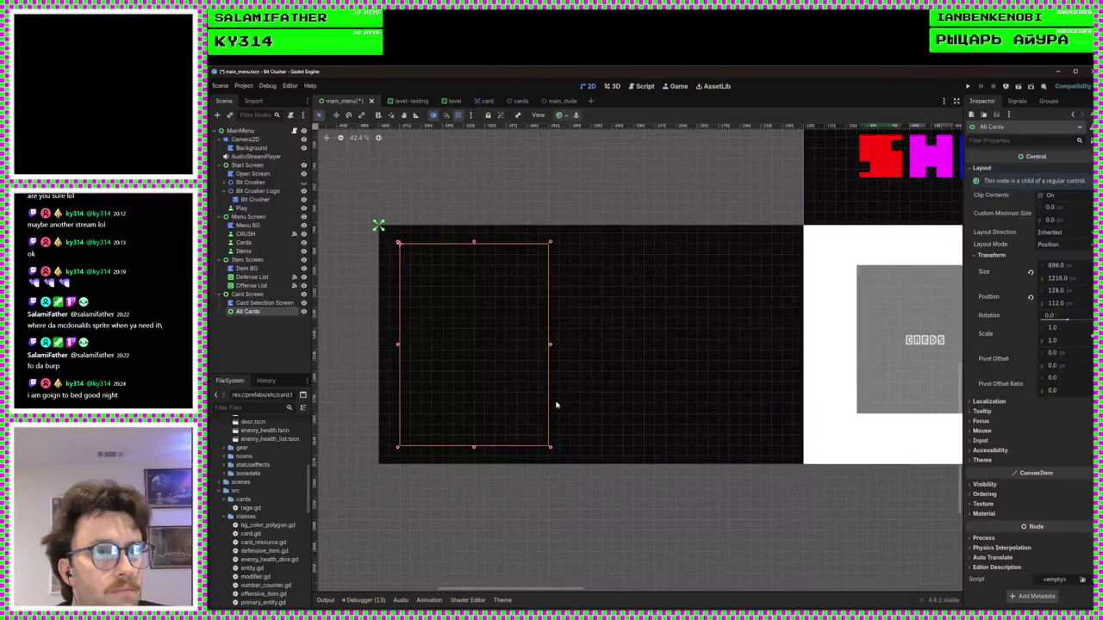
scroll(560, 409, up, 1)
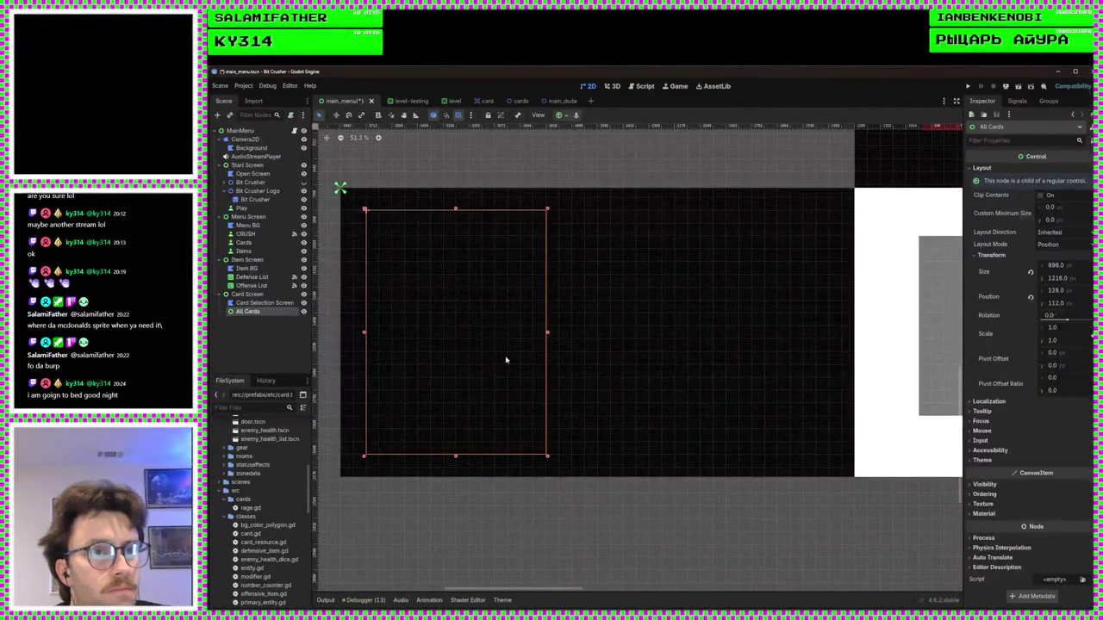
mouse_move(770, 249)
mouse_down()
mouse_move(800, 296)
mouse_move(628, 452)
mouse_move(495, 459)
mouse_move(598, 384)
mouse_move(642, 393)
mouse_up()
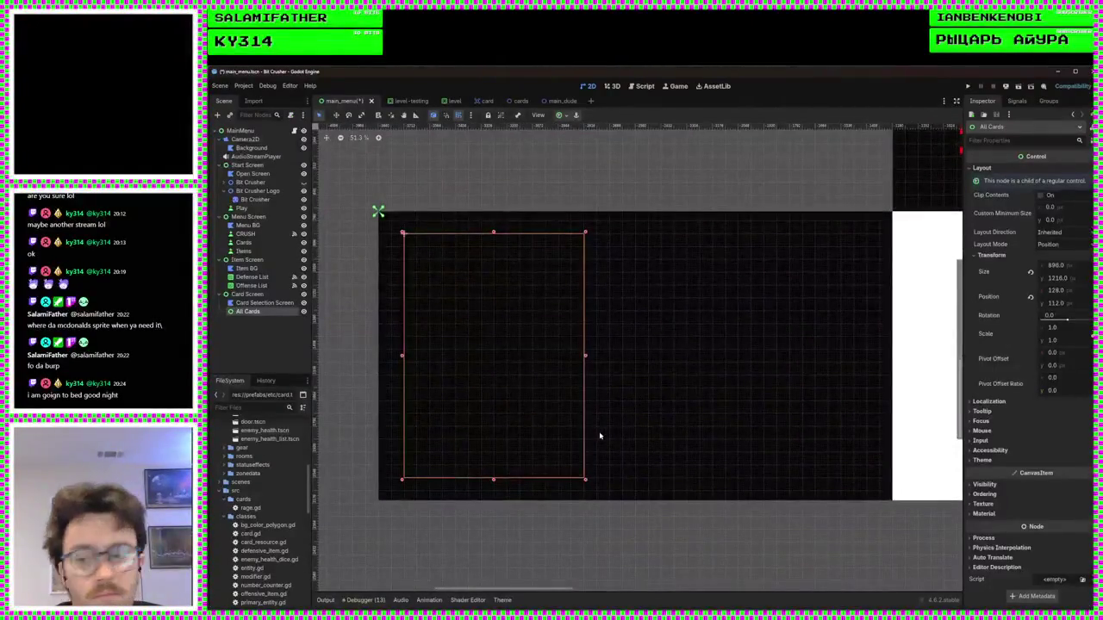
scroll(546, 417, up, 1)
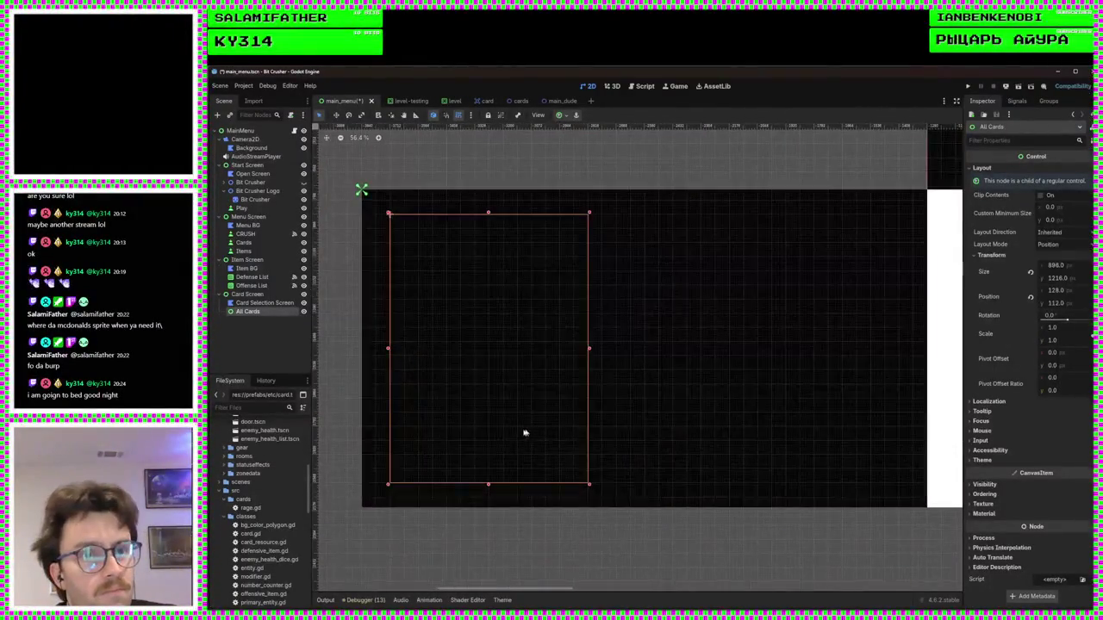
drag(524, 433, 576, 418)
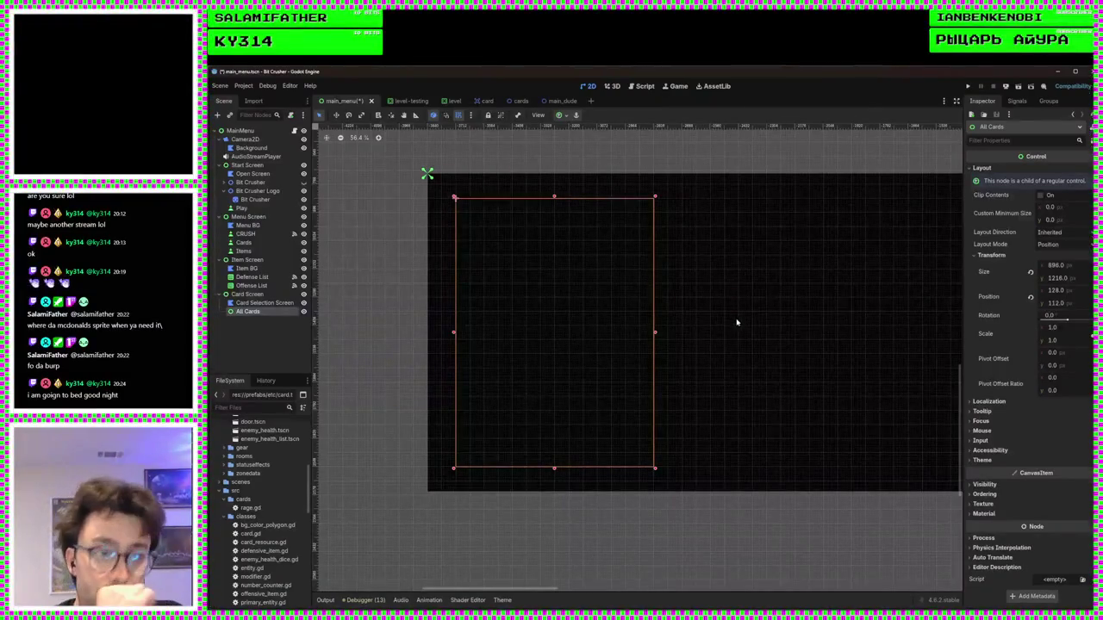
drag(783, 377, 678, 387)
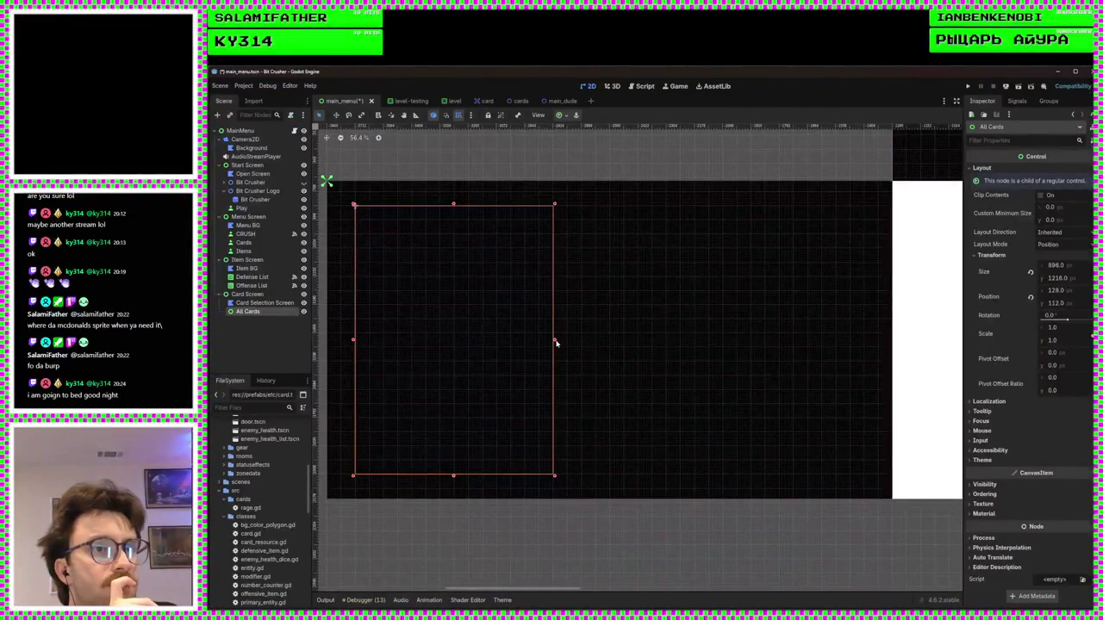
Widen All Cards to the right and shorten it from the bottom to 2304 × 960
drag(555, 341, 864, 346)
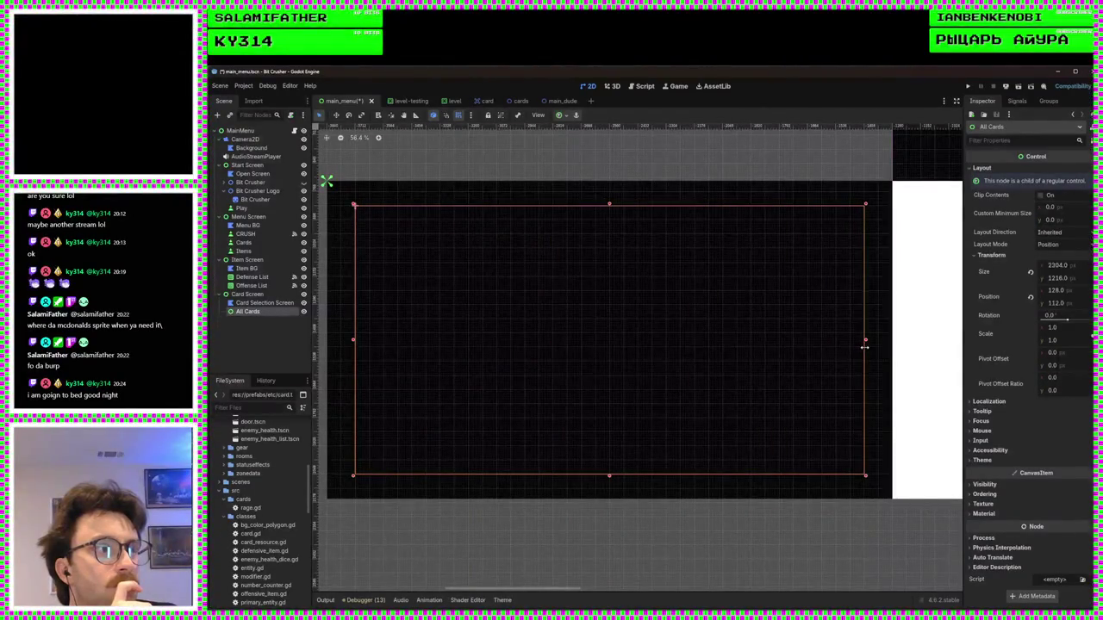
mouse_move(610, 475)
mouse_down()
mouse_move(620, 405)
mouse_move(620, 423)
mouse_up()
scroll(615, 443, down, 1)
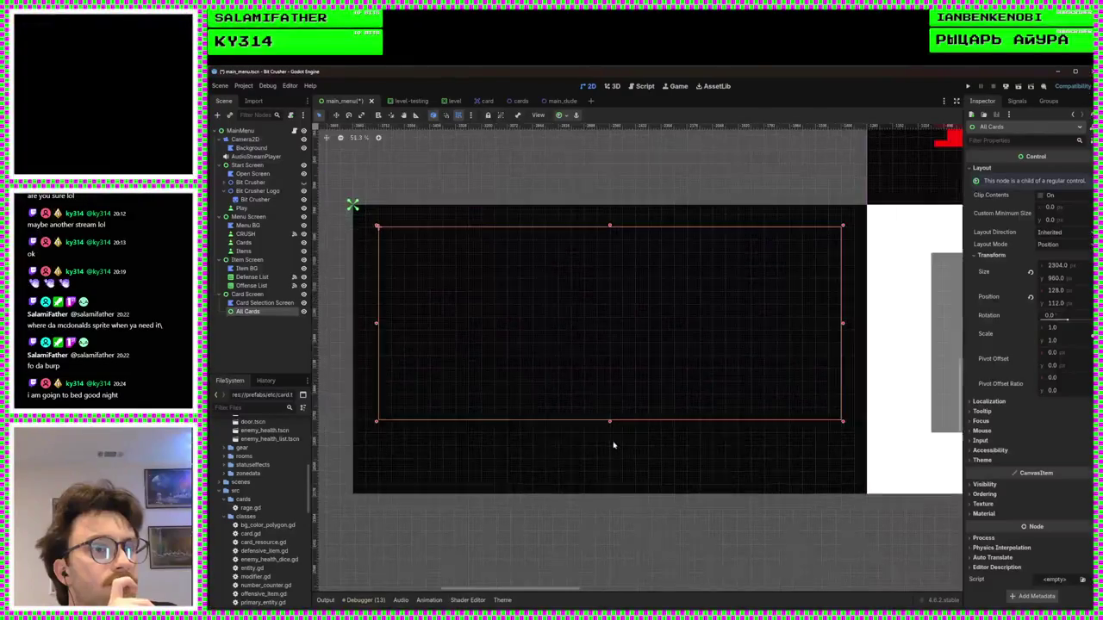
scroll(624, 445, down, 1)
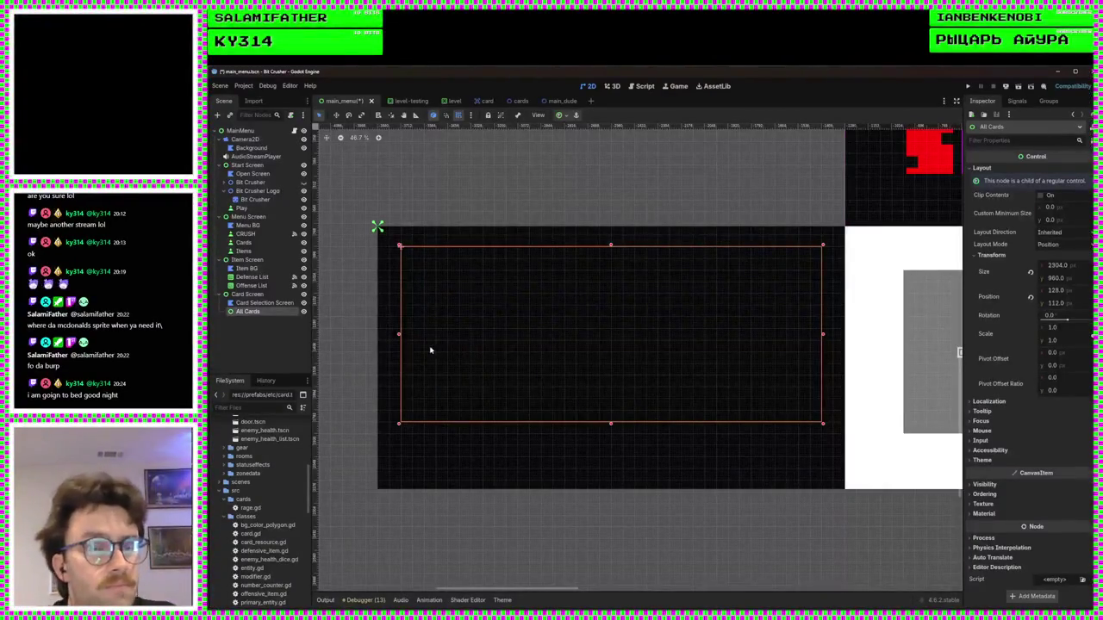
scroll(620, 342, up, 1)
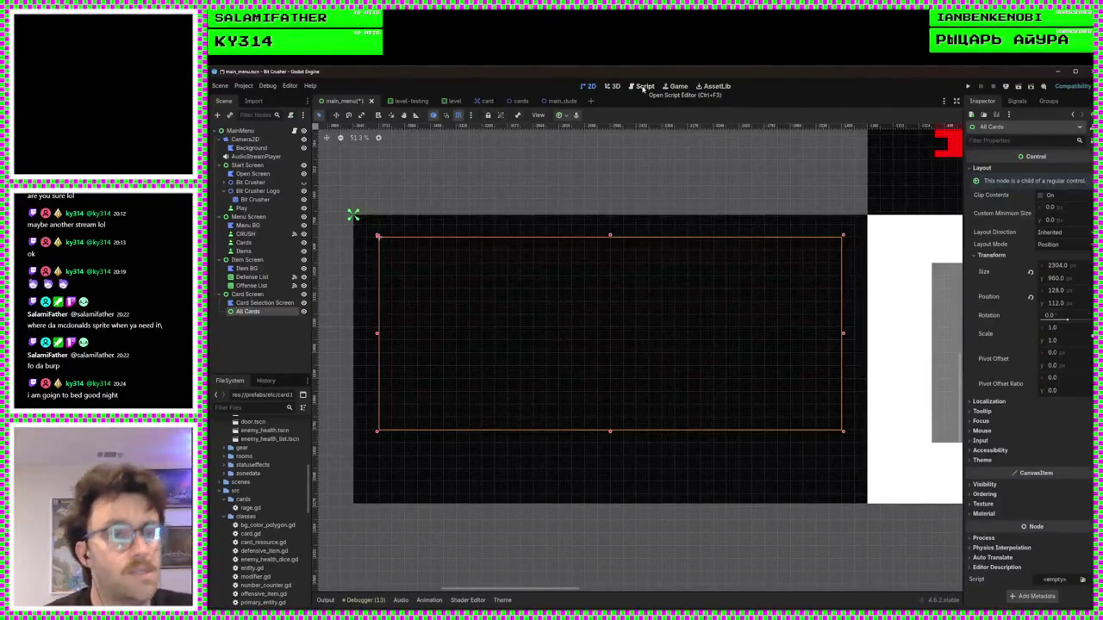
click(643, 88)
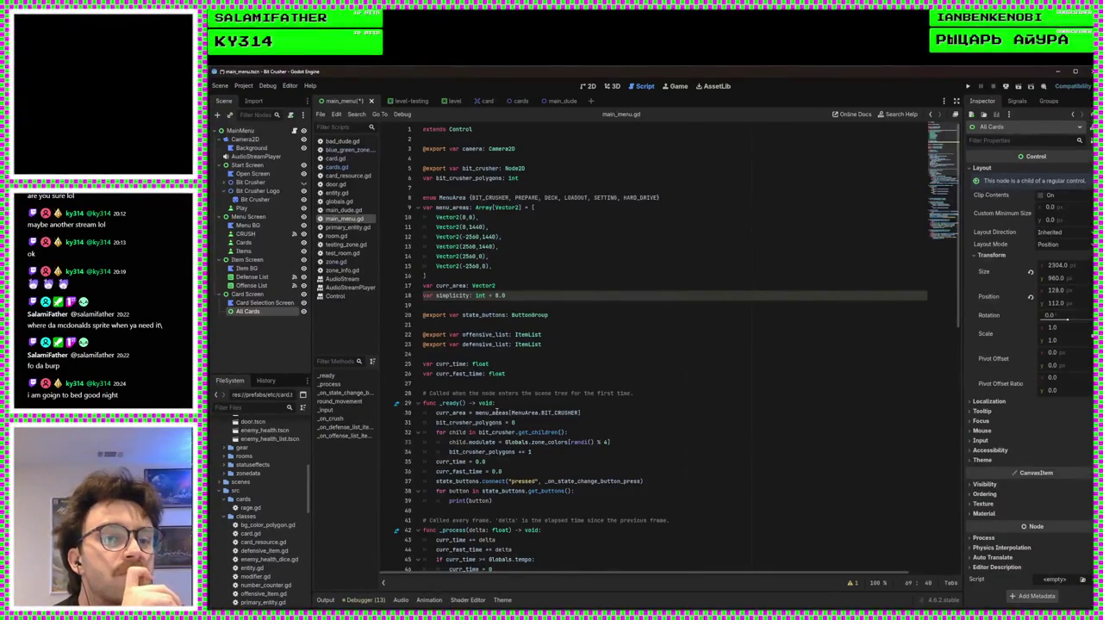
scroll(589, 436, down, 1)
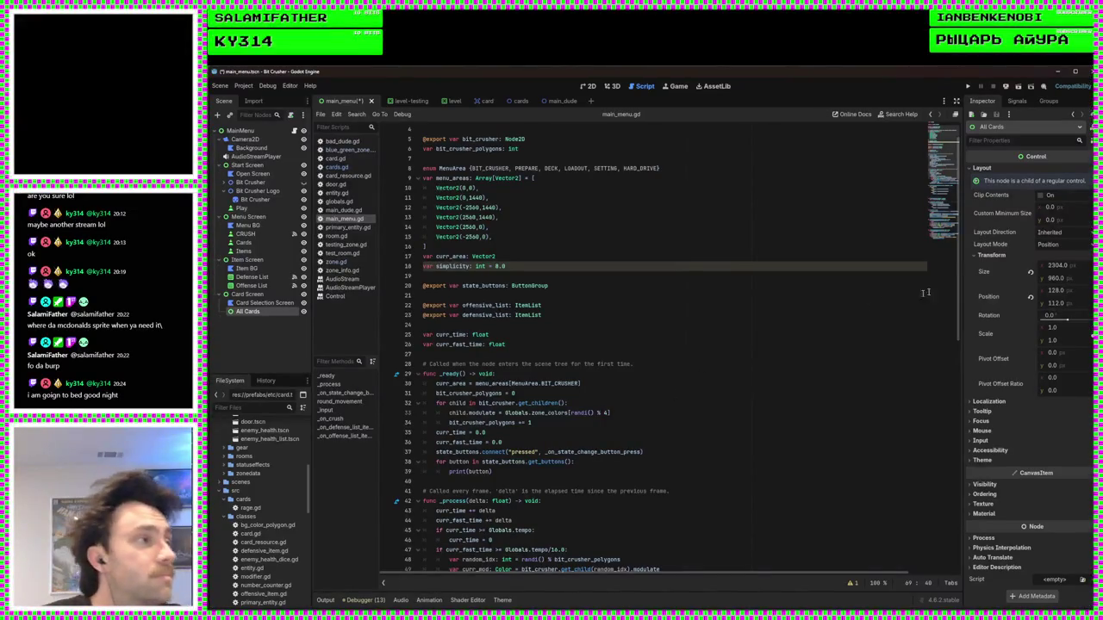
scroll(586, 323, up, 1)
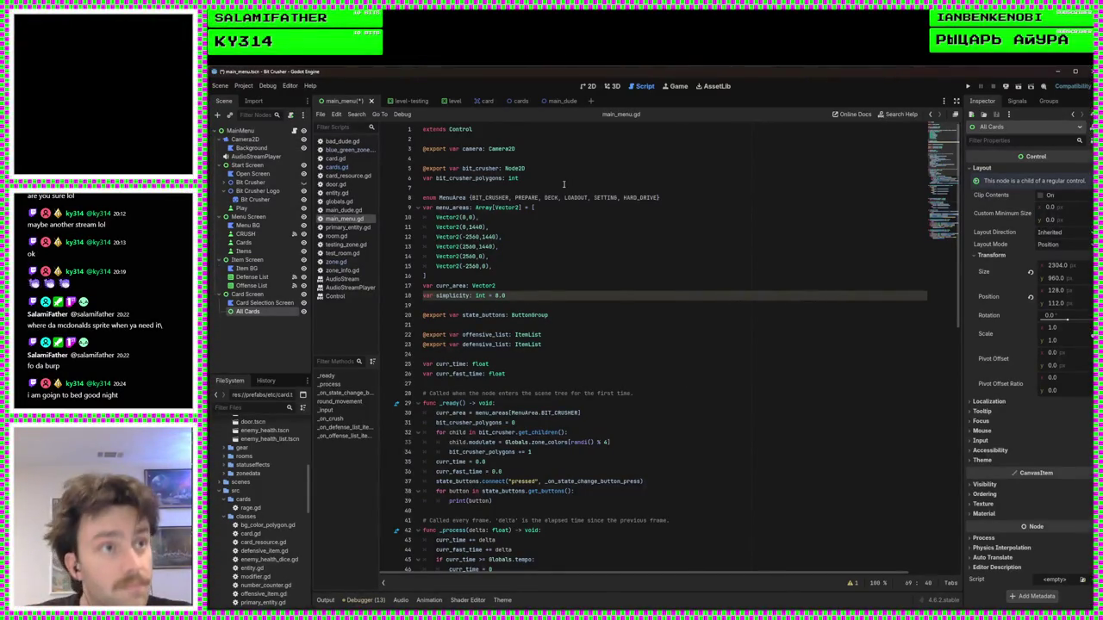
click(584, 336)
click(581, 343)
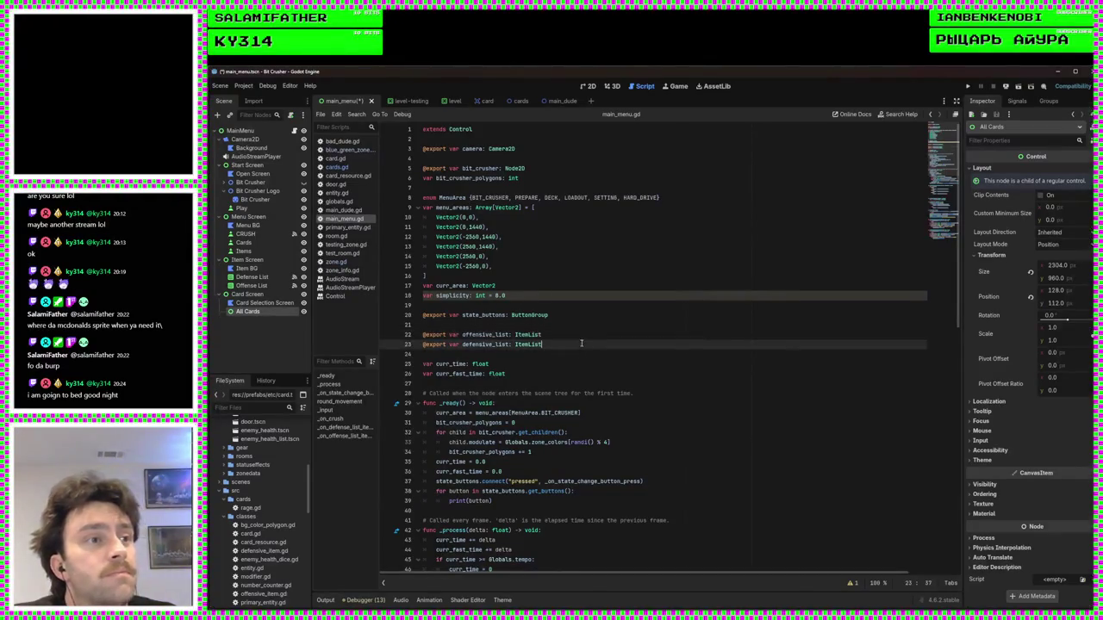
key(Return)
text(@export var unlocked)
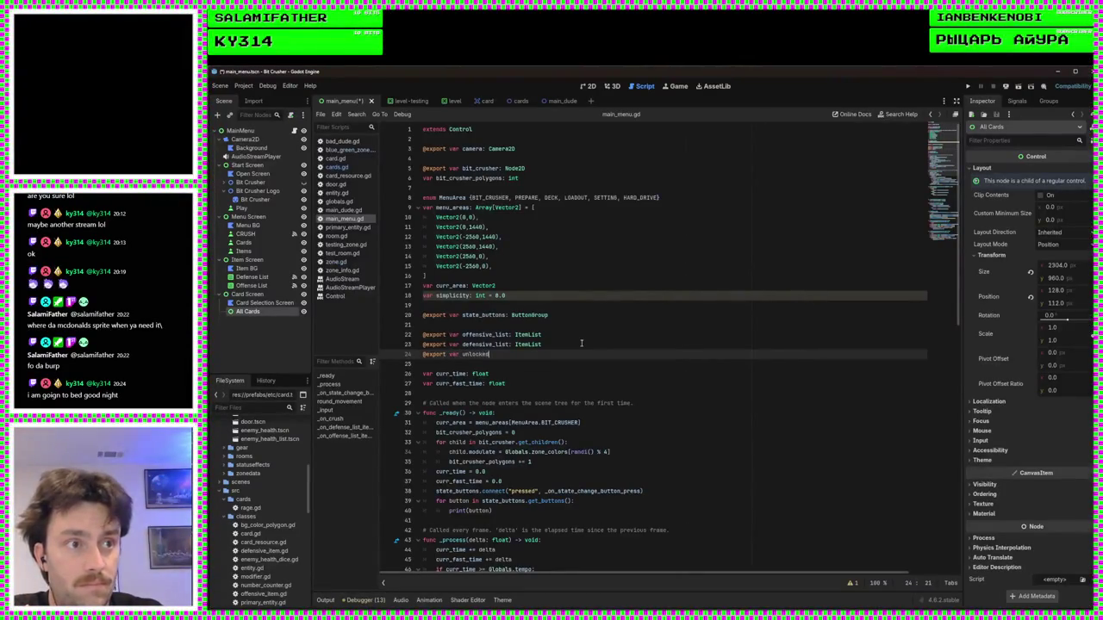
text(_cards)
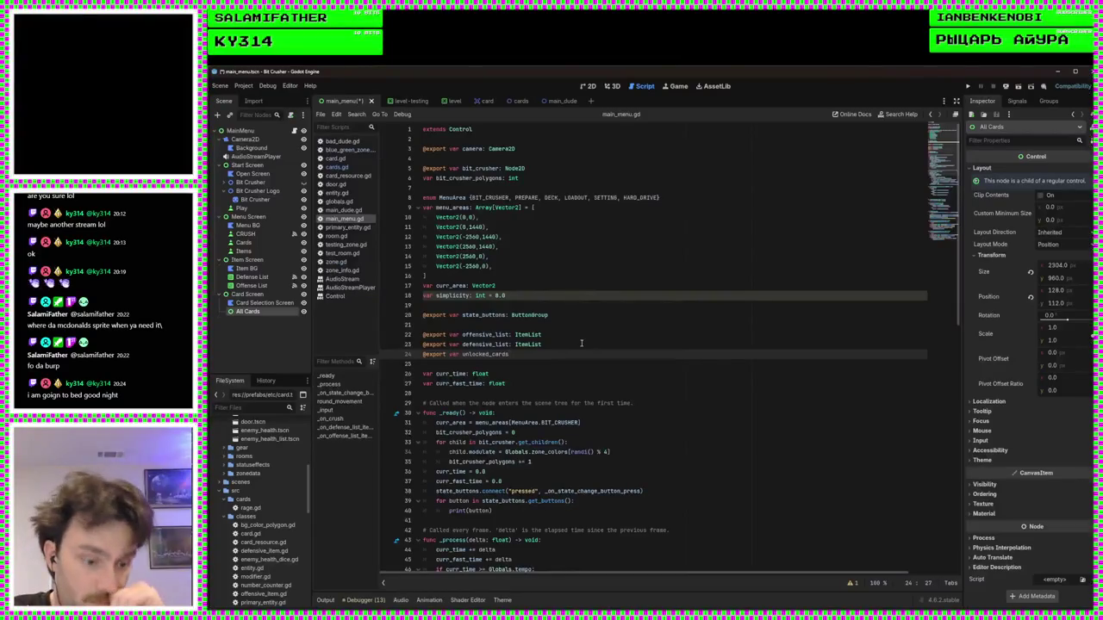
text(: Array)
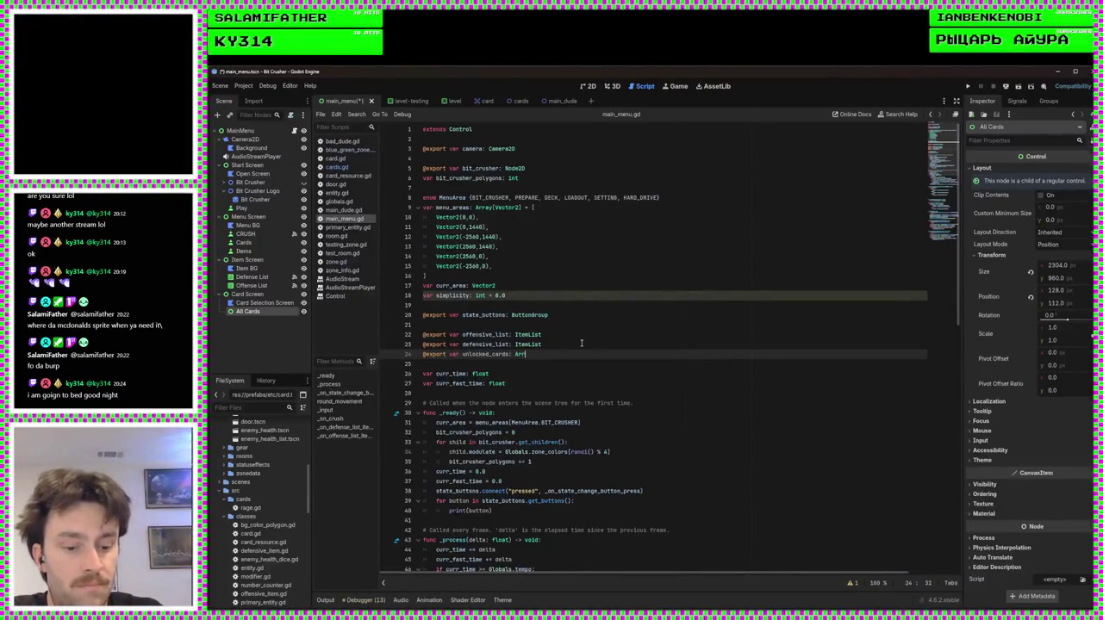
text([CardData)
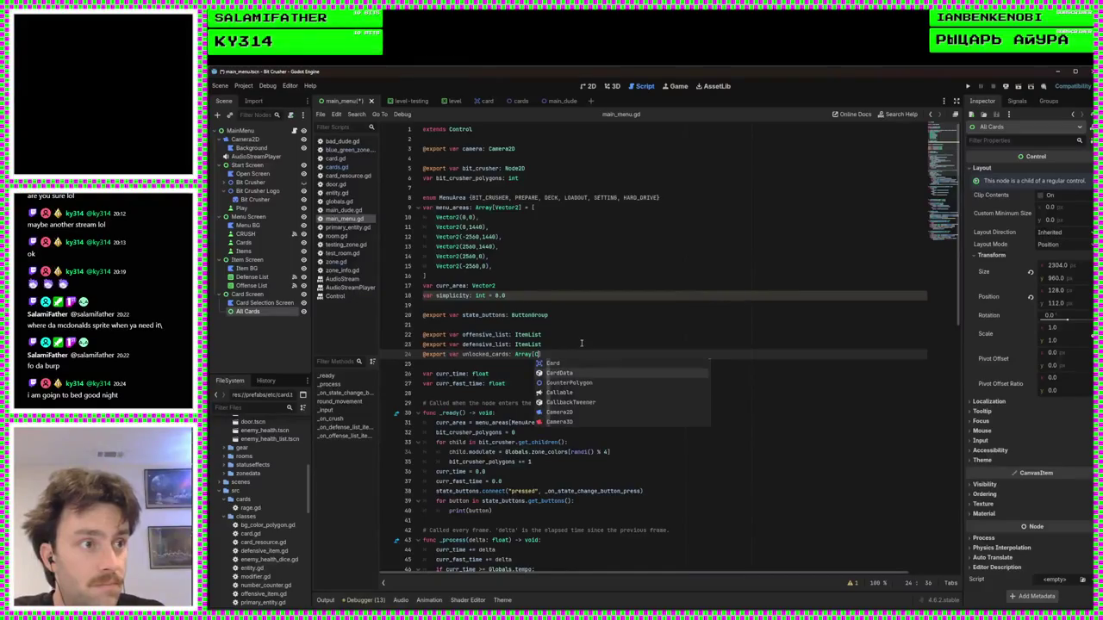
key(ctrl+s)
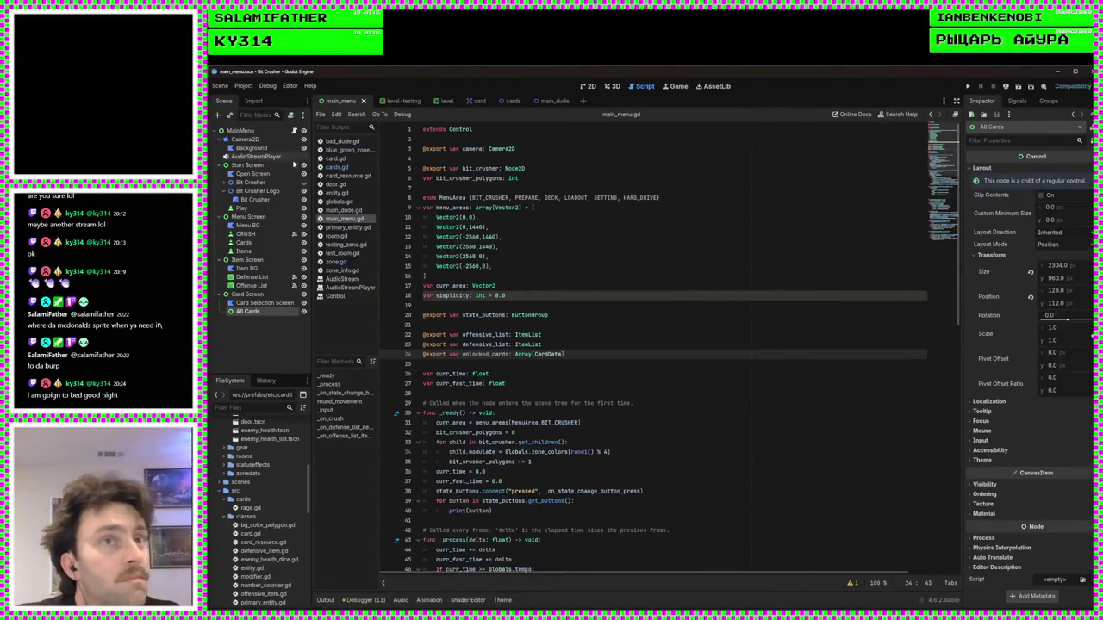
click(242, 132)
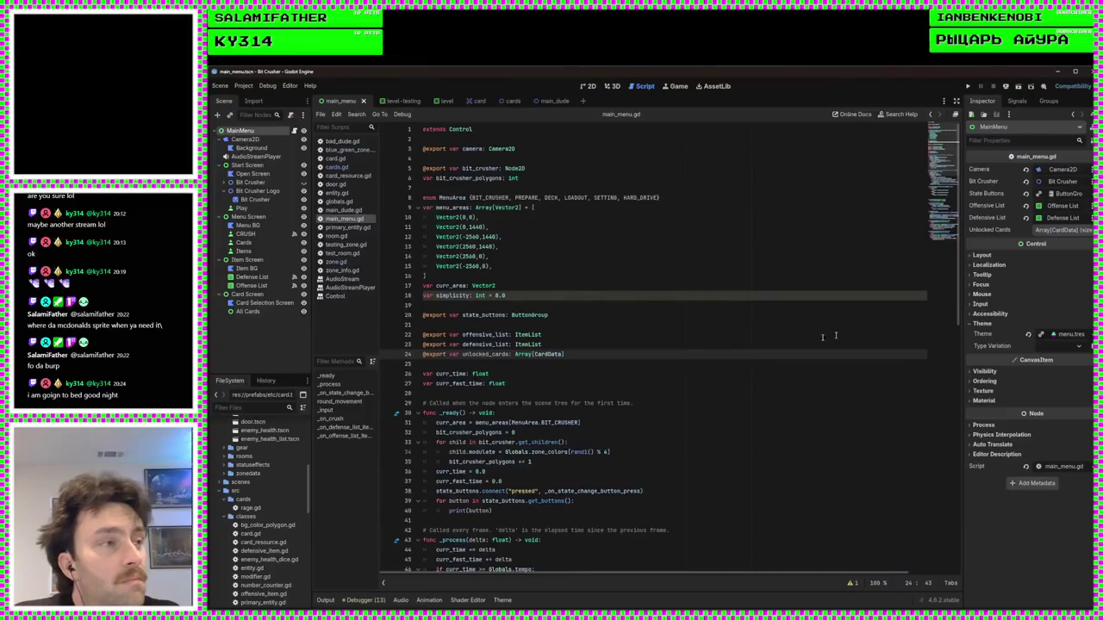
Fill Unlocked Cards with the six files ferocious.tres through timid.tres, removing empty element 0
click(1061, 230)
click(1034, 257)
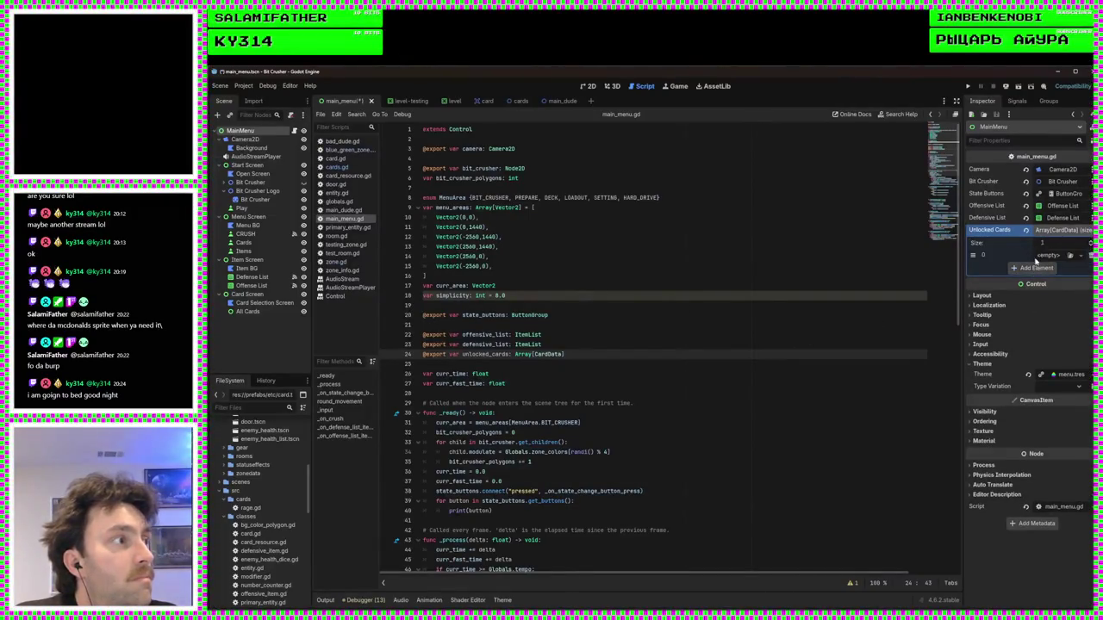
scroll(267, 525, up, 10)
click(267, 522)
shift+click(252, 561)
mouse_move(252, 561)
mouse_down()
mouse_move(864, 352)
mouse_move(1029, 263)
mouse_up()
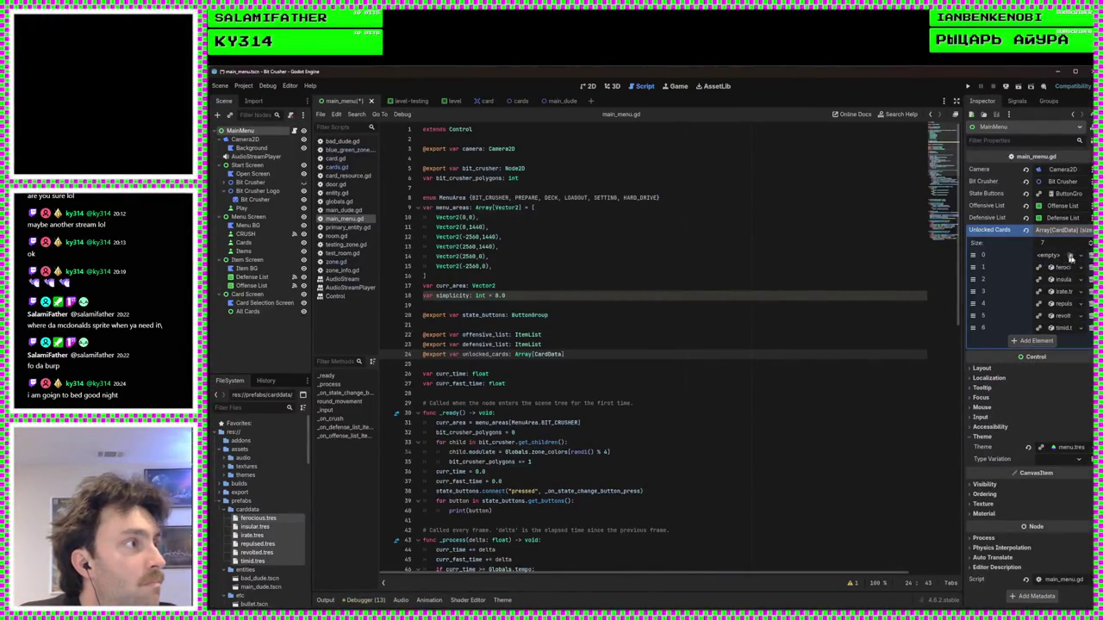
click(1089, 256)
Save the main menu scene and glance at the 2D view and main_menu.gd
click(764, 334)
key(ctrl+s)
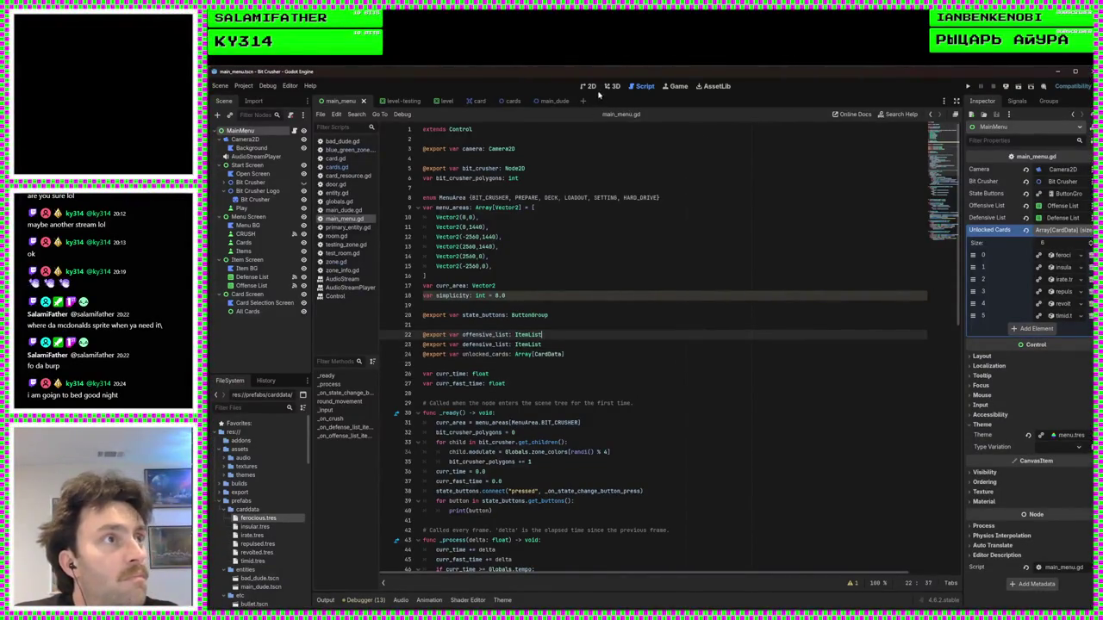
click(594, 90)
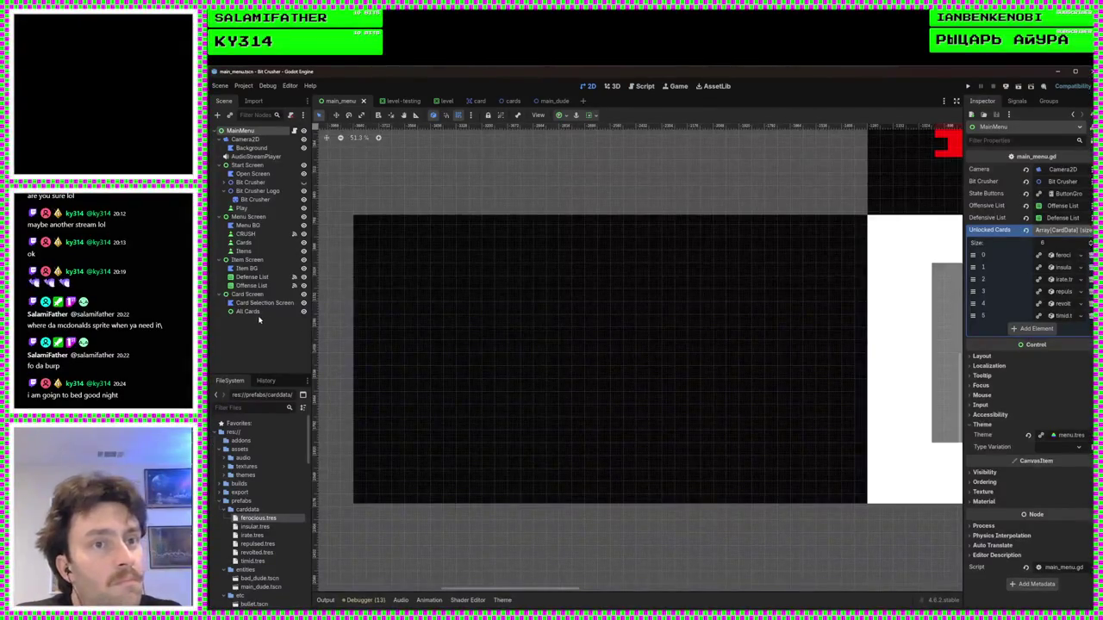
click(642, 86)
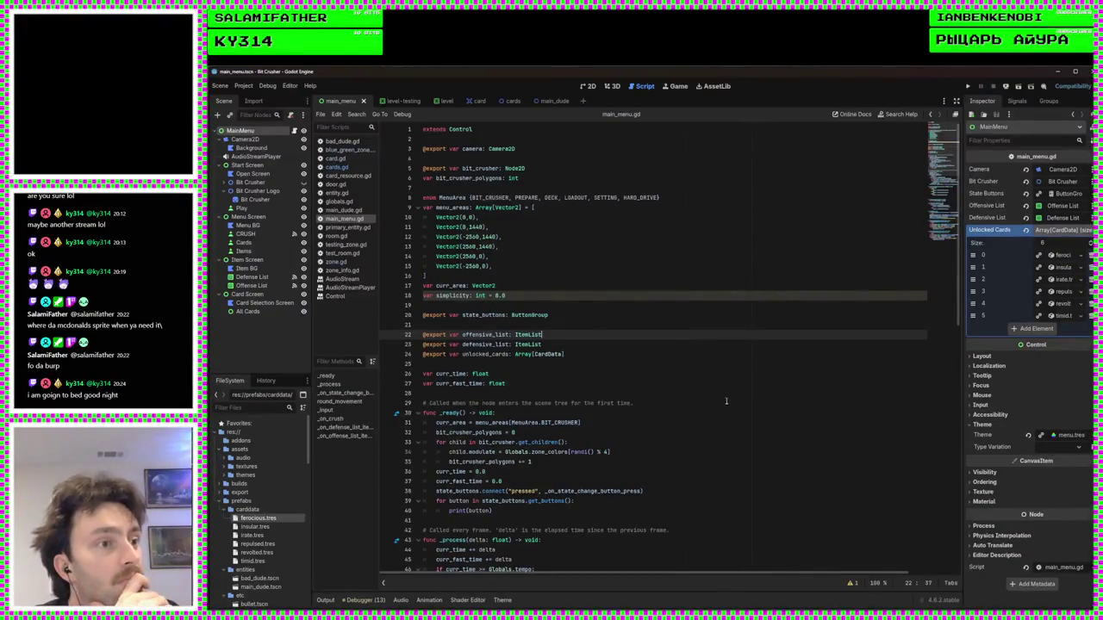
click(338, 166)
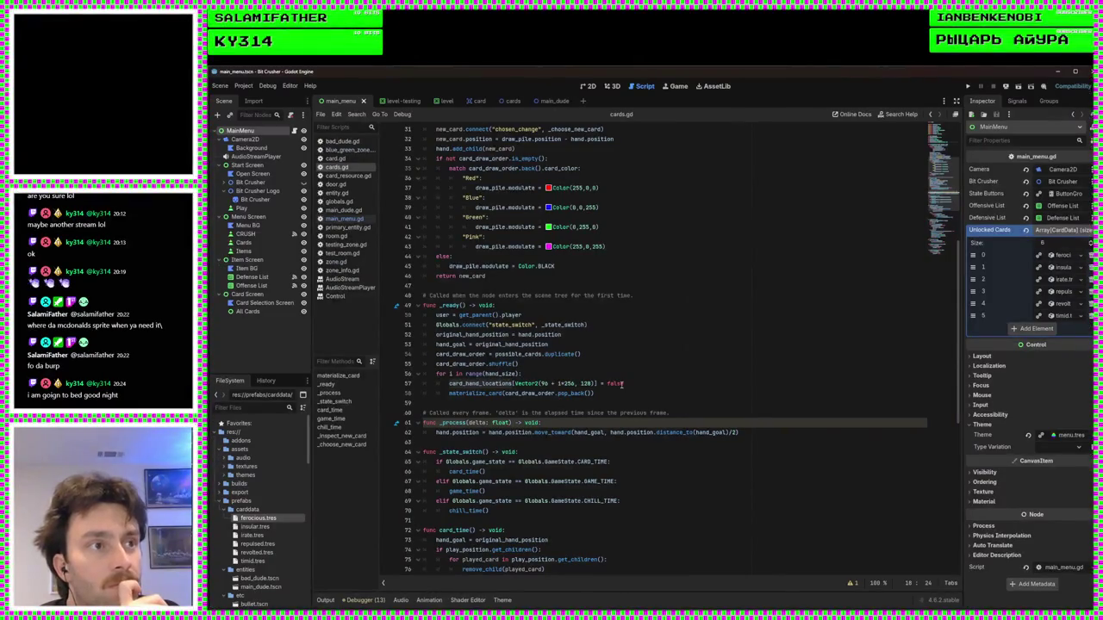
Select lines 20–46 of cards.gd (materialize_card), copy them, and go back to main_menu.gd
scroll(623, 383, up, 5)
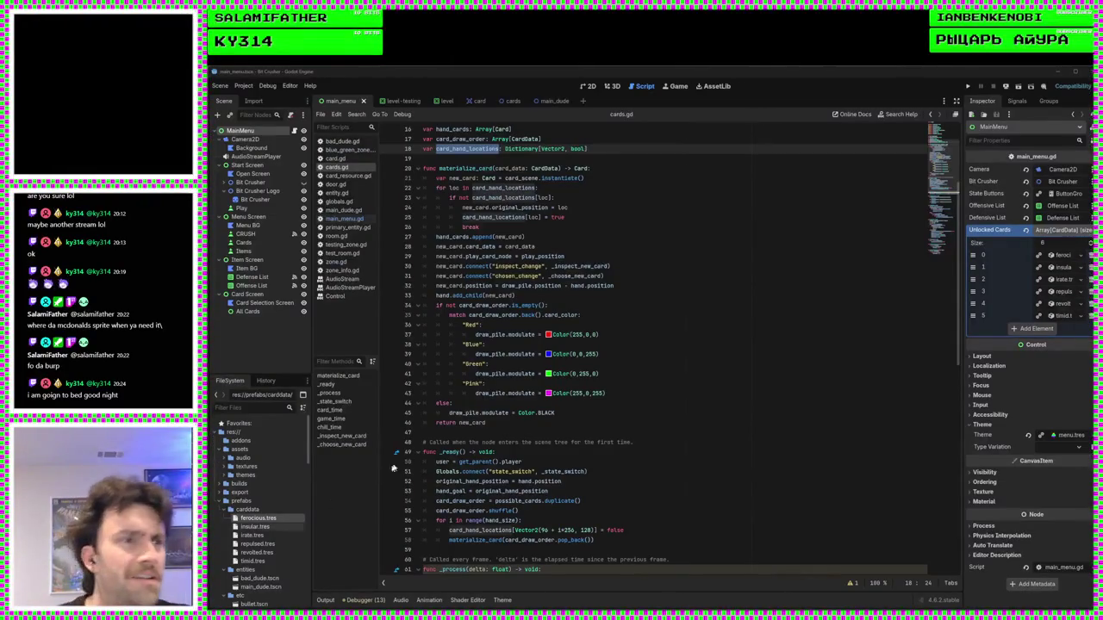
click(620, 316)
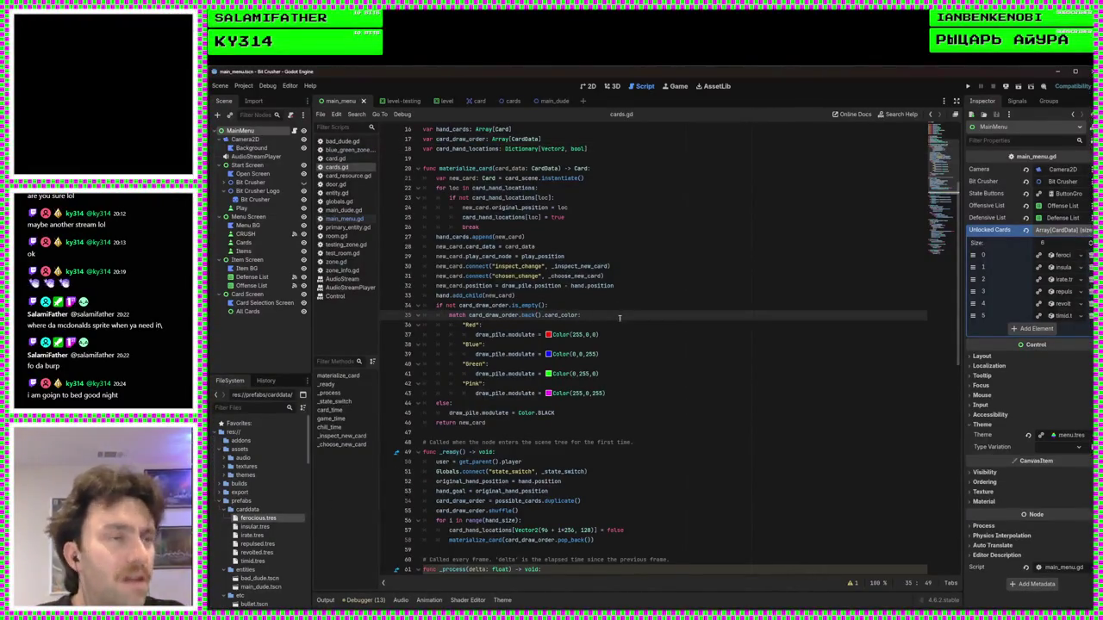
scroll(620, 318, up, 2)
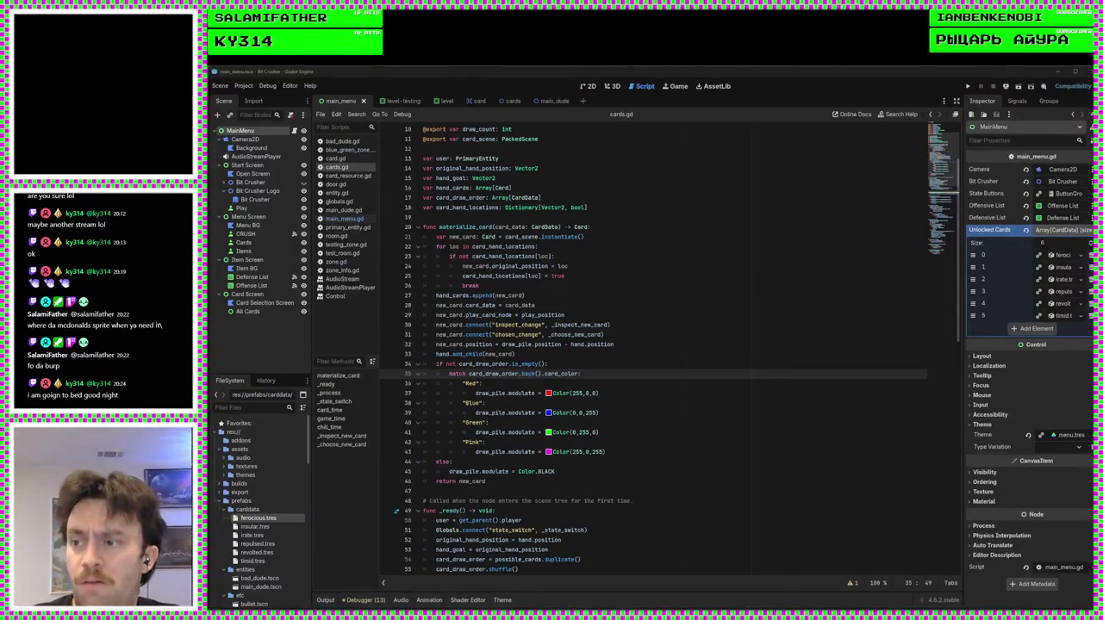
click(648, 363)
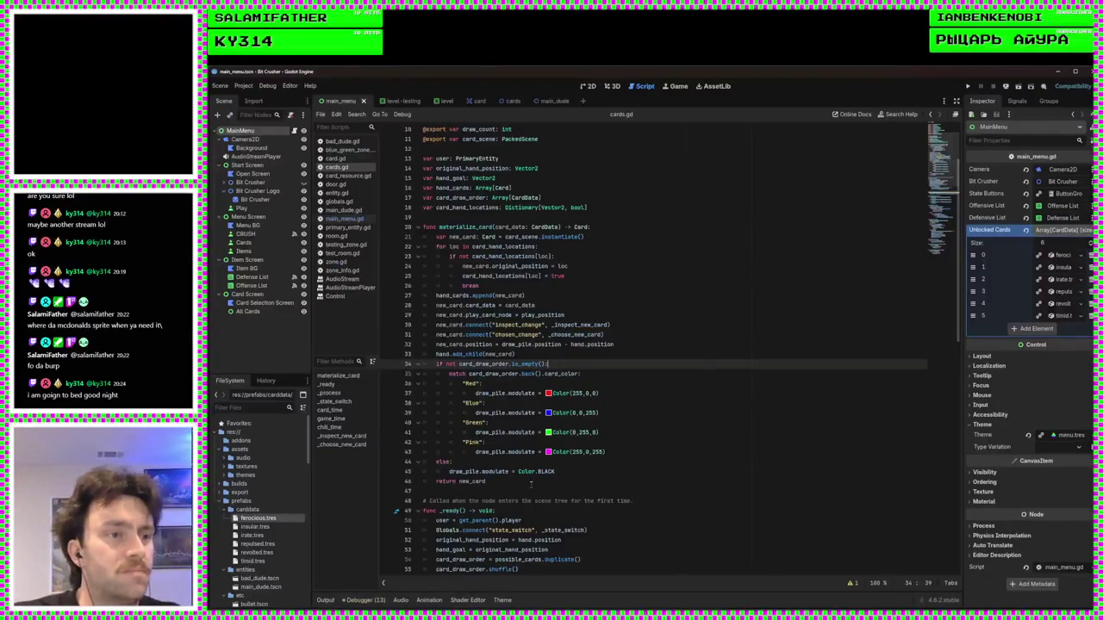
mouse_move(544, 480)
mouse_down()
mouse_move(530, 478)
mouse_move(421, 228)
mouse_up()
key(ctrl+c)
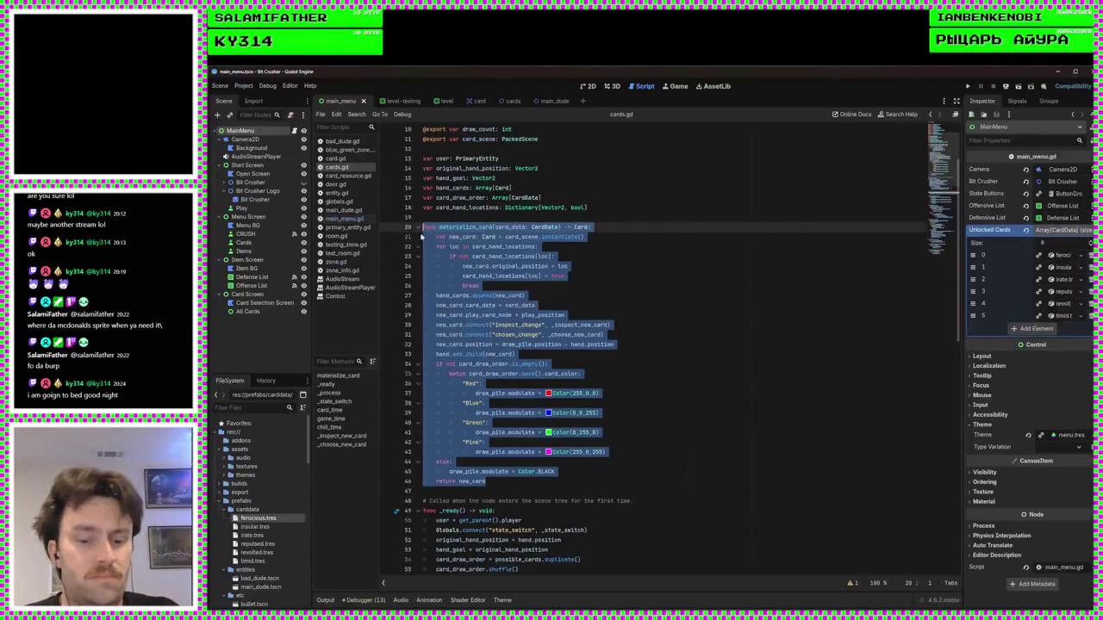
click(343, 218)
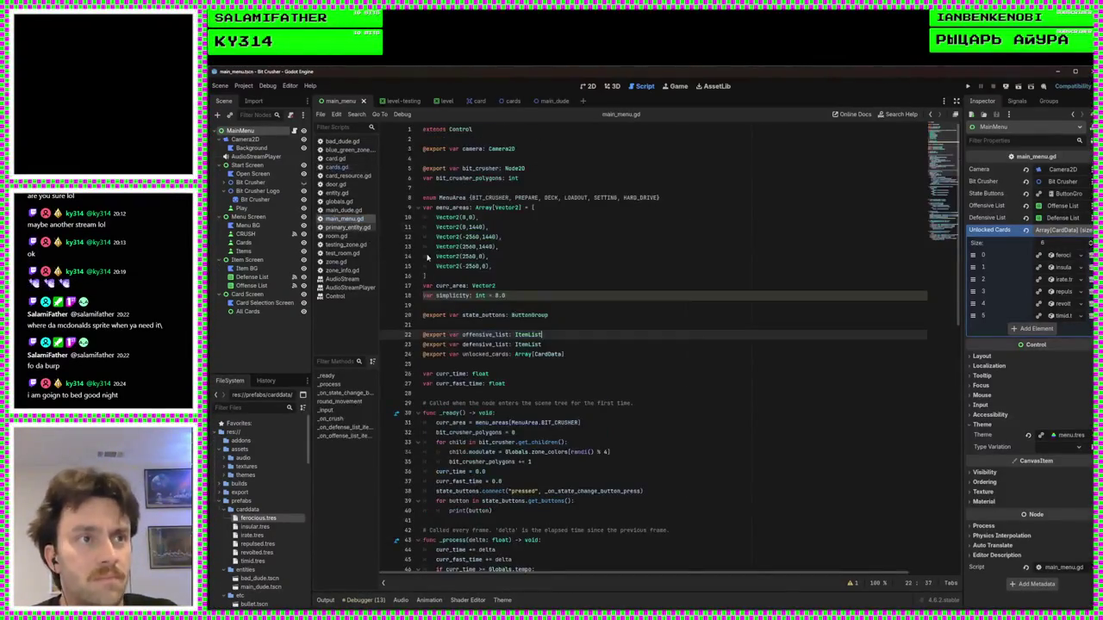
Paste materialize_card after line 102 of main_menu.gd and review its card_data parameter
scroll(549, 372, down, 15)
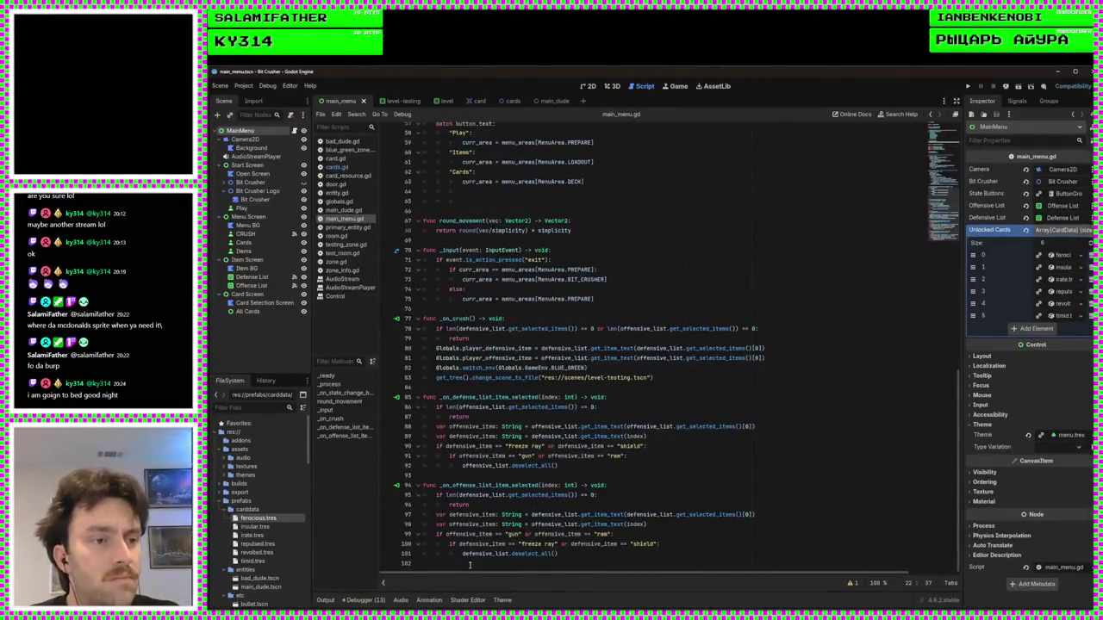
key(ctrl+v)
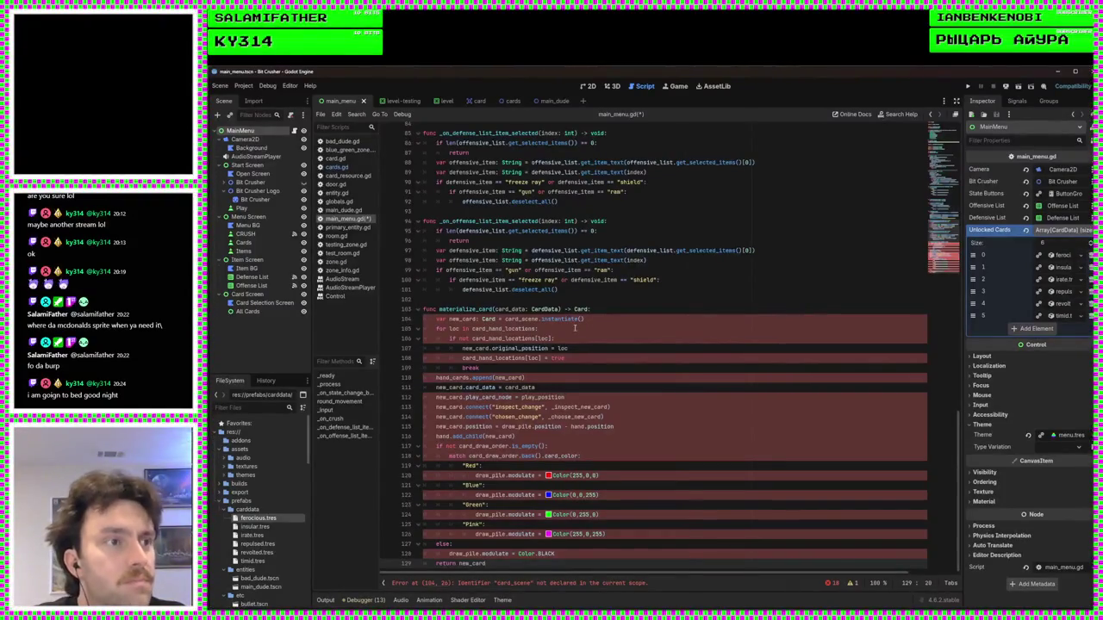
double_click(522, 310)
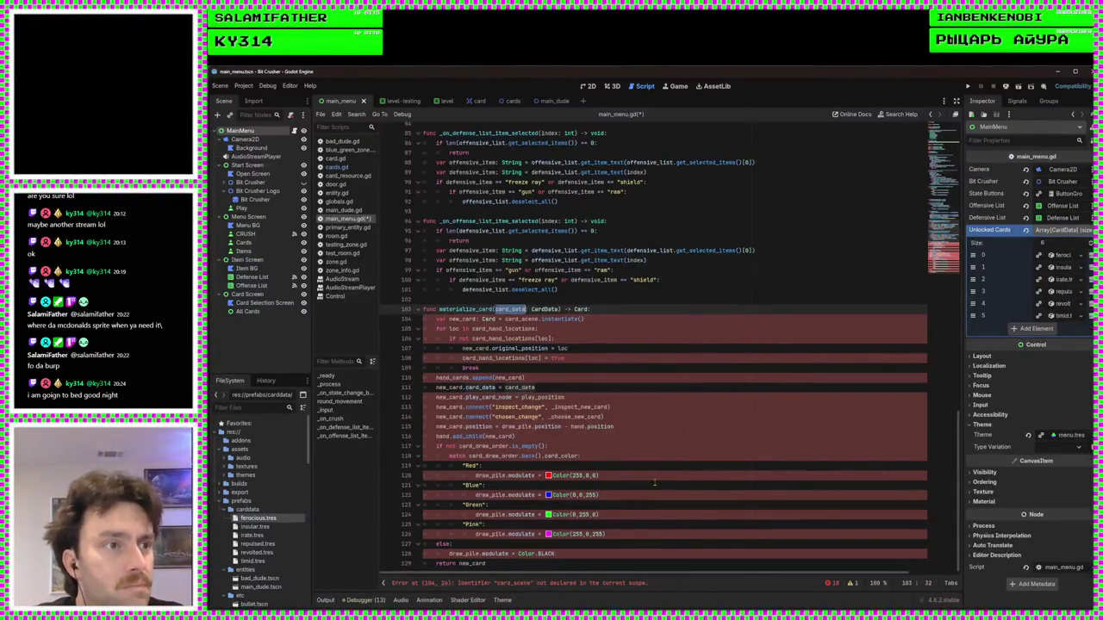
click(574, 328)
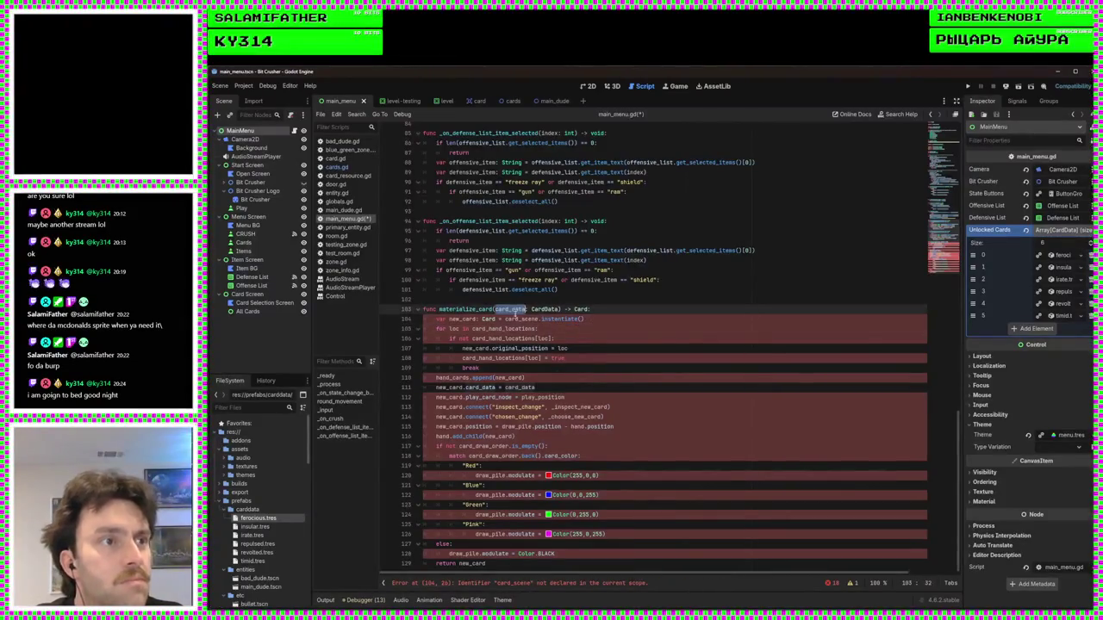
click(585, 312)
Inspect the undeclared card_scene reference and the unlocked_cards declaration near the top
scroll(585, 313, up, 4)
double_click(521, 436)
scroll(621, 444, up, 20)
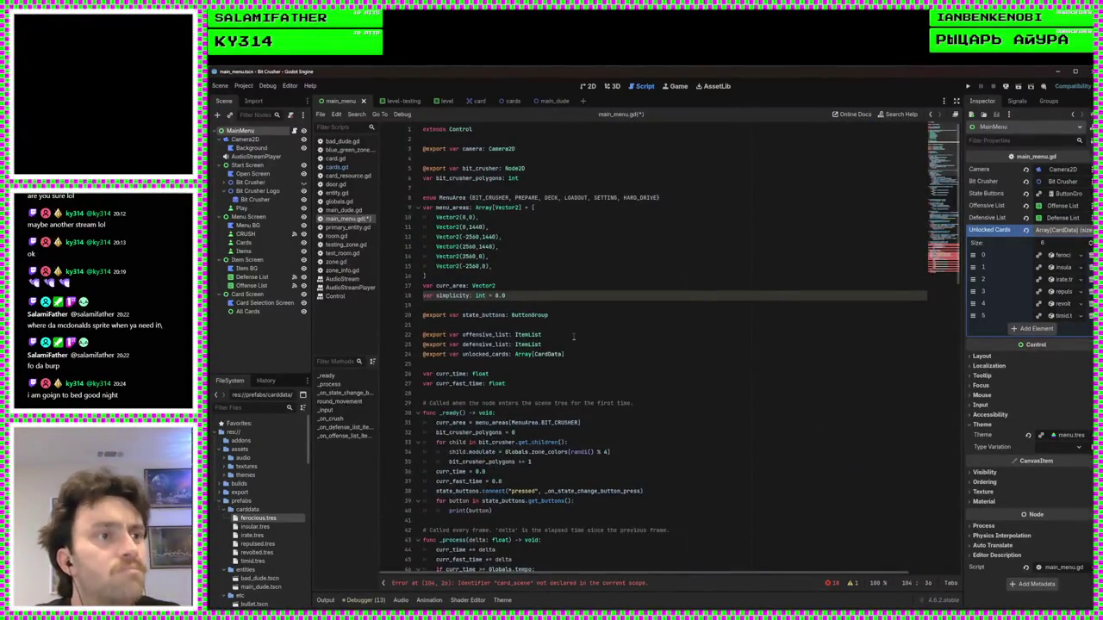
click(568, 382)
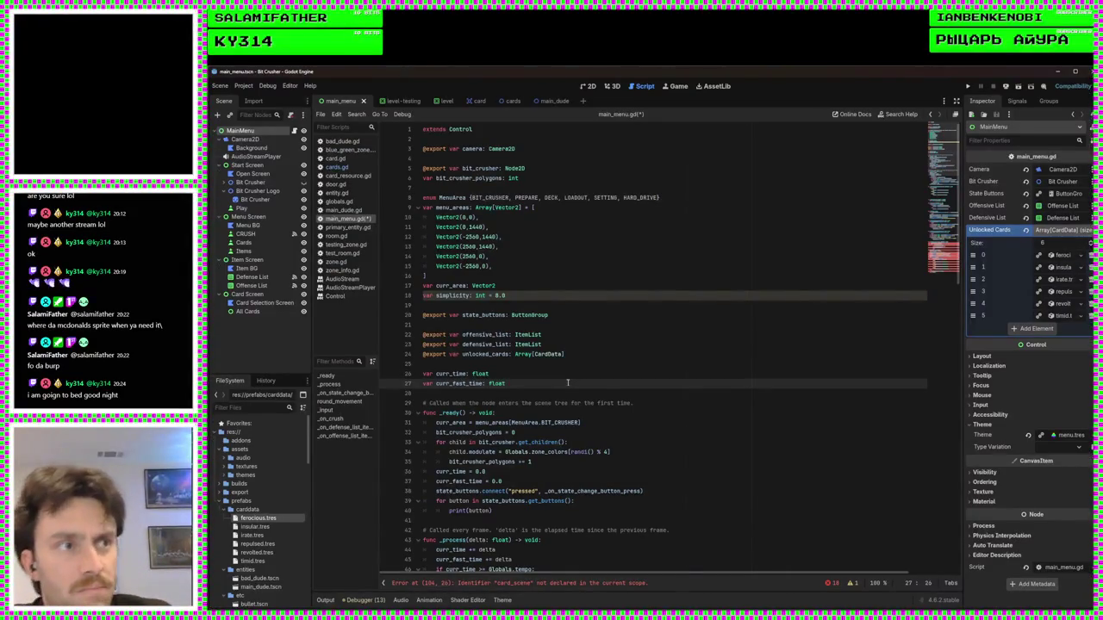
click(578, 354)
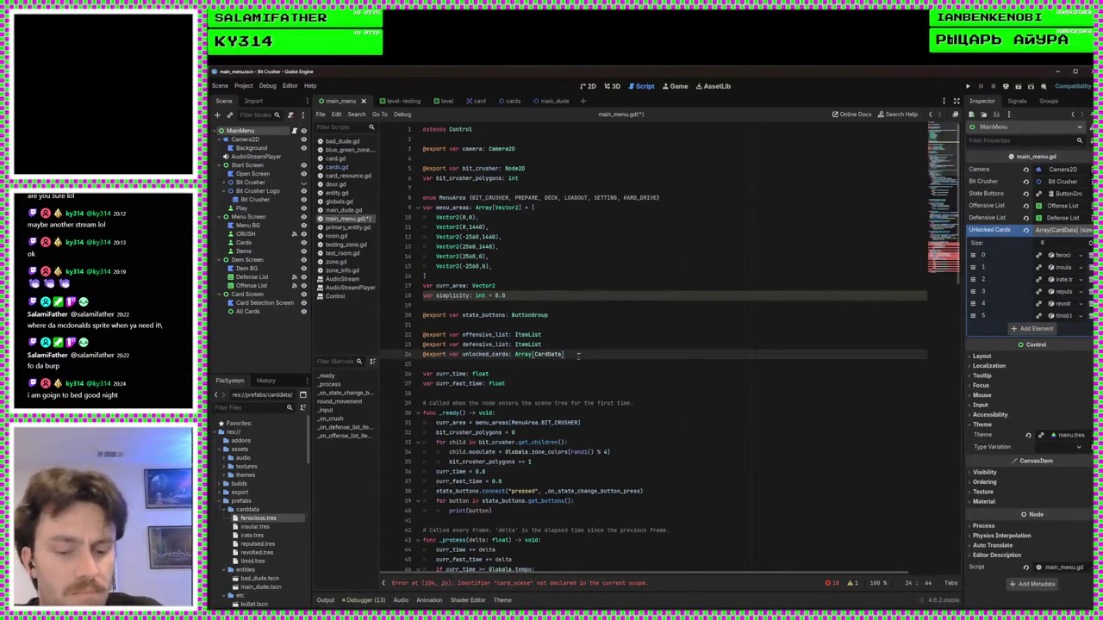
key(Return)
text(@export var)
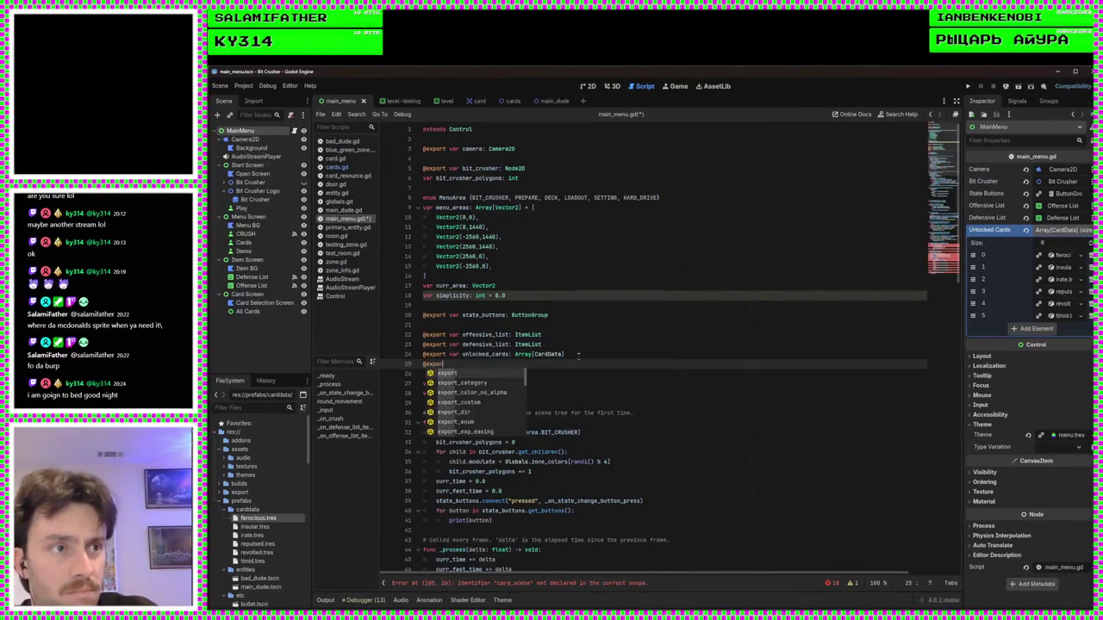
text( card_s)
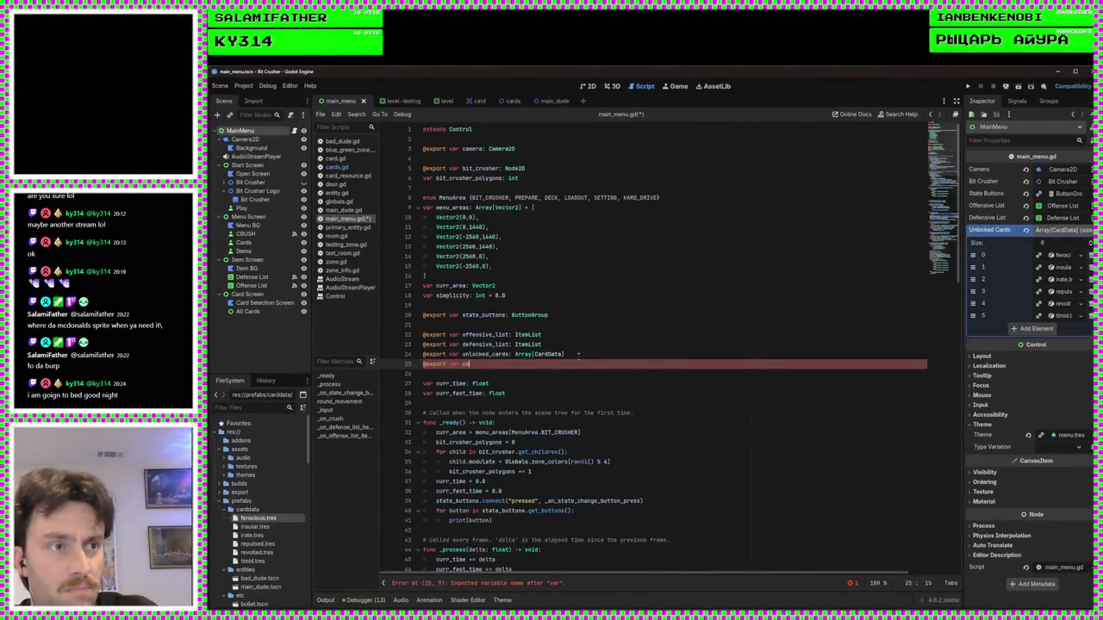
text(cene: )
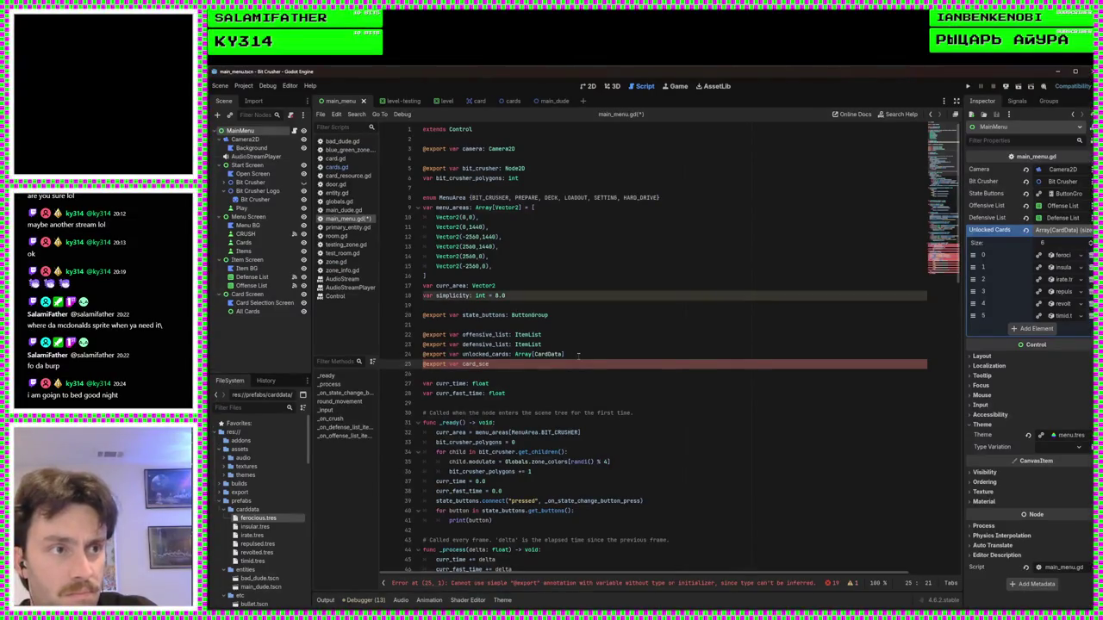
text(PackedScene)
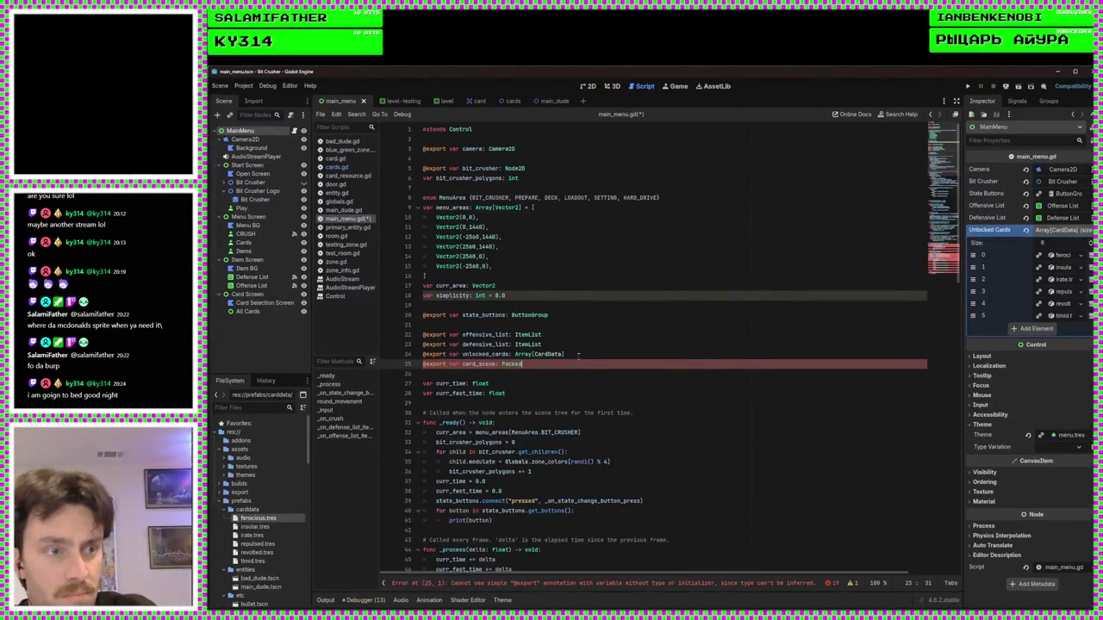
key(ctrl+s)
scroll(863, 352, down, 20)
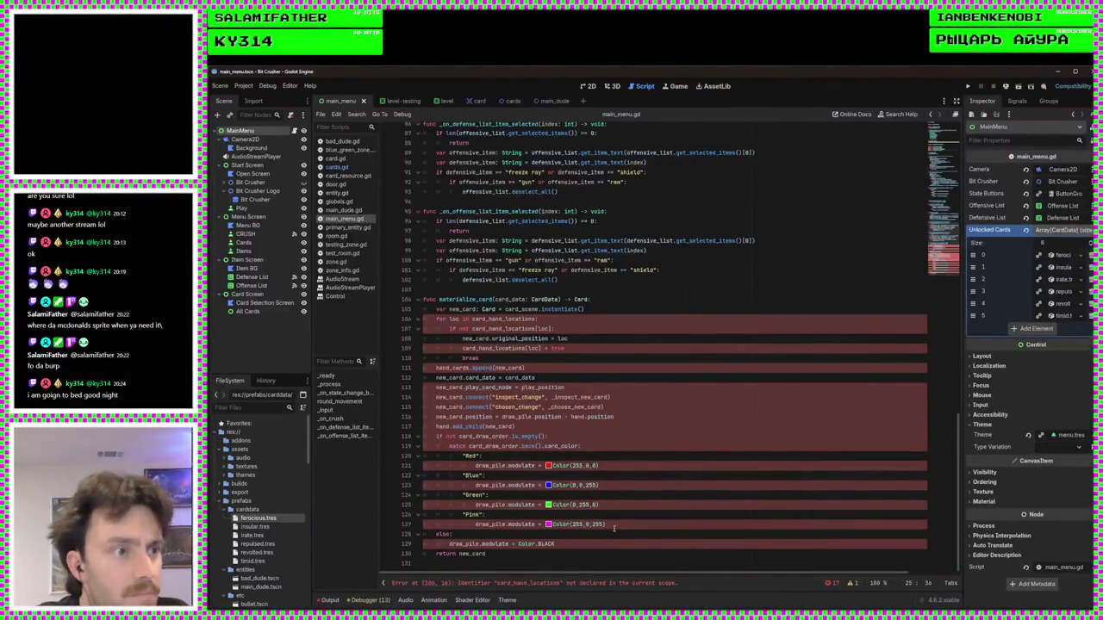
Delete the draw pile colouring code and the inspect_change and chosen_change connect lines from materialize_card
mouse_move(567, 552)
mouse_down()
mouse_move(607, 504)
mouse_move(627, 425)
mouse_up()
key(BackSpace)
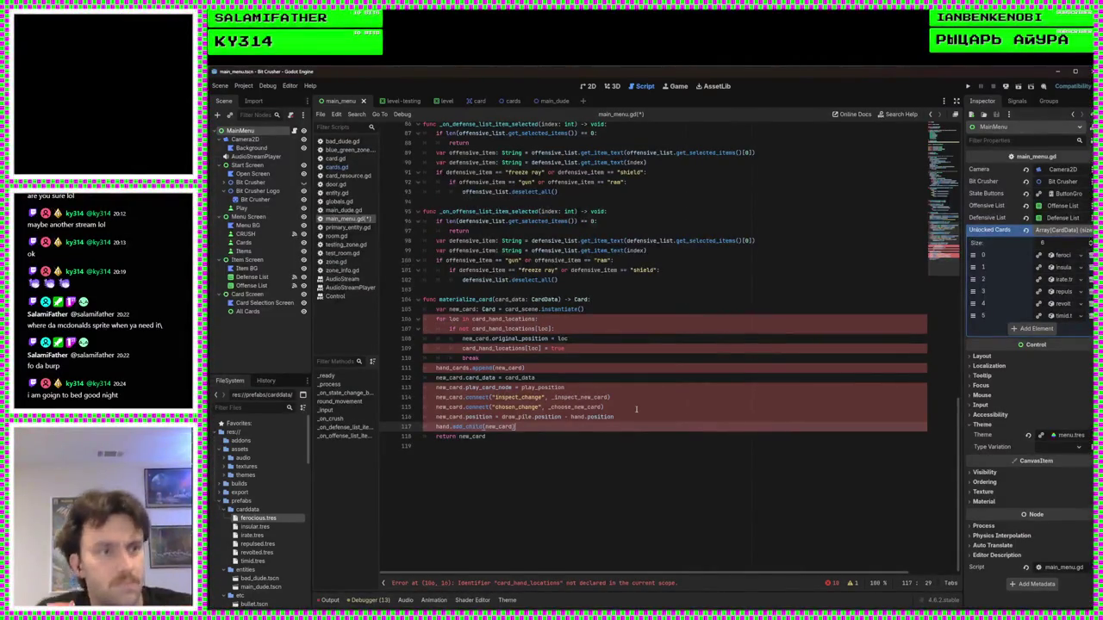
drag(636, 410, 632, 397)
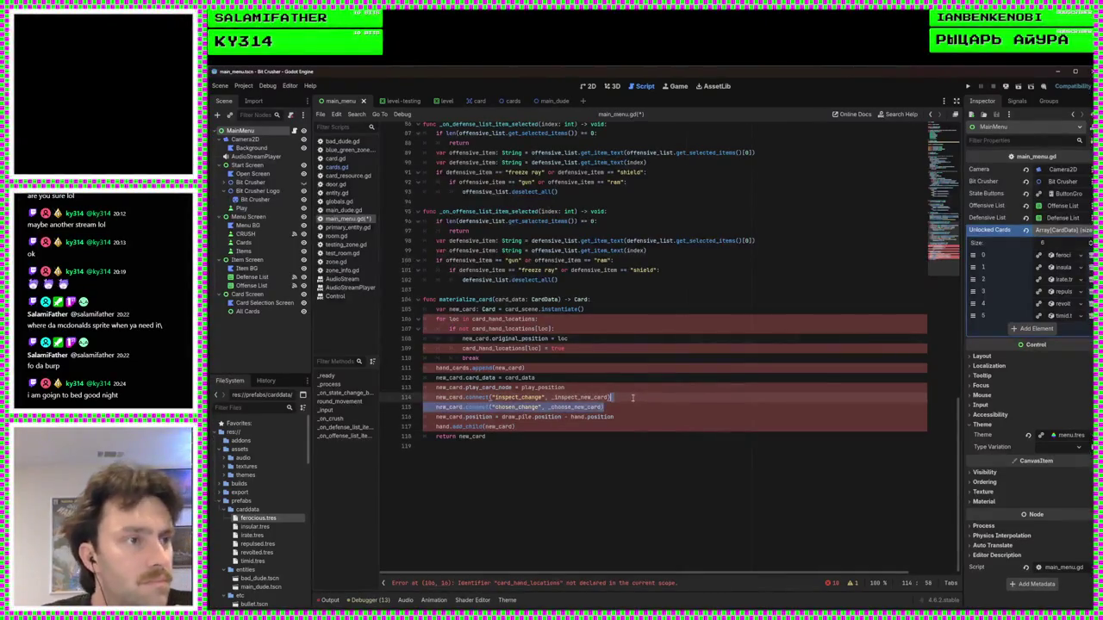
click(638, 406)
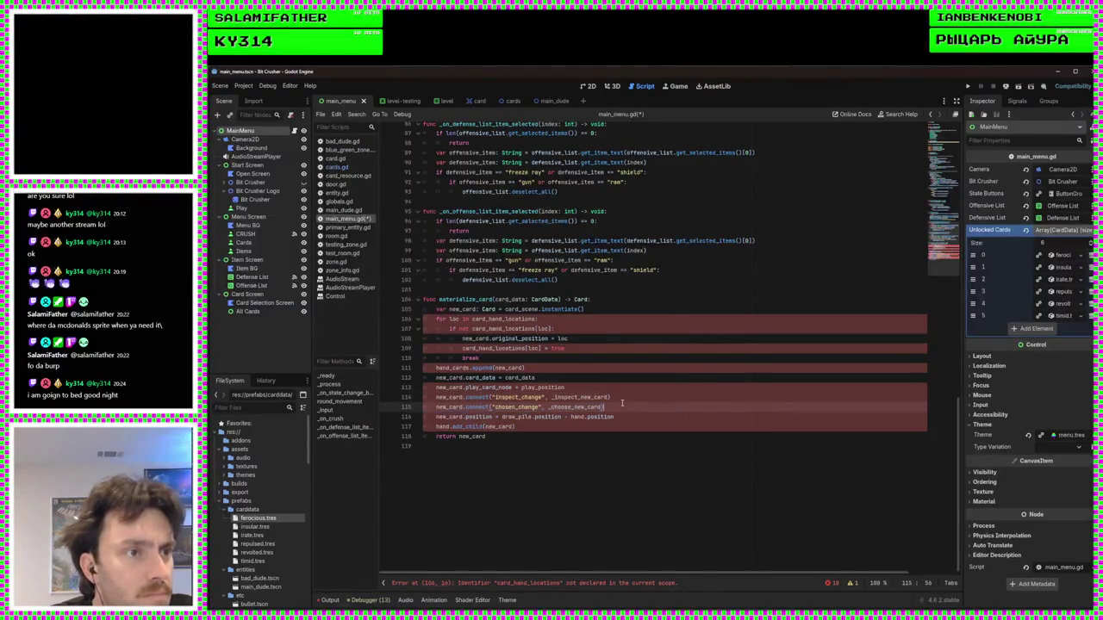
drag(620, 405, 617, 390)
key(BackSpace)
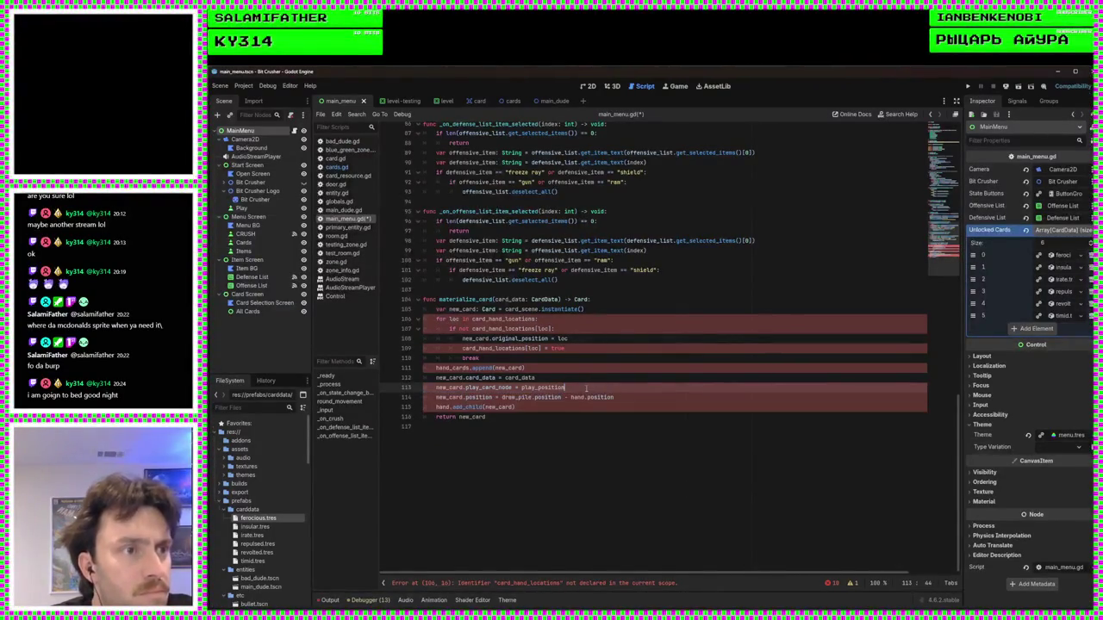
double_click(571, 388)
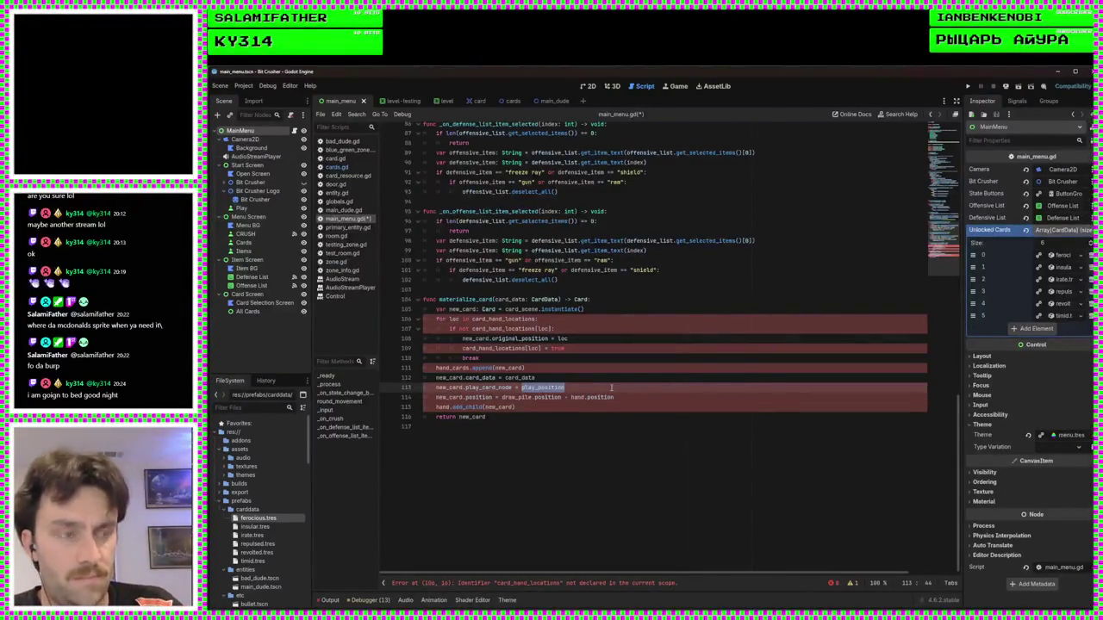
scroll(611, 388, up, 10)
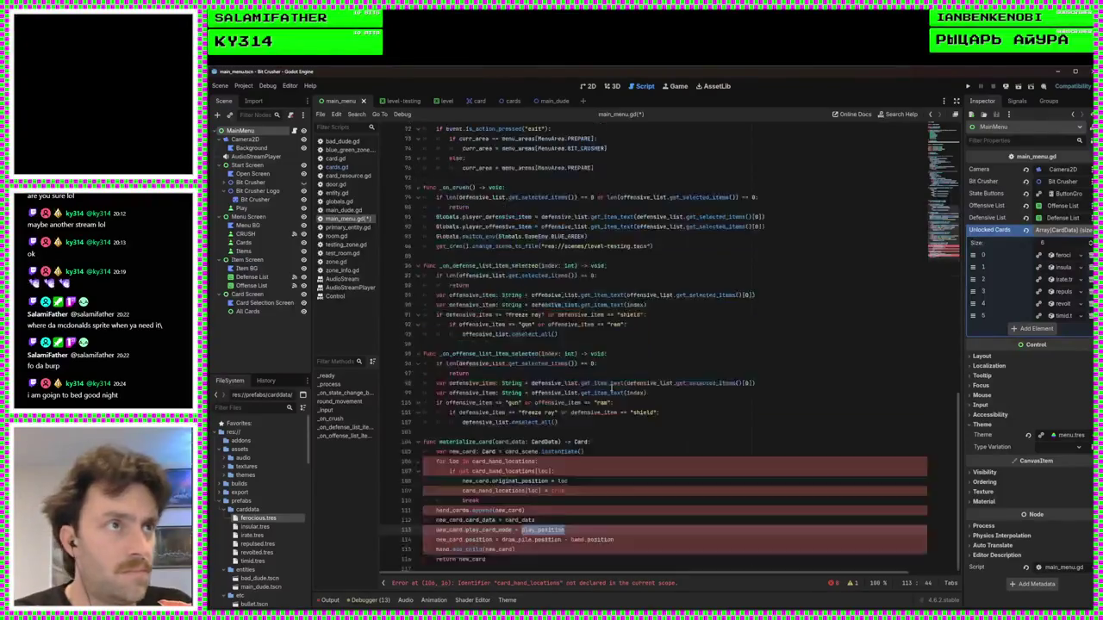
Replace play_position in materialize_card with Vector2(-2560,1440) copied from the menu areas
scroll(611, 388, up, 6)
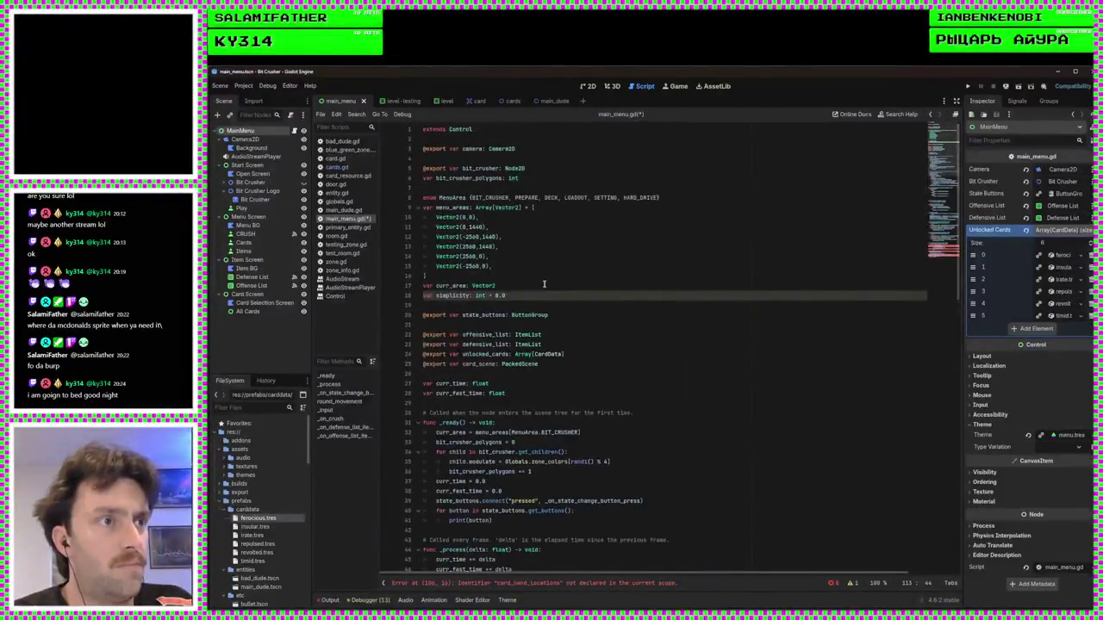
click(519, 249)
click(516, 235)
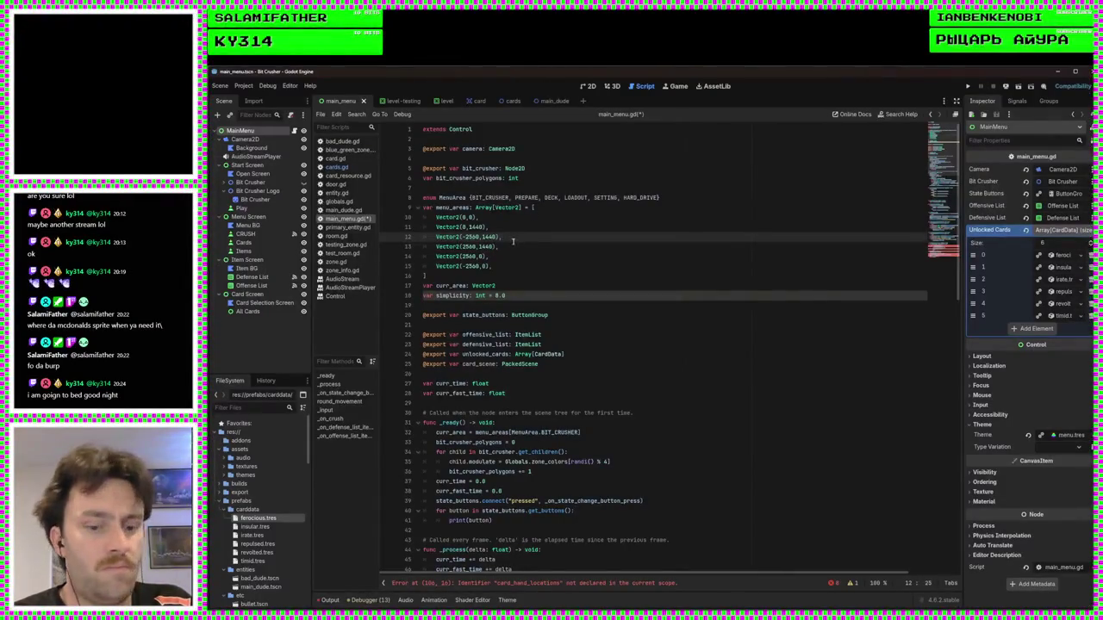
scroll(577, 346, down, 20)
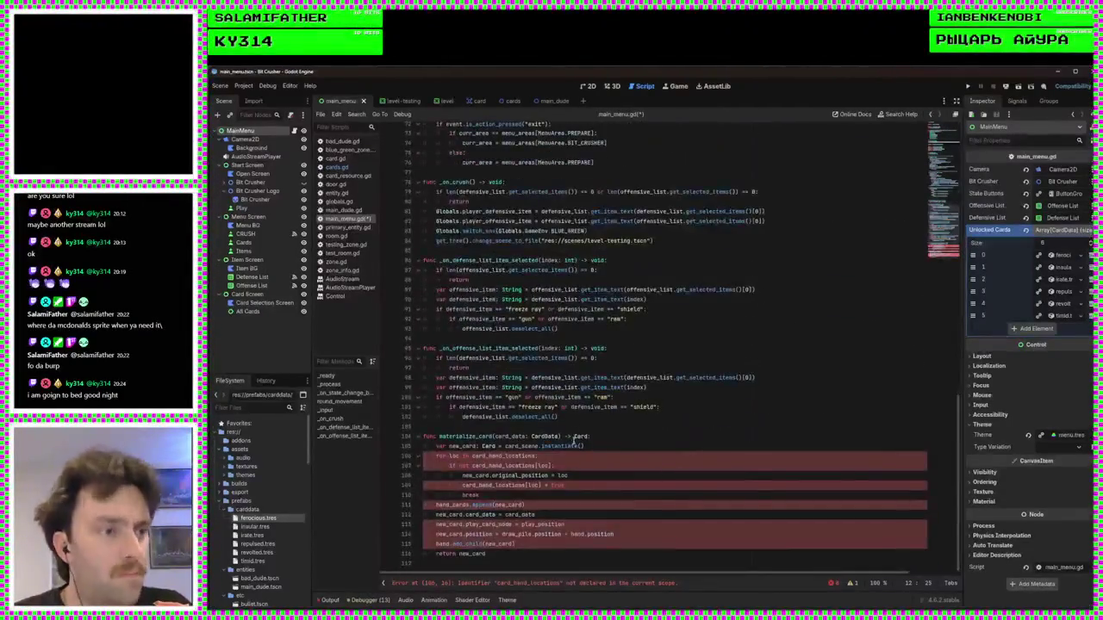
click(571, 525)
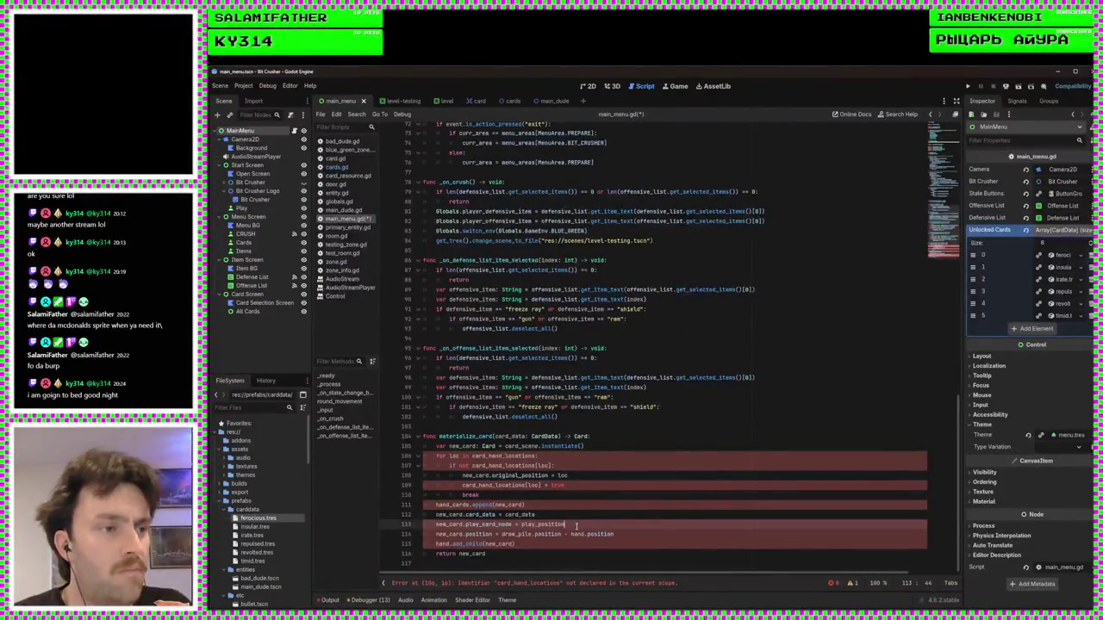
key(ctrl+v)
mouse_move(501, 524)
mouse_down()
mouse_move(437, 524)
mouse_move(565, 534)
mouse_up()
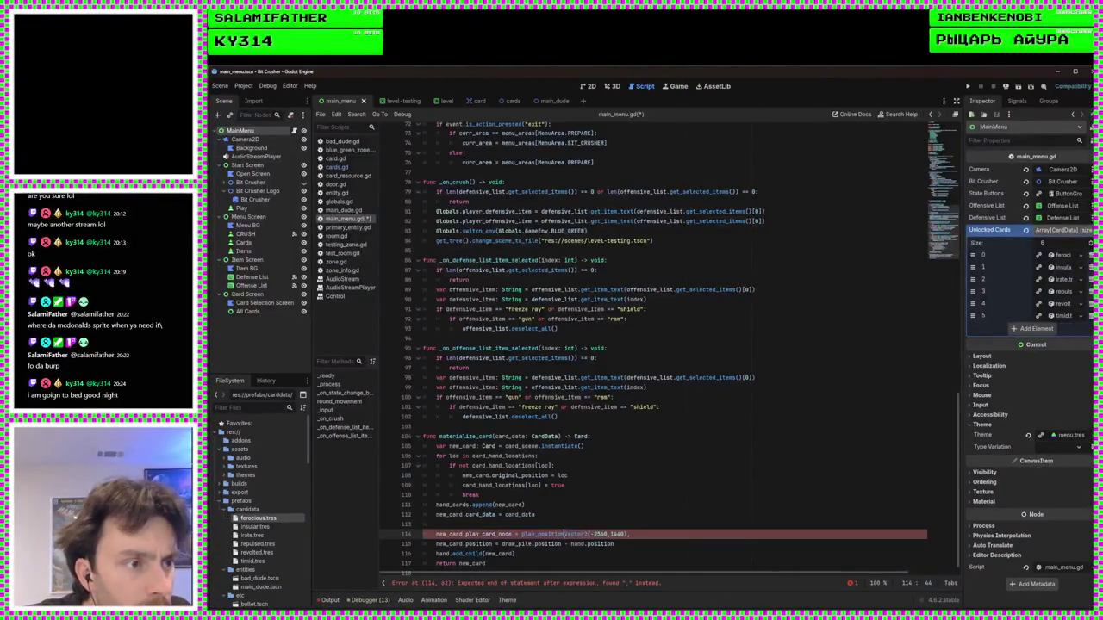
key(BackSpace)
key(BackSpace)
key(BackSpace)
click(612, 534)
key(BackSpace)
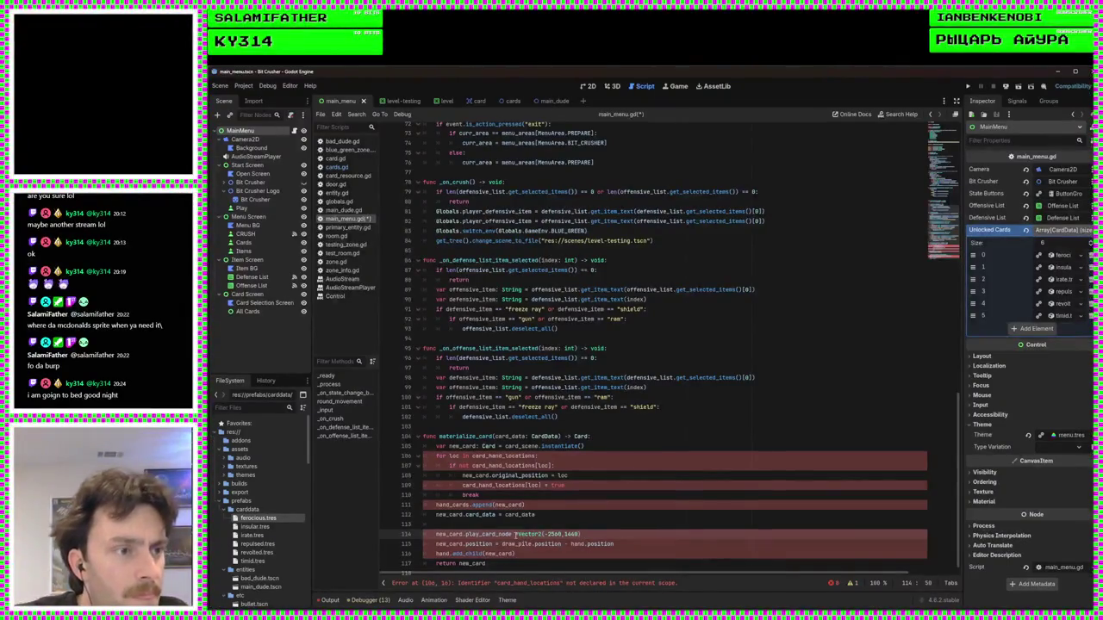
Remove the card_hand_locations loop and set original_position = new_card.position
click(603, 456)
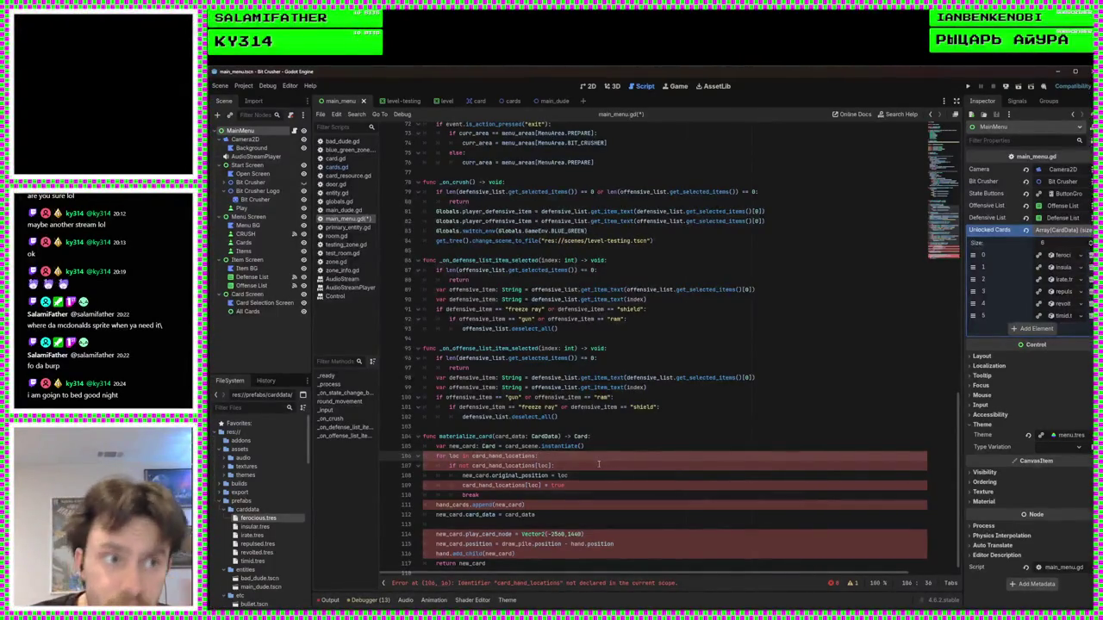
click(513, 496)
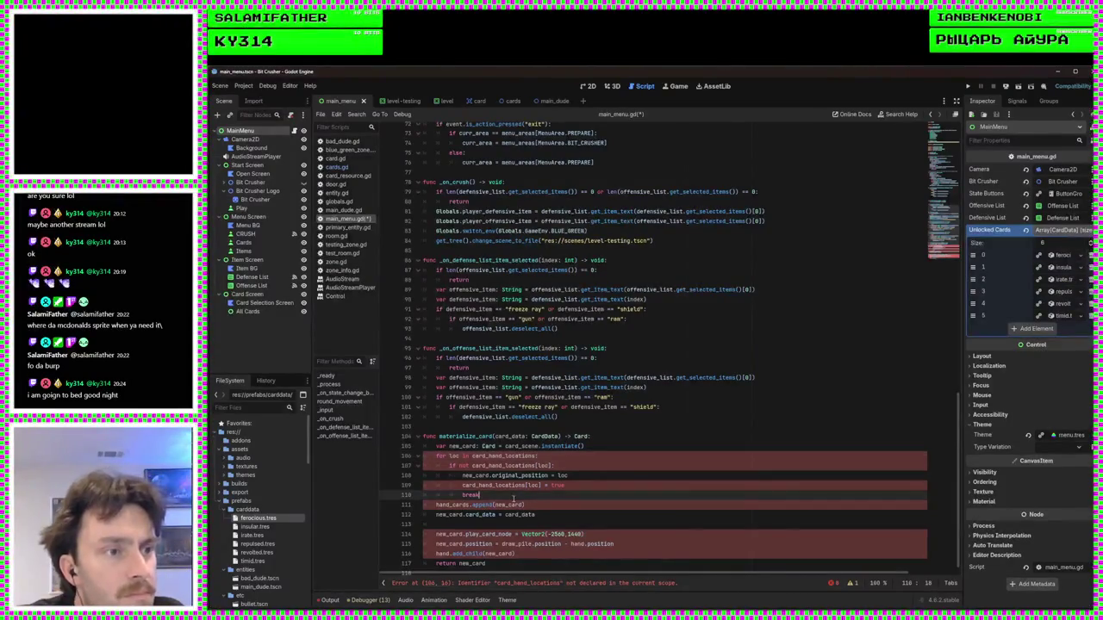
mouse_move(514, 497)
mouse_down()
mouse_move(543, 472)
mouse_move(653, 450)
mouse_move(610, 467)
mouse_move(618, 446)
mouse_up()
key(BackSpace)
drag(482, 476, 591, 457)
key(BackSpace)
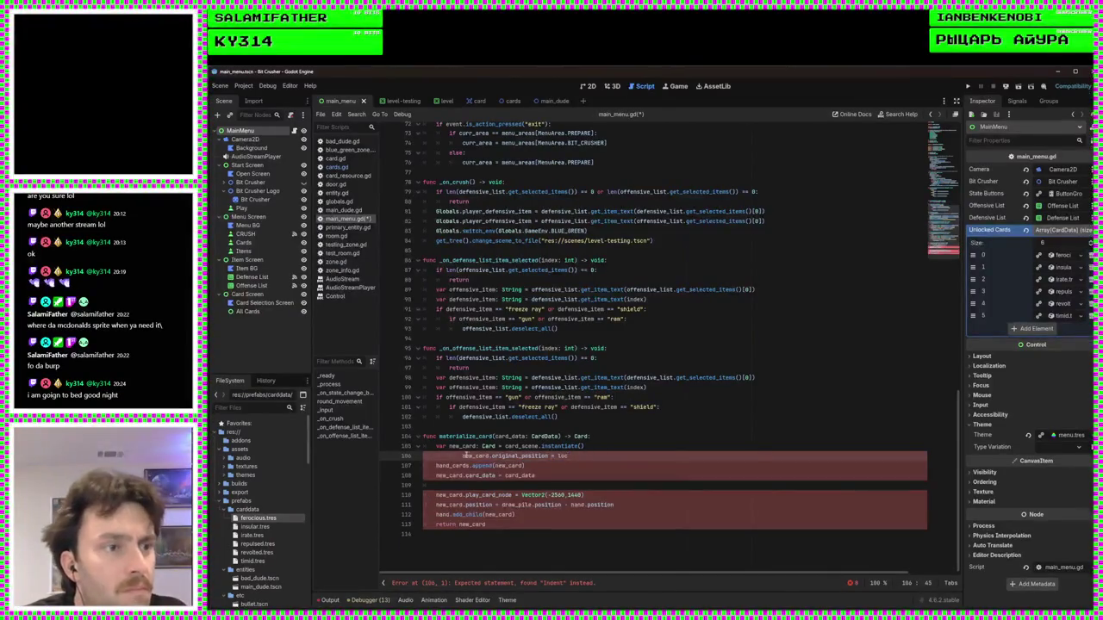
key(shift+Tab)
key(shift+Tab)
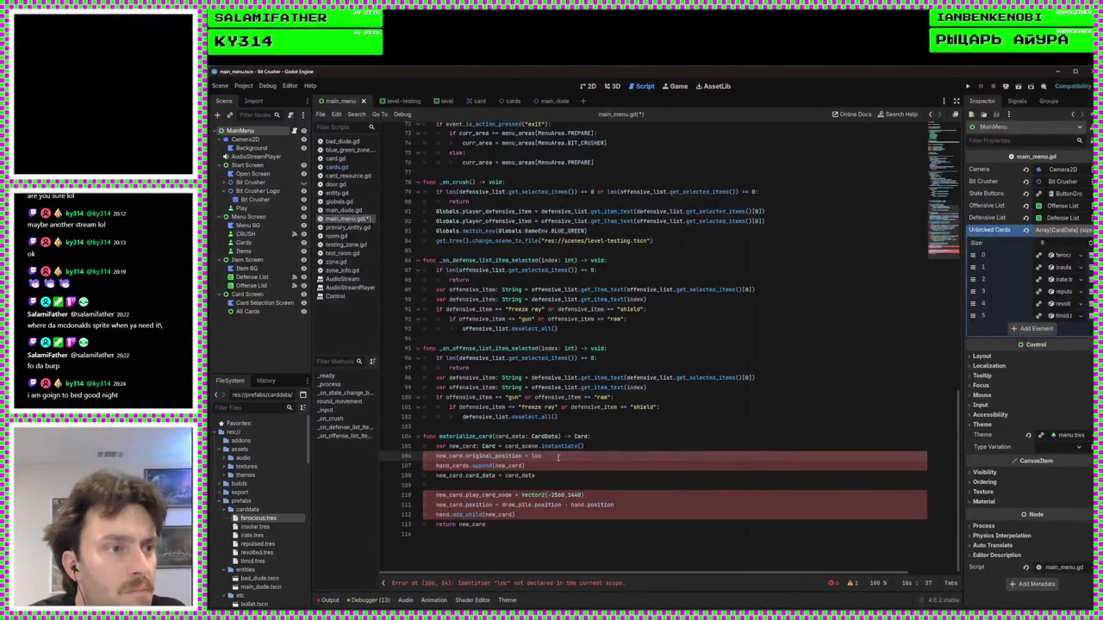
key(BackSpace)
key(BackSpace)
key(BackSpace)
text(new)
key(Return)
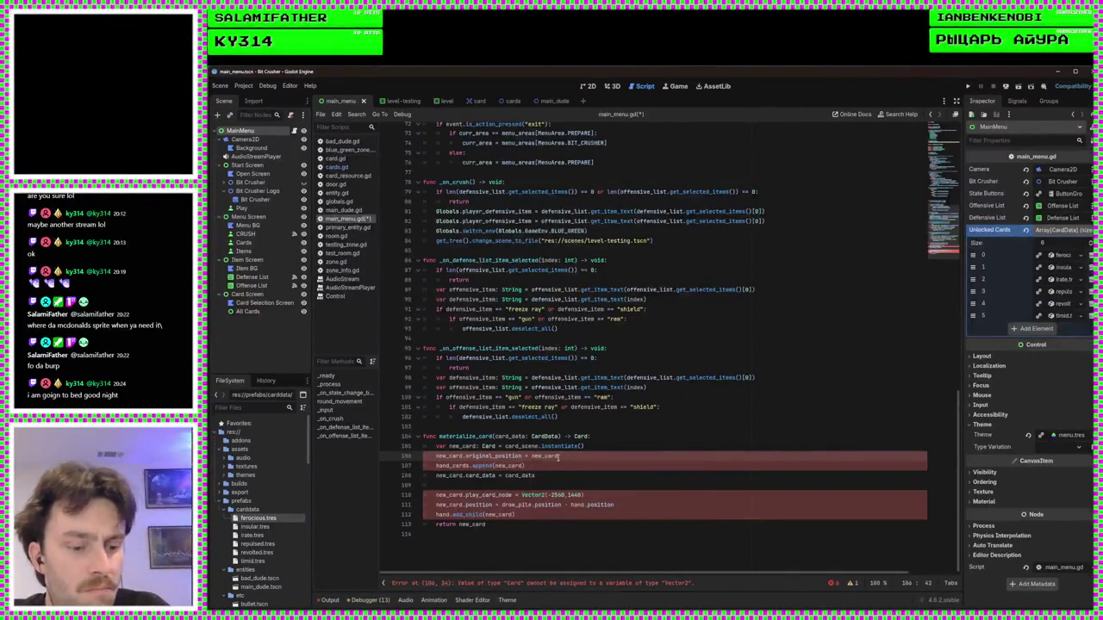
text(.position)
Delete the hand_cards.append line and the empty line after card_data, then save
click(558, 466)
drag(532, 466, 423, 465)
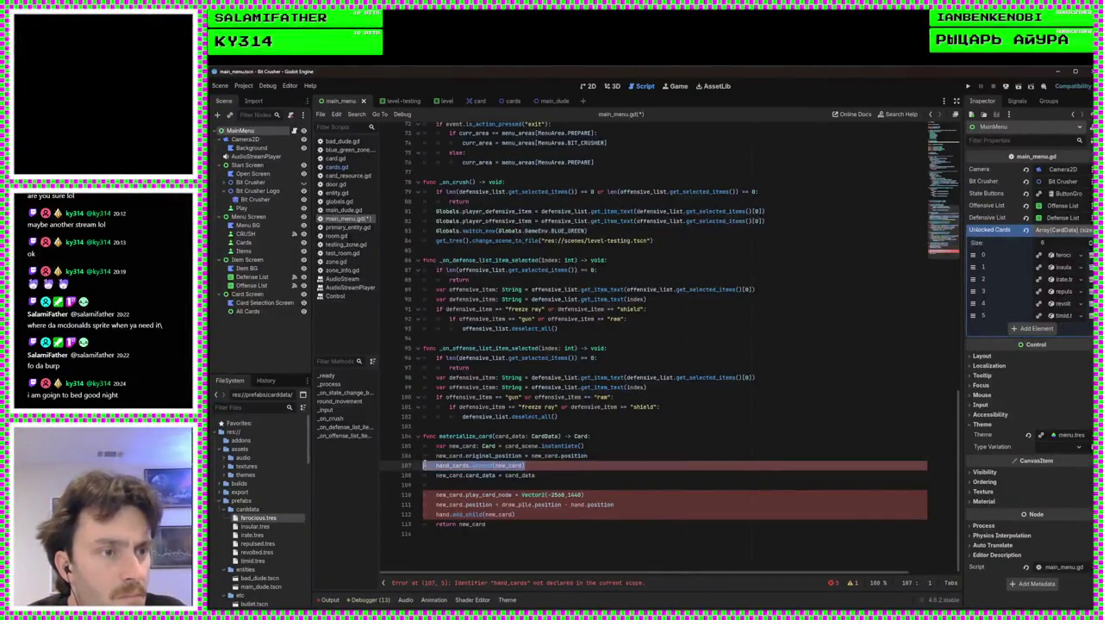
key(BackSpace)
key(BackSpace)
click(484, 475)
key(BackSpace)
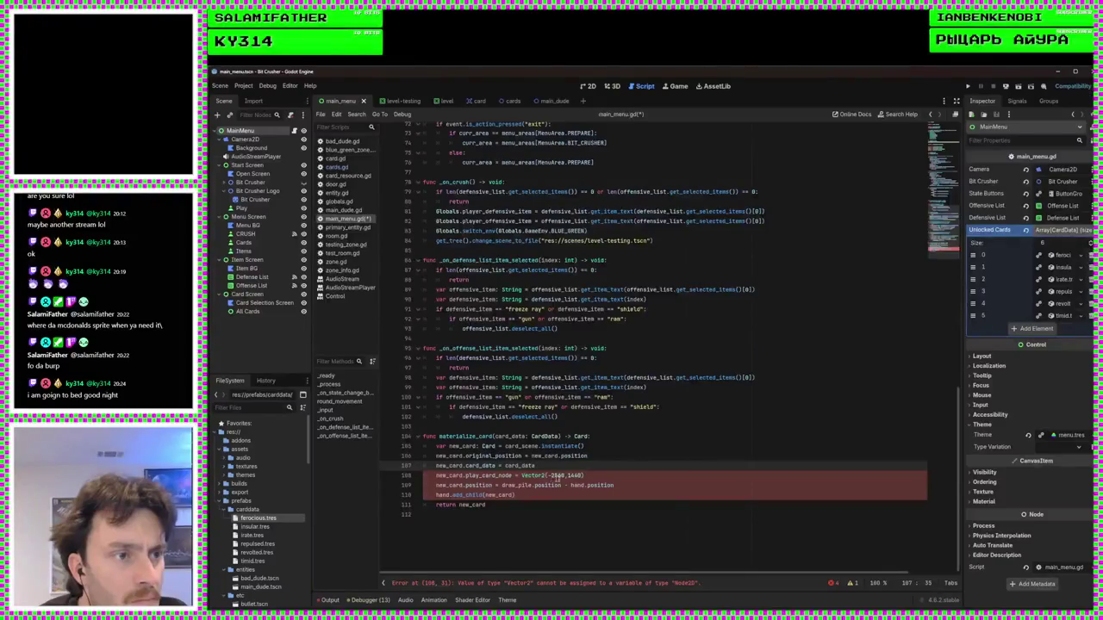
click(601, 476)
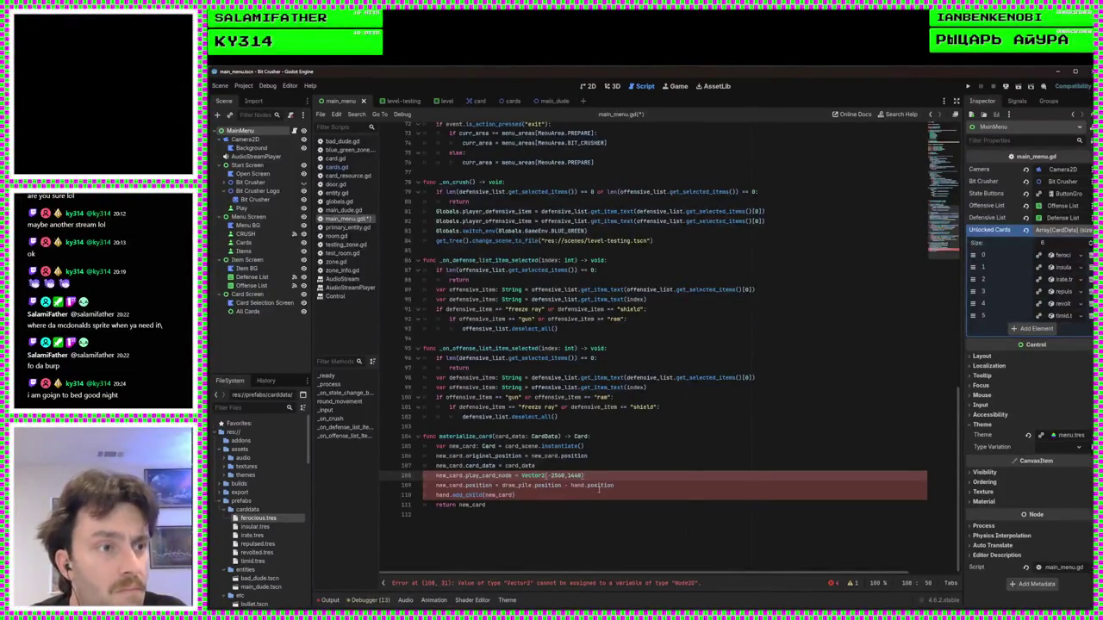
key(ctrl+s)
key(Down)
key(Down)
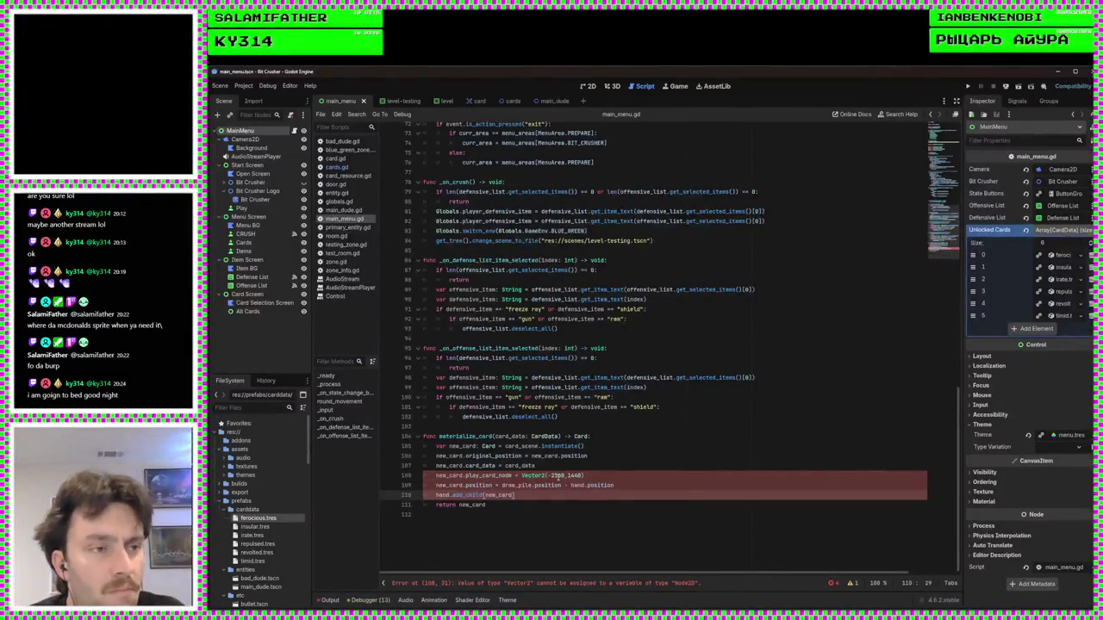
Wrap the play_card_node value Vector2(-2560,1440) inside Node2D( )
click(515, 474)
key(BackSpace)
text(Node)
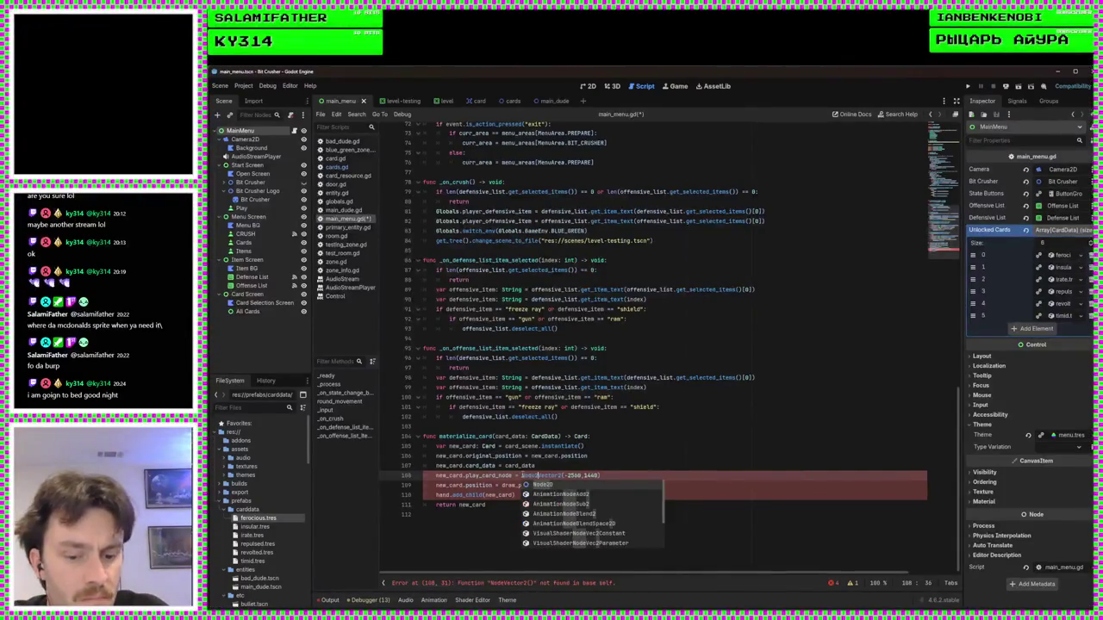
text(2D()
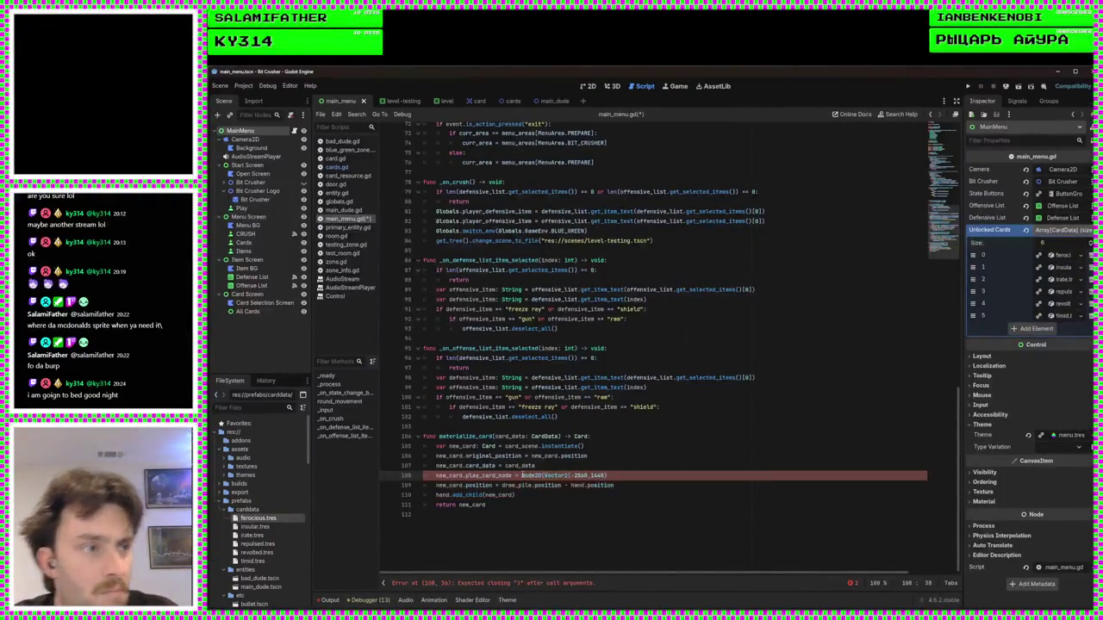
click(626, 475)
text())
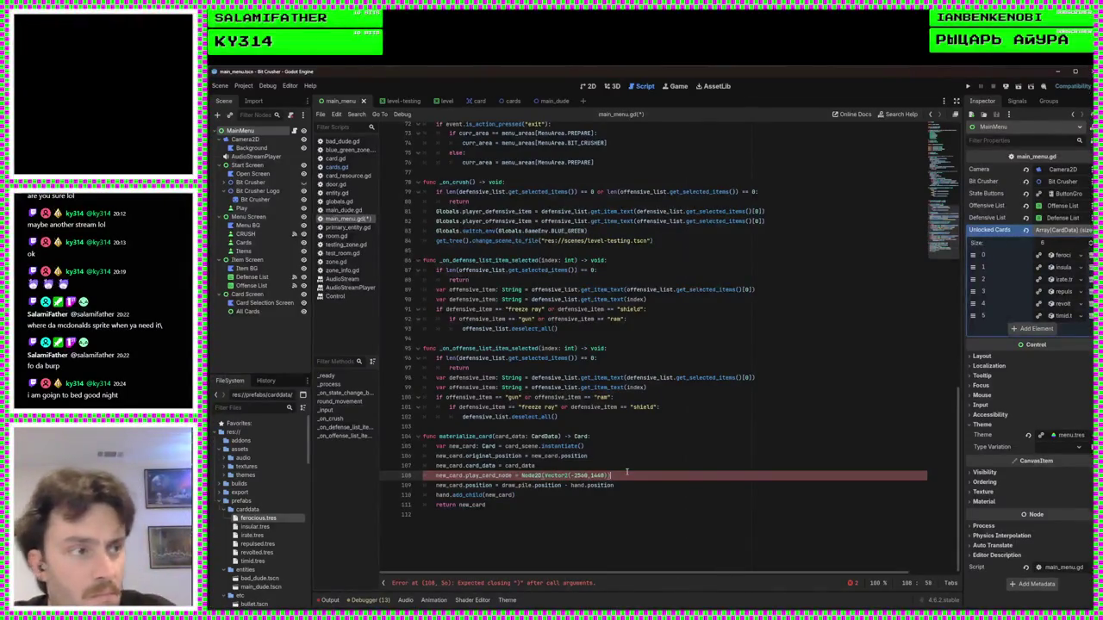
click(608, 465)
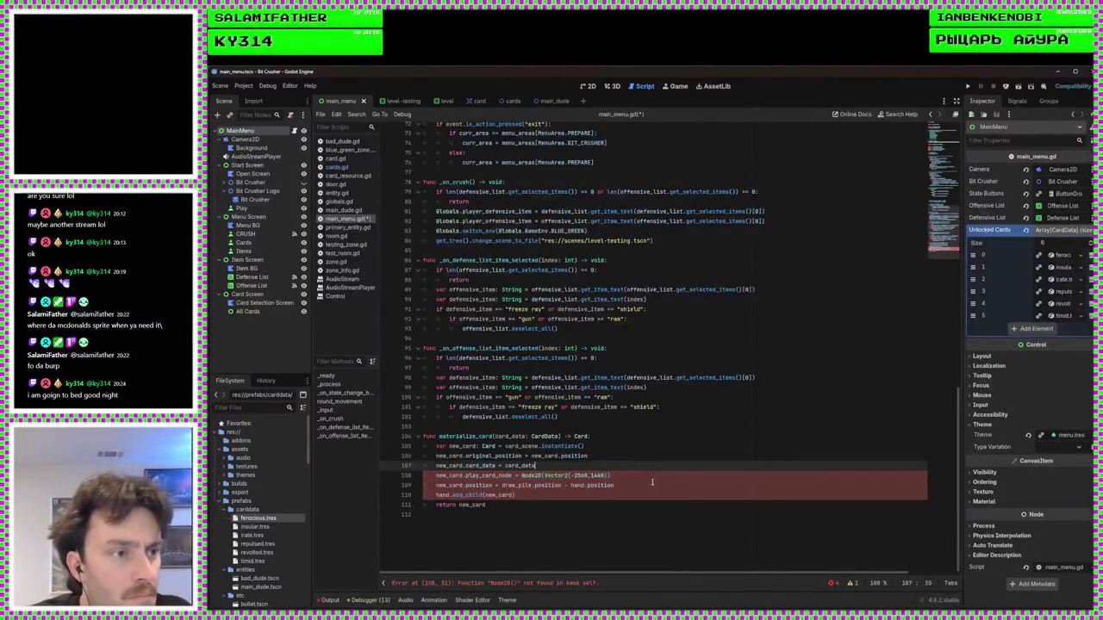
click(537, 475)
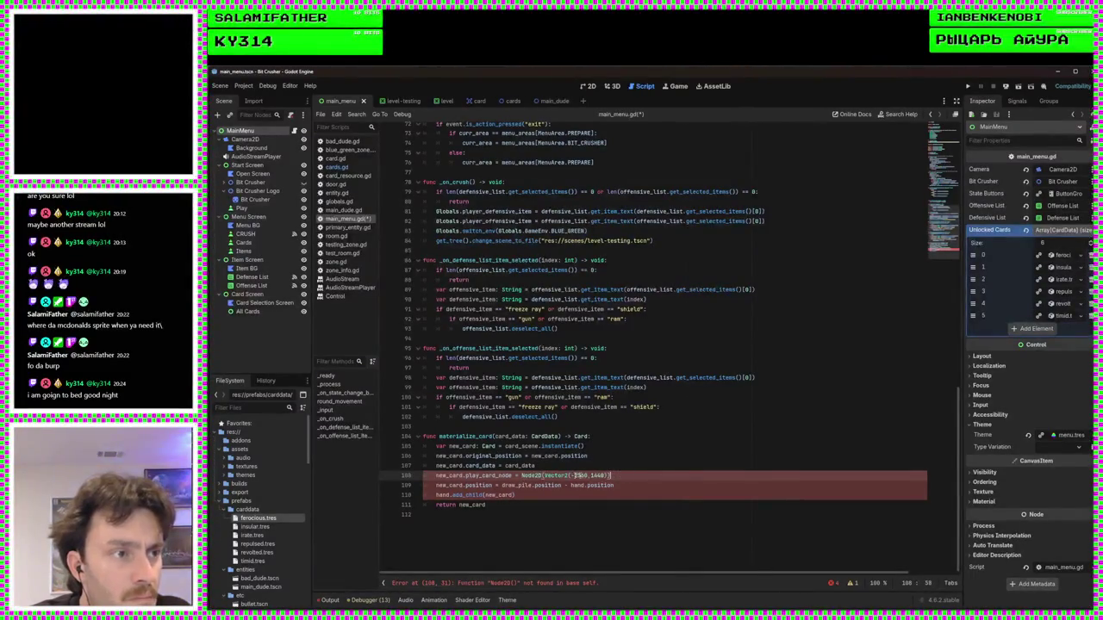
drag(610, 475, 545, 476)
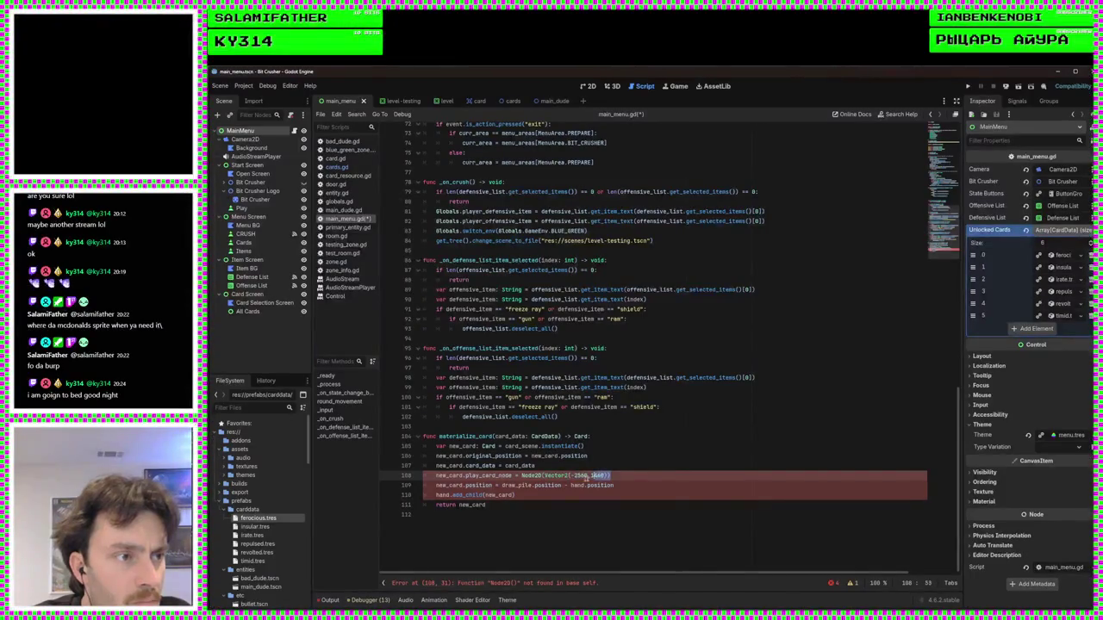
click(554, 467)
click(629, 475)
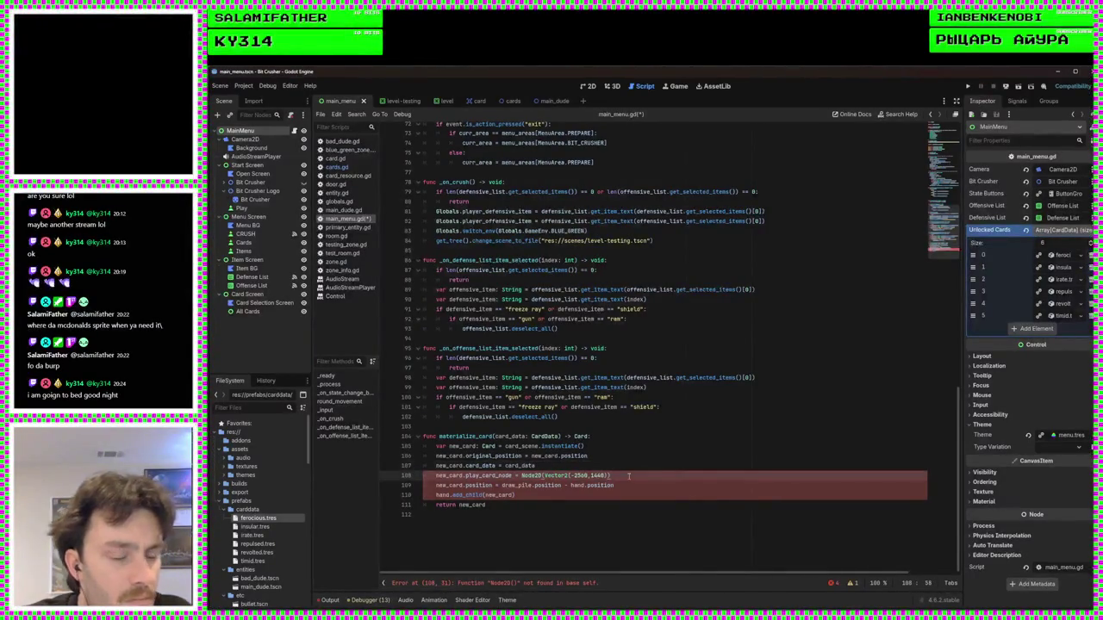
Change the play_card_node assignment to use Node2D.new
key(Return)
text(n)
key(BackSpace)
text(Node)
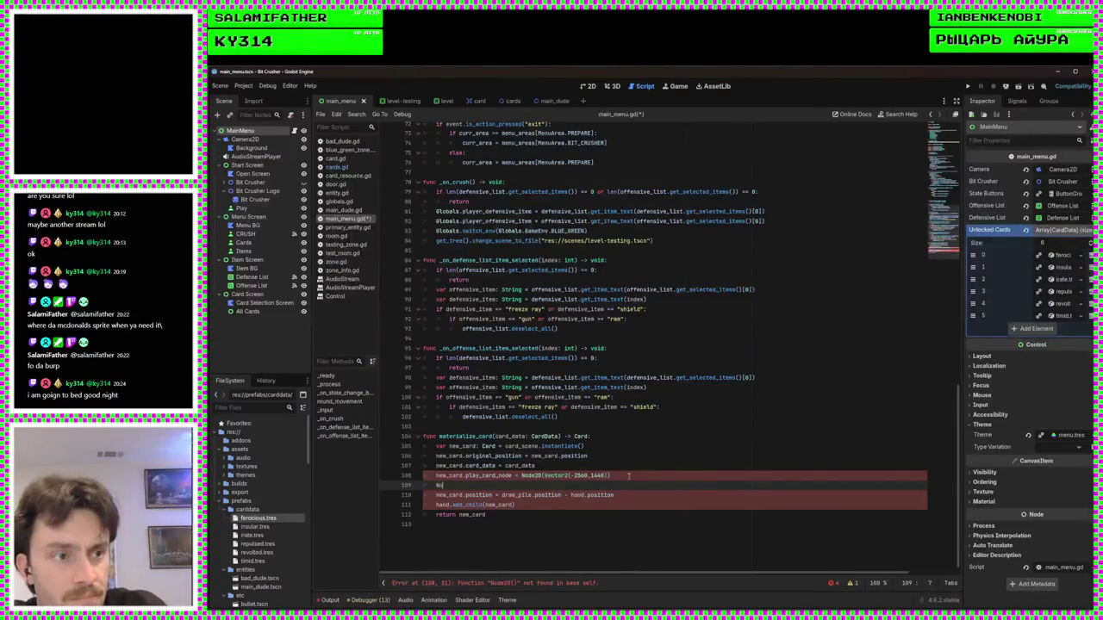
text(2D.)
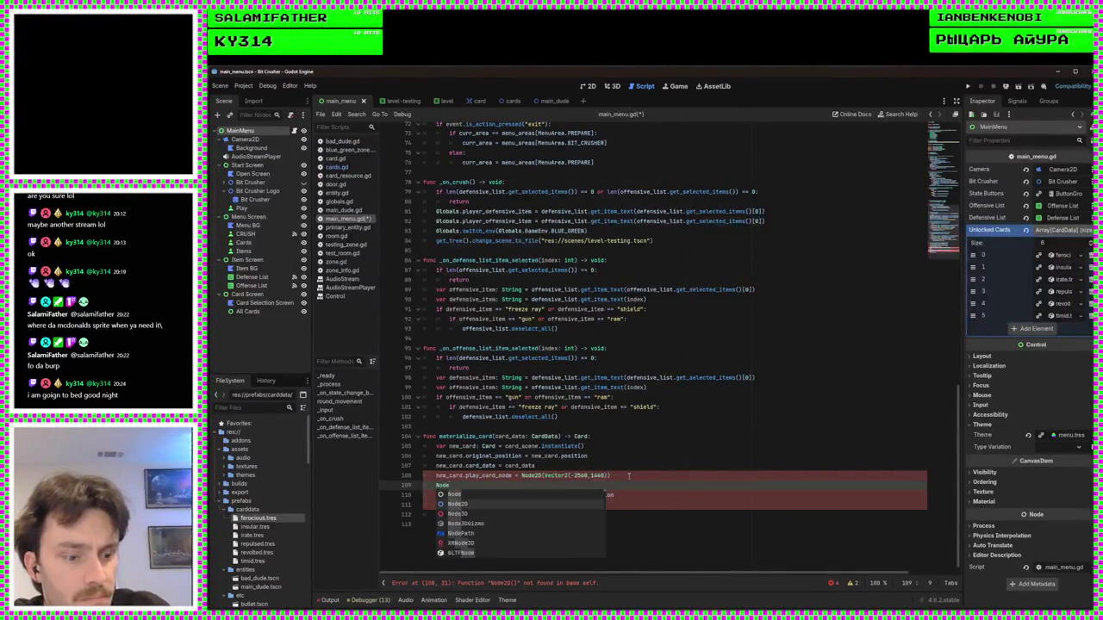
text(new)
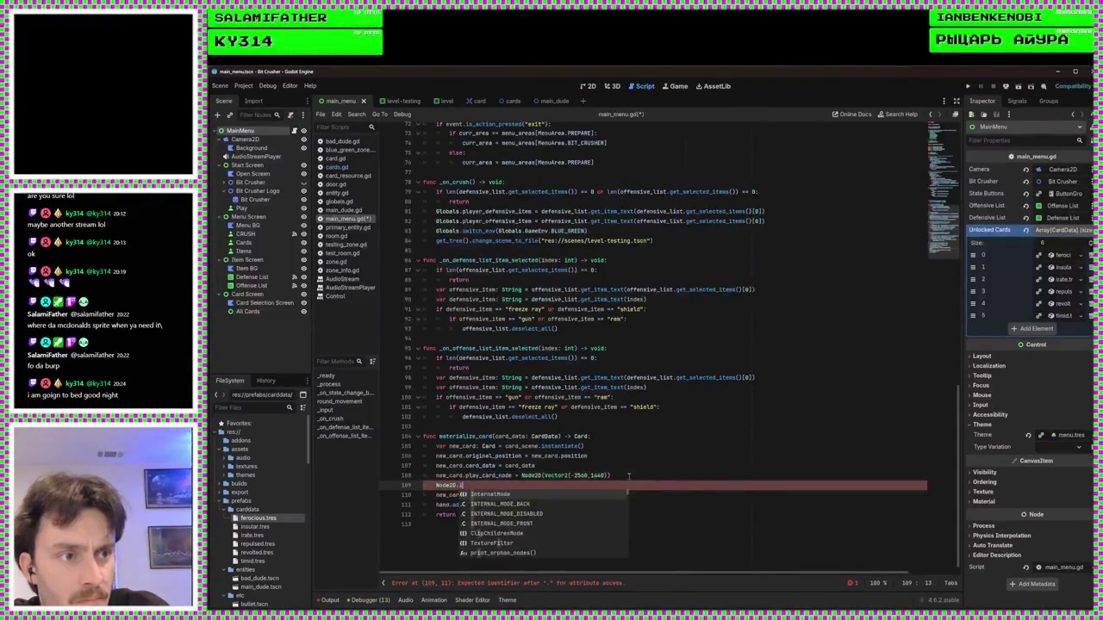
key(Return)
click(617, 483)
key(shift+Home)
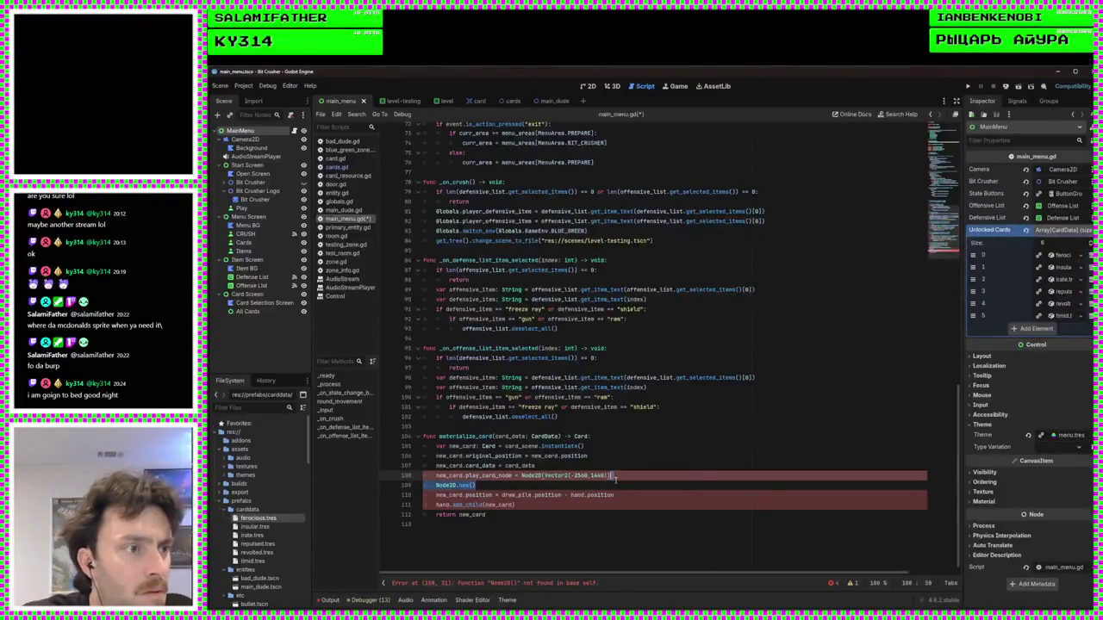
key(BackSpace)
key(BackSpace)
click(539, 476)
key(Right)
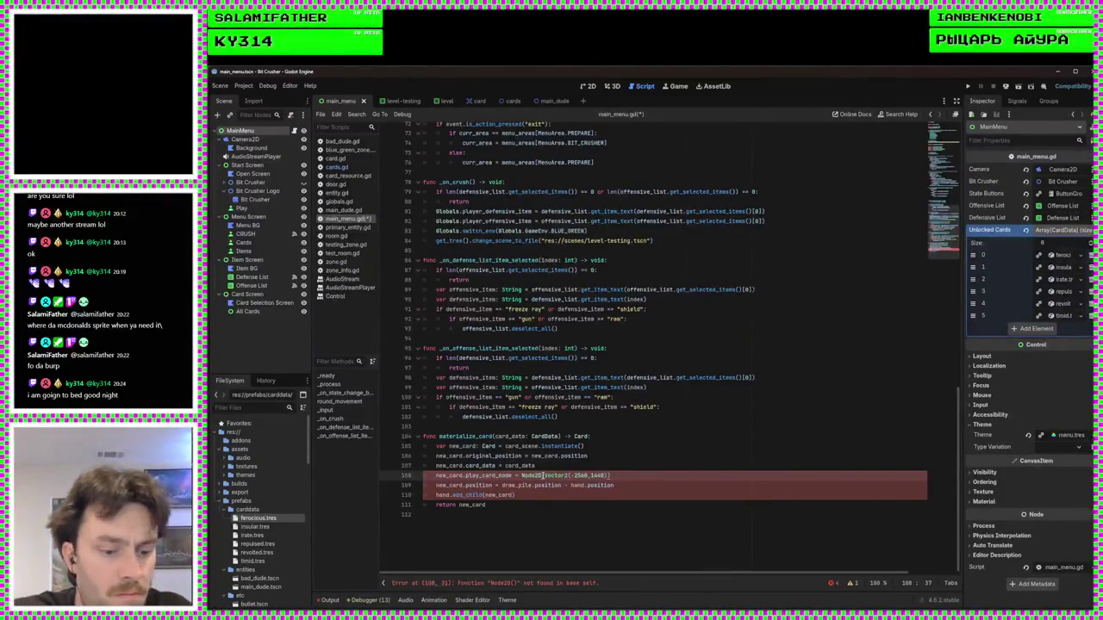
text(.new)
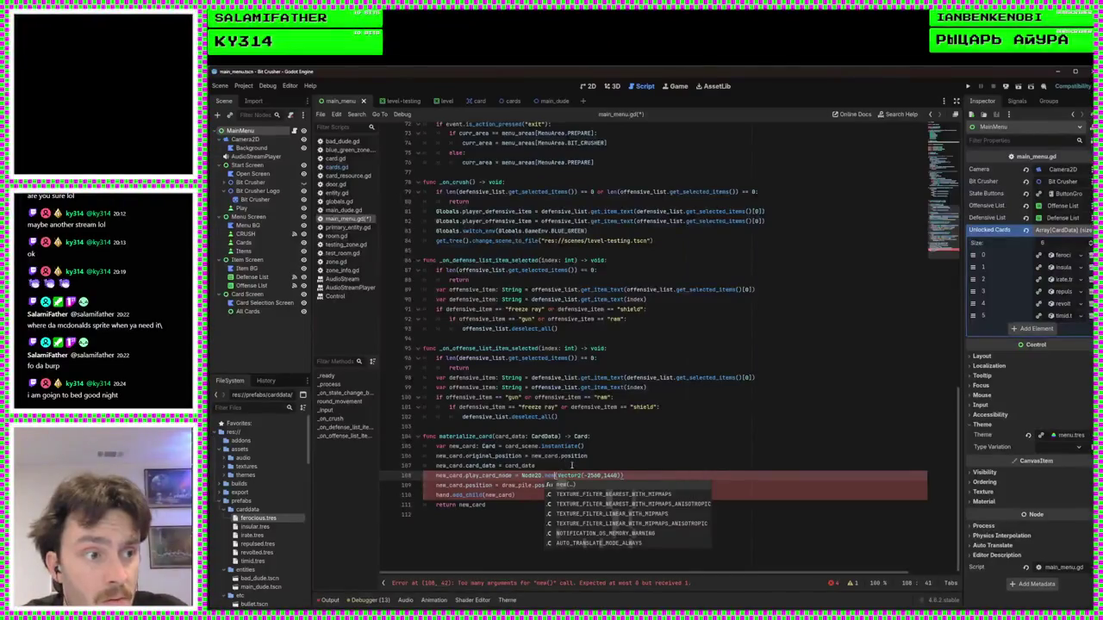
click(571, 465)
mouse_move(622, 475)
mouse_down()
mouse_move(557, 476)
mouse_move(672, 484)
mouse_move(558, 476)
mouse_move(573, 471)
mouse_up()
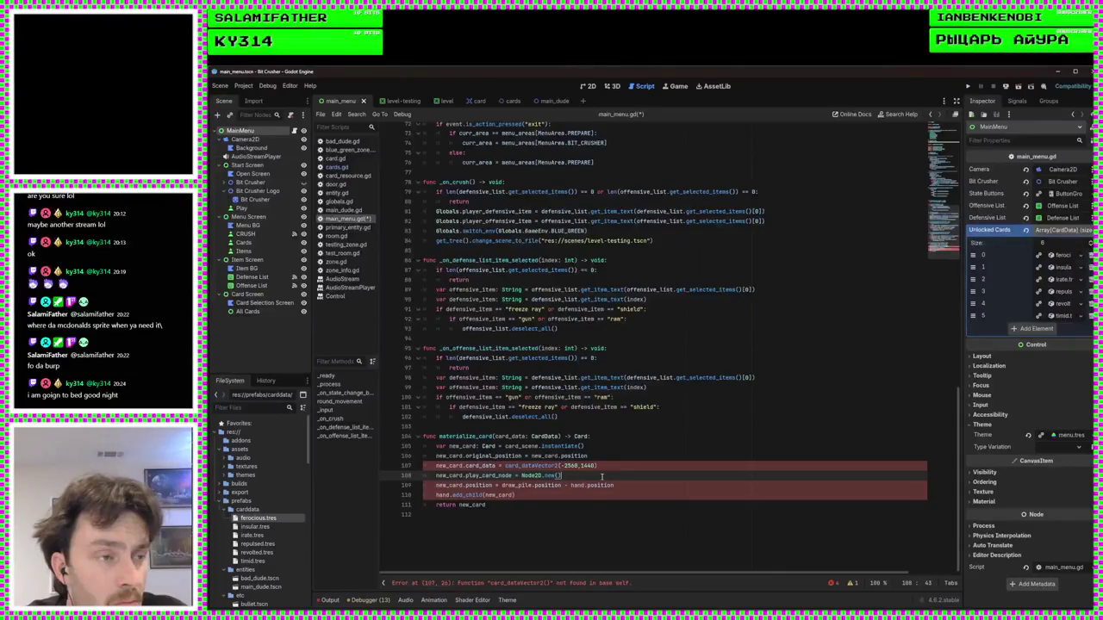
Duplicate the line and turn the copy into play_card_node.position = Vector2(-2560,1440)
key(ctrl+shift+d)
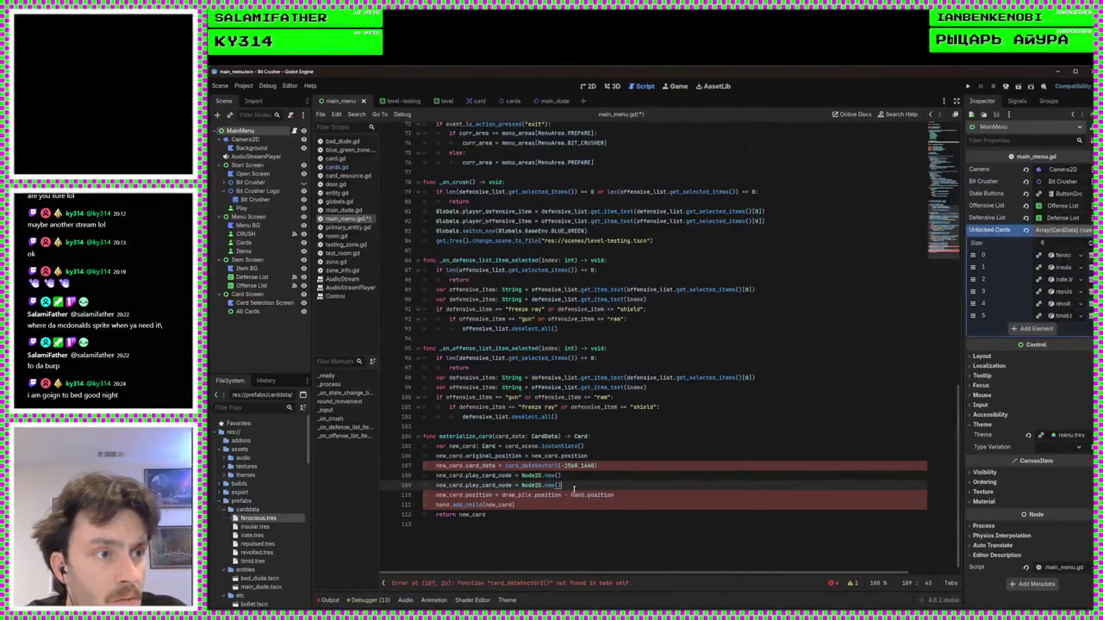
drag(561, 485, 516, 485)
key(BackSpace)
key(BackSpace)
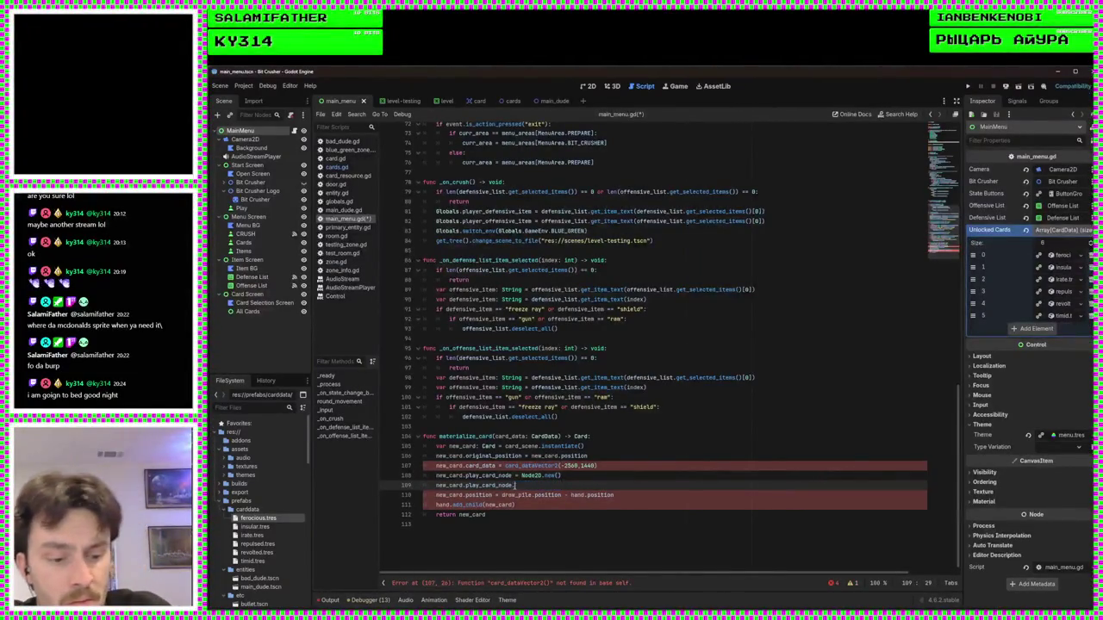
text(.po)
key(Return)
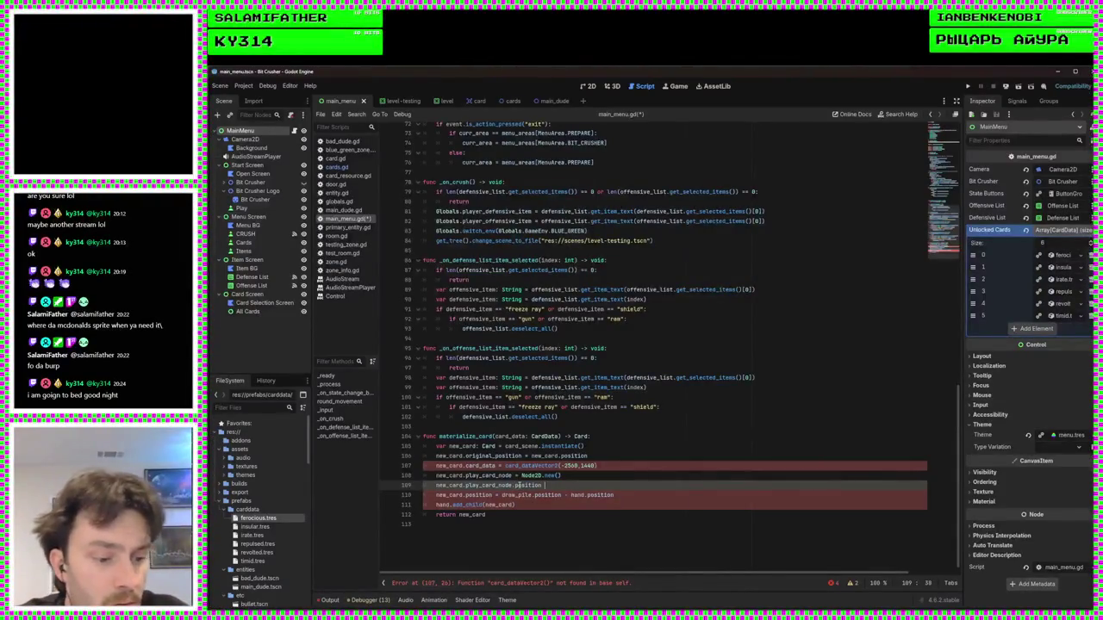
mouse_move(596, 466)
mouse_down()
mouse_move(534, 466)
mouse_move(551, 486)
mouse_up()
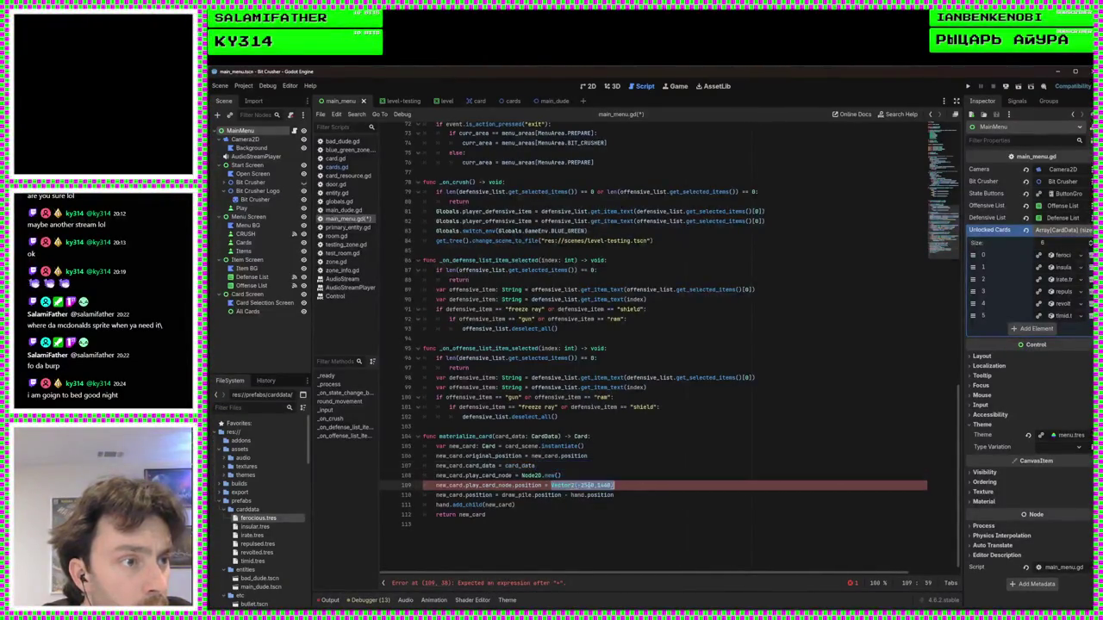
click(606, 506)
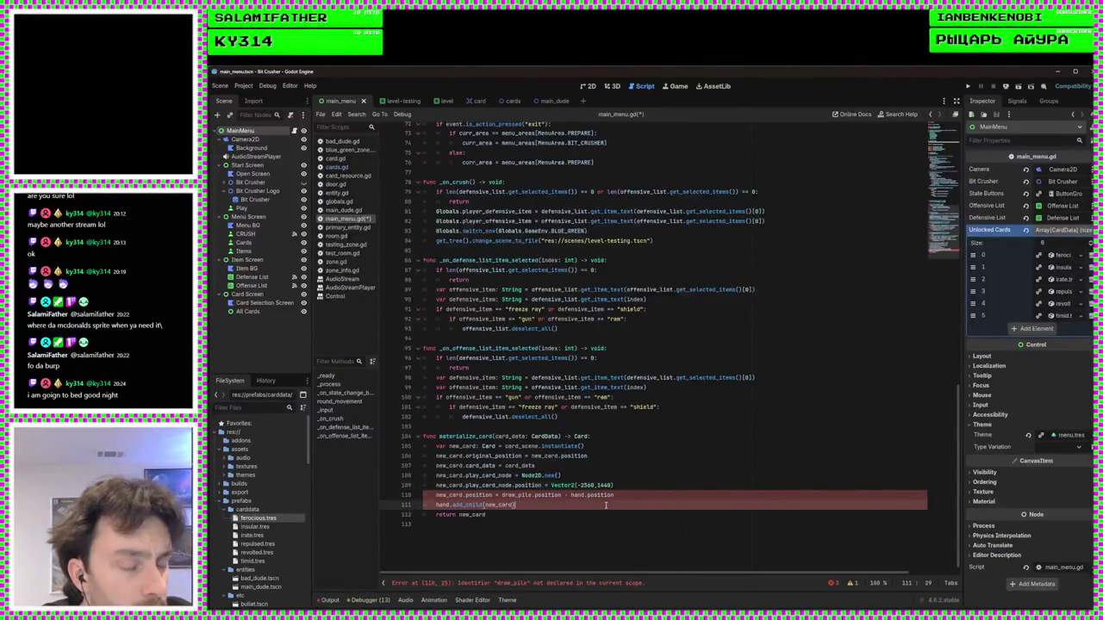
Delete the draw_pile position line, change hand.add_child to add_child, and run the game
click(627, 494)
drag(627, 493, 628, 488)
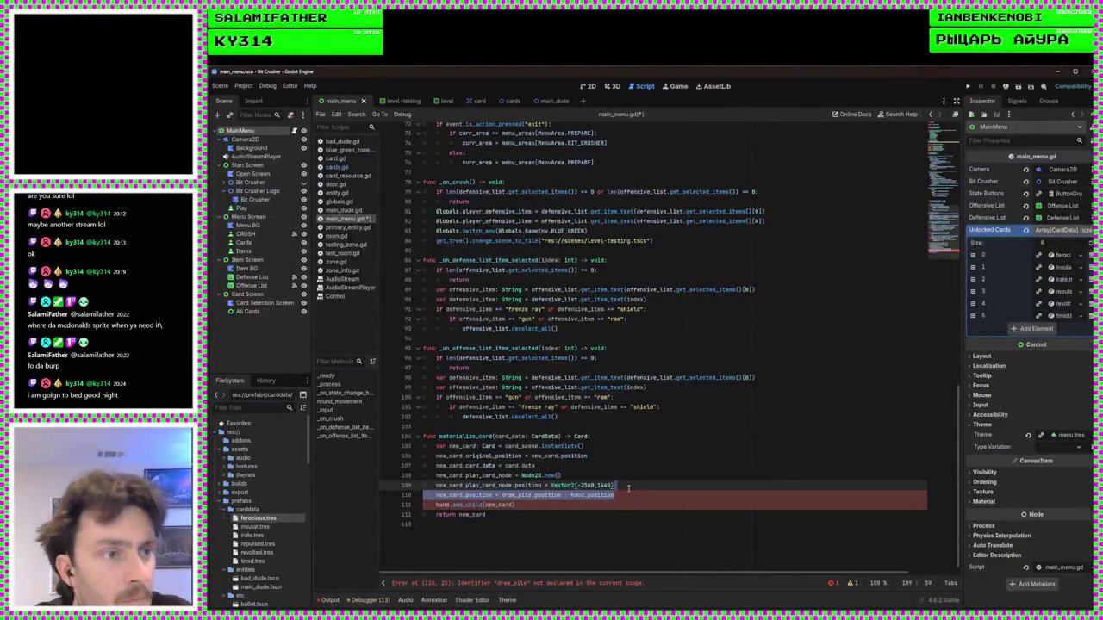
key(BackSpace)
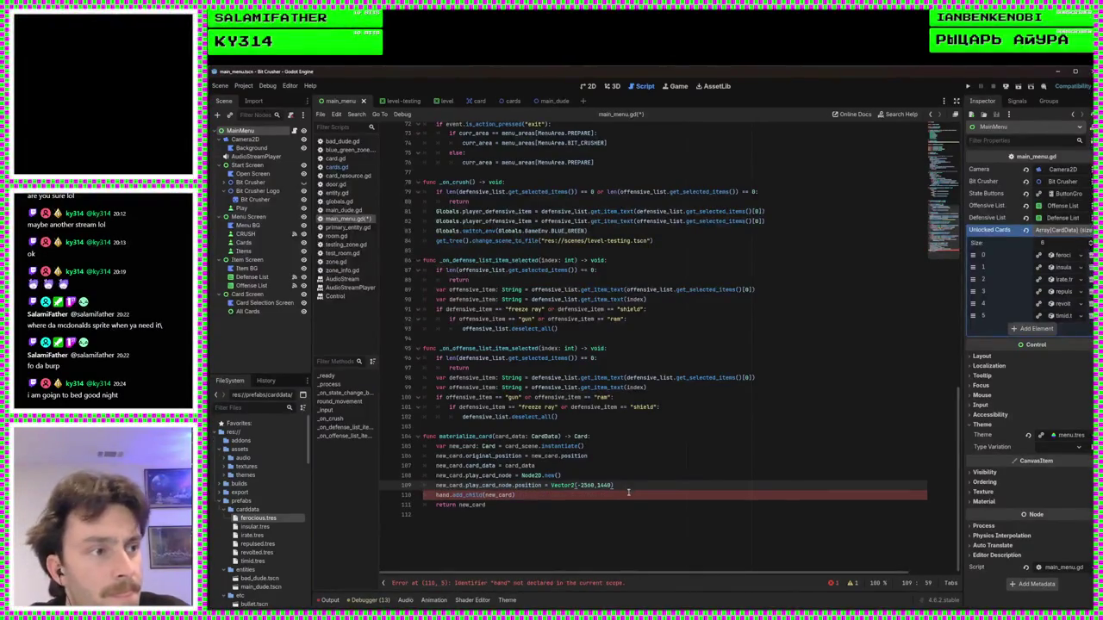
drag(629, 496, 632, 487)
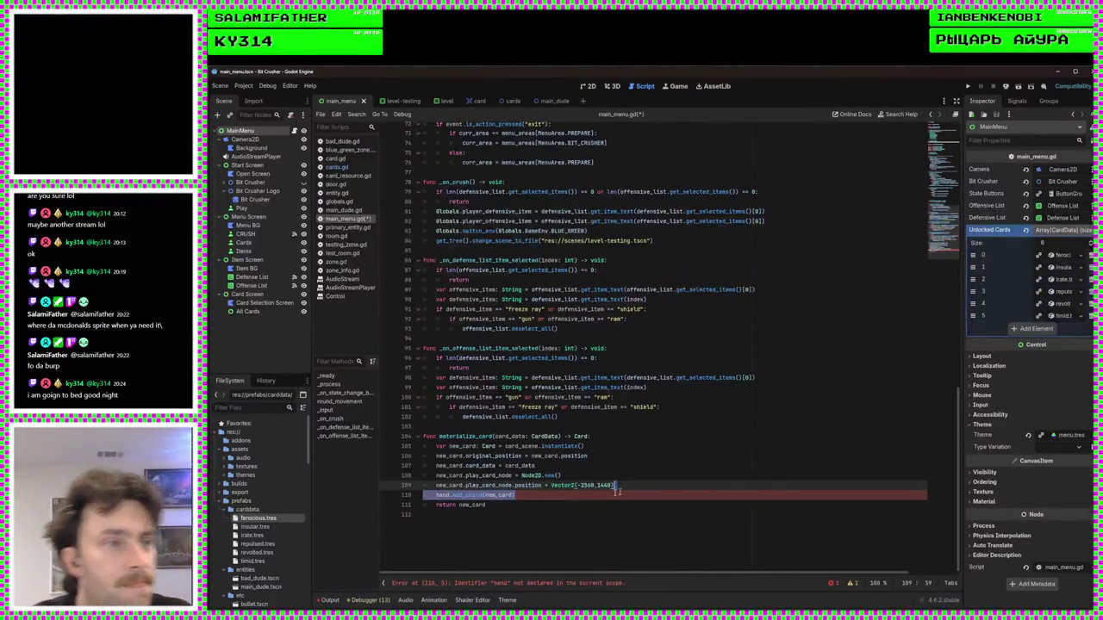
click(449, 495)
key(BackSpace)
key(BackSpace)
key(BackSpace)
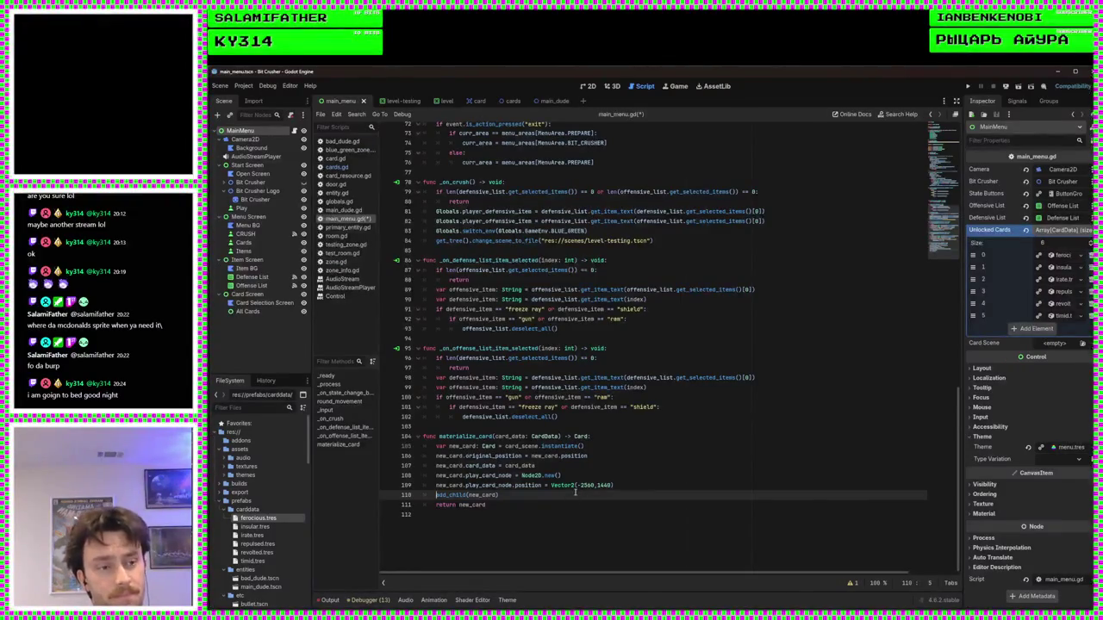
click(967, 86)
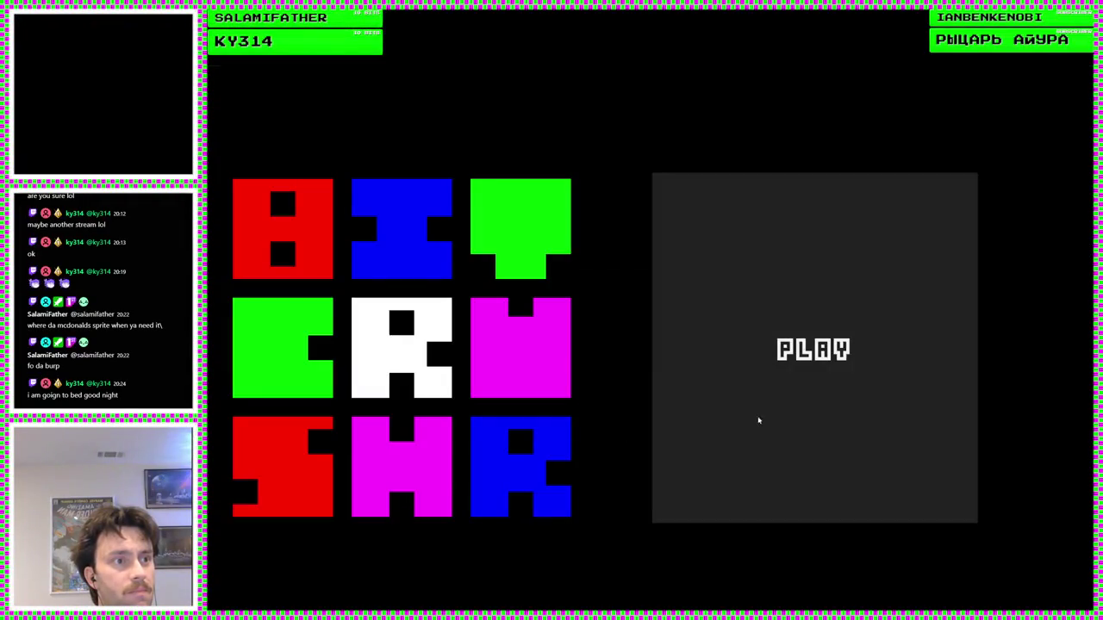
Open Play then Cards in the running game, then select materialize_card's body in the script
click(758, 420)
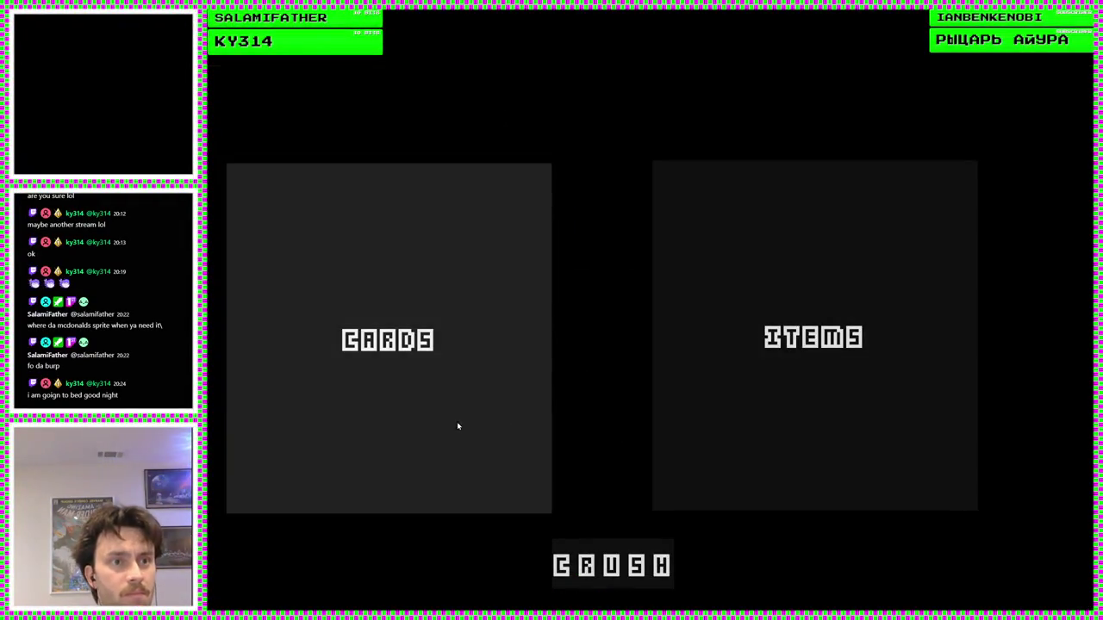
click(458, 426)
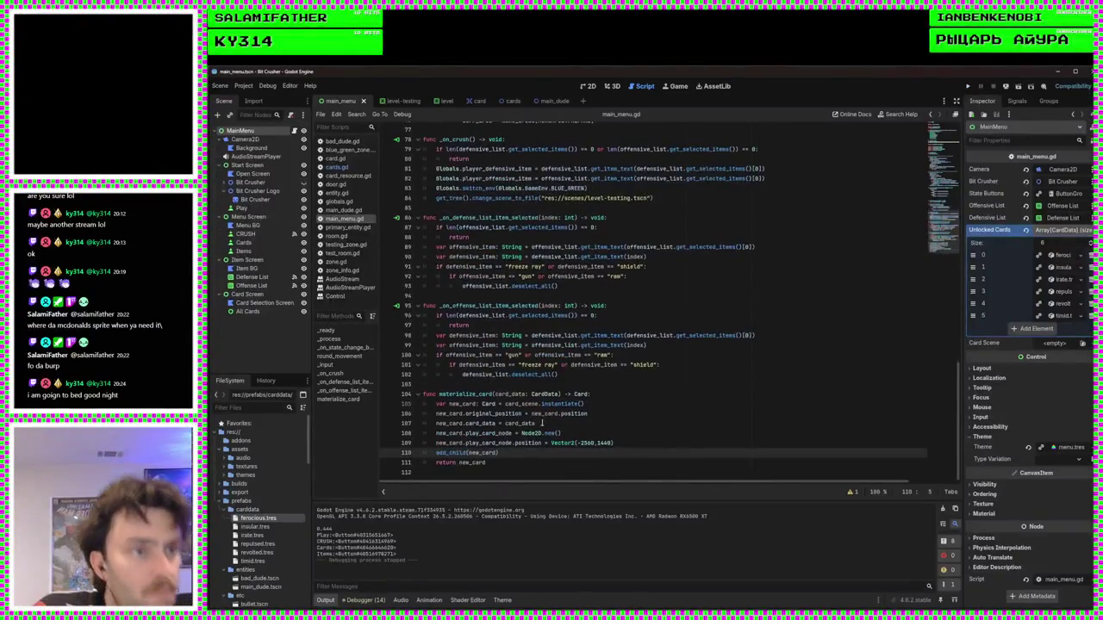
click(525, 455)
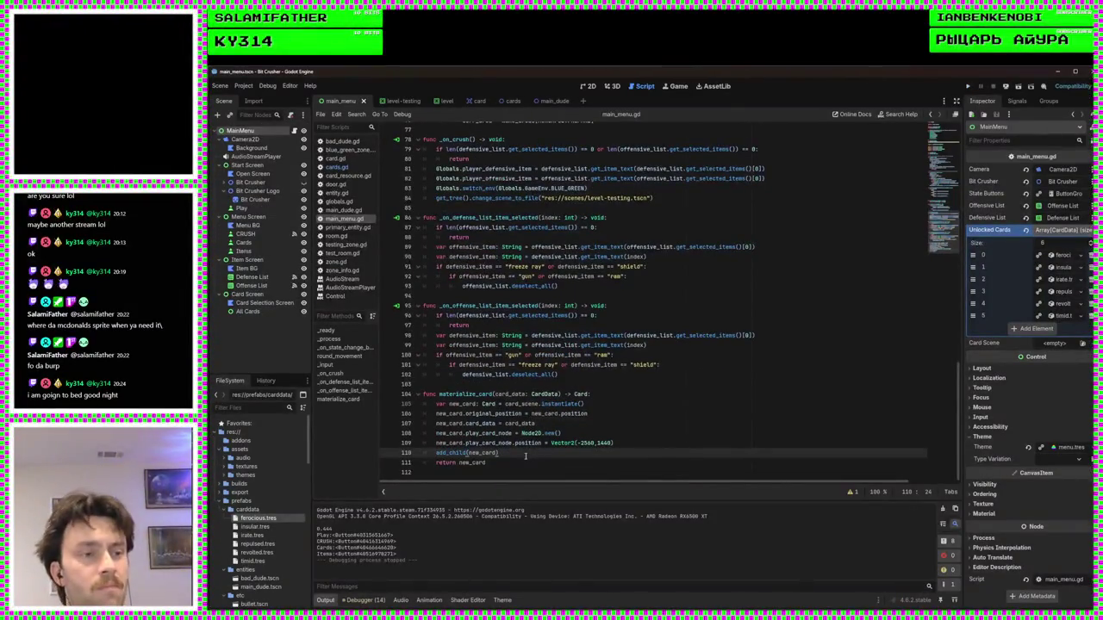
click(434, 453)
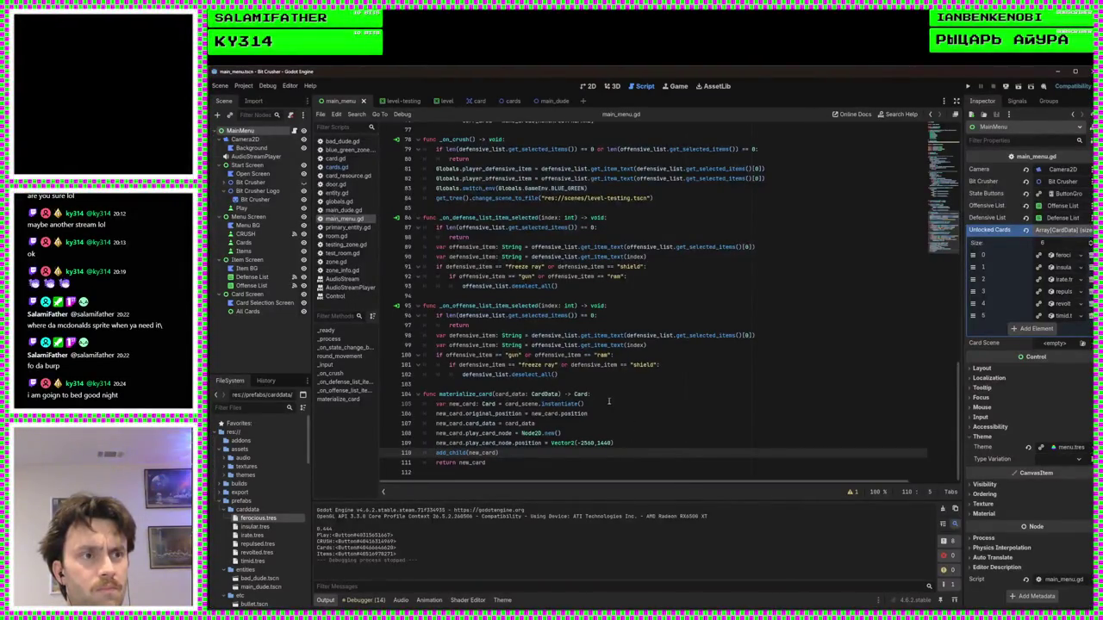
click(544, 466)
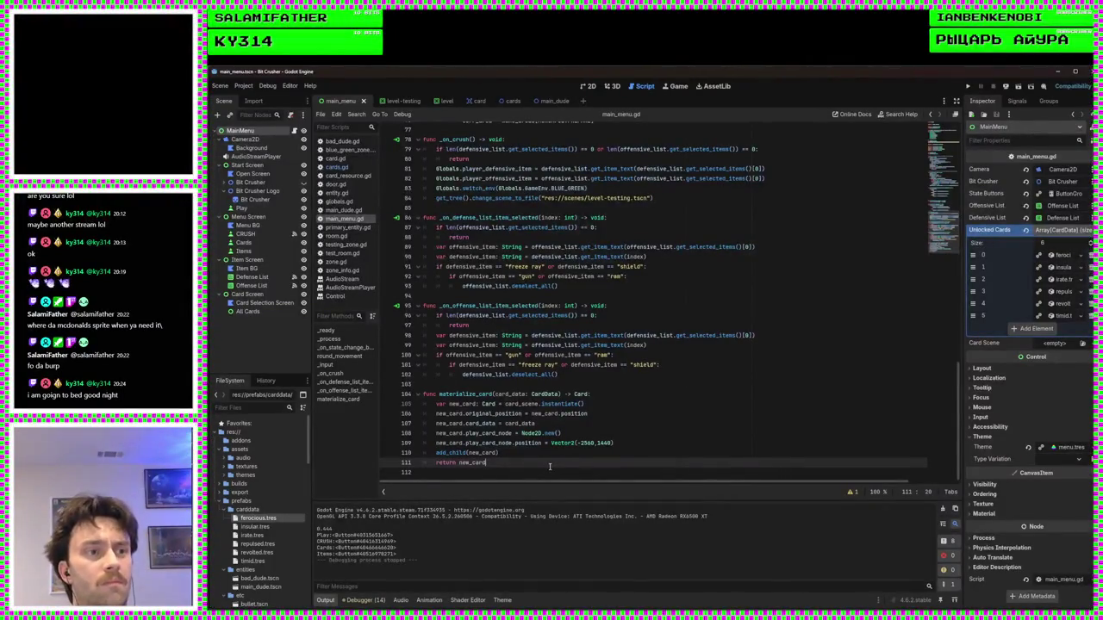
drag(550, 466, 422, 394)
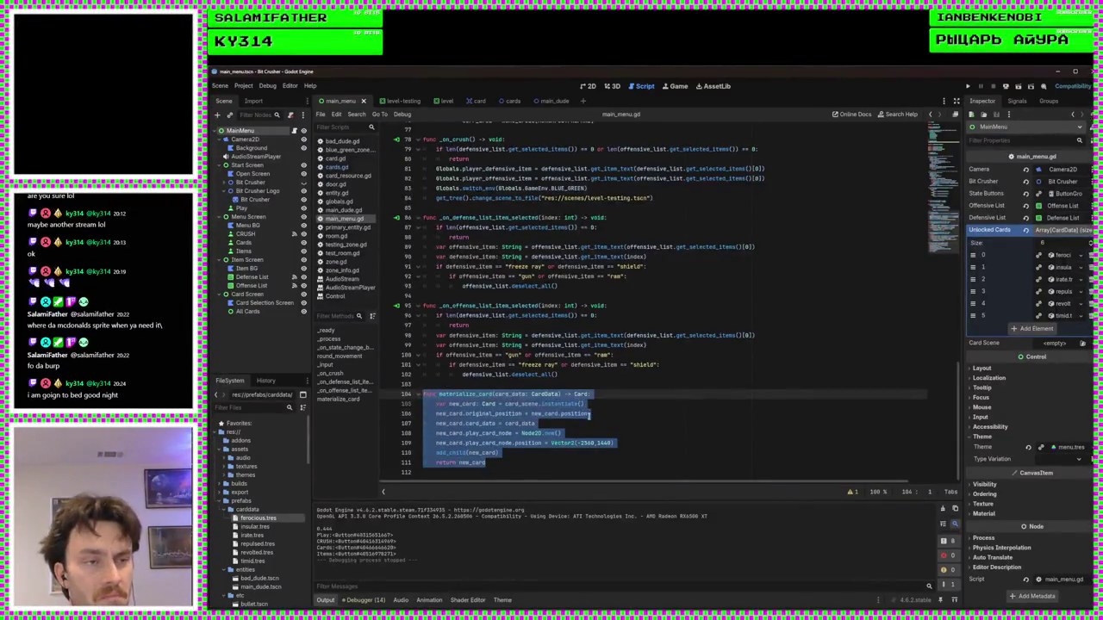
Delete the materialize_card function and the extra blank lines after the Cards branch
key(BackSpace)
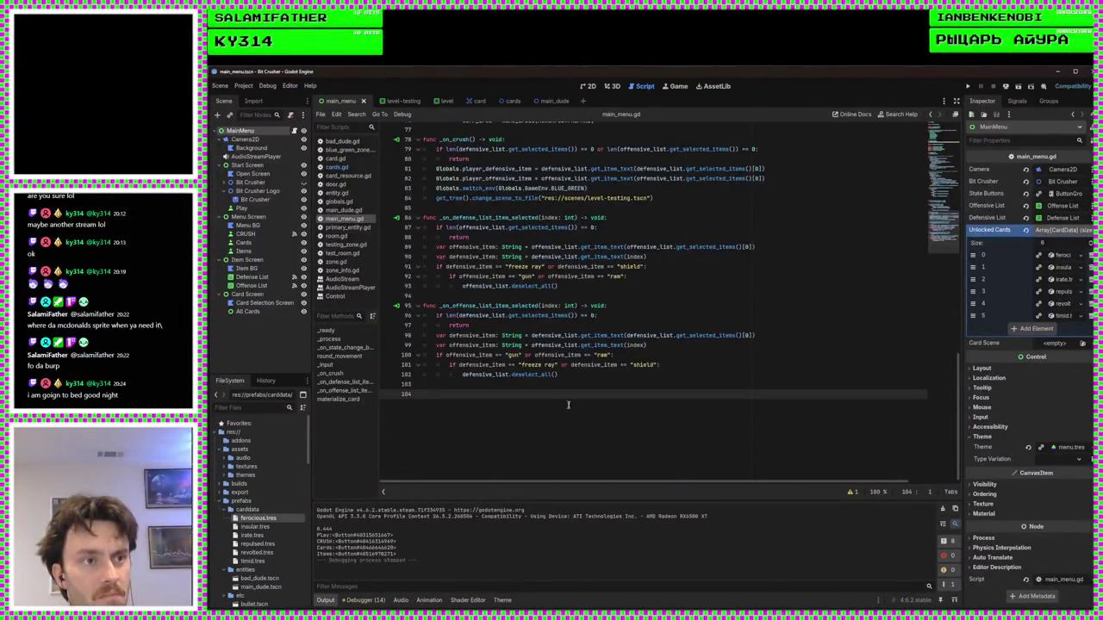
scroll(556, 434, up, 4)
key(BackSpace)
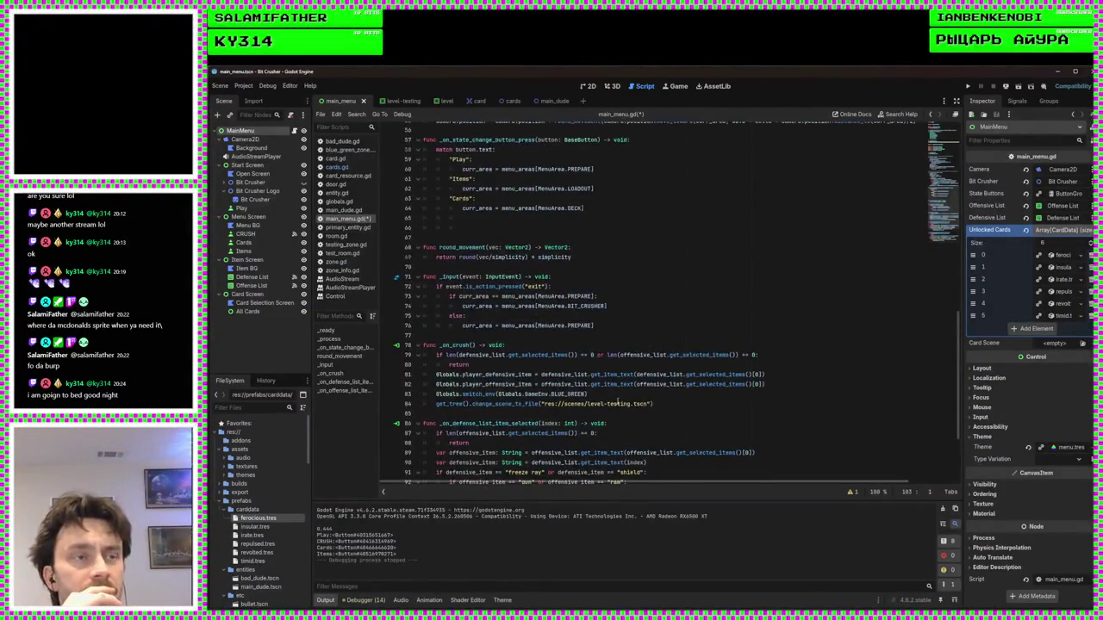
scroll(652, 155, up, 10)
click(484, 434)
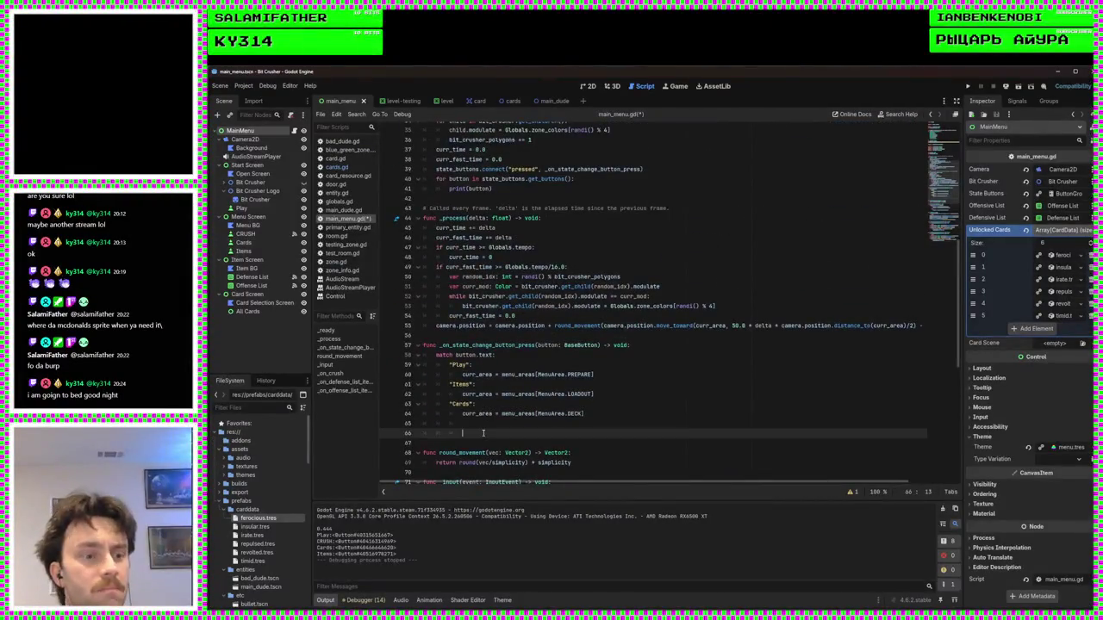
key(BackSpace)
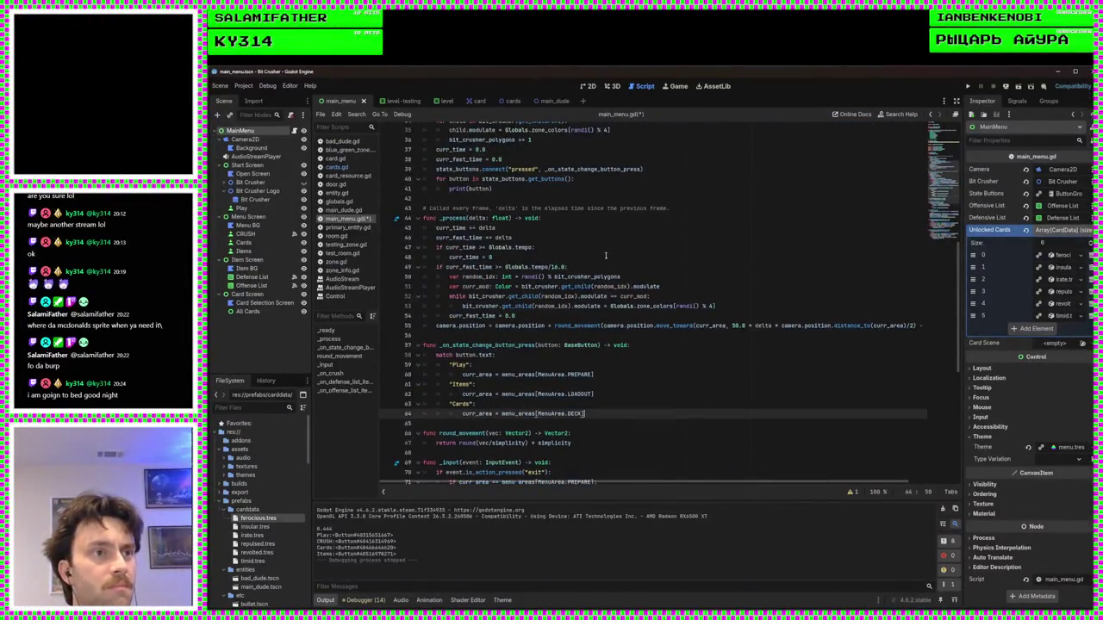
Inspect the All Cards and MainMenu nodes in 2D, then return to the card_scene export
key(ctrl+F1)
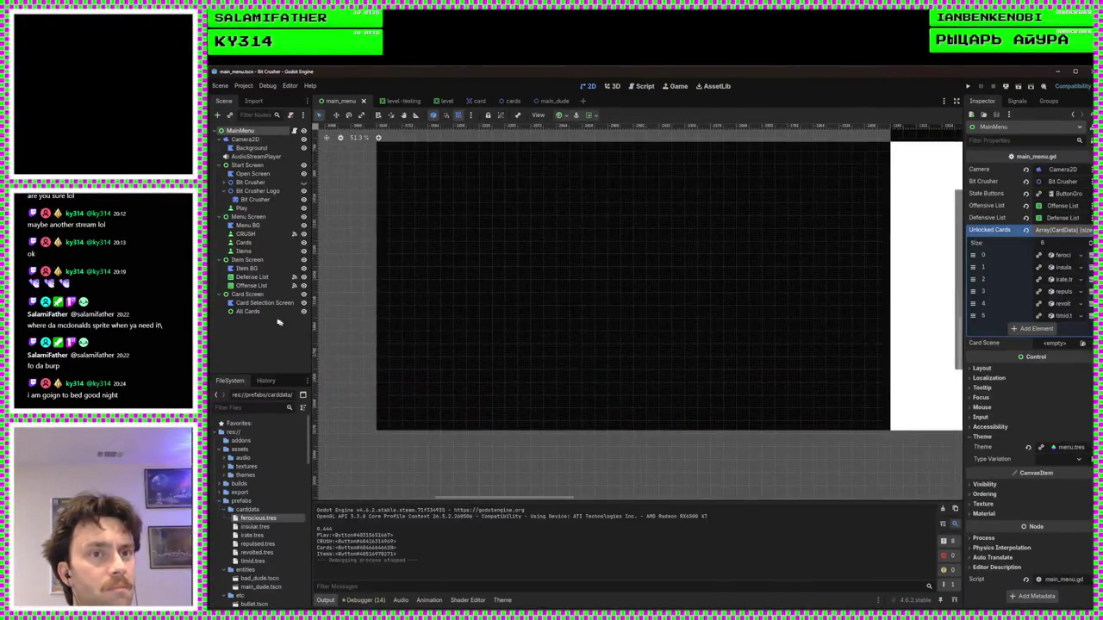
click(247, 311)
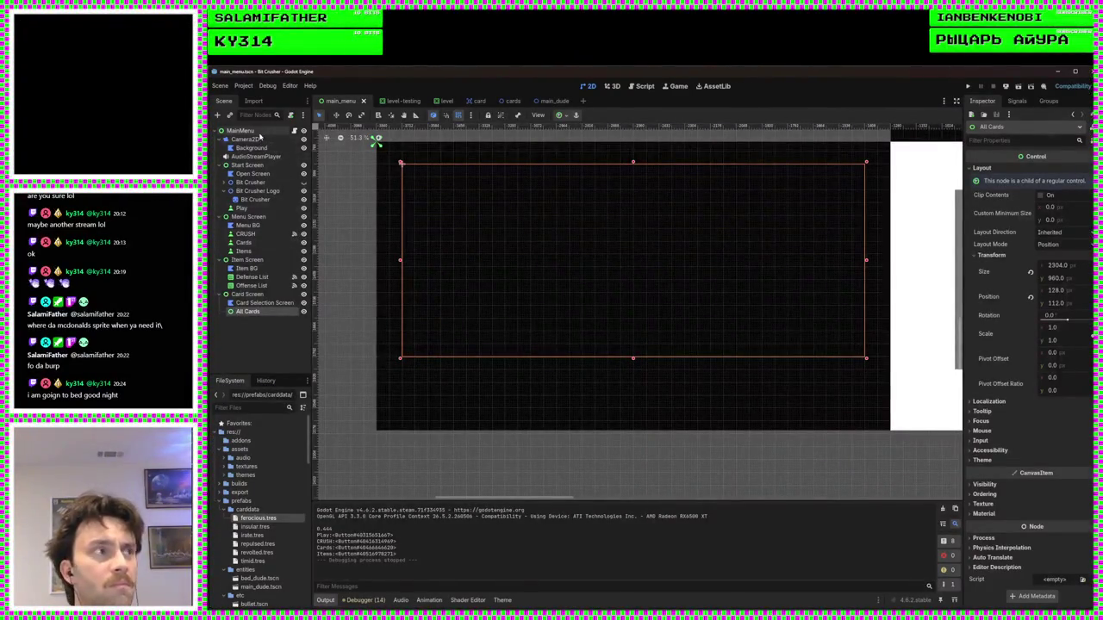
click(256, 131)
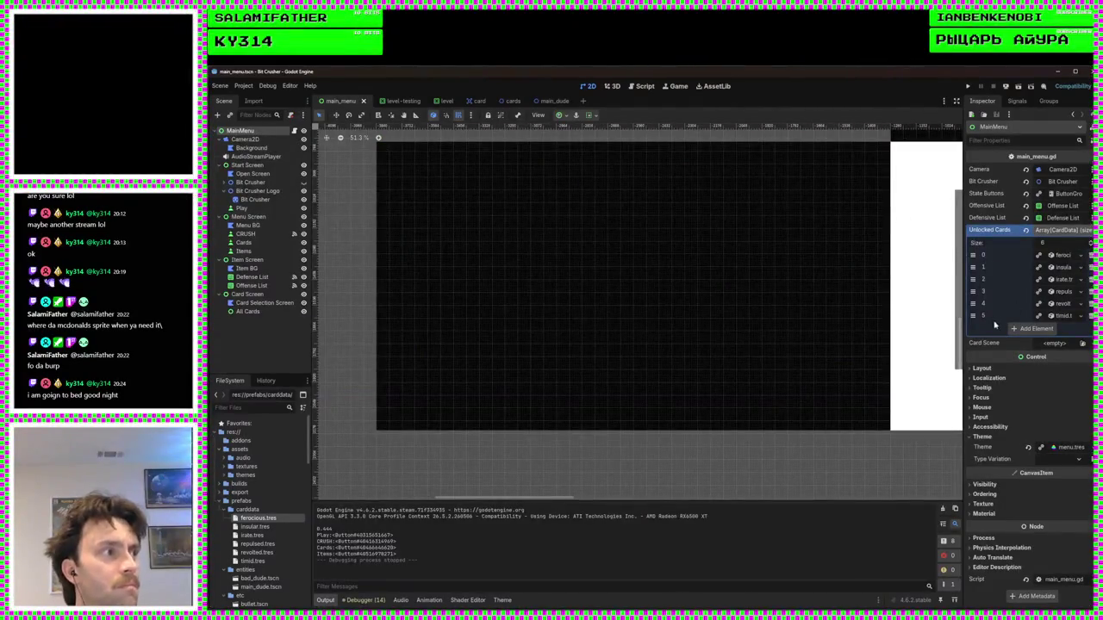
click(644, 86)
scroll(656, 290, up, 10)
click(689, 364)
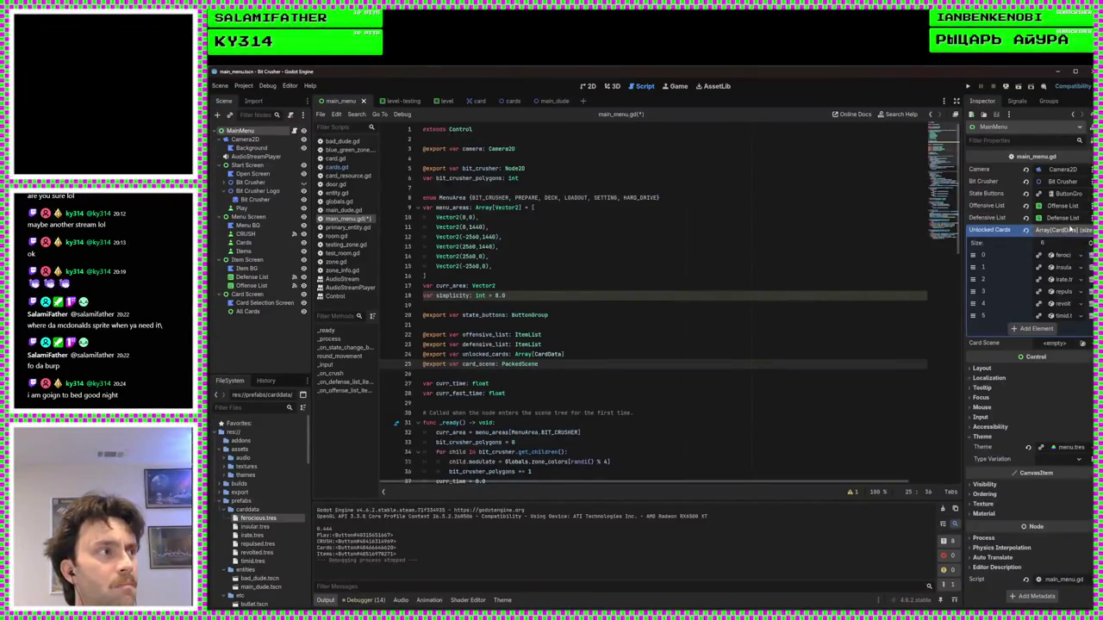
Assign card.tscn to MainMenu's Card Scene property and save the main menu scene
click(1047, 230)
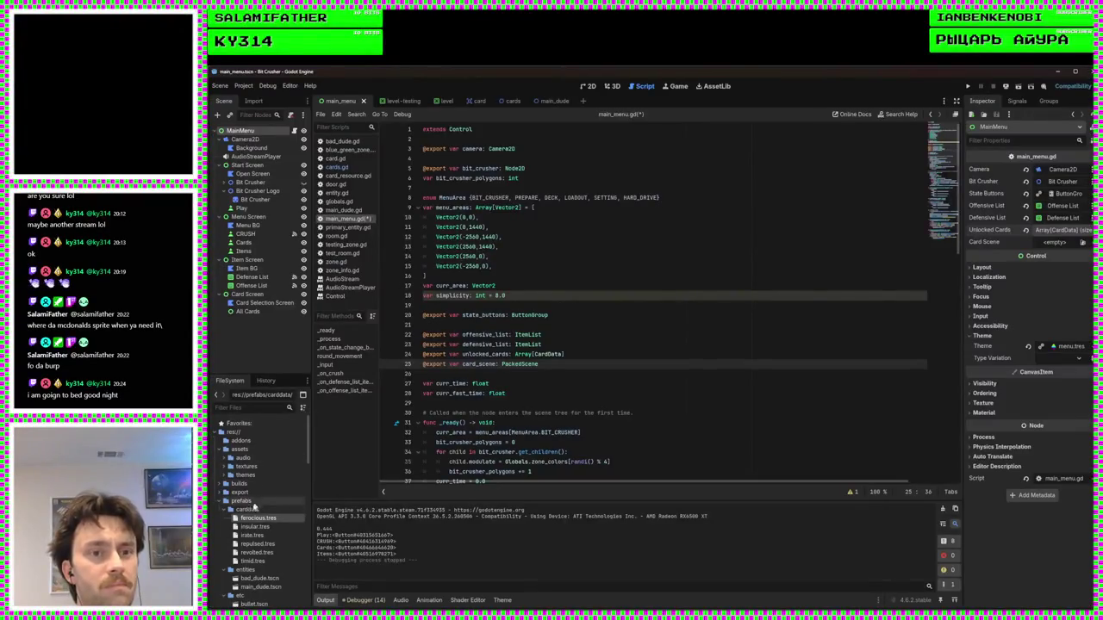
scroll(244, 527, down, 3)
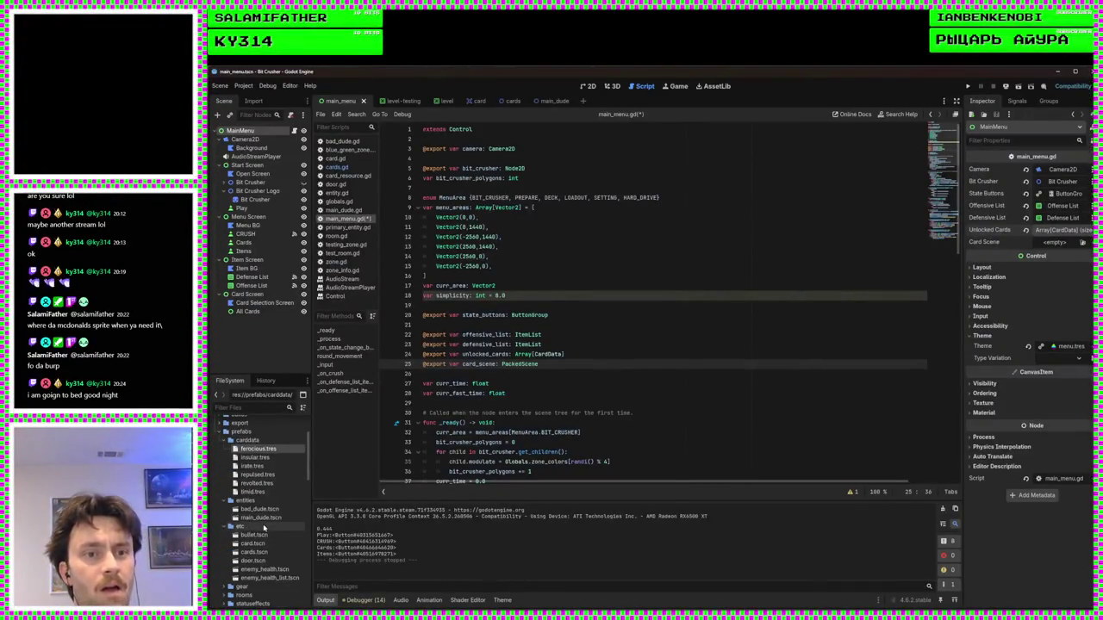
scroll(259, 527, down, 3)
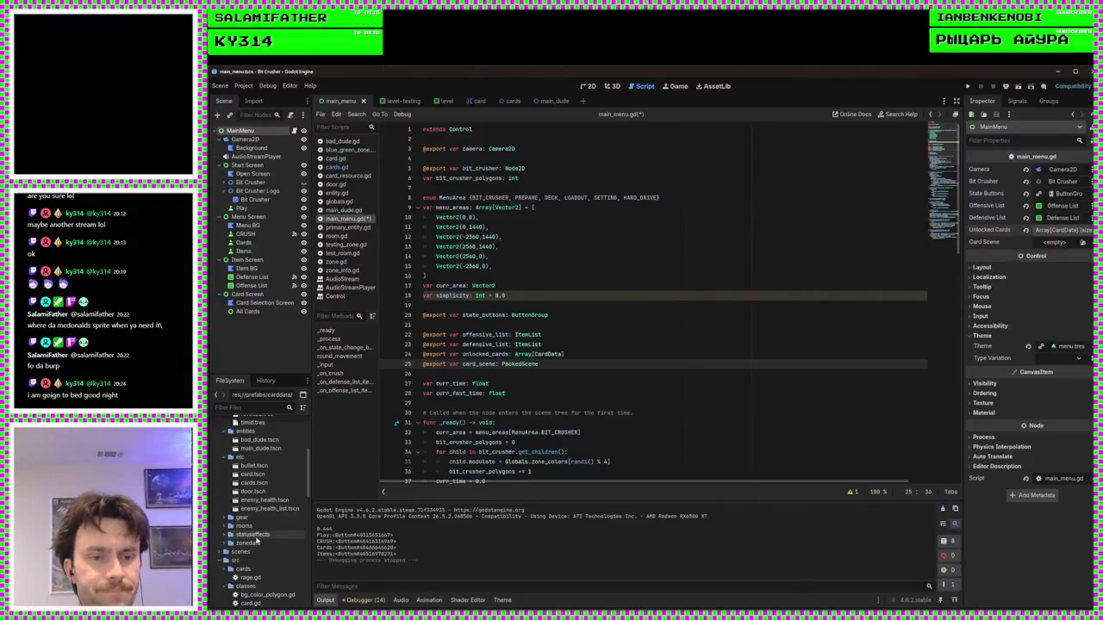
scroll(255, 538, up, 1)
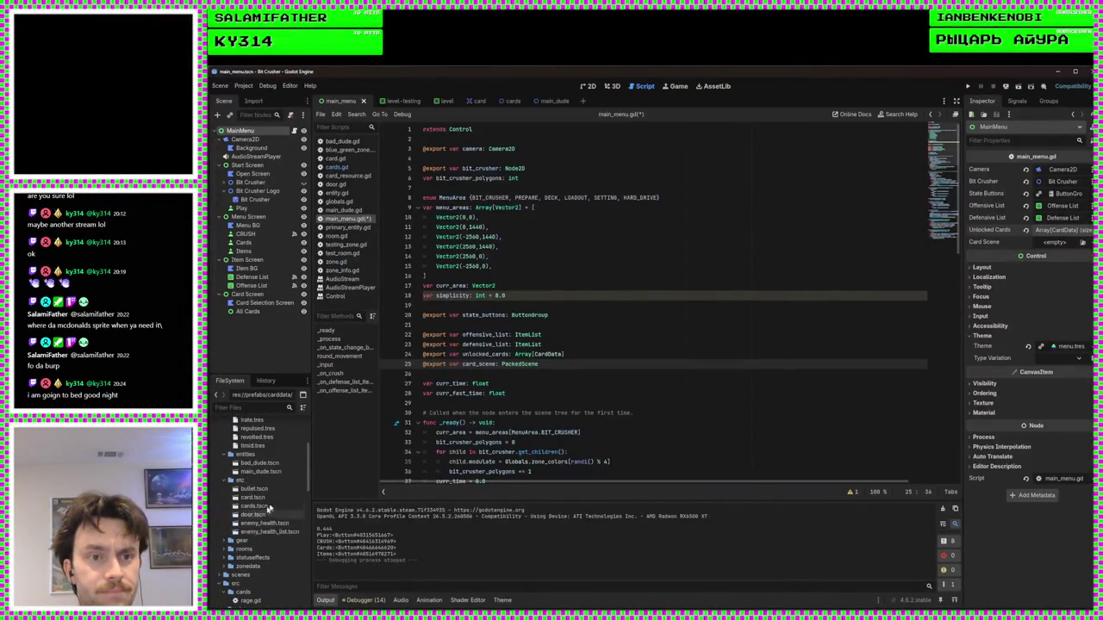
drag(254, 499, 1058, 247)
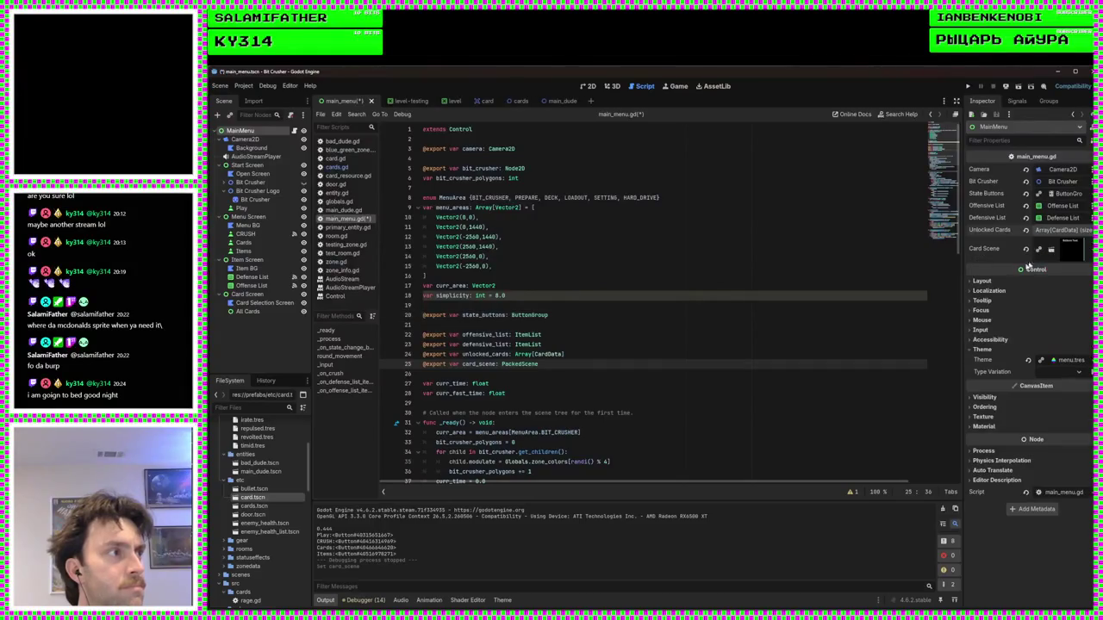
click(769, 345)
key(ctrl+s)
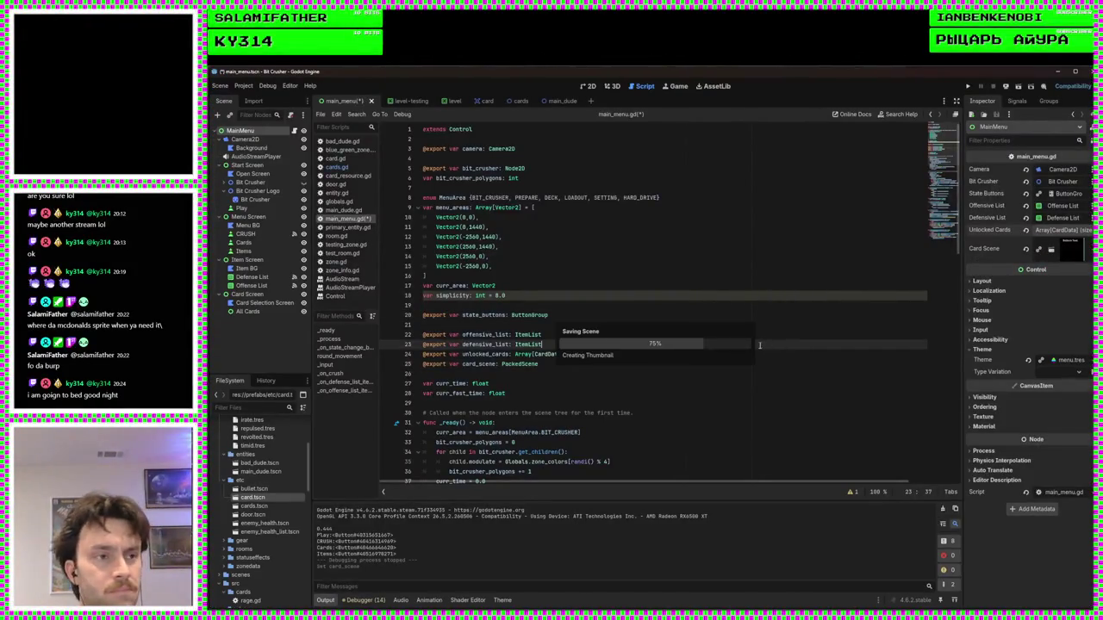
scroll(614, 328, down, 1)
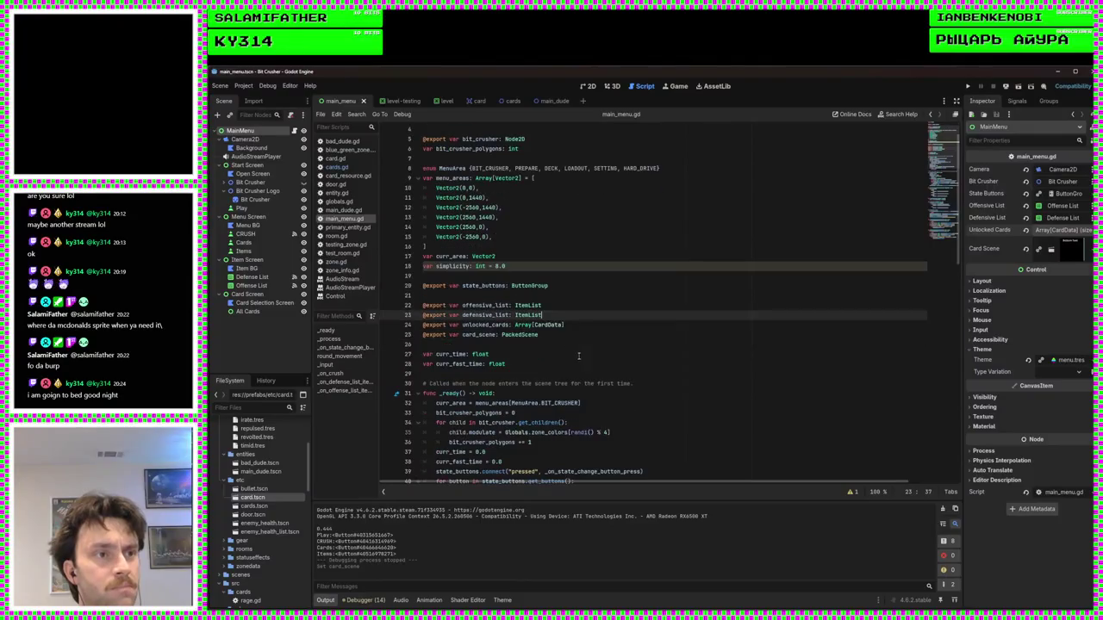
click(534, 343)
Review main_menu.gd's variable declarations up to the extends Control line
scroll(584, 338, down, 2)
scroll(584, 342, up, 3)
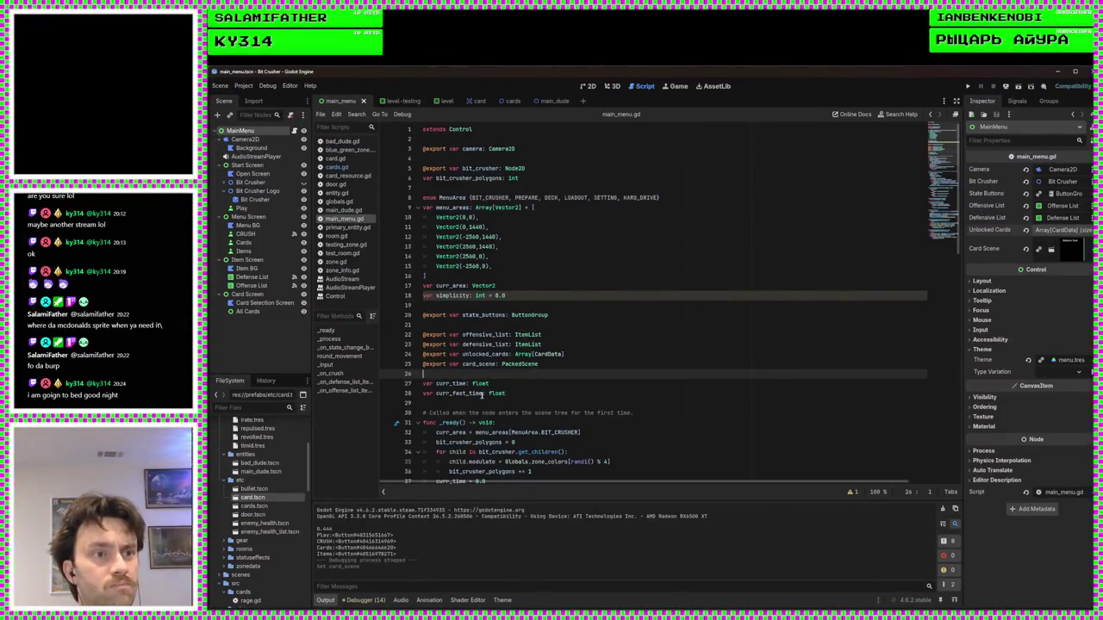
double_click(460, 393)
scroll(687, 385, down, 7)
scroll(688, 386, down, 5)
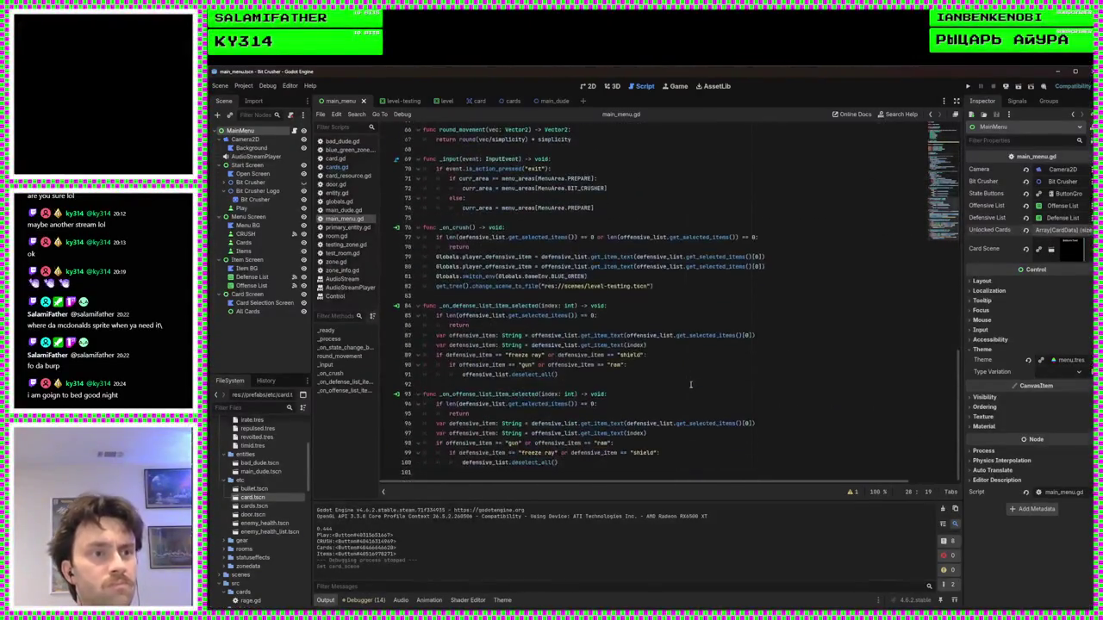
scroll(690, 385, up, 5)
scroll(690, 385, up, 6)
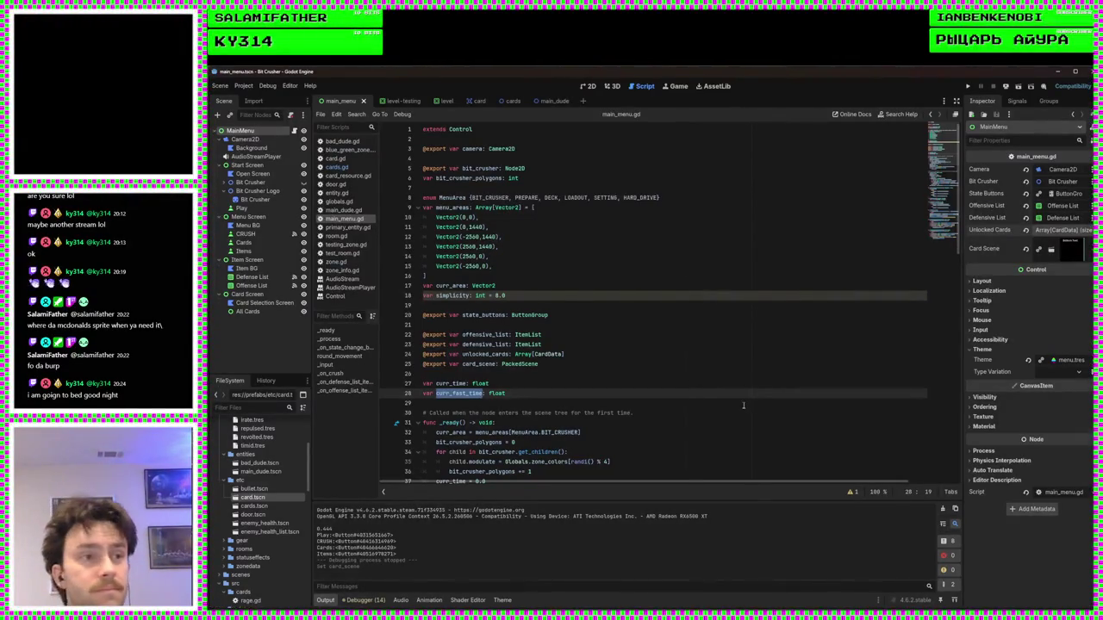
key(Up)
key(Up)
key(Up)
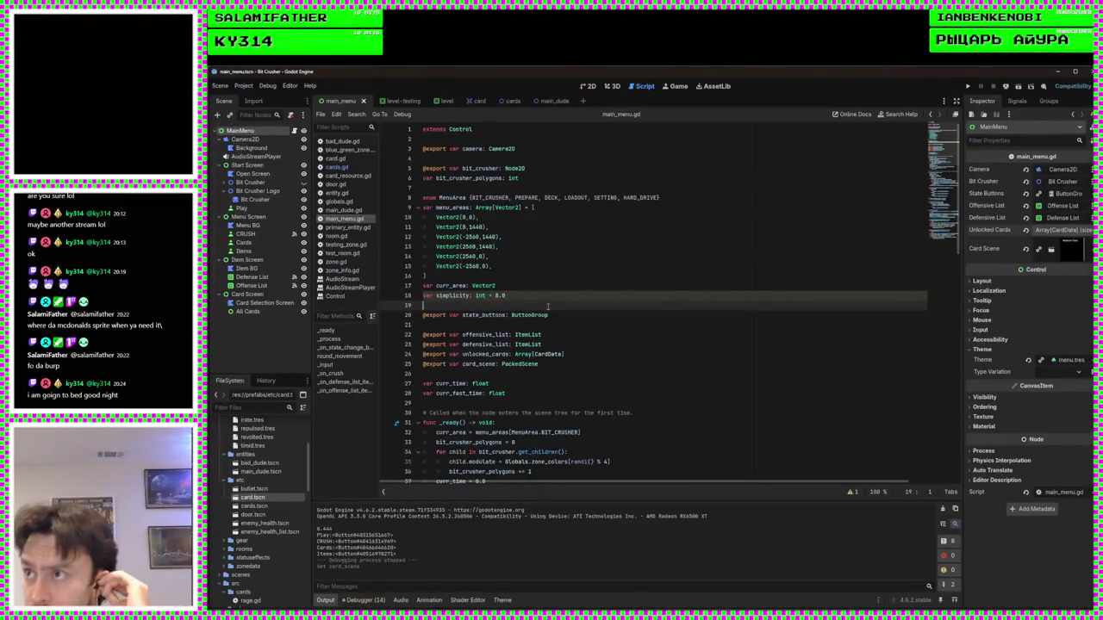
key(Up)
key(Up)
key(Up)
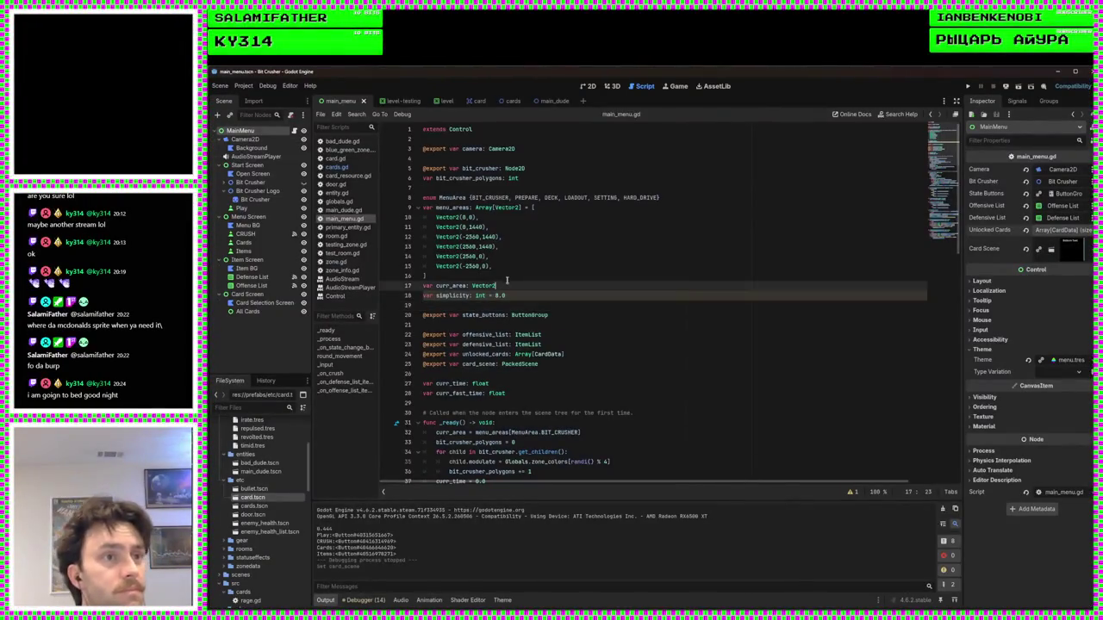
key(Up)
key(Up)
key(Up)
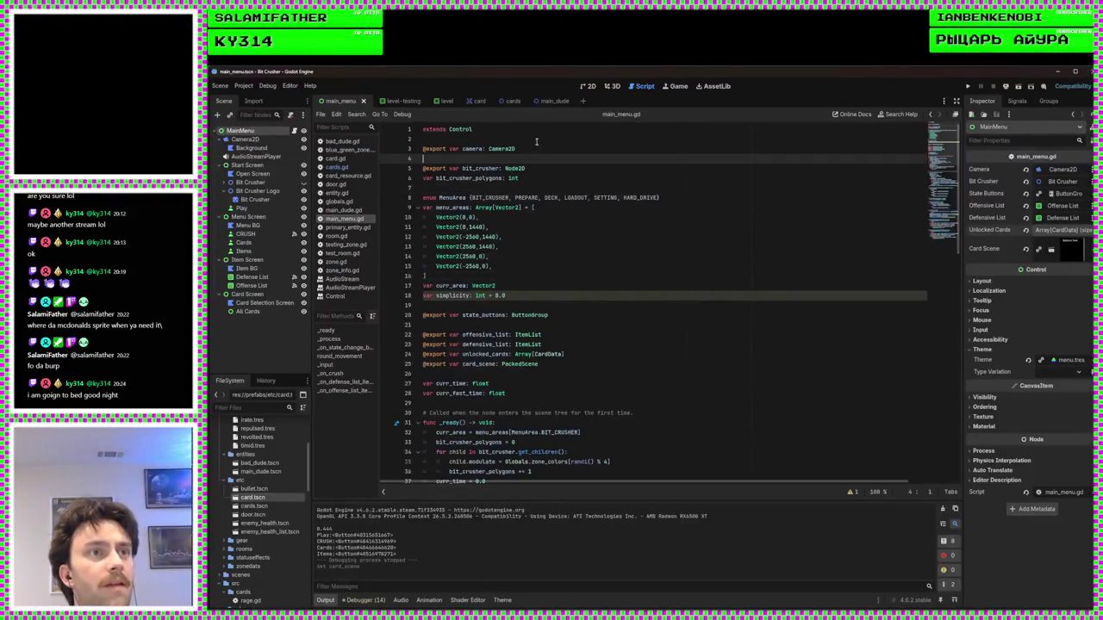
click(522, 131)
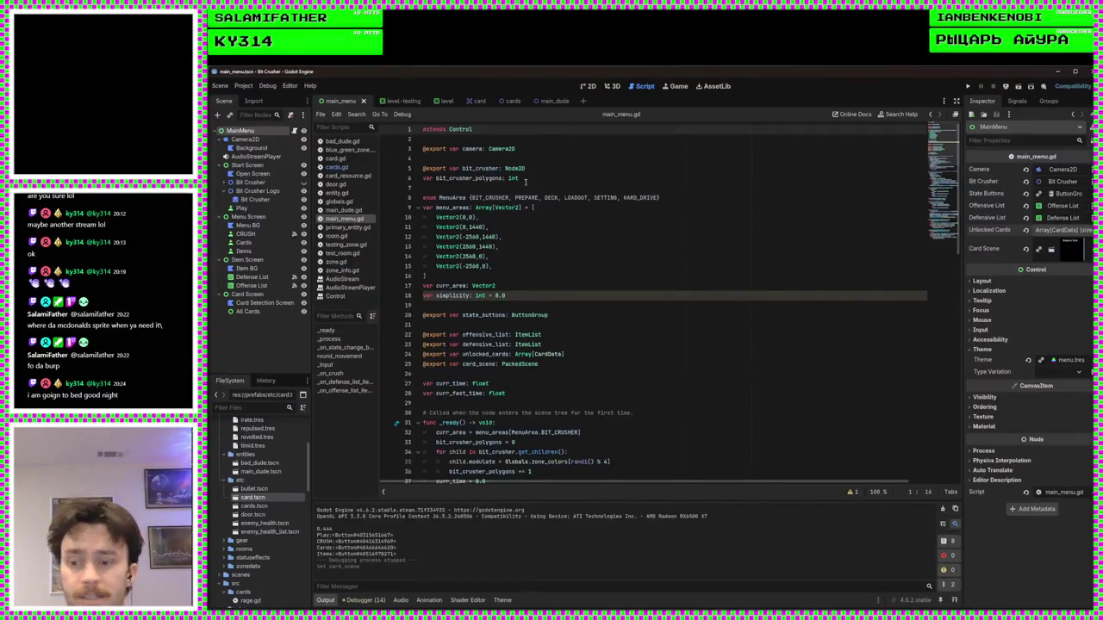
click(471, 281)
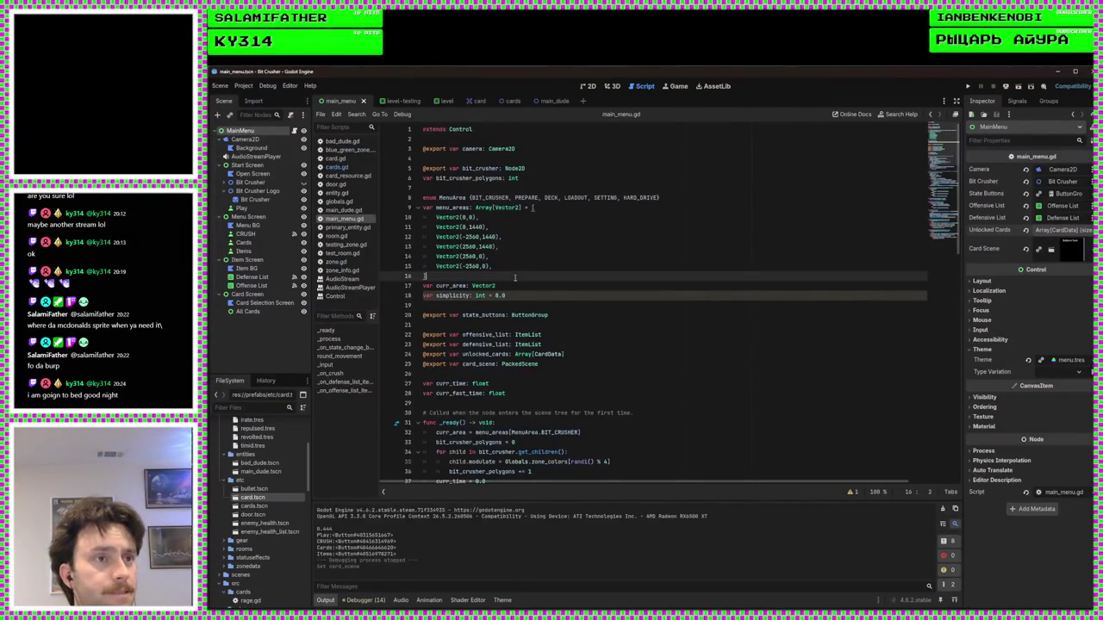
click(562, 303)
click(563, 367)
click(564, 374)
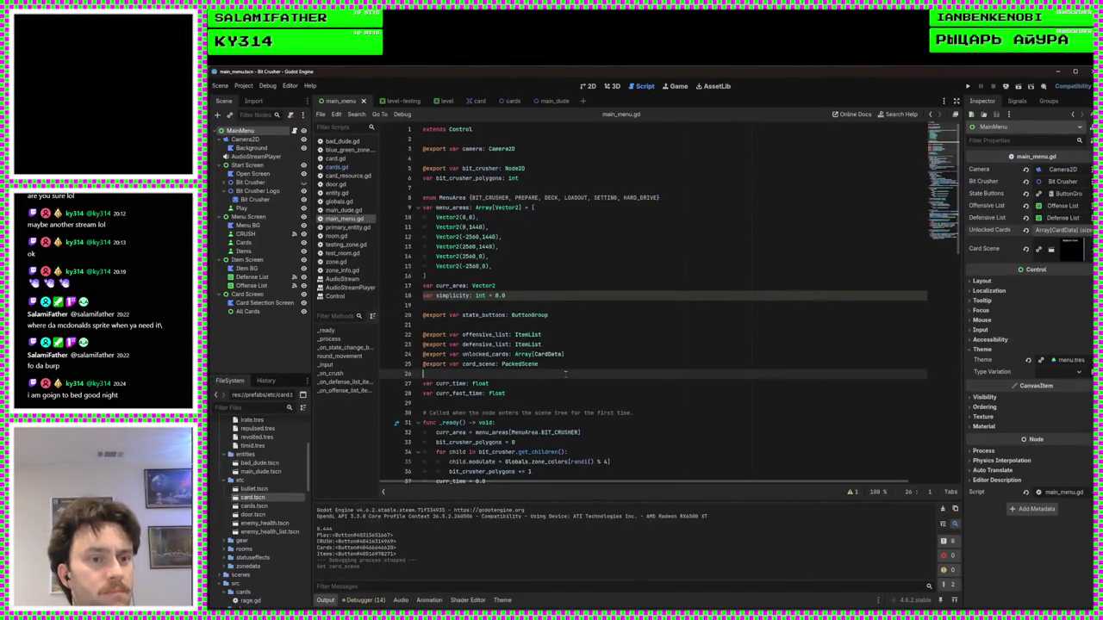
In the 2D view, select All Cards and start adding a child node under Card Screen
click(591, 87)
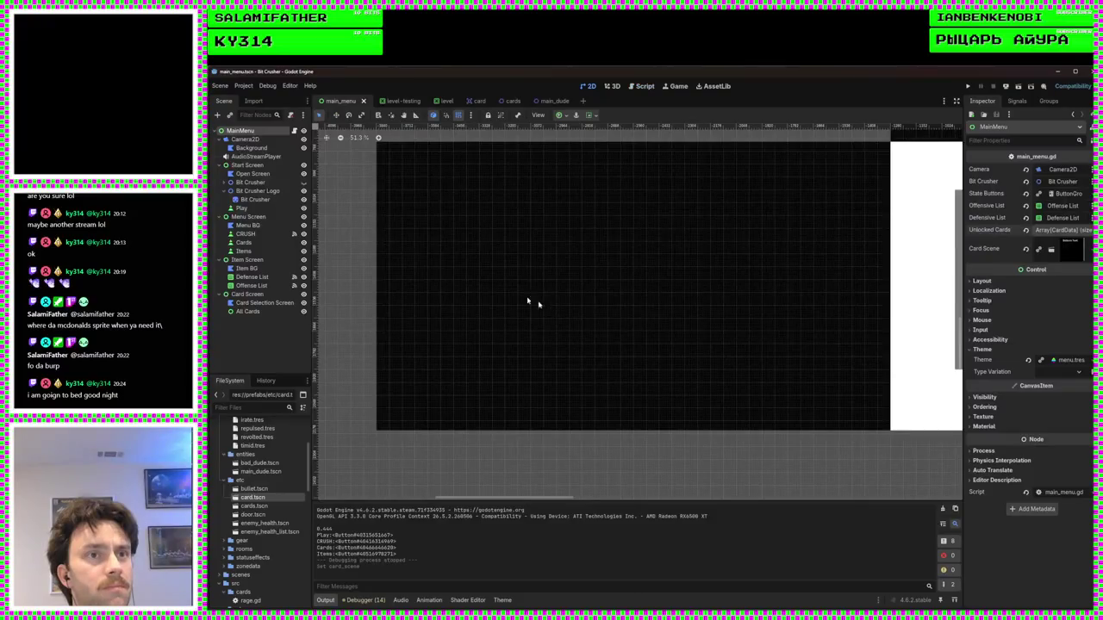
click(255, 312)
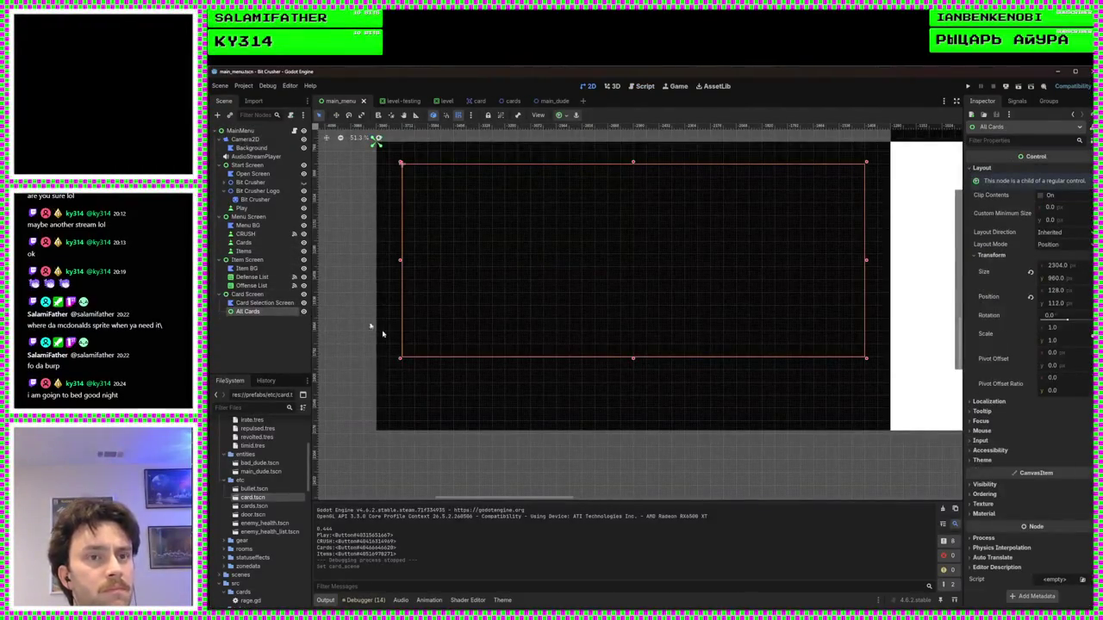
drag(696, 382, 635, 387)
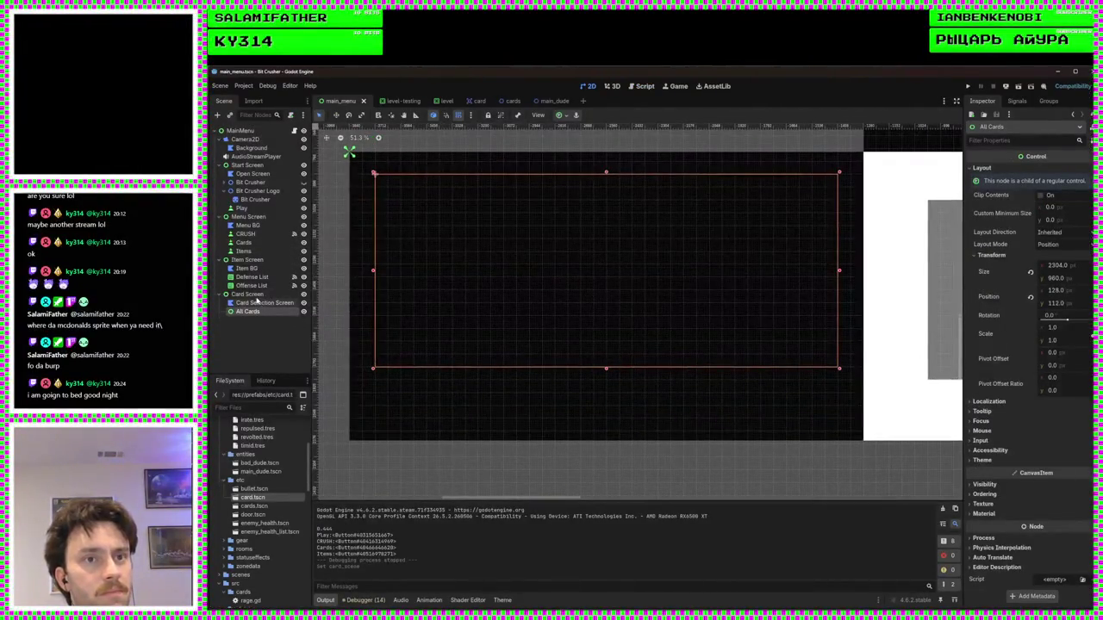
right_click(250, 295)
click(302, 303)
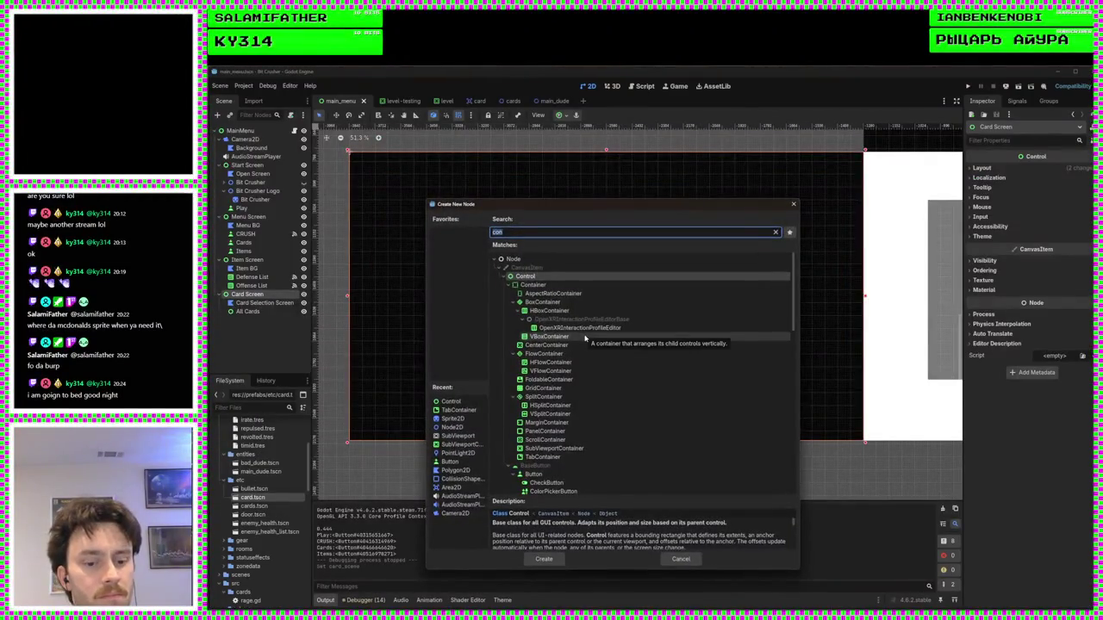
Search 'node' in the Create New Node dialog, then cancel it
text(node)
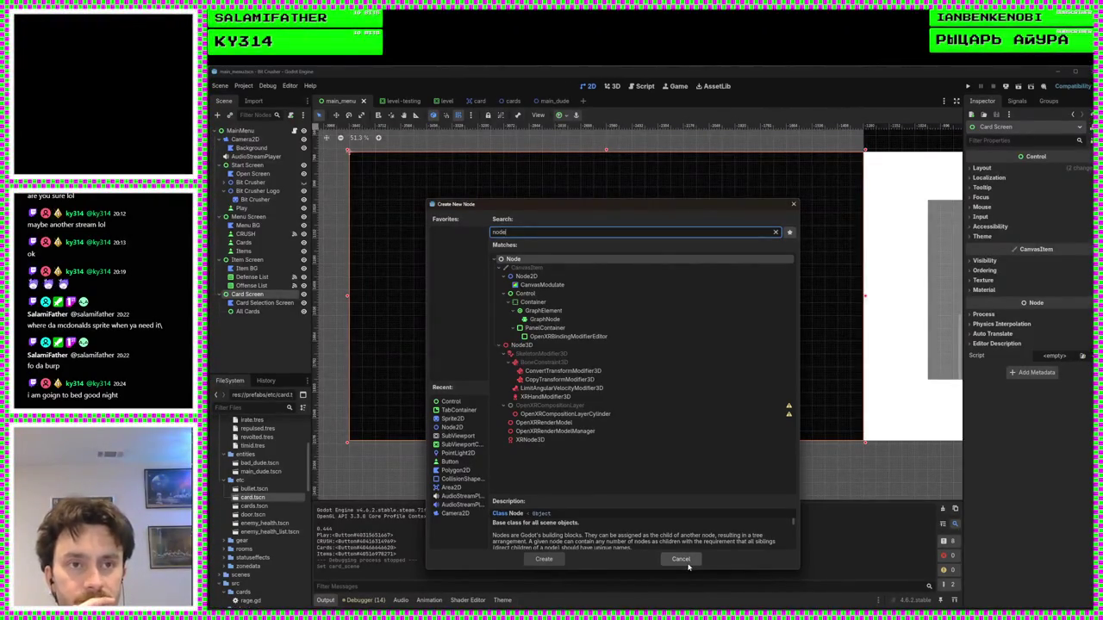
click(685, 561)
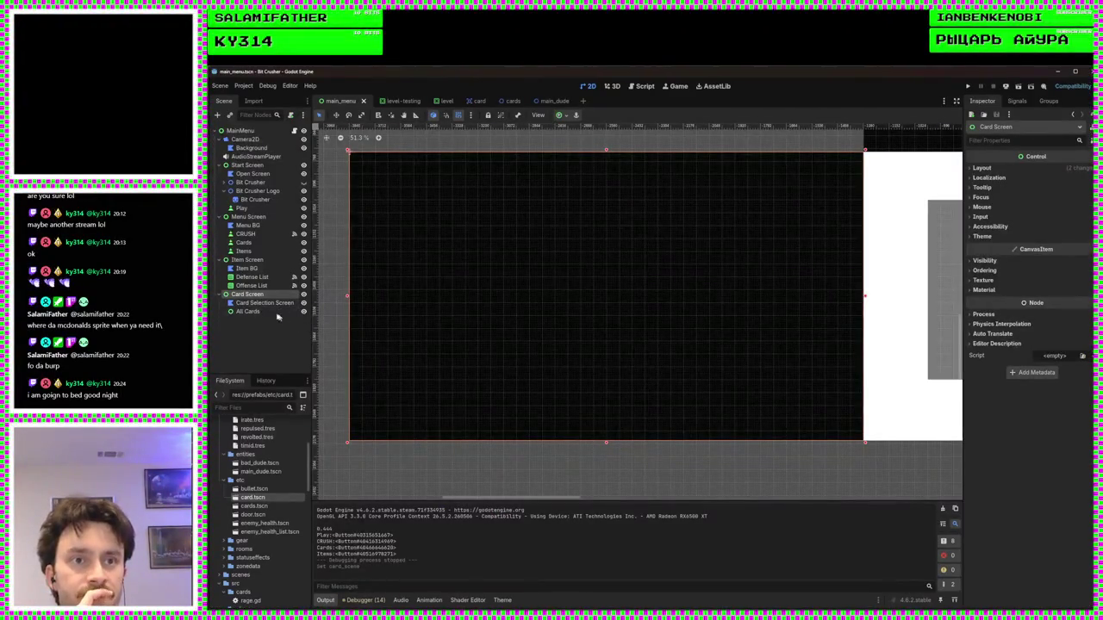
Select All Cards and drag its bottom and right edges to 1152 × 1216
click(254, 311)
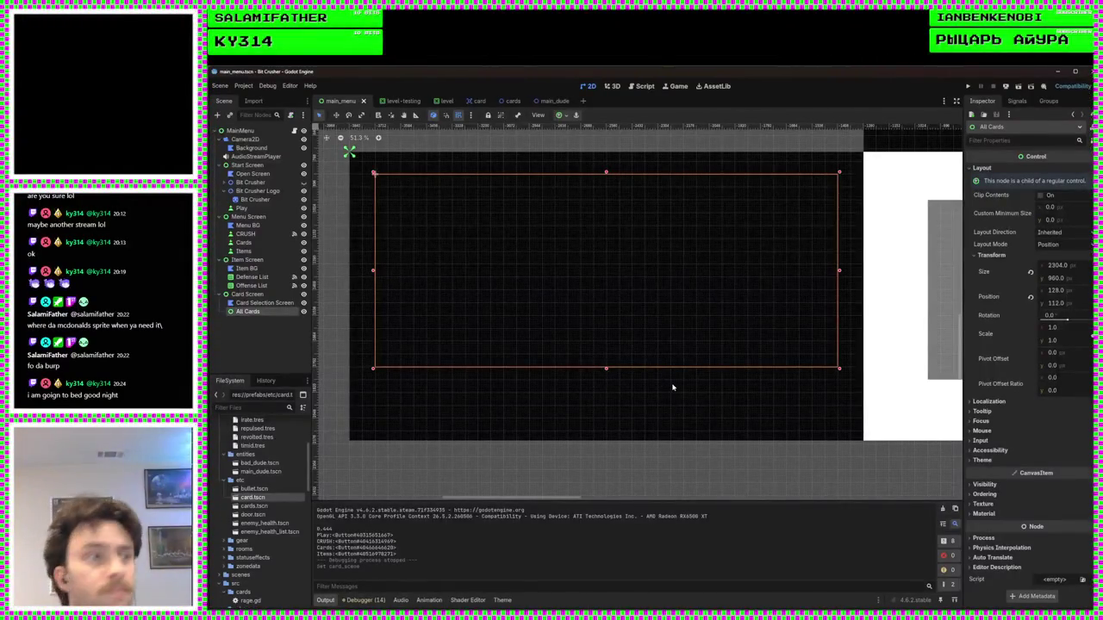
drag(605, 369, 613, 421)
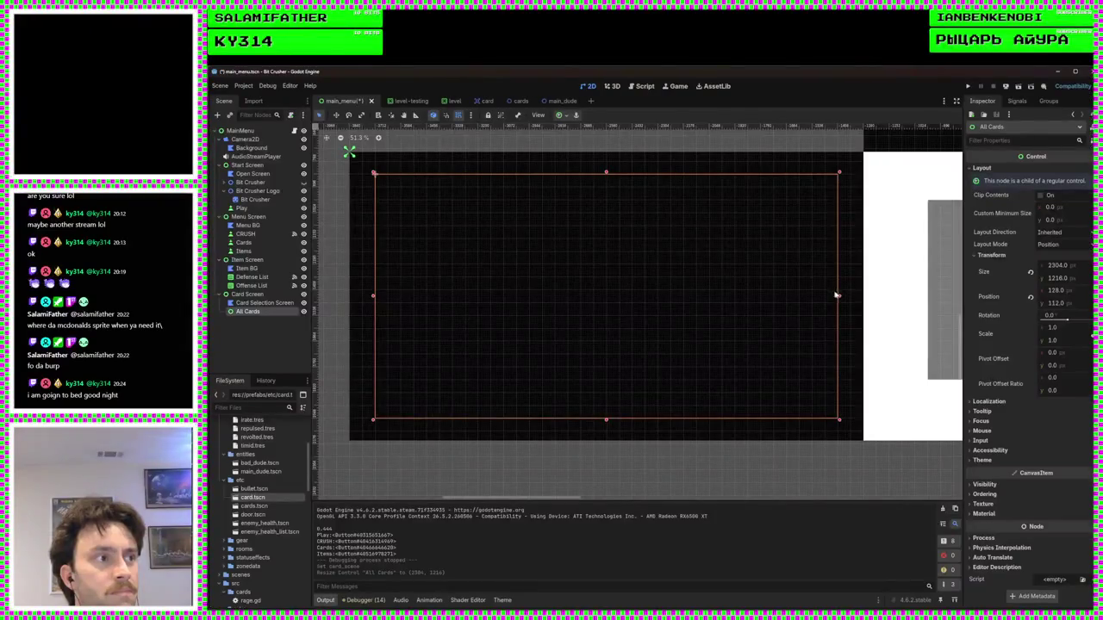
drag(839, 296, 609, 303)
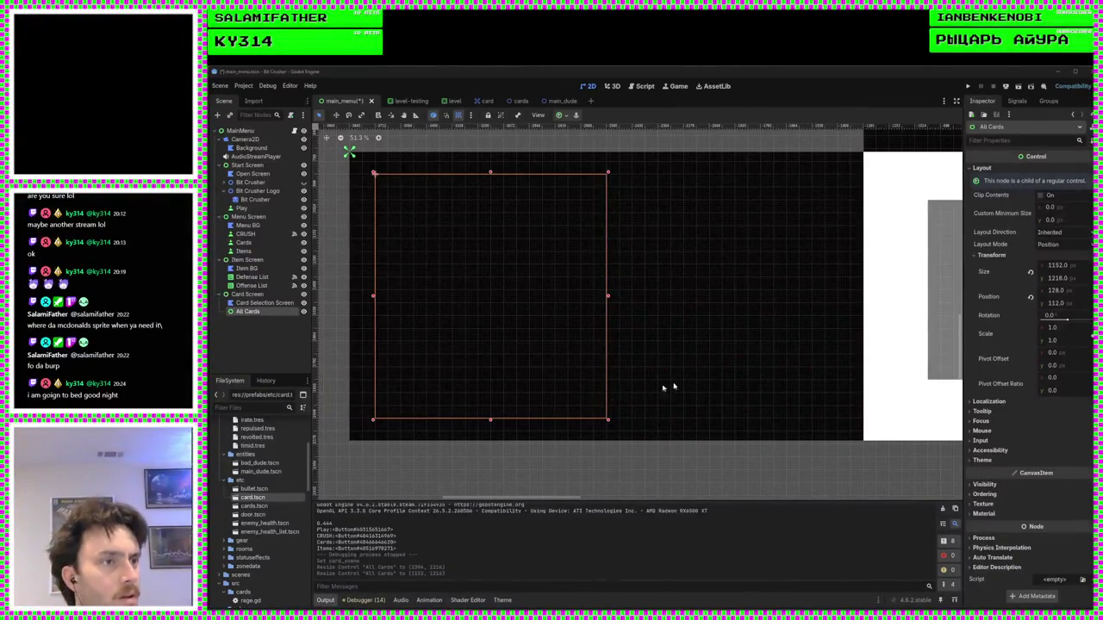
scroll(594, 365, up, 2)
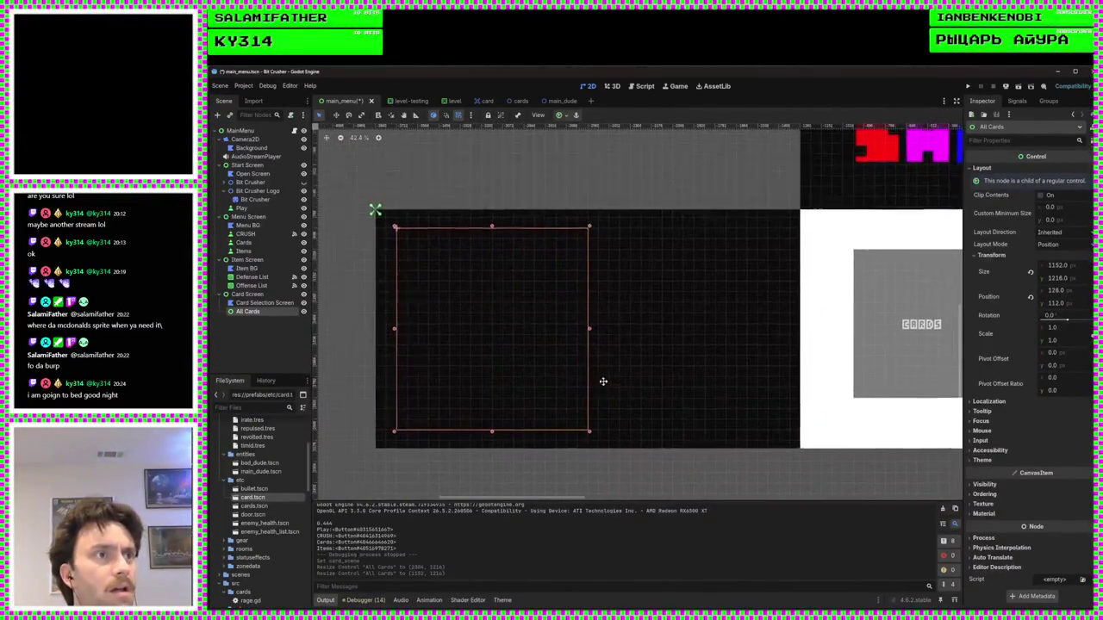
Pan and zoom the canvas to work on All Cards at 128, 112, sized 1088 × 1216
mouse_move(588, 328)
mouse_down()
mouse_move(606, 310)
mouse_move(591, 312)
mouse_up()
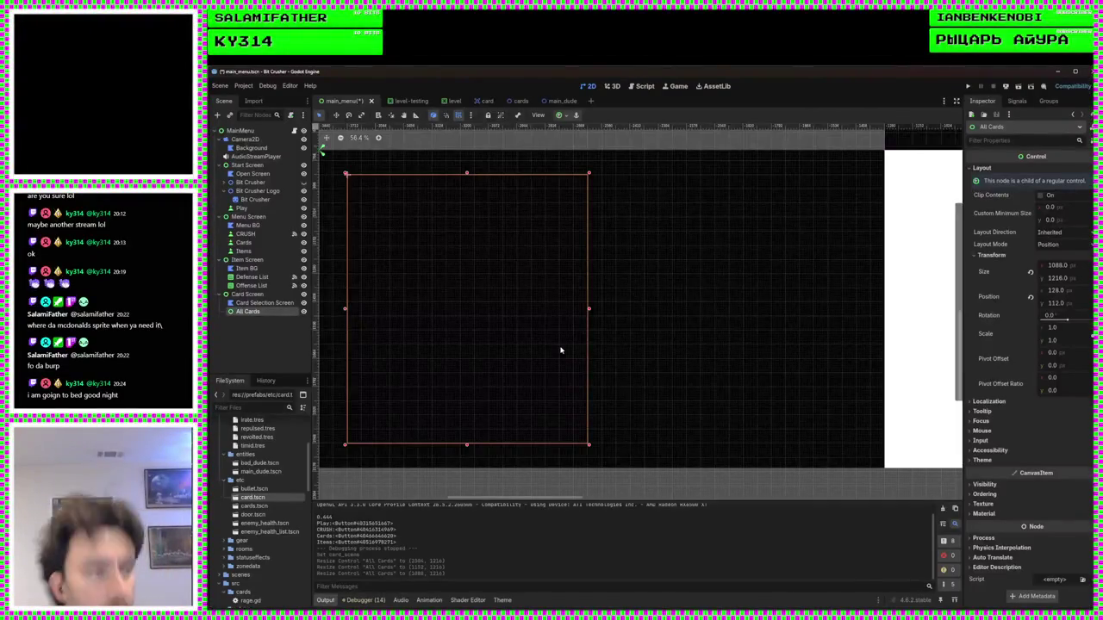
scroll(560, 351, down, 5)
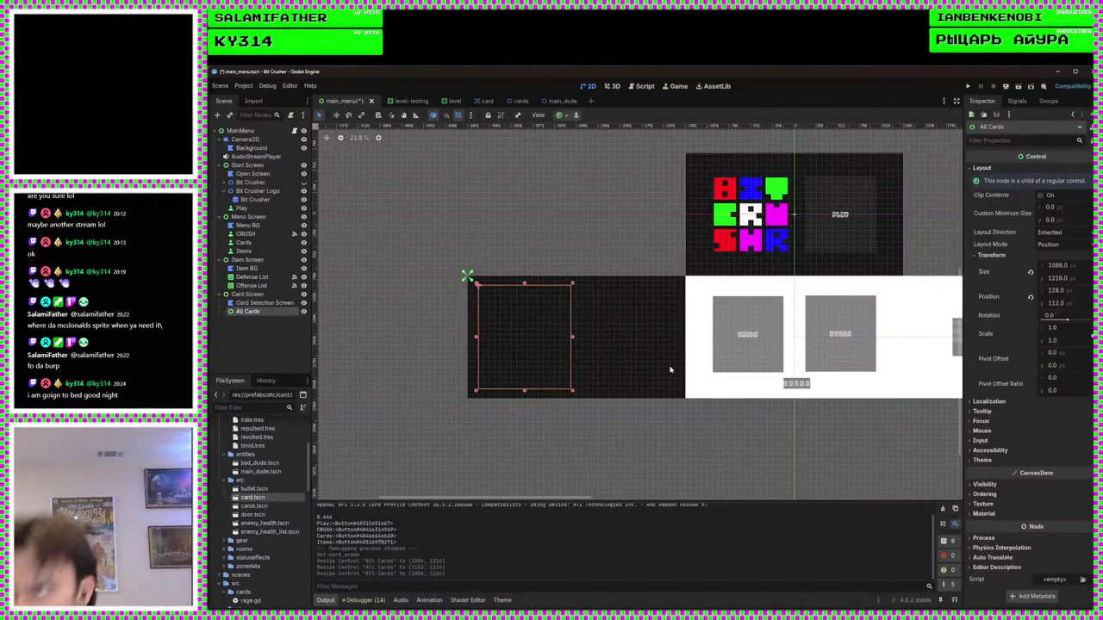
scroll(612, 419, up, 3)
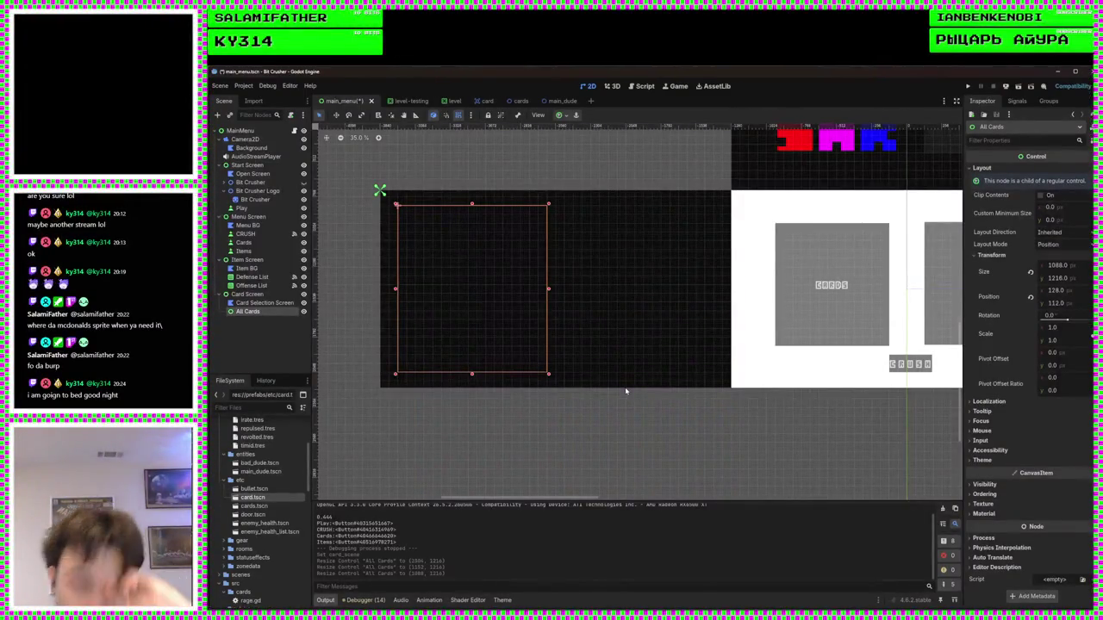
scroll(626, 391, up, 1)
right_click(281, 316)
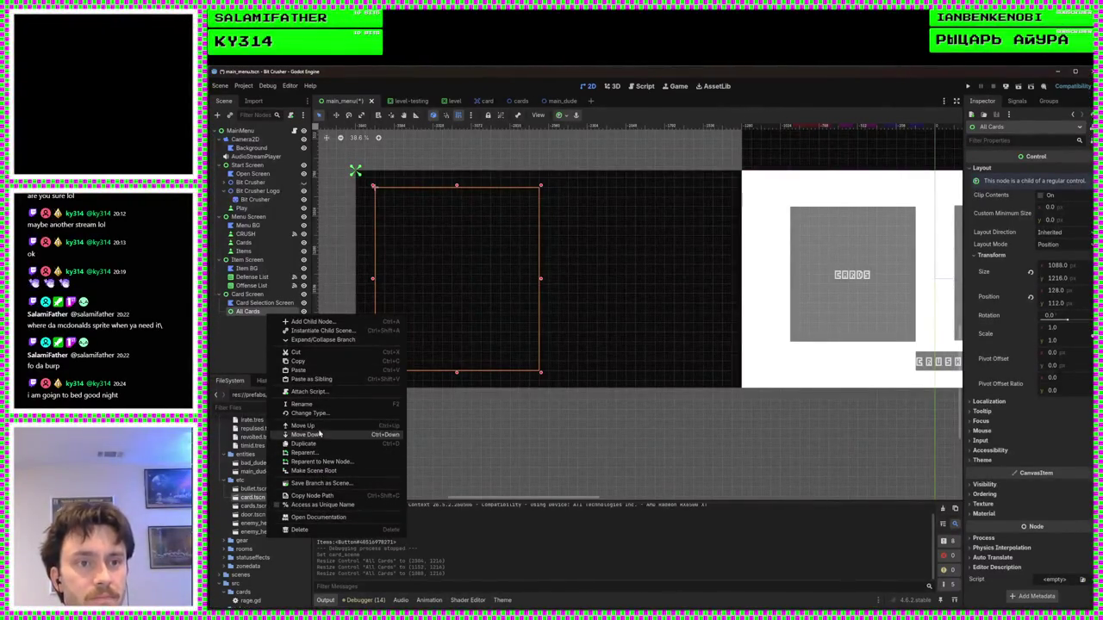
Change the All Cards node's type to ScrollContainer, found by searching 'scrol'
click(308, 414)
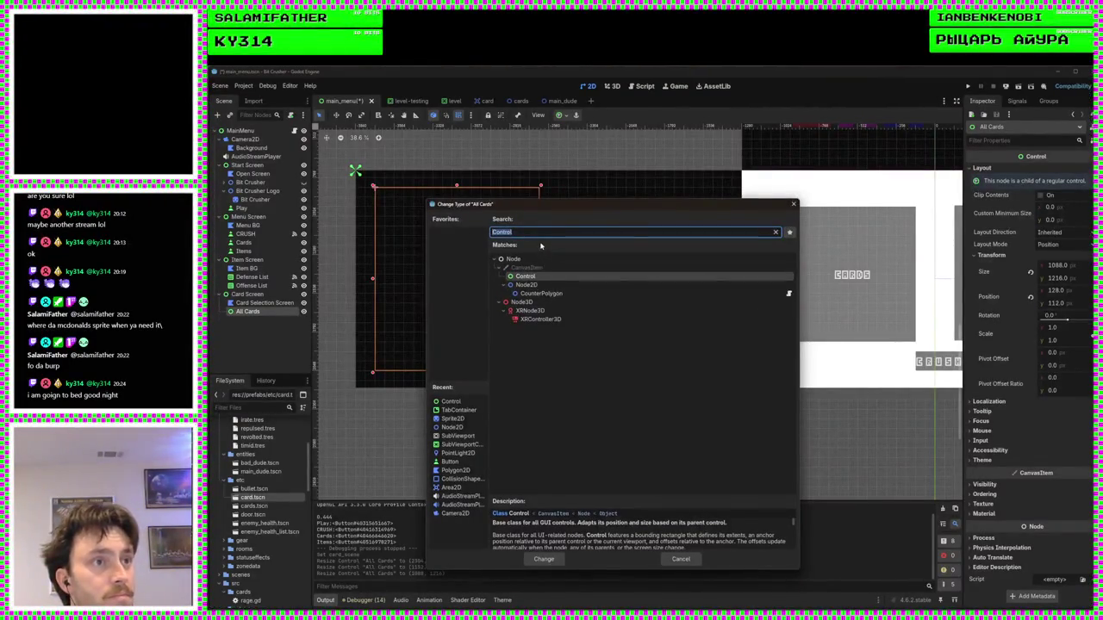
key(BackSpace)
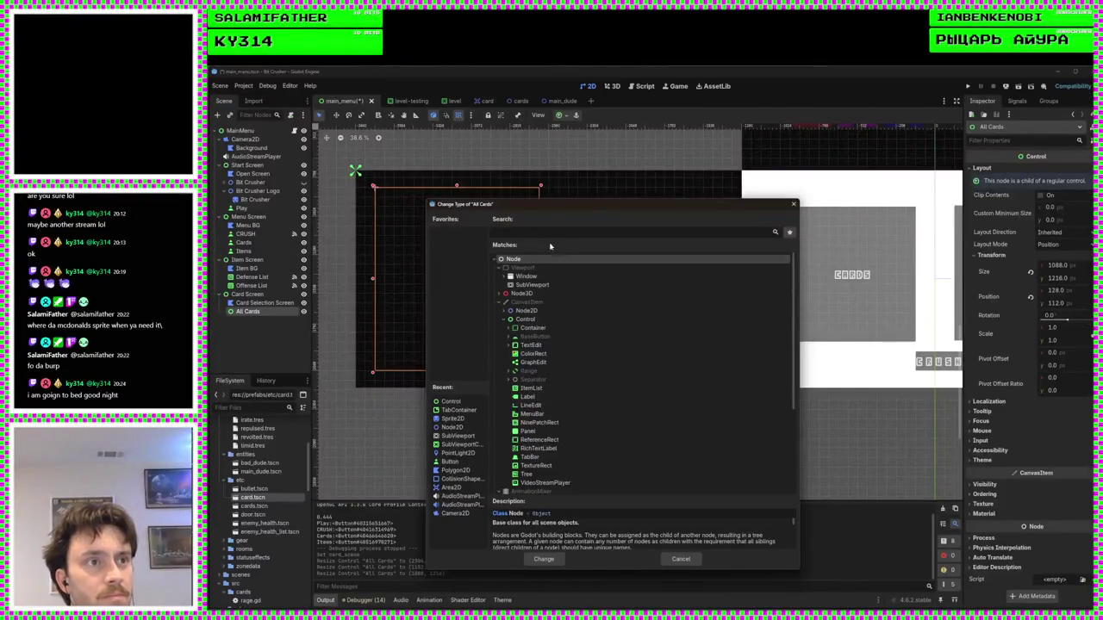
text(scro)
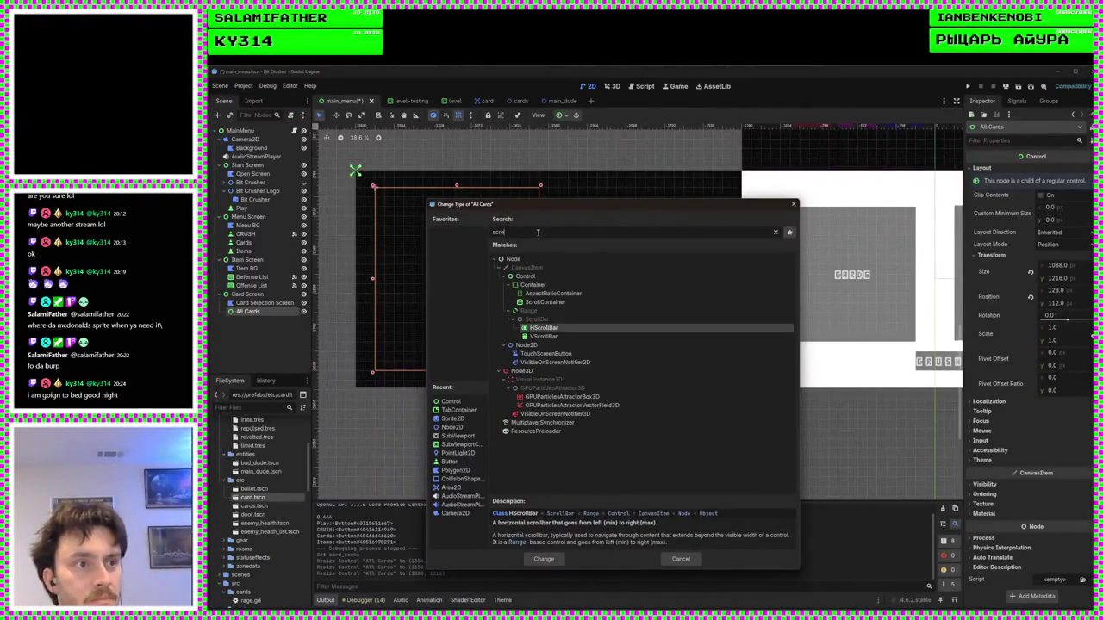
text(l)
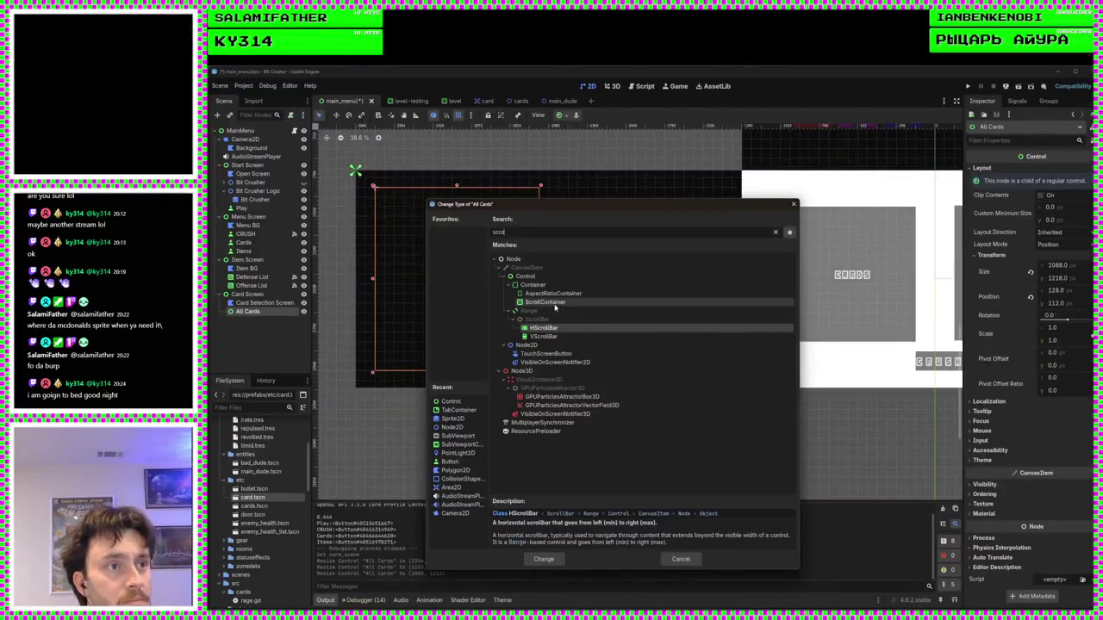
click(555, 304)
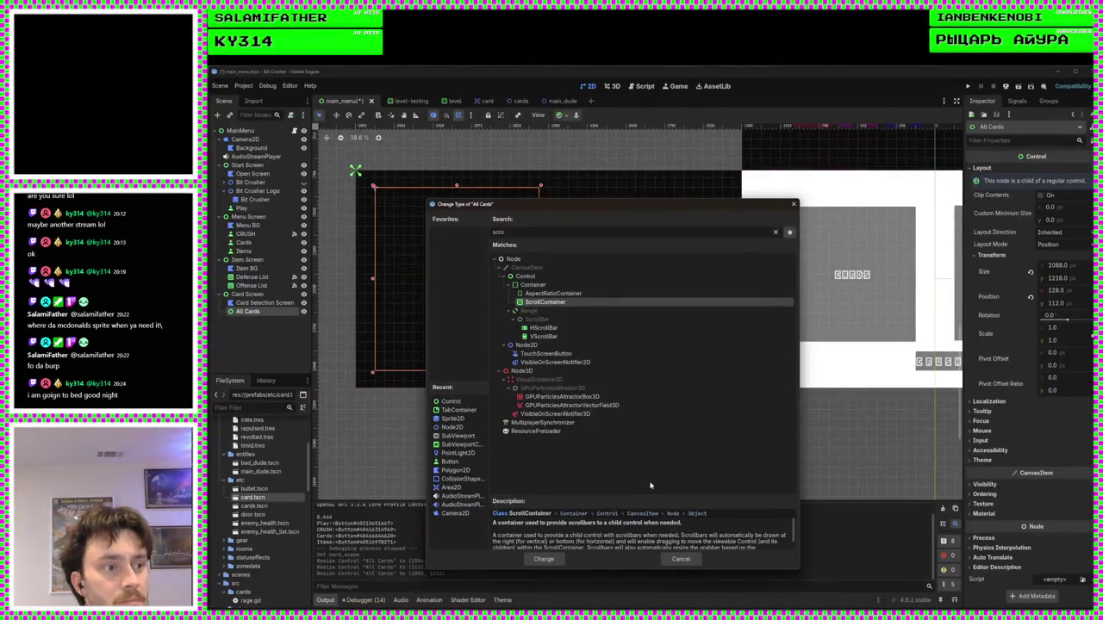
scroll(728, 538, down, 1)
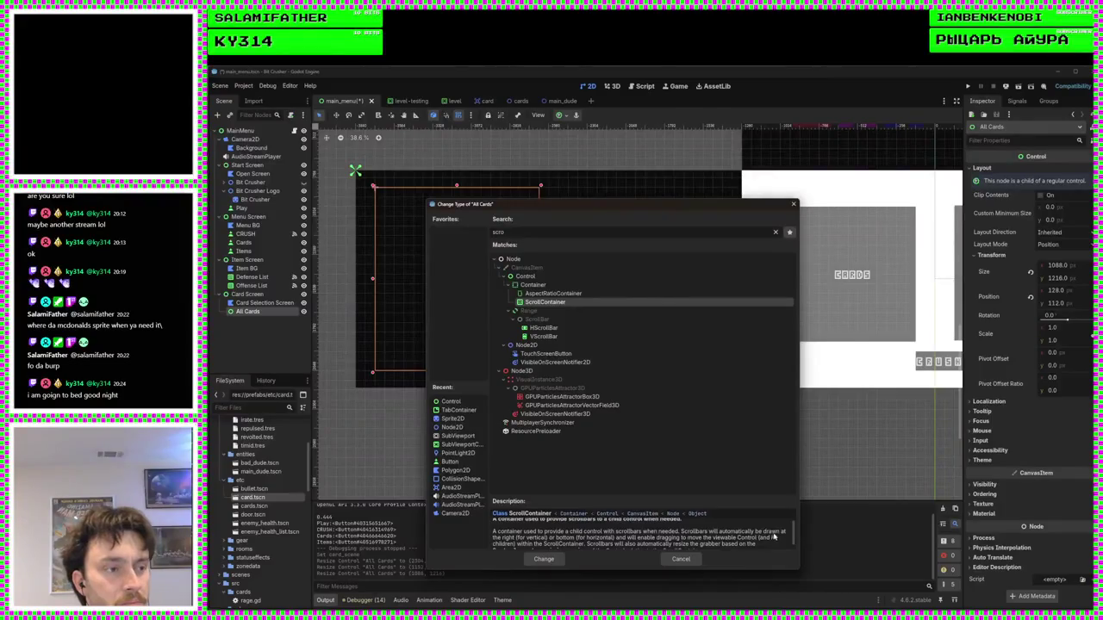
scroll(792, 544, up, 1)
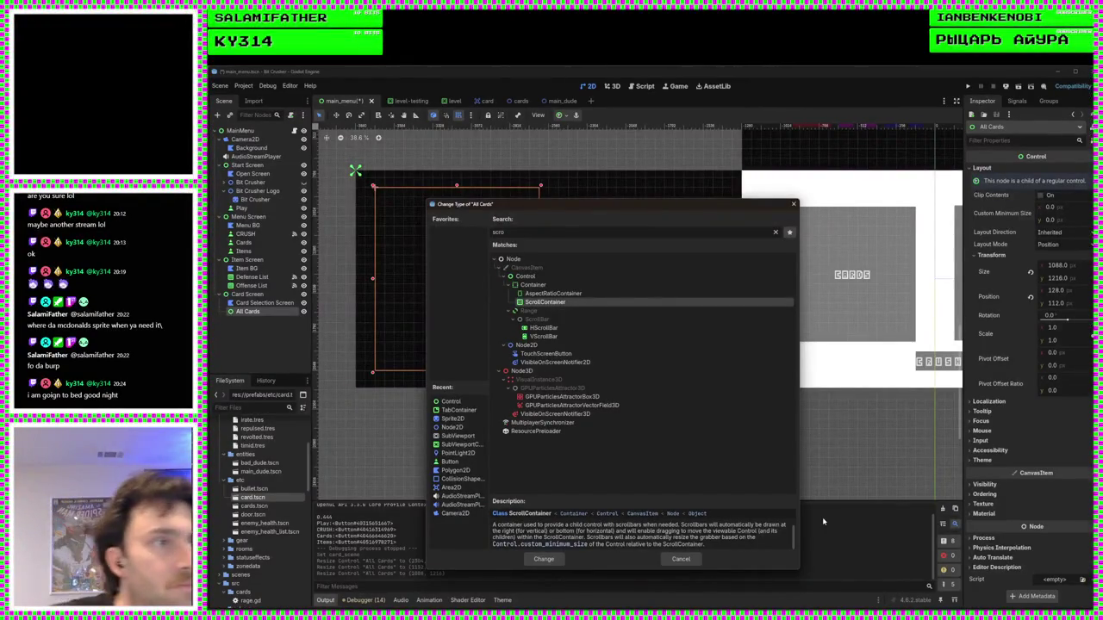
click(552, 559)
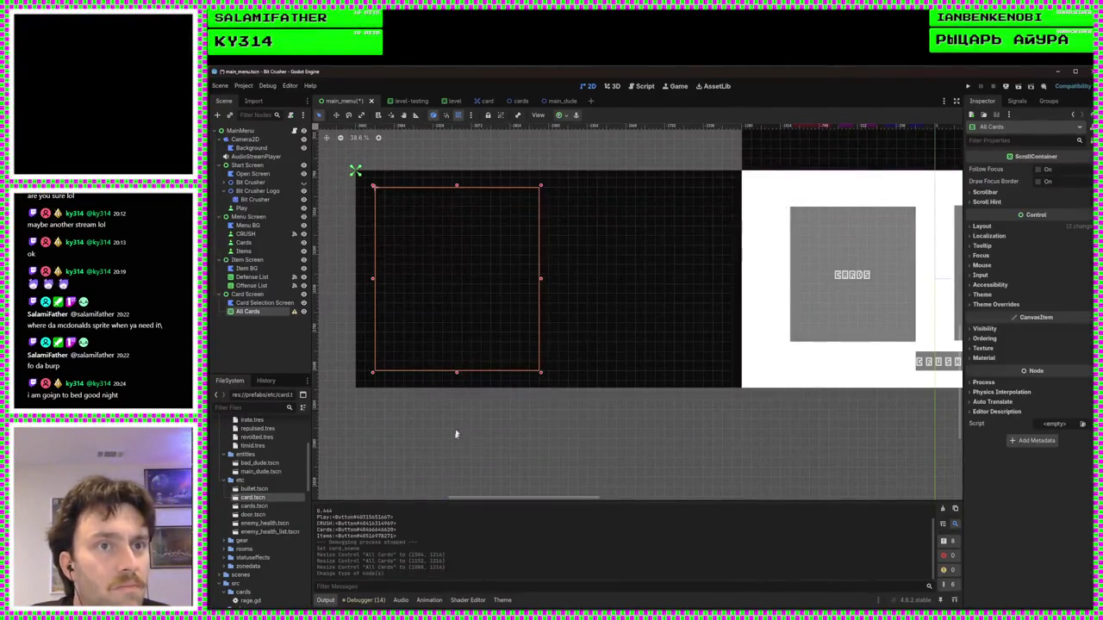
Add a trial Container child under All Cards, then delete it
mouse_move(295, 314)
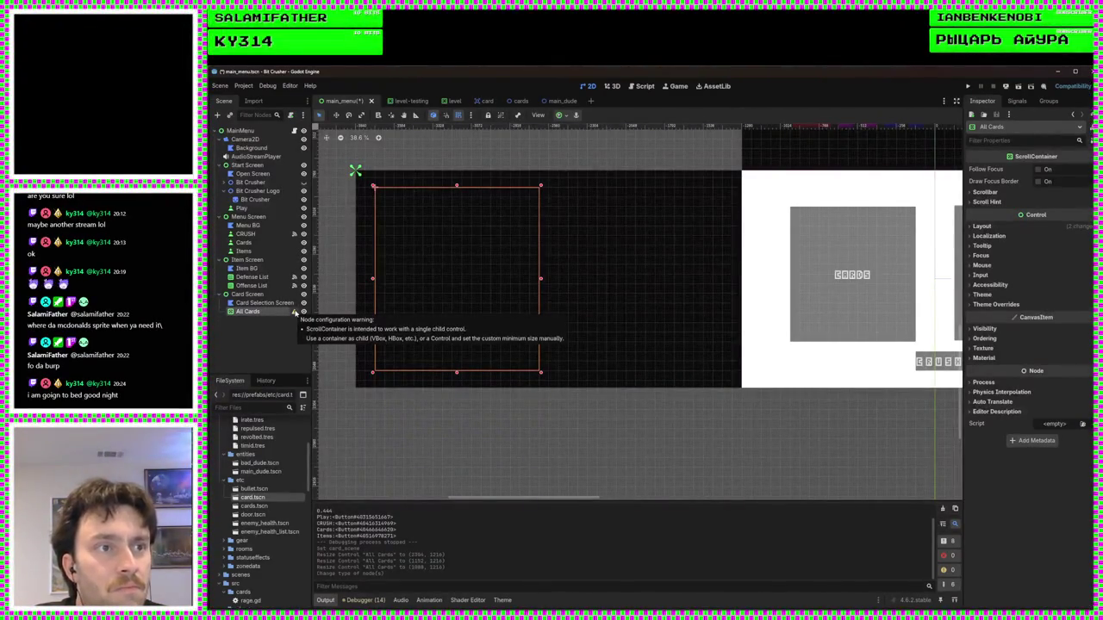
scroll(443, 342, left, 2)
scroll(448, 342, up, 3)
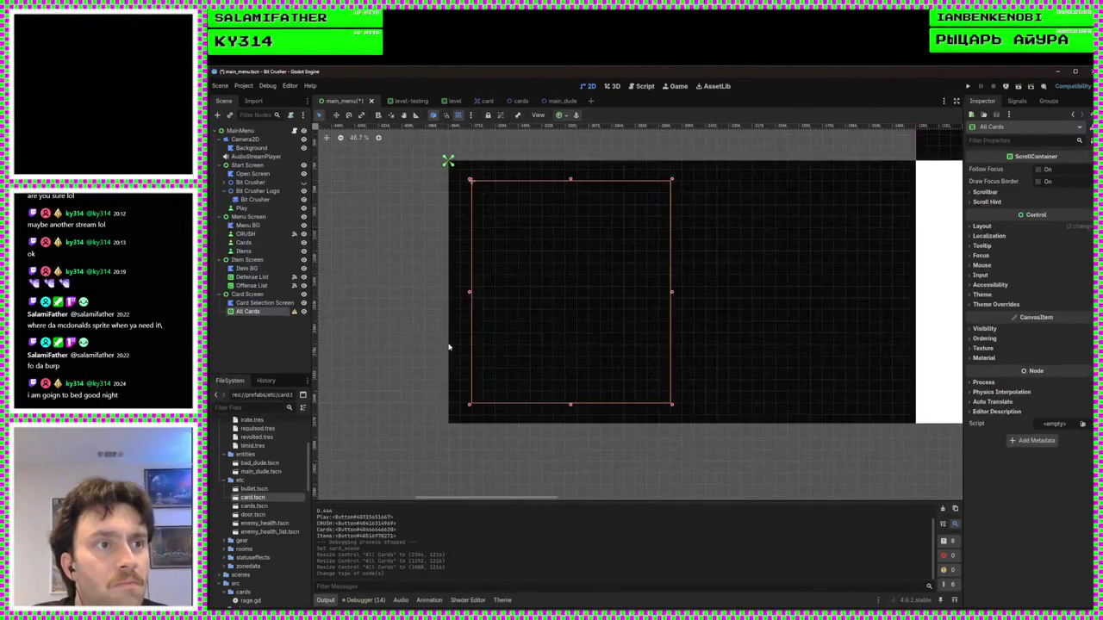
right_click(265, 314)
click(297, 321)
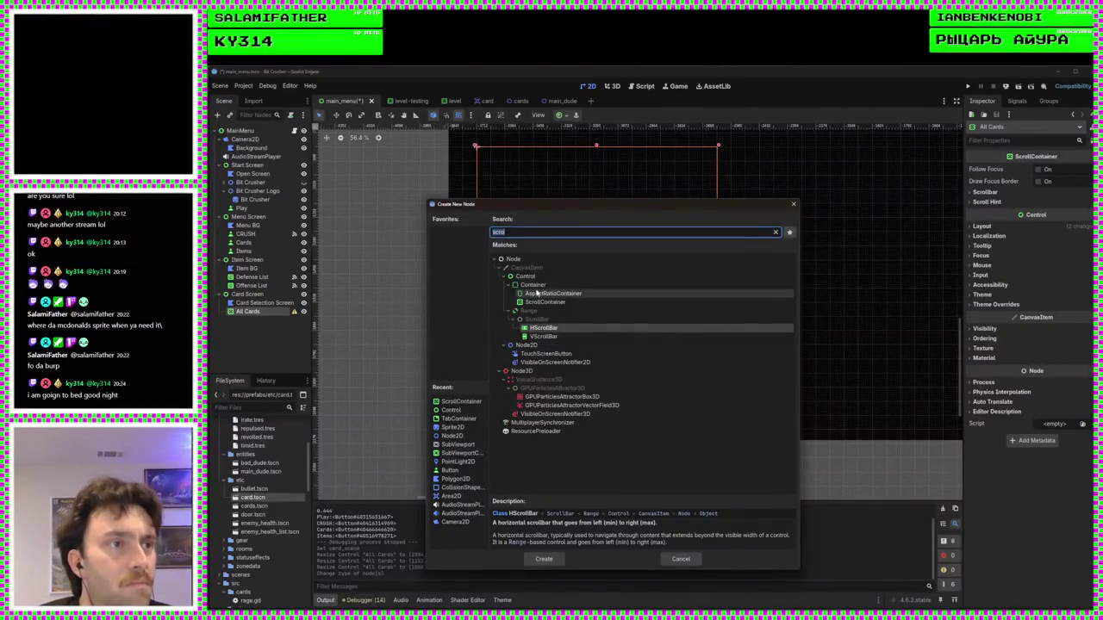
click(534, 286)
click(551, 560)
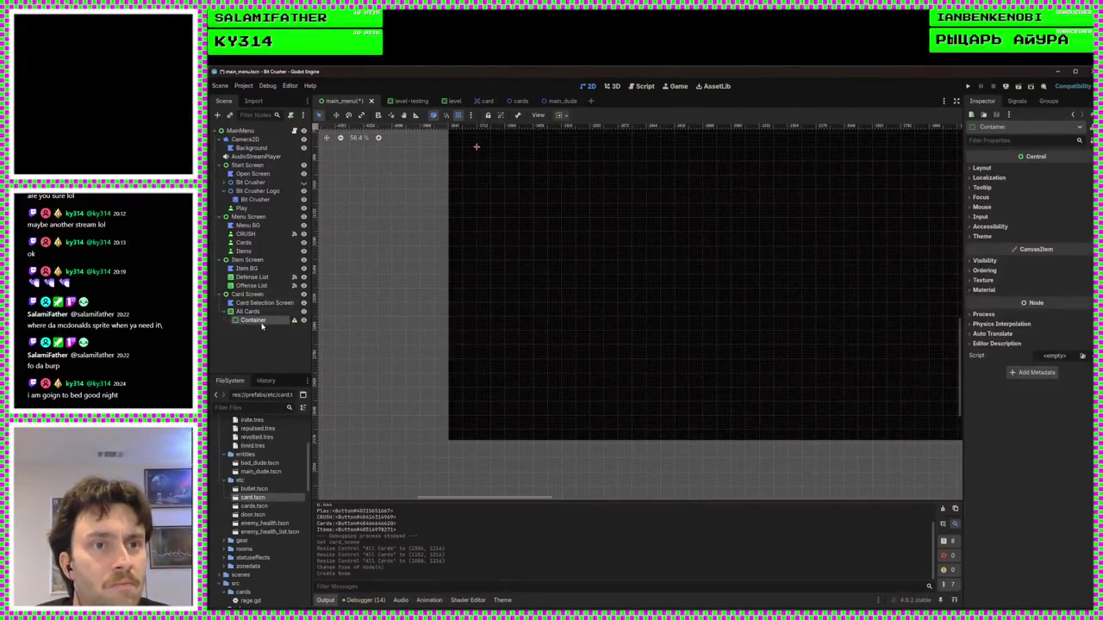
key(Delete)
key(Return)
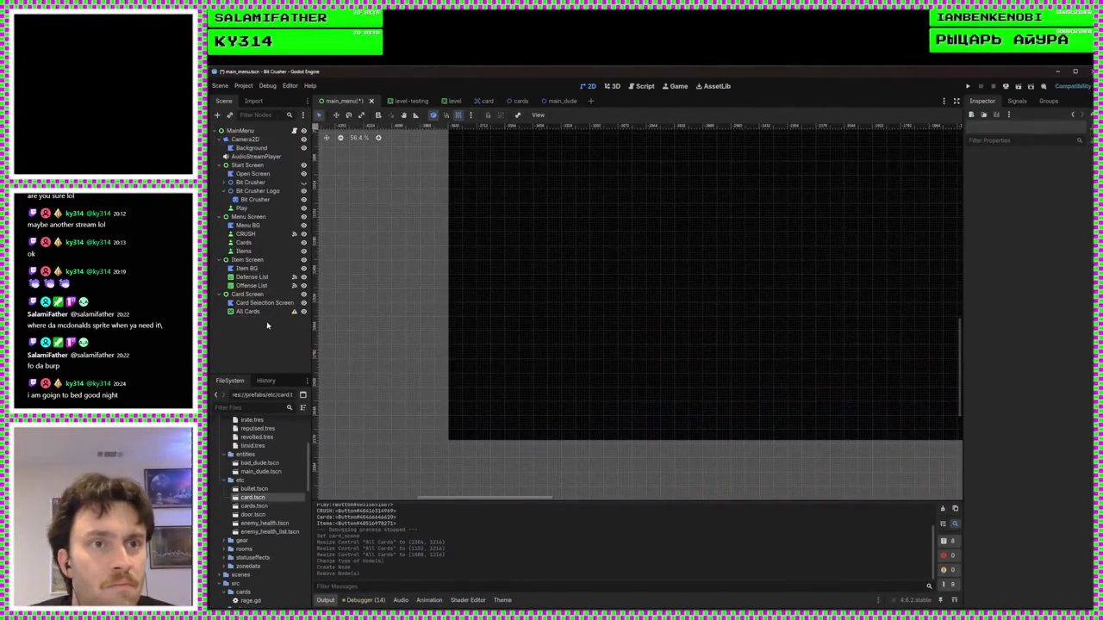
click(262, 314)
Search 'scro' in the add-child dialog, then cancel without adding a node
right_click(262, 313)
click(276, 321)
text(scro)
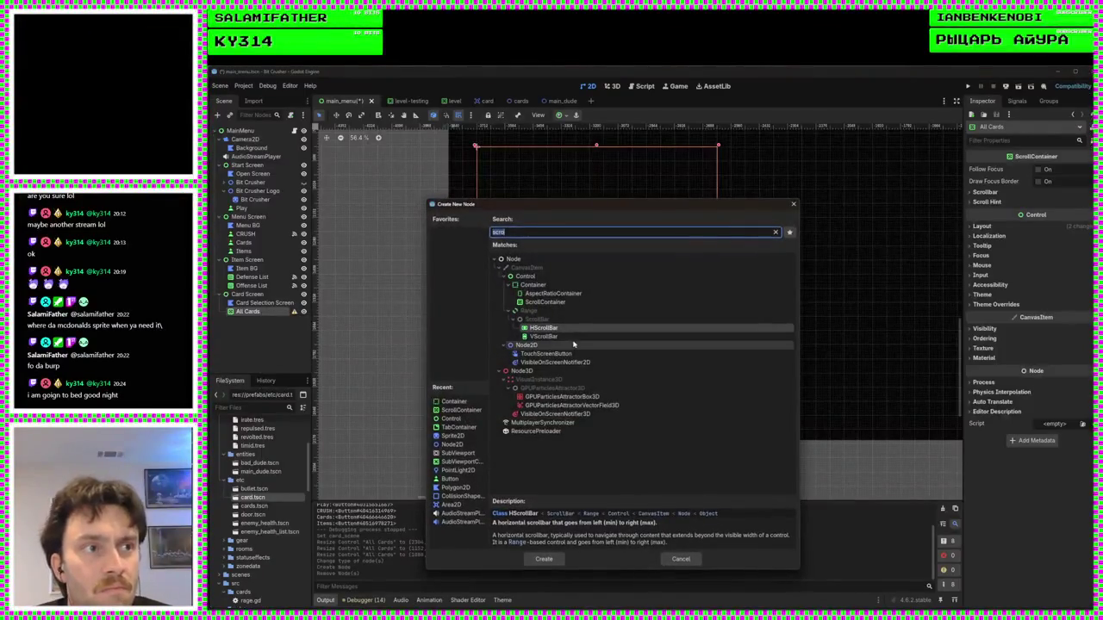
click(680, 559)
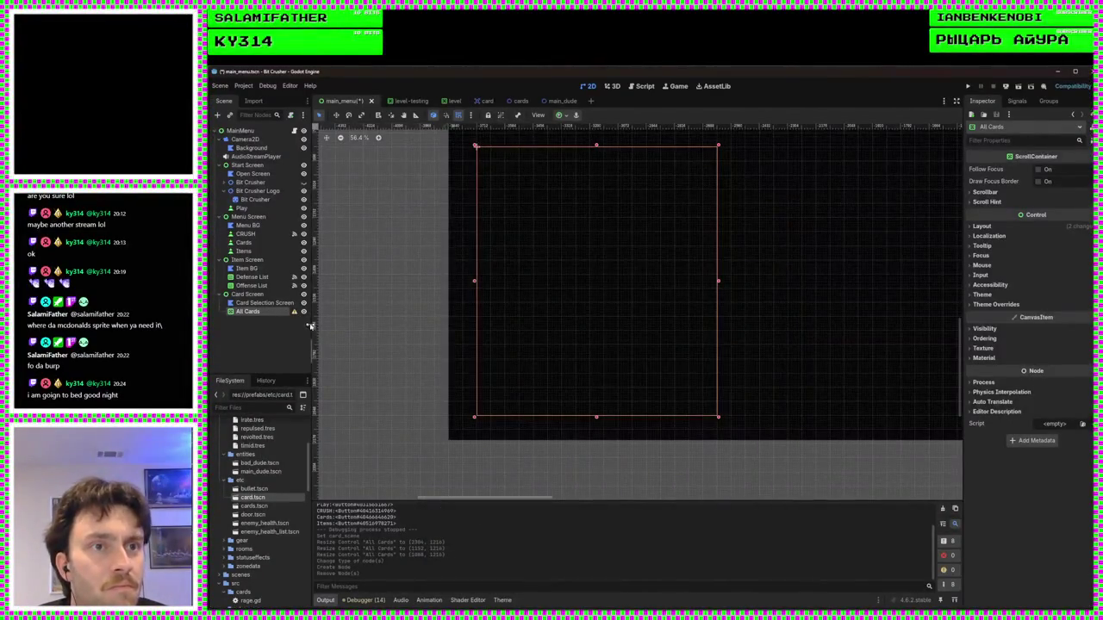
Add a Control child under All Cards and inspect its Layout settings
mouse_move(295, 315)
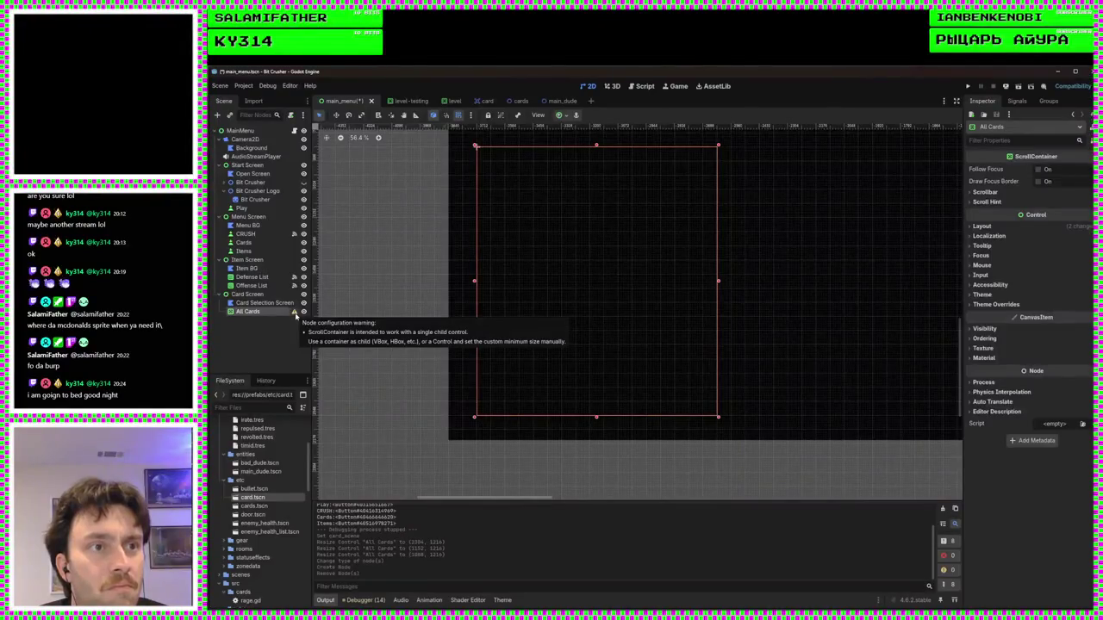
right_click(273, 312)
click(289, 319)
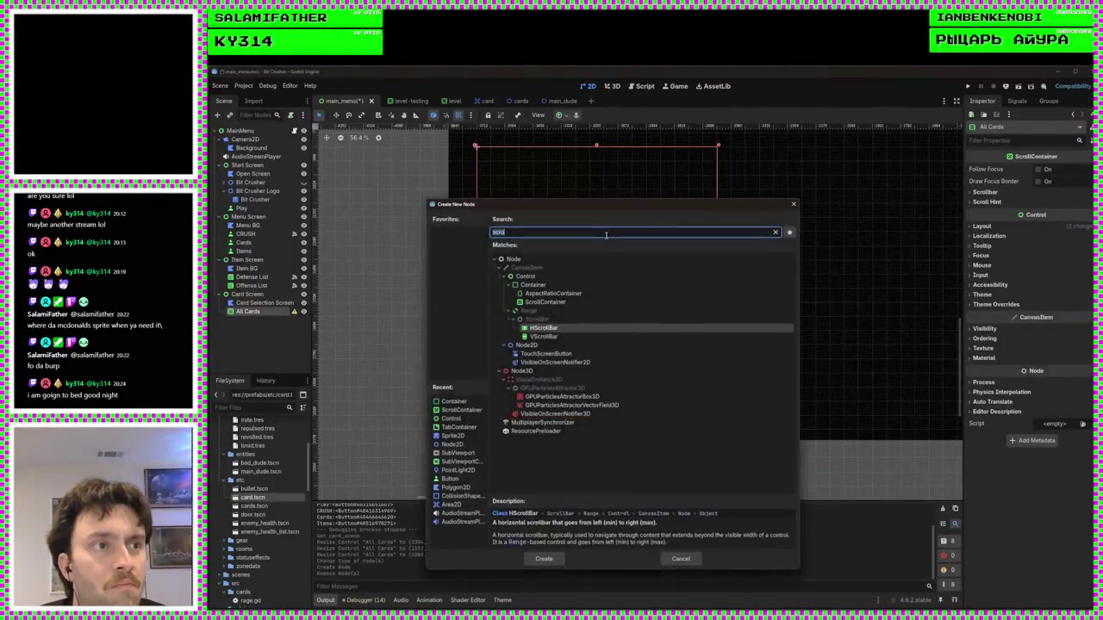
double_click(549, 276)
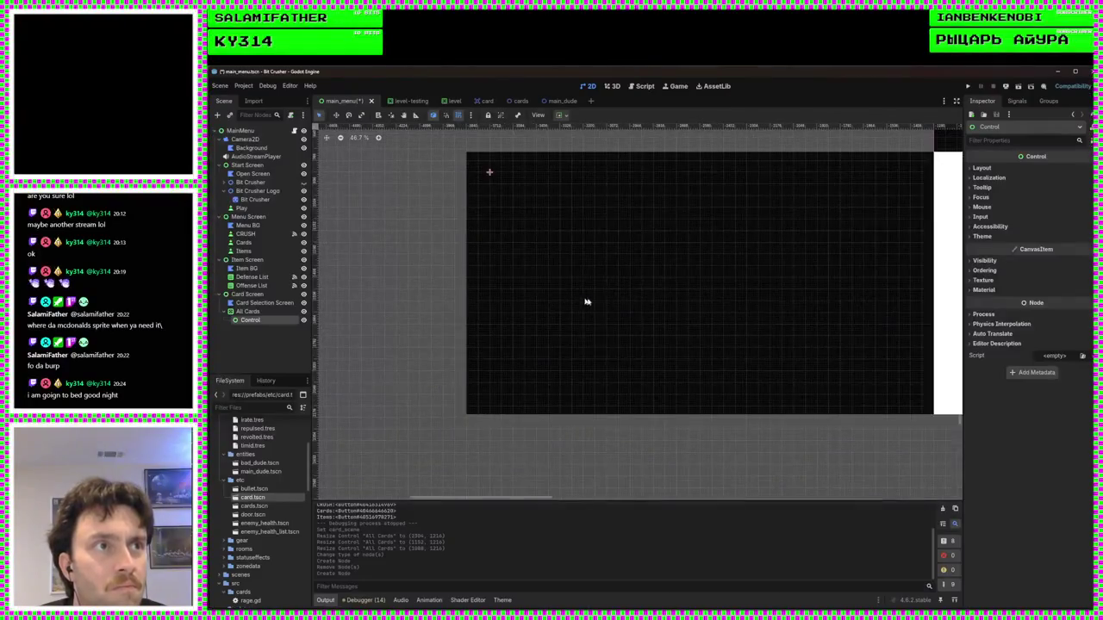
click(983, 168)
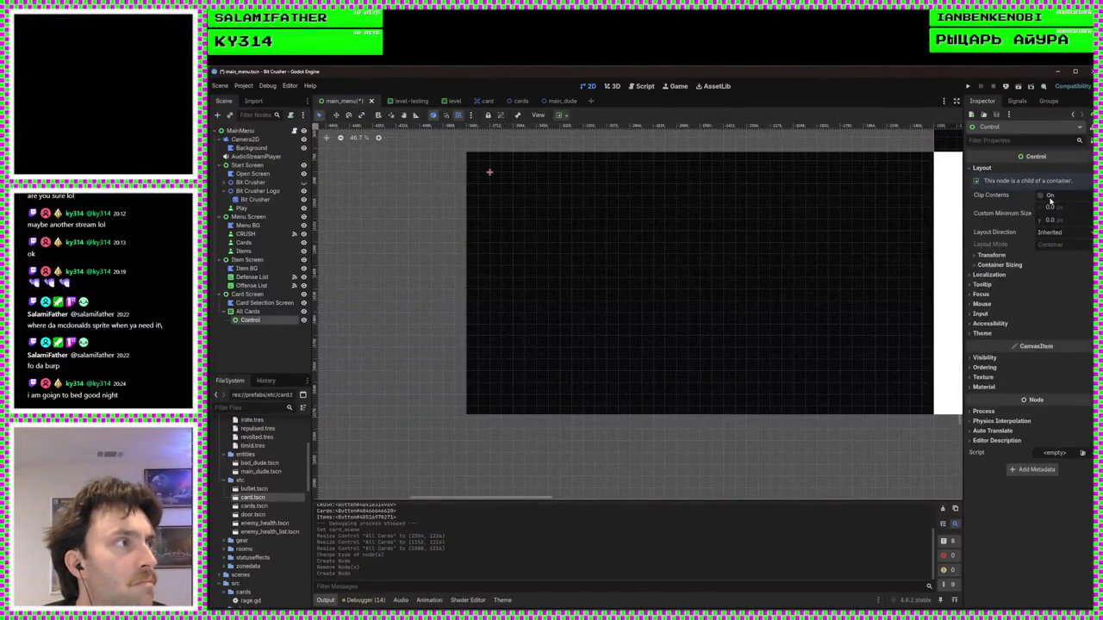
scroll(861, 319, right, 2)
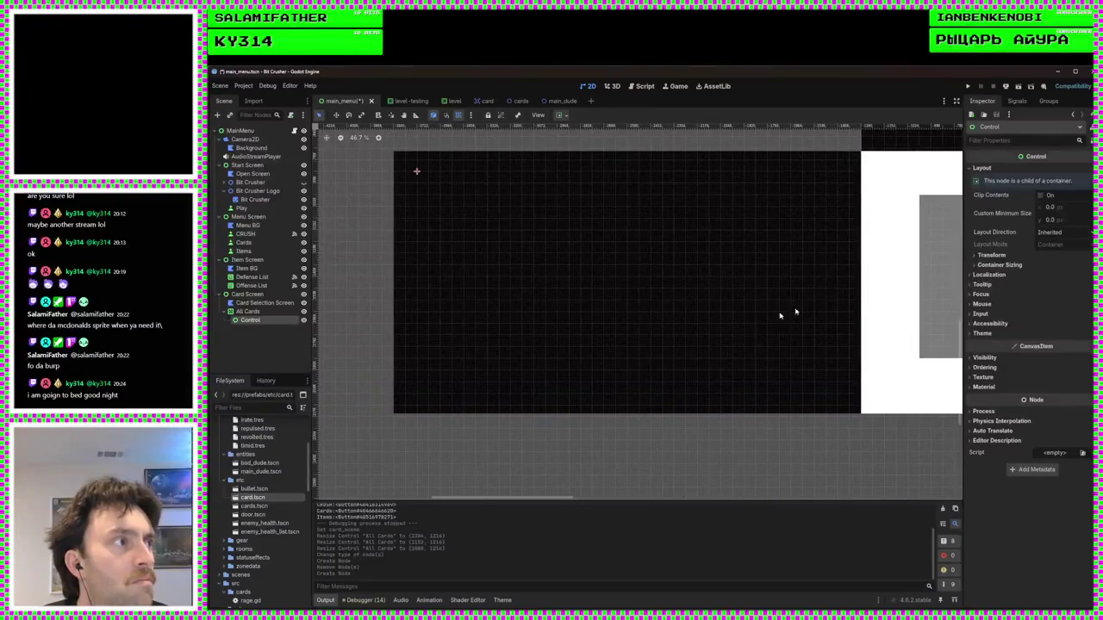
click(284, 311)
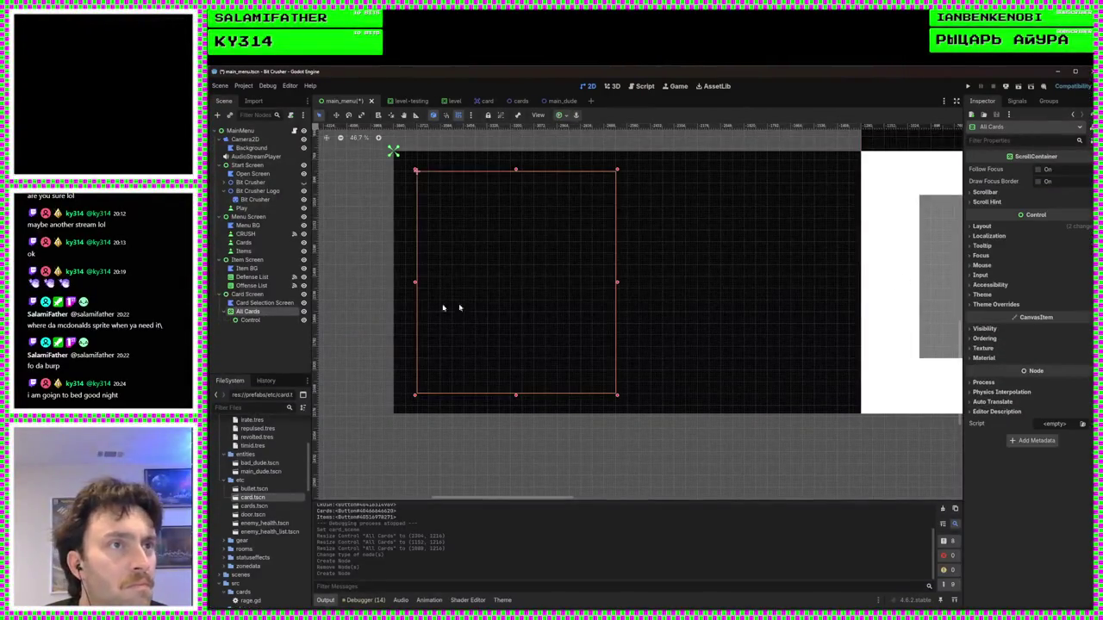
click(297, 320)
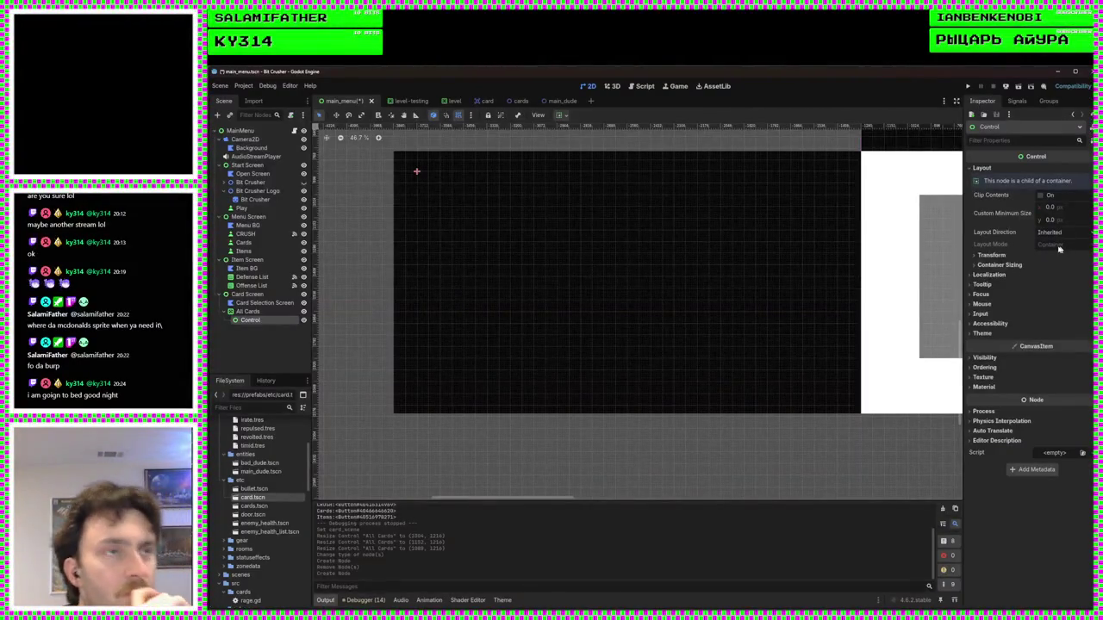
Check the Control child's Transform settings, then delete it and reselect All Cards
click(1015, 257)
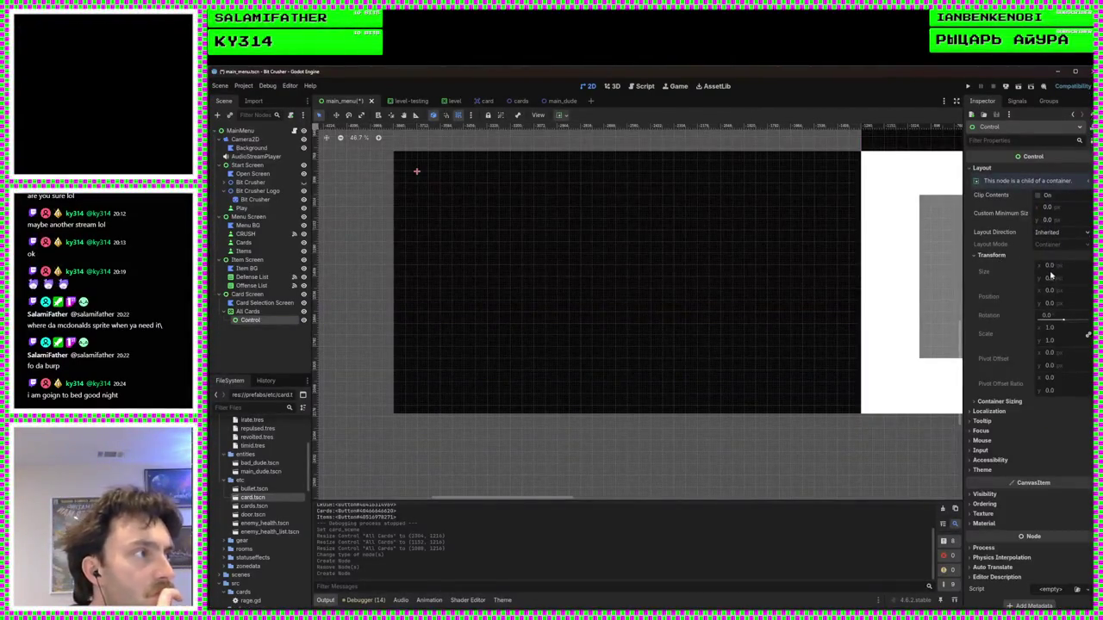
scroll(405, 207, up, 2)
scroll(416, 243, down, 2)
scroll(418, 240, up, 2)
scroll(420, 239, down, 3)
scroll(423, 239, up, 1)
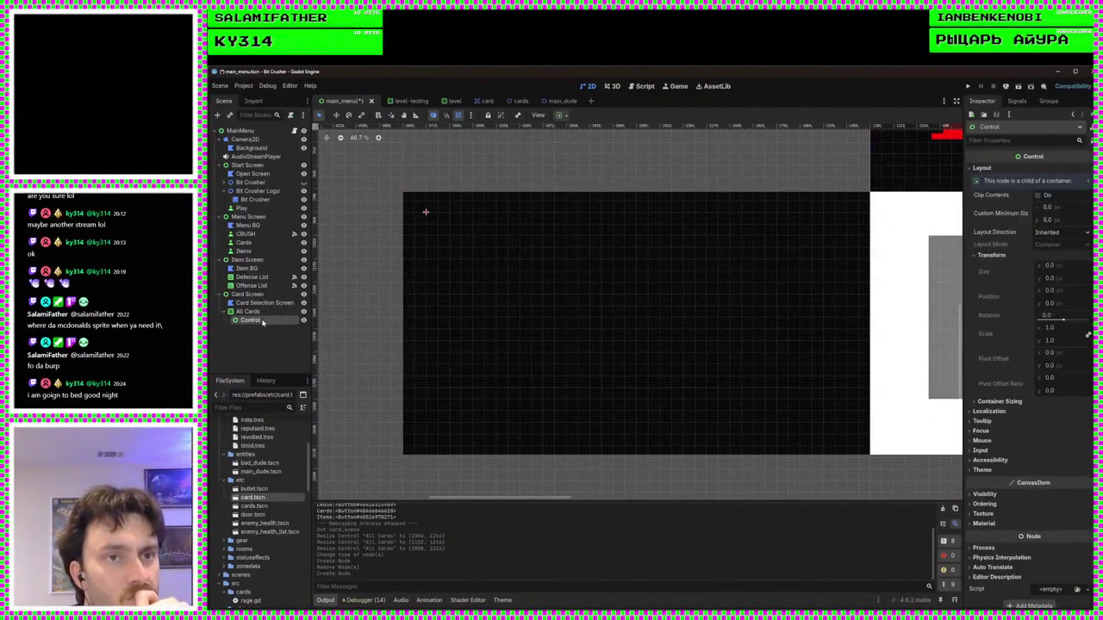
key(Delete)
key(Return)
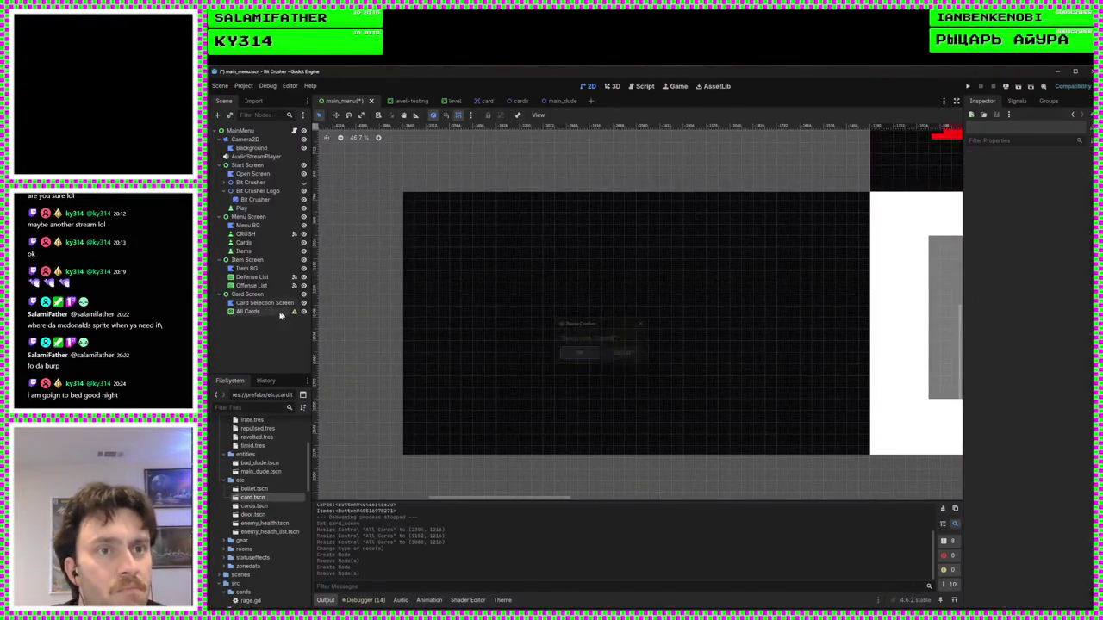
click(263, 312)
Change All Cards to a Container, undo back to ScrollContainer, then start adding a child node
scroll(503, 359, up, 1)
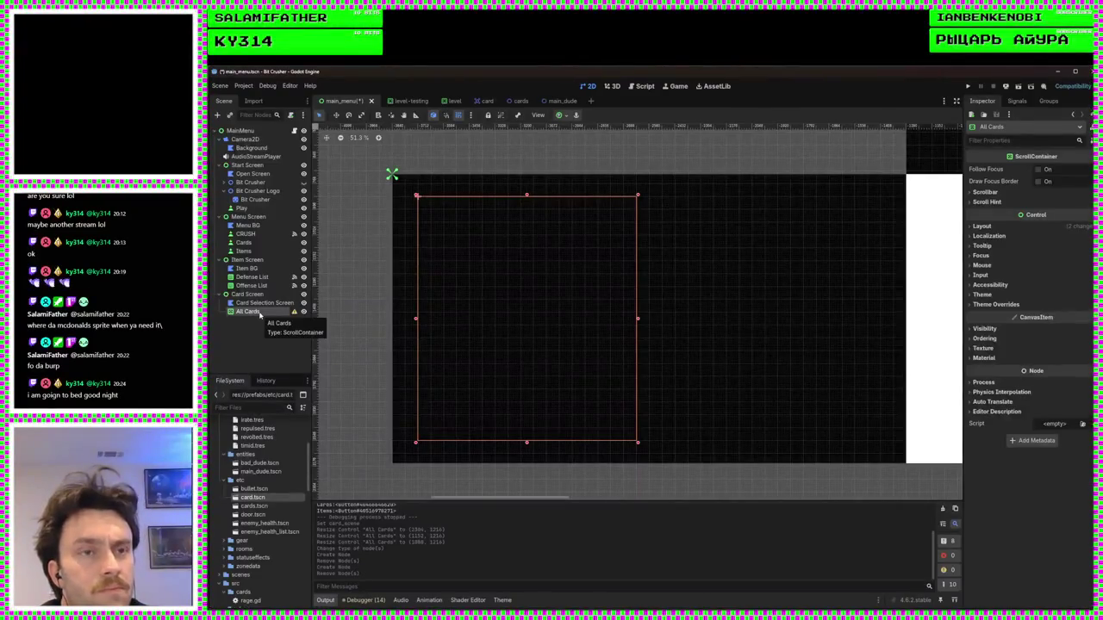
right_click(260, 315)
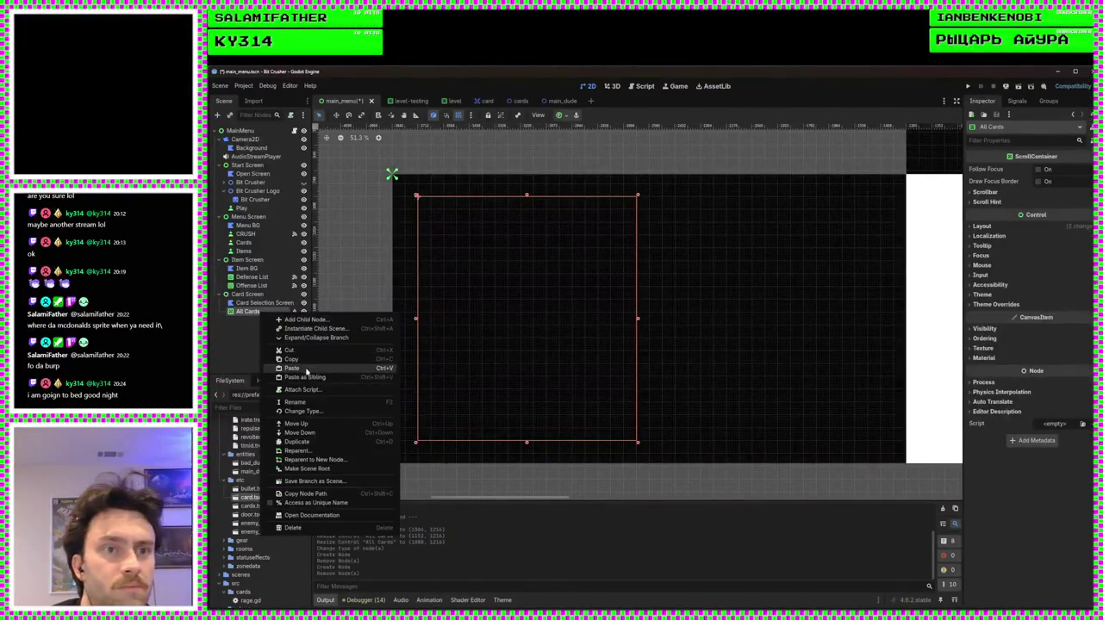
click(323, 414)
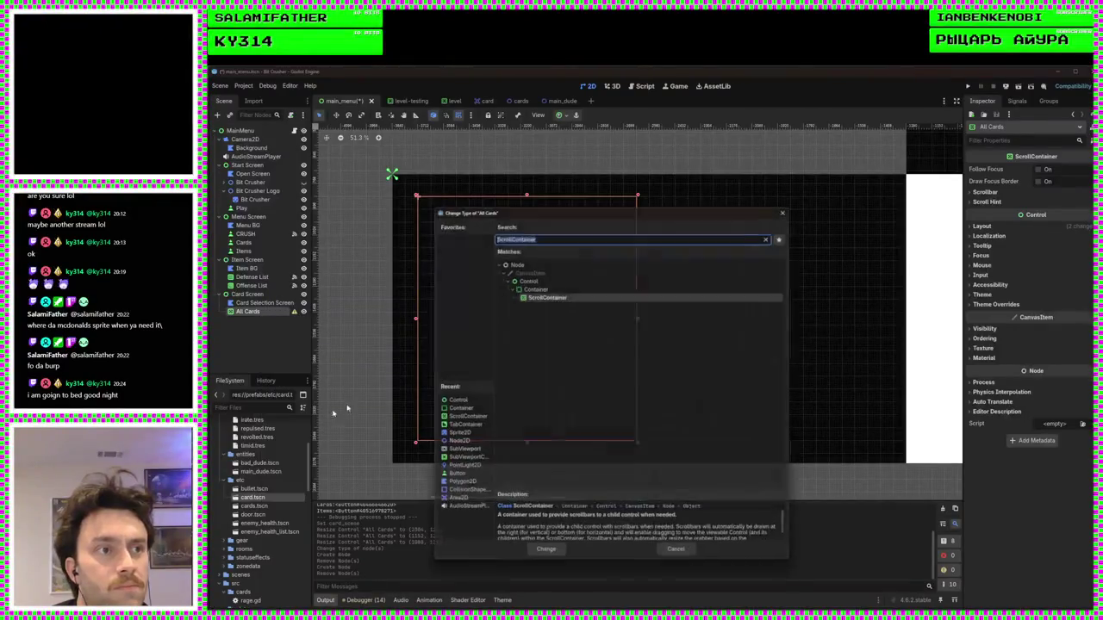
click(534, 285)
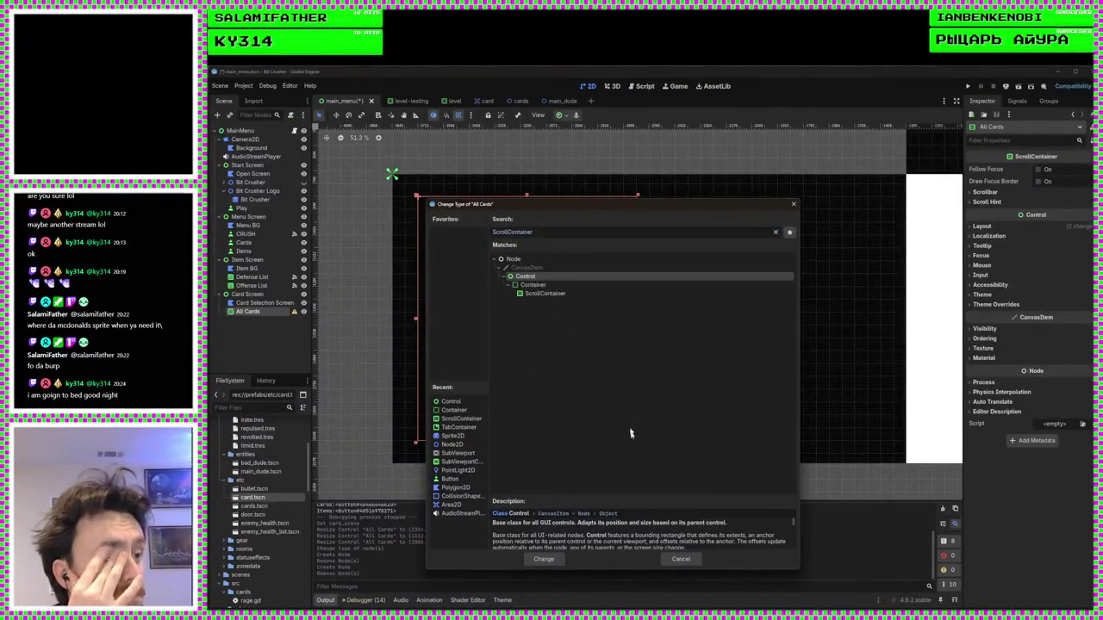
click(544, 560)
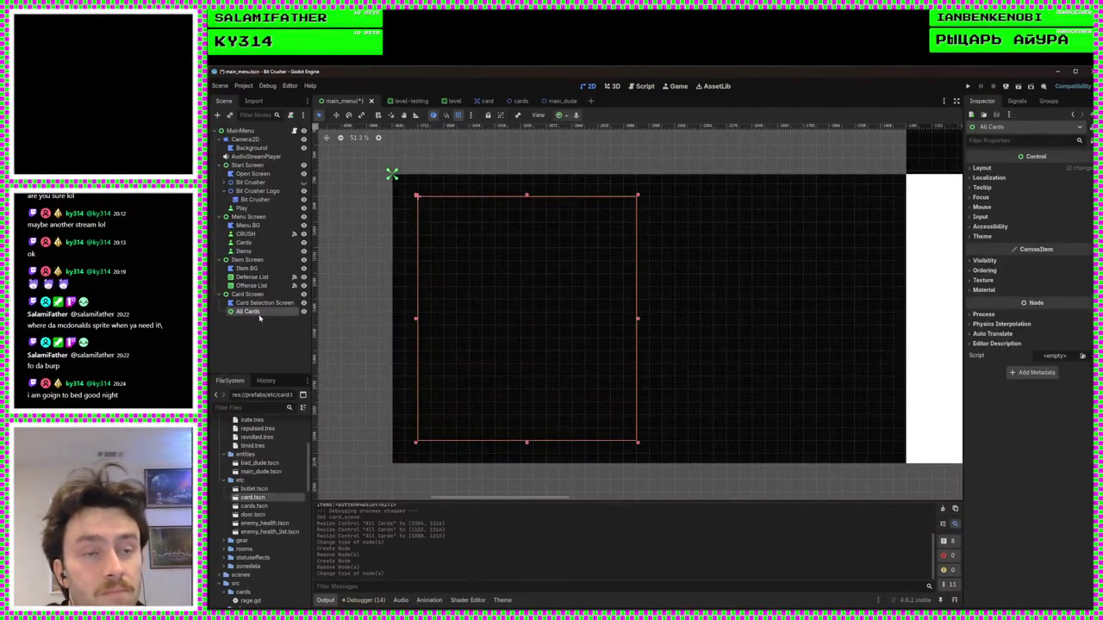
key(ctrl+z)
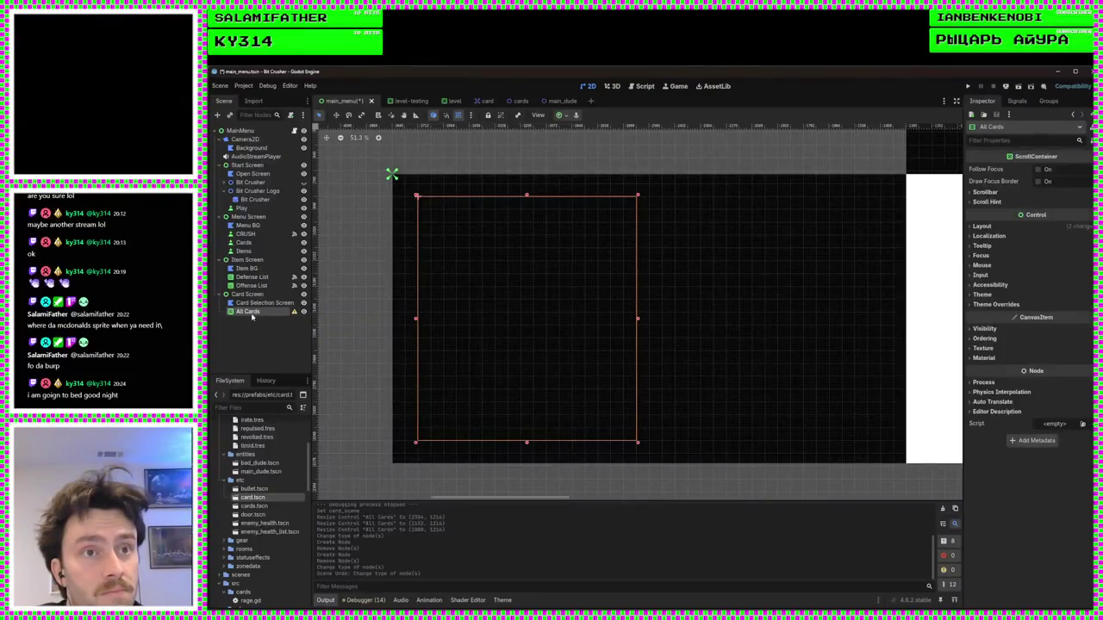
right_click(252, 317)
click(277, 321)
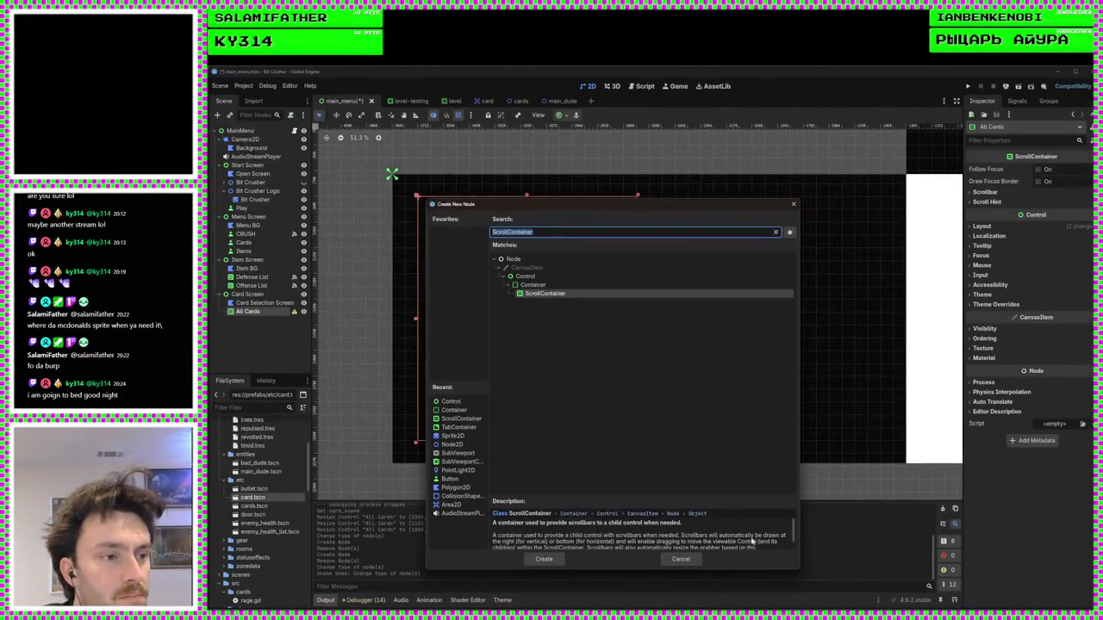
Cancel the open dialog and add a Control child under the ScrollContainer
scroll(751, 541, down, 2)
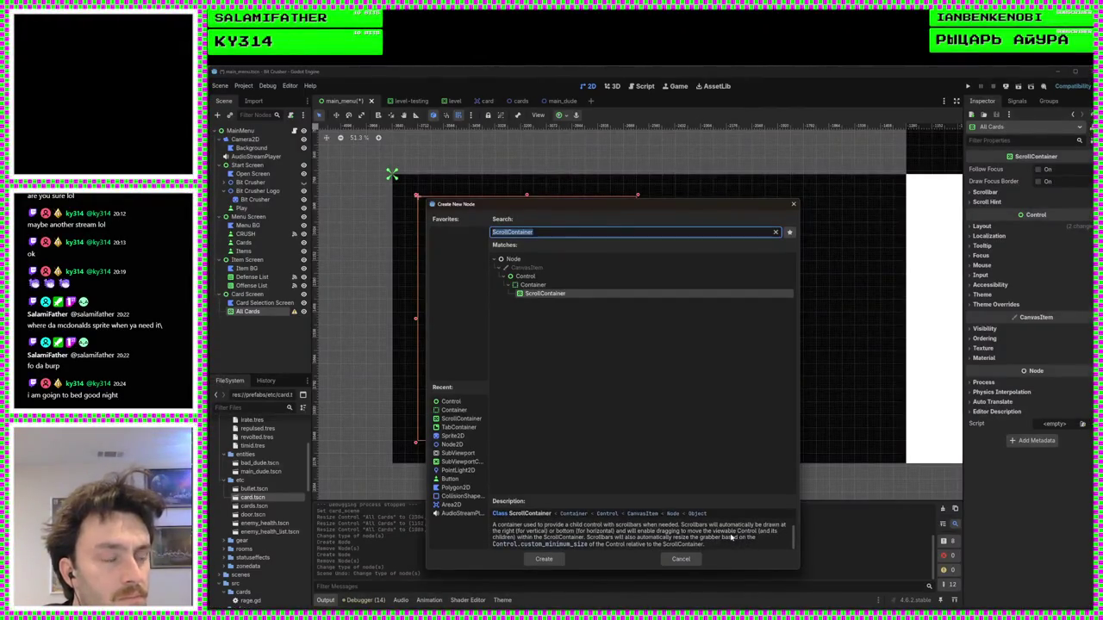
click(693, 558)
right_click(273, 315)
click(301, 327)
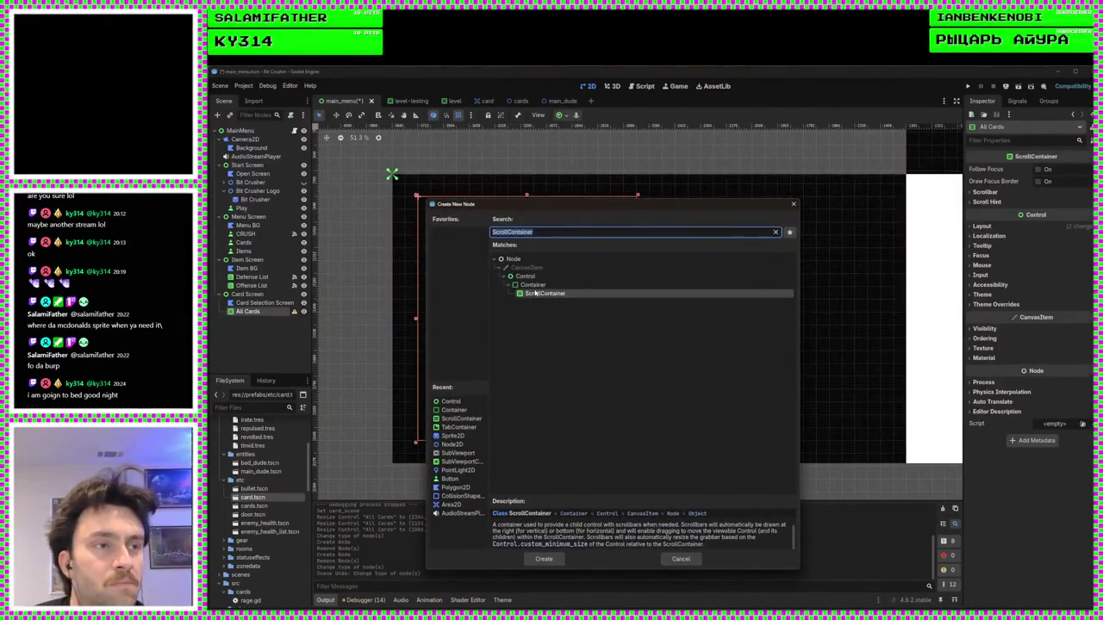
double_click(524, 275)
Rename the ScrollContainer 'All Cards Scrollable' and its child 'All Cards', then save main_menu.tscn
click(259, 311)
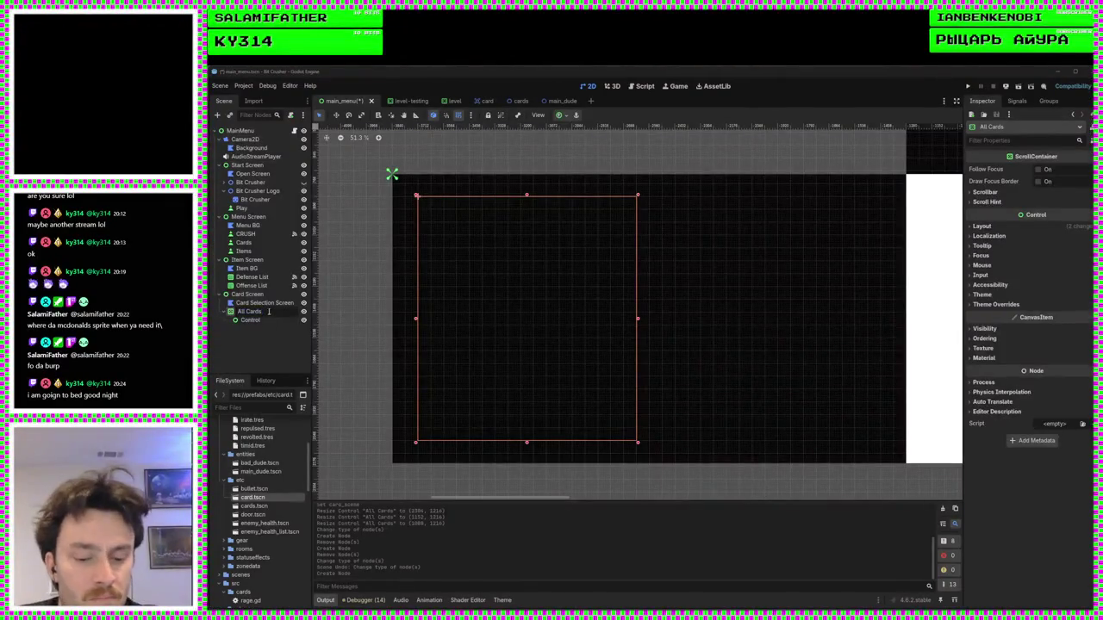
text(Scrolable)
key(Return)
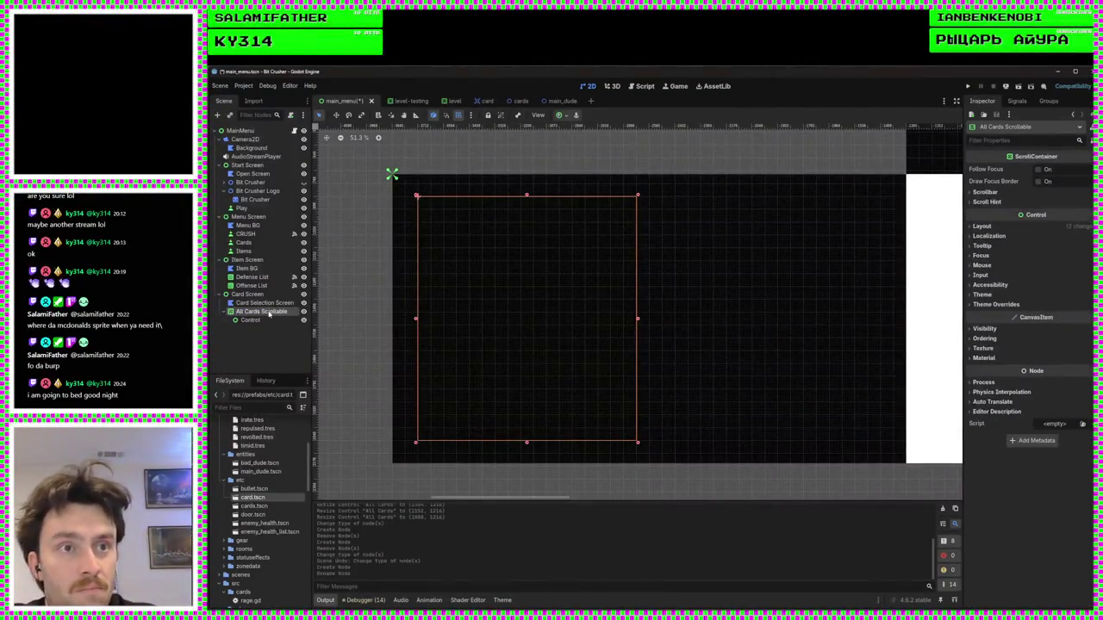
click(258, 320)
double_click(259, 321)
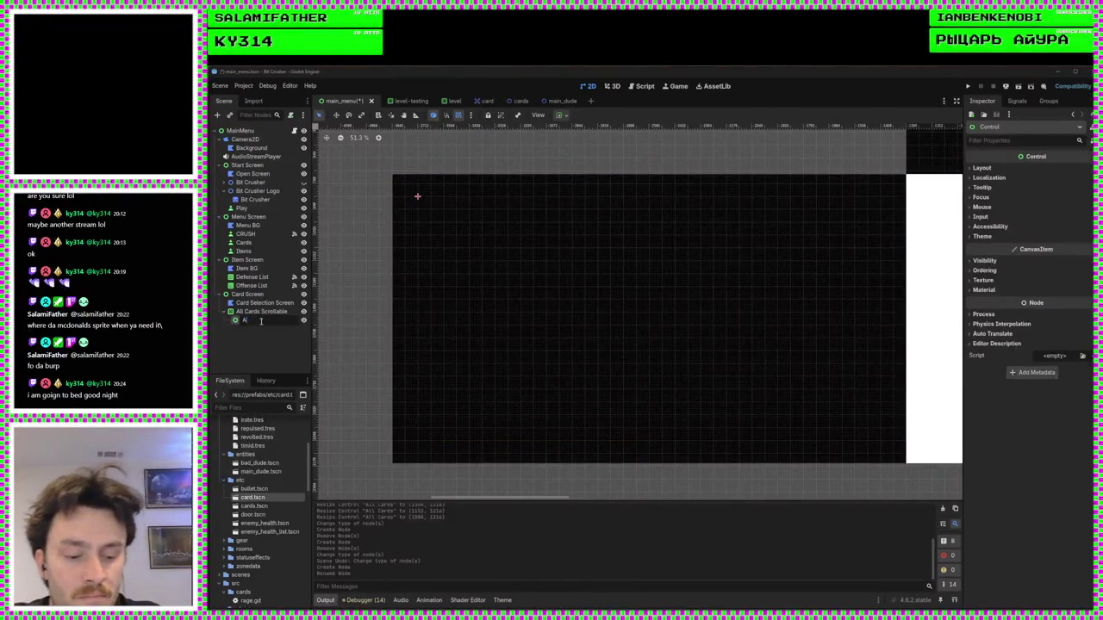
text(All Cards)
key(Return)
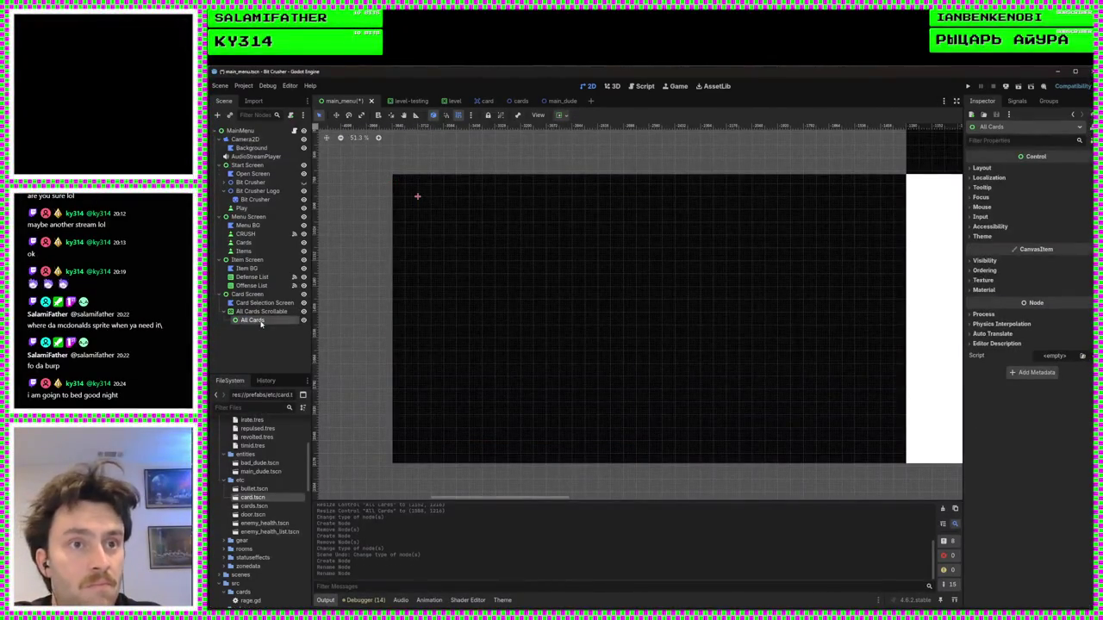
scroll(448, 327, left, 3)
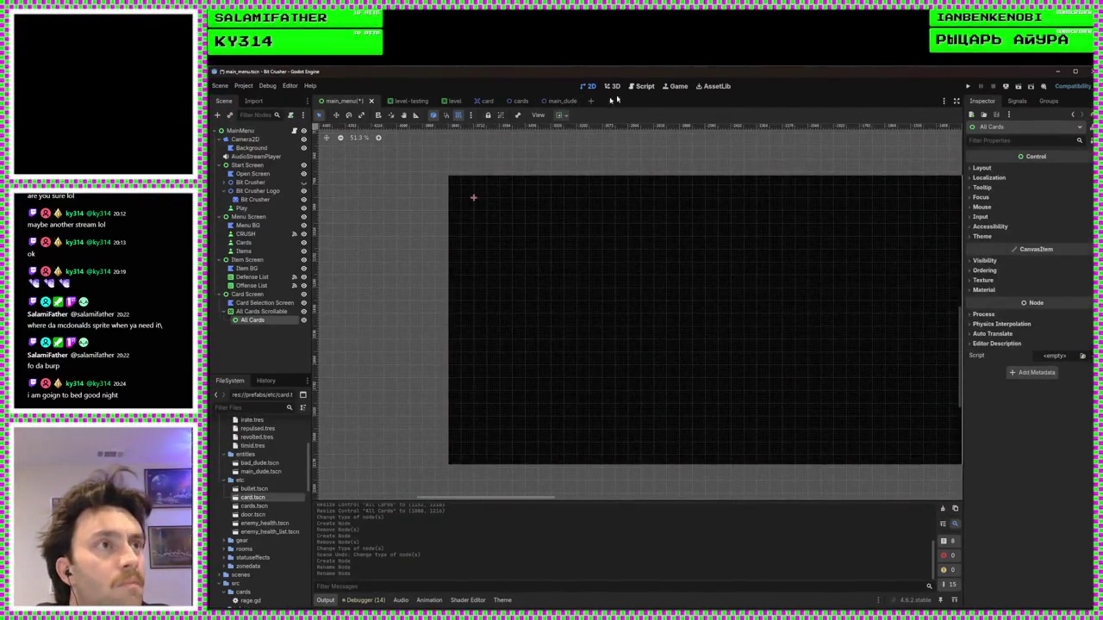
key(ctrl+s)
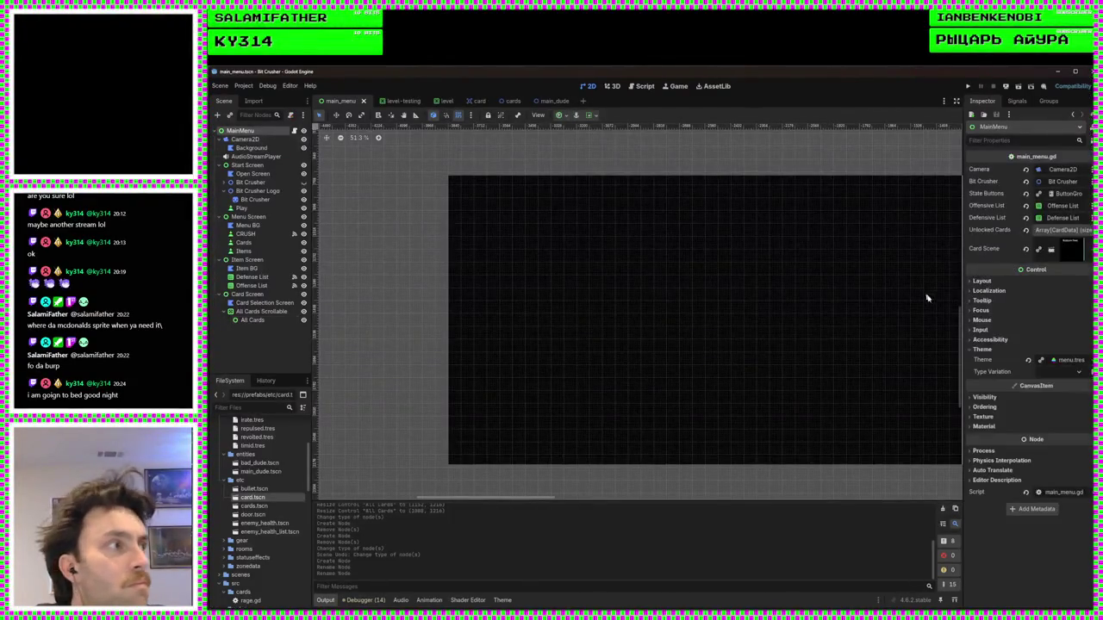
click(642, 87)
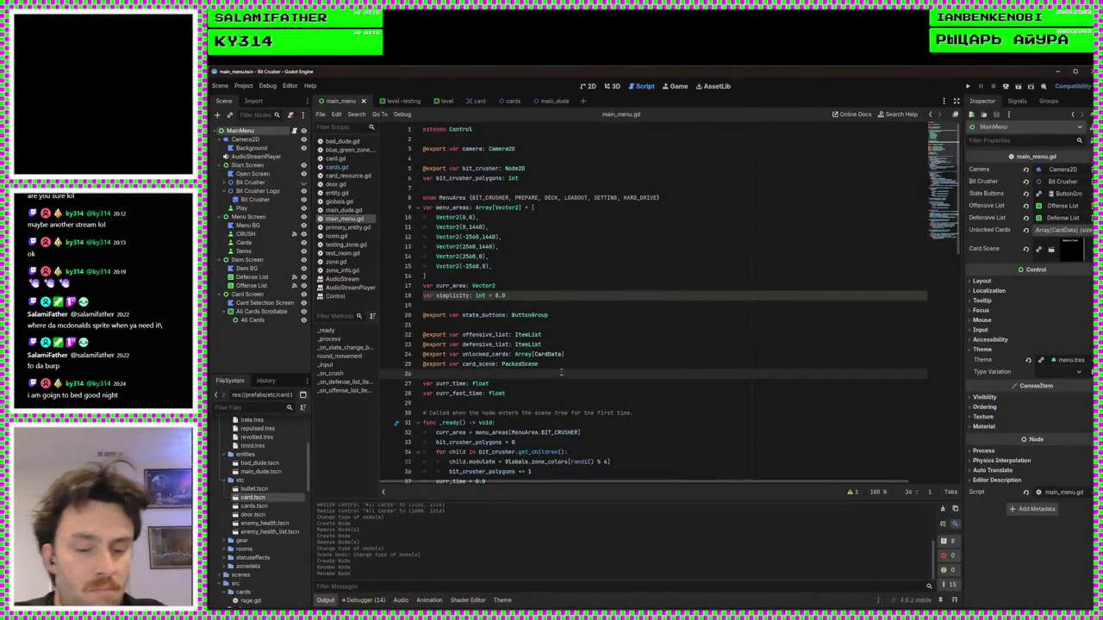
text(@export var all)
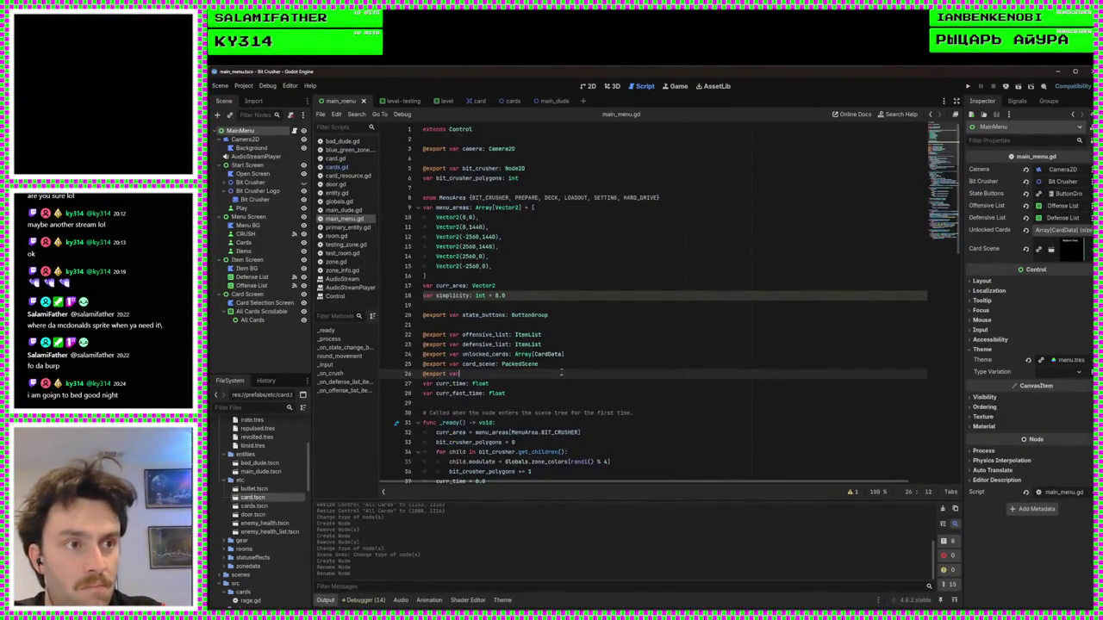
text(_cards_c)
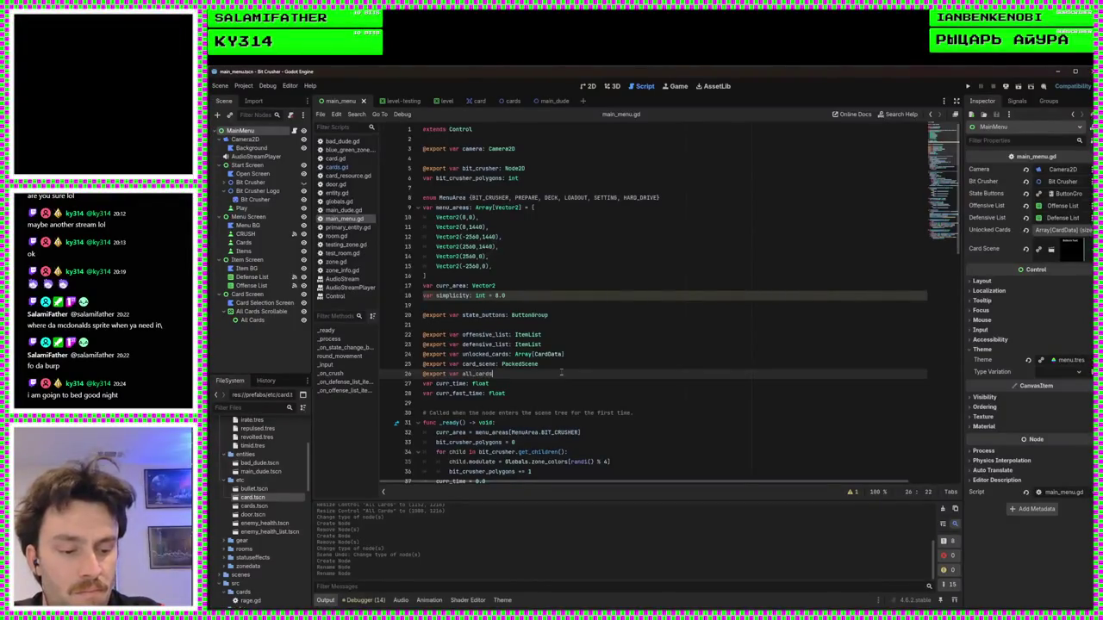
text(ontrol: Control)
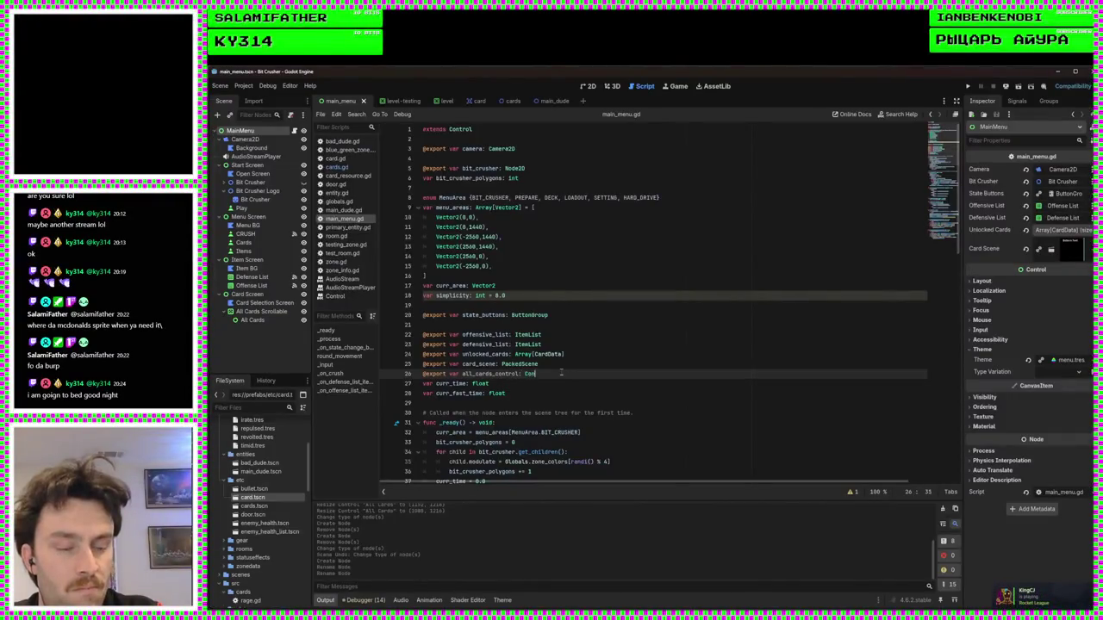
key(ctrl+s)
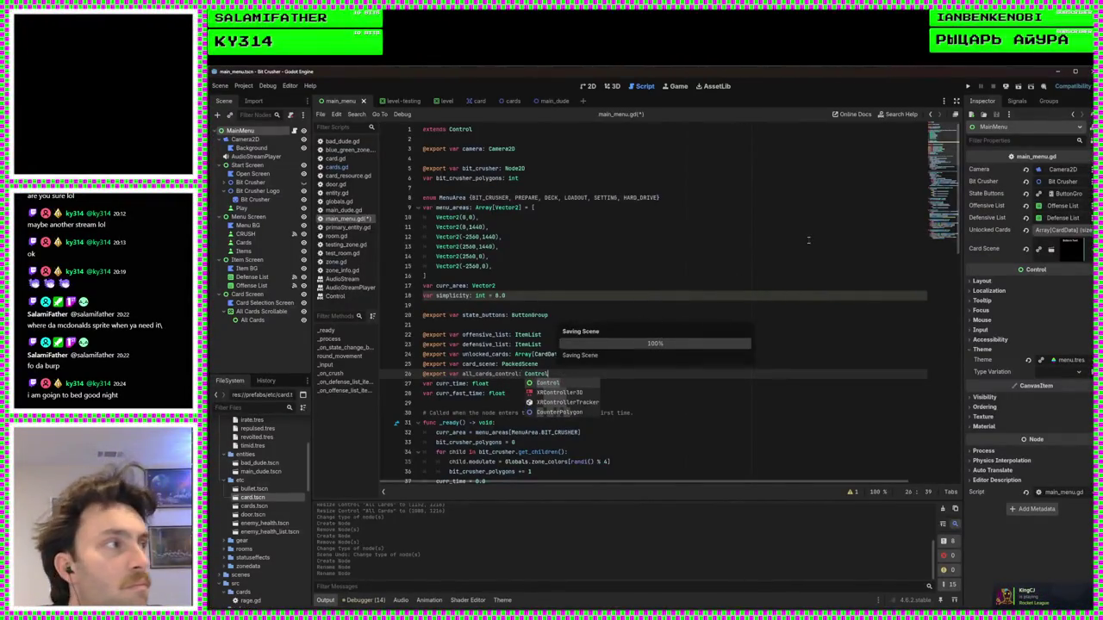
drag(255, 323, 1008, 270)
scroll(658, 322, down, 5)
click(612, 257)
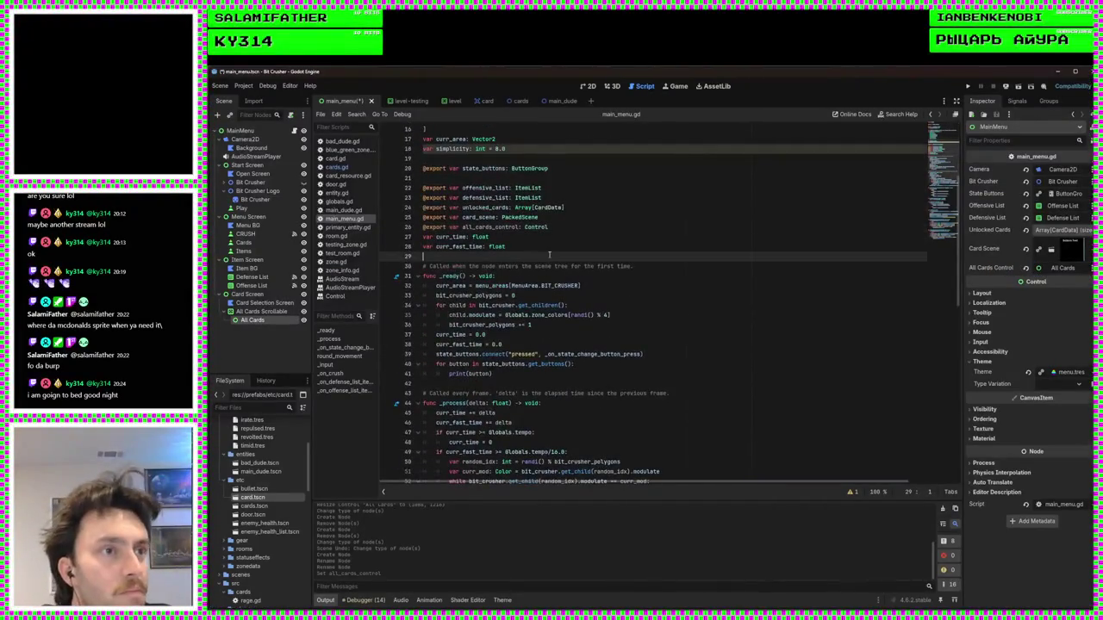
key(ctrl+s)
scroll(662, 373, down, 15)
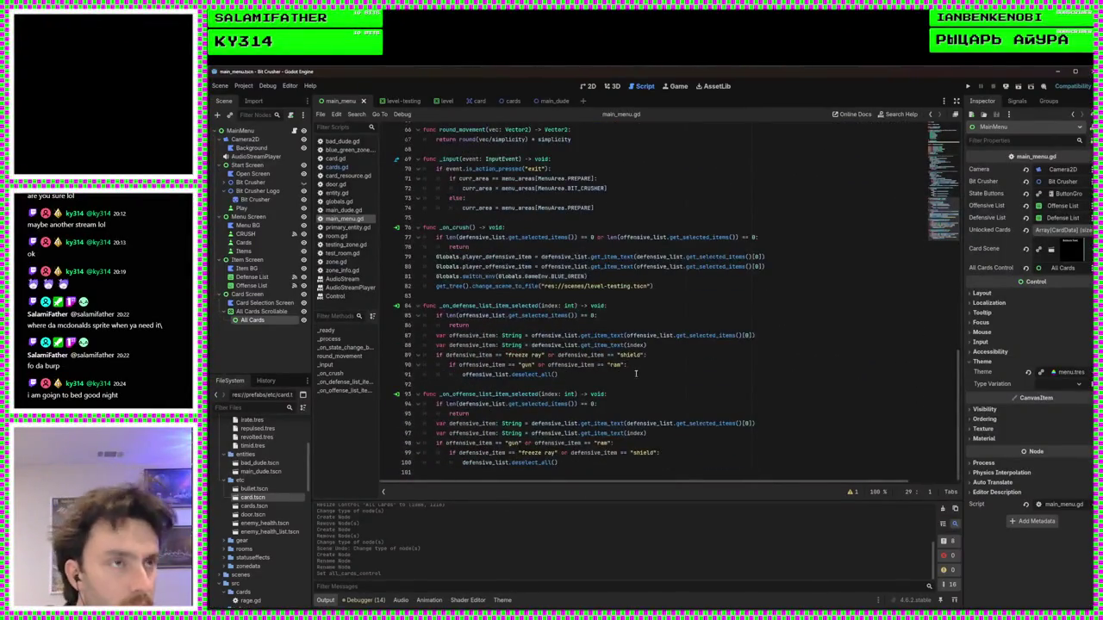
scroll(635, 373, up, 15)
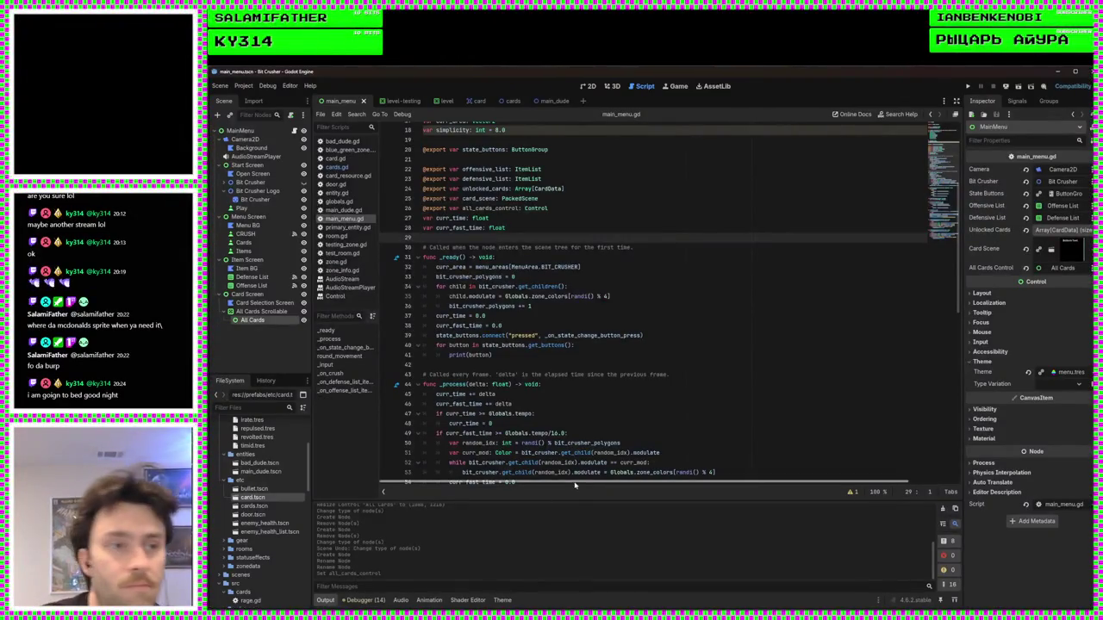
scroll(645, 408, up, 3)
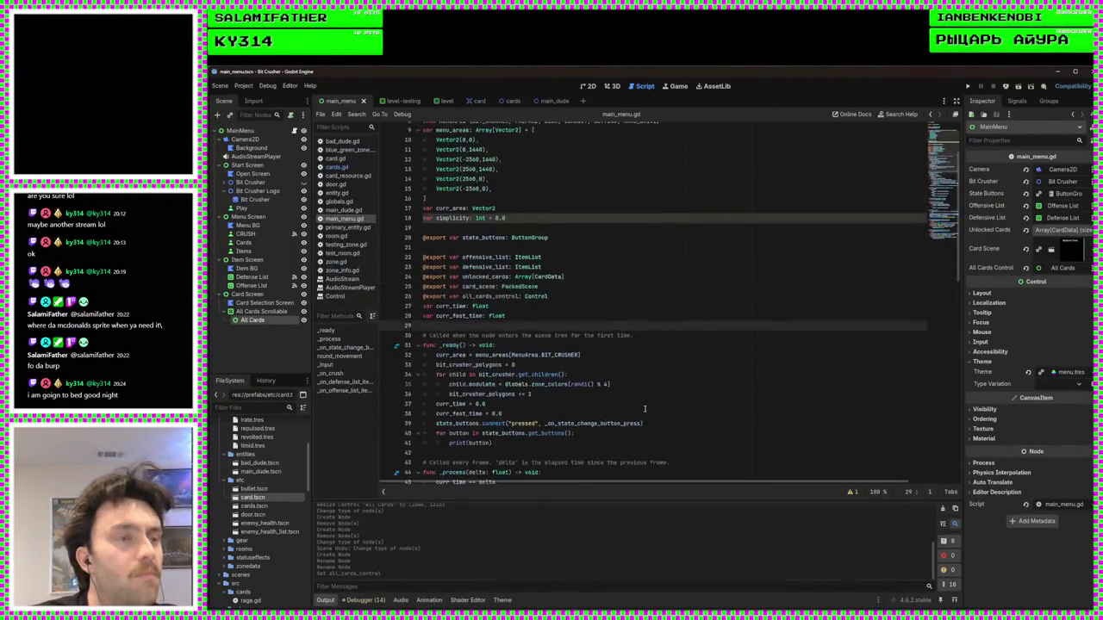
Add 'for card in unlocked_cards:' on a new line after print(button) in _ready
click(546, 444)
key(Return)
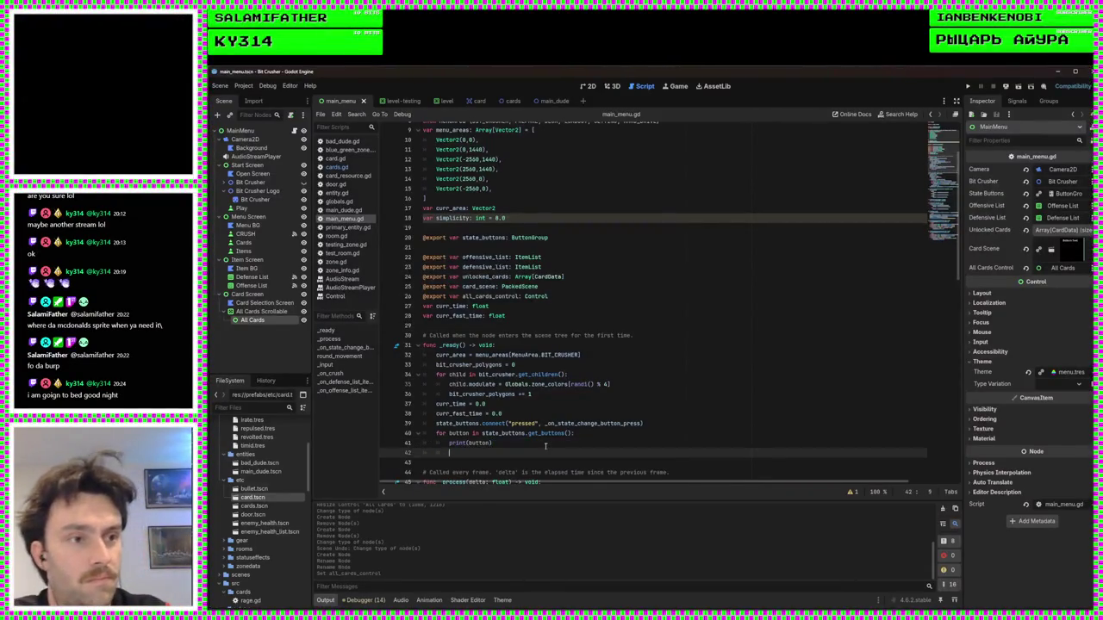
text(for car)
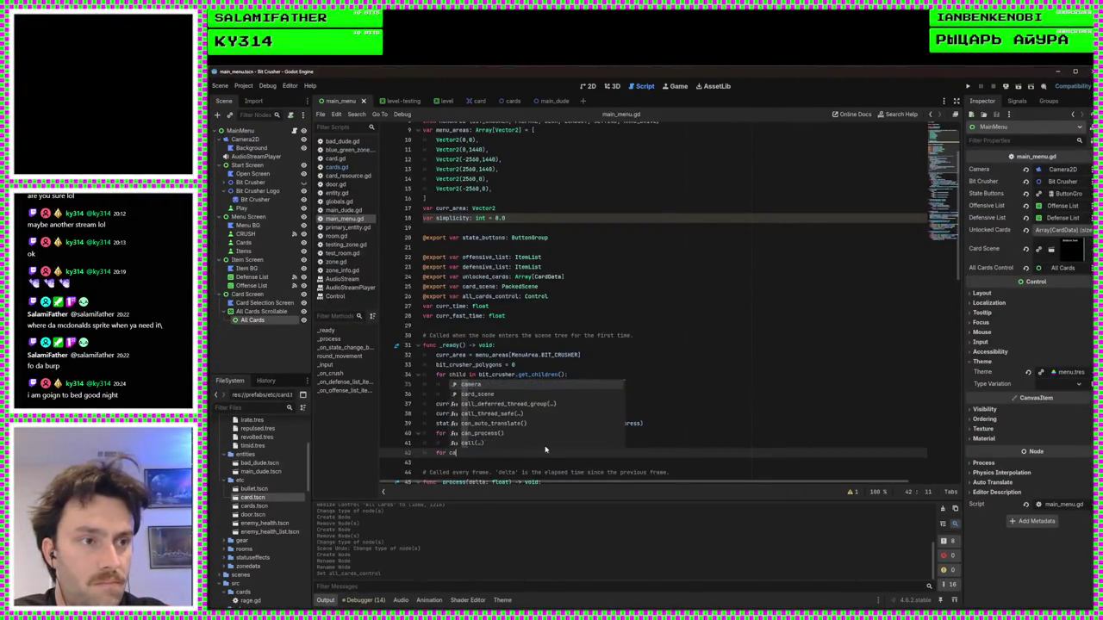
text(d in)
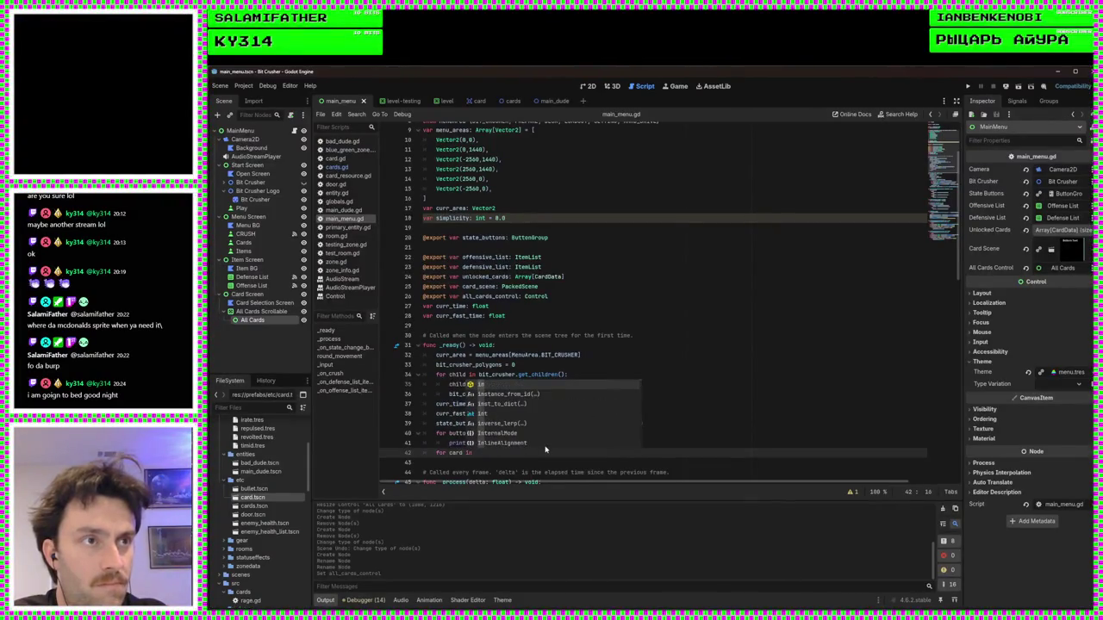
text( all)
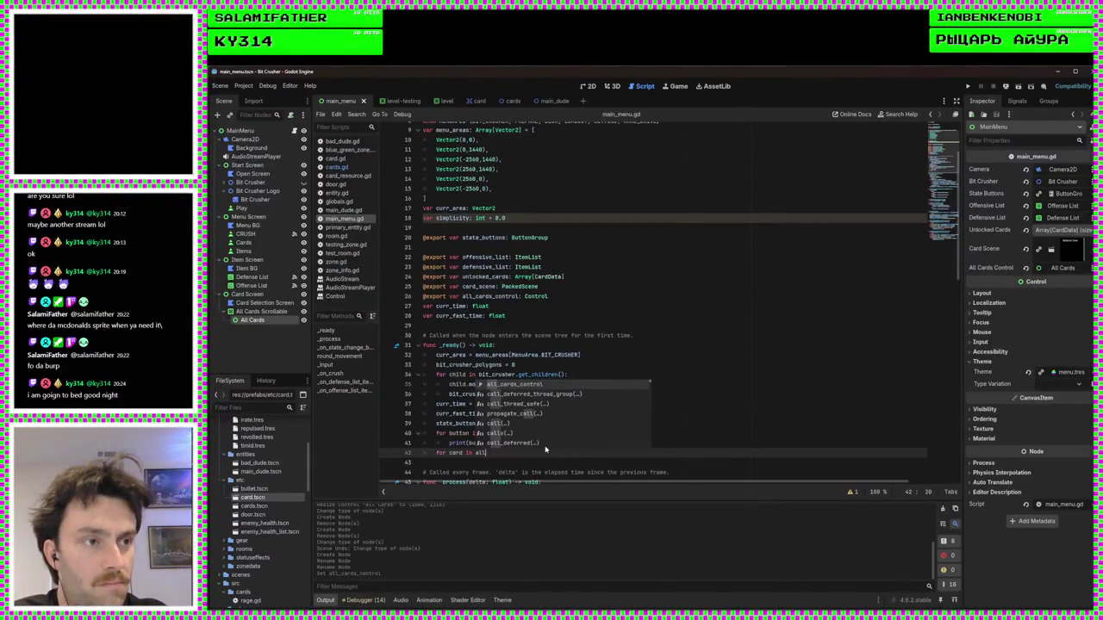
key(BackSpace)
key(BackSpace)
key(BackSpace)
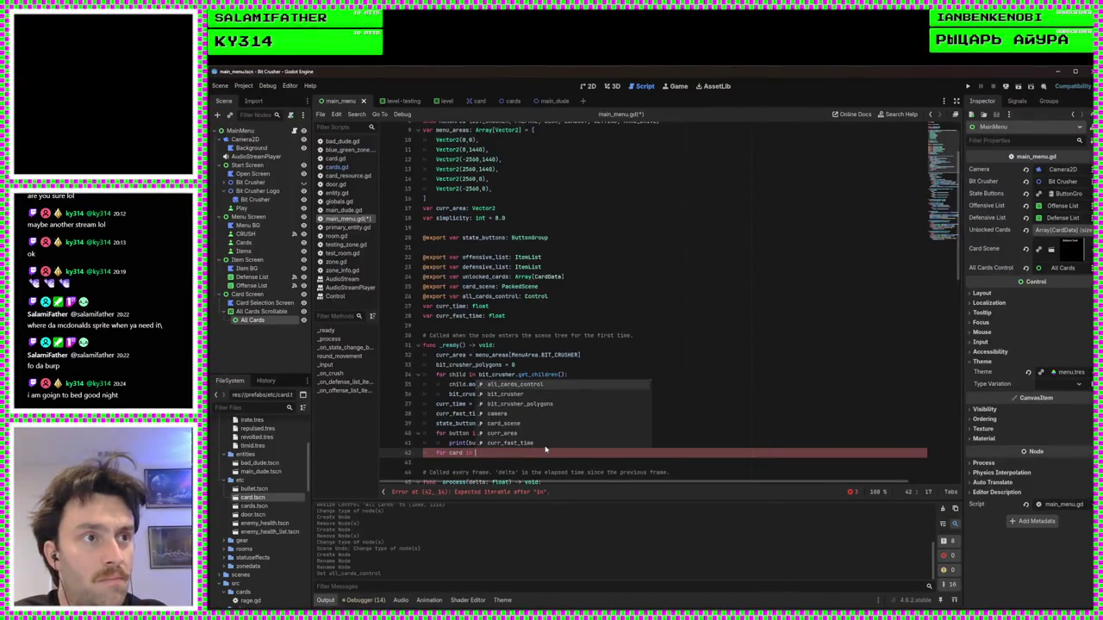
text(unlocked_cards:)
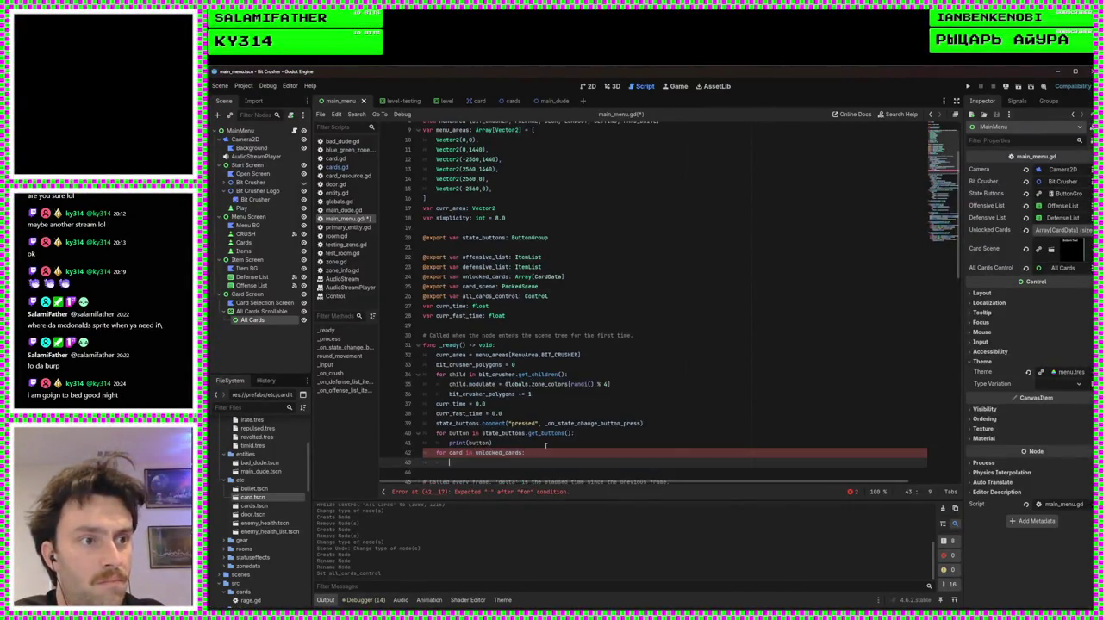
Inside the loop, write 'var temp: Card = card_scene.instantiate()' and 'temp.card_data = card'
scroll(545, 445, down, 3)
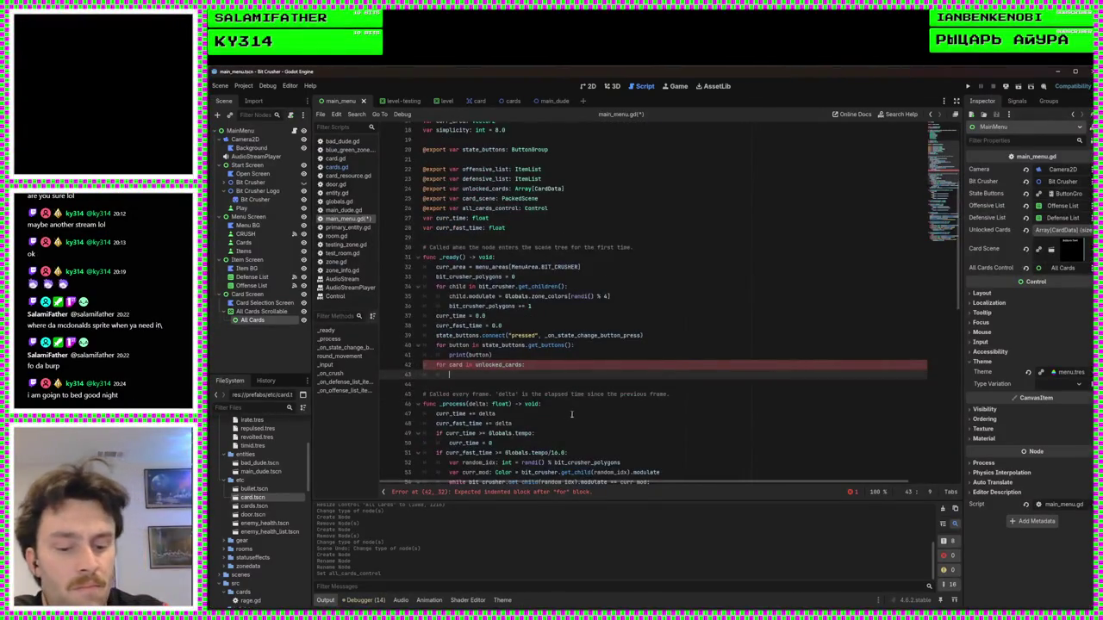
text(var temp)
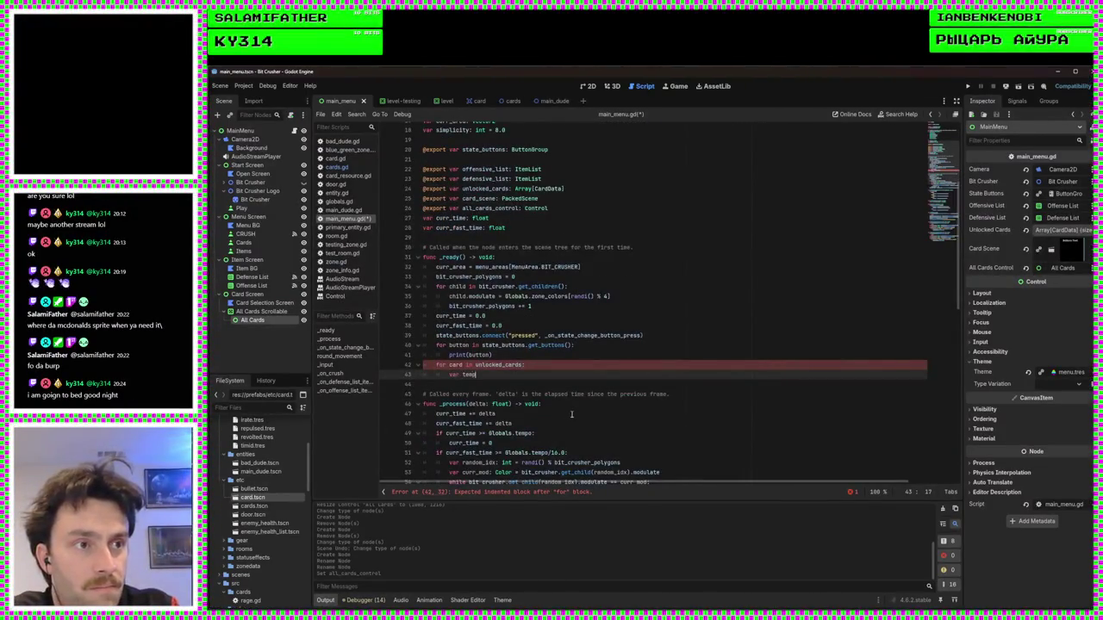
text(: C)
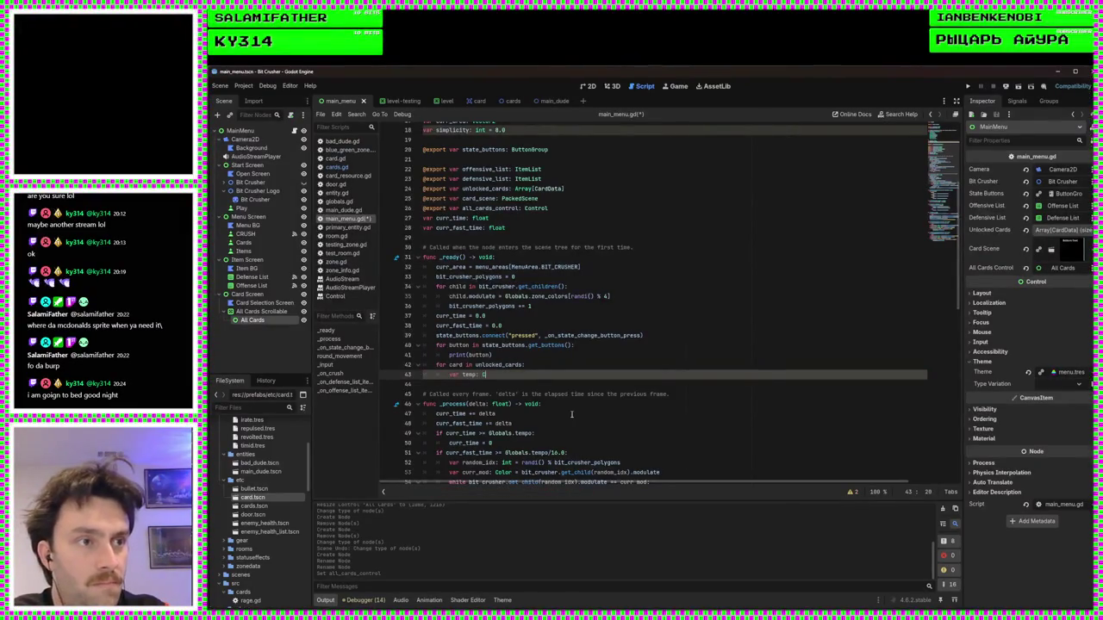
text(ar)
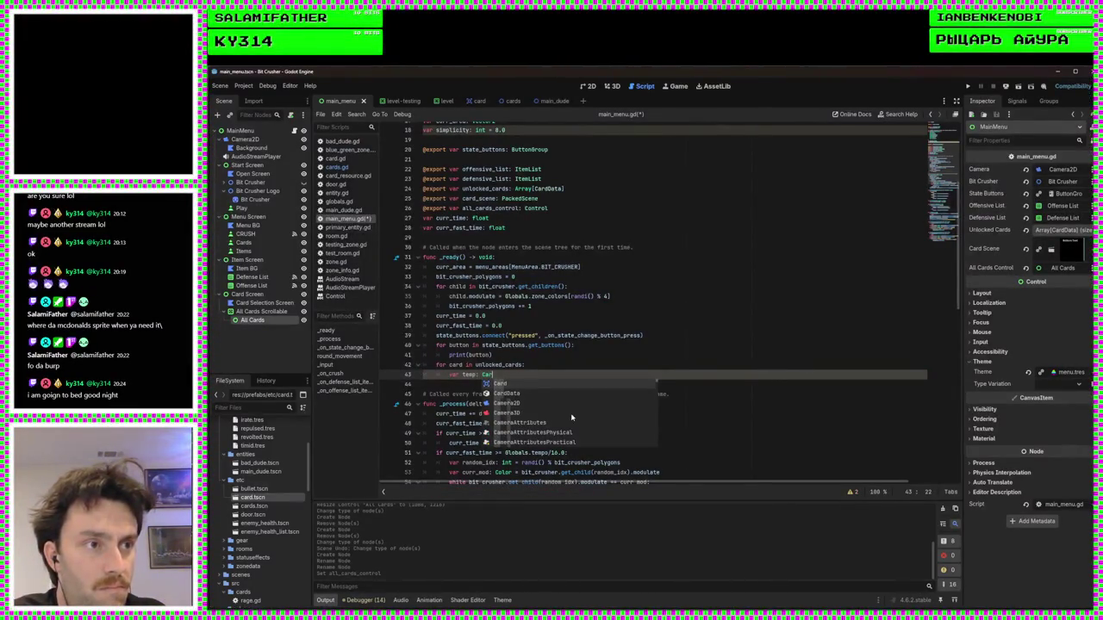
text(d = )
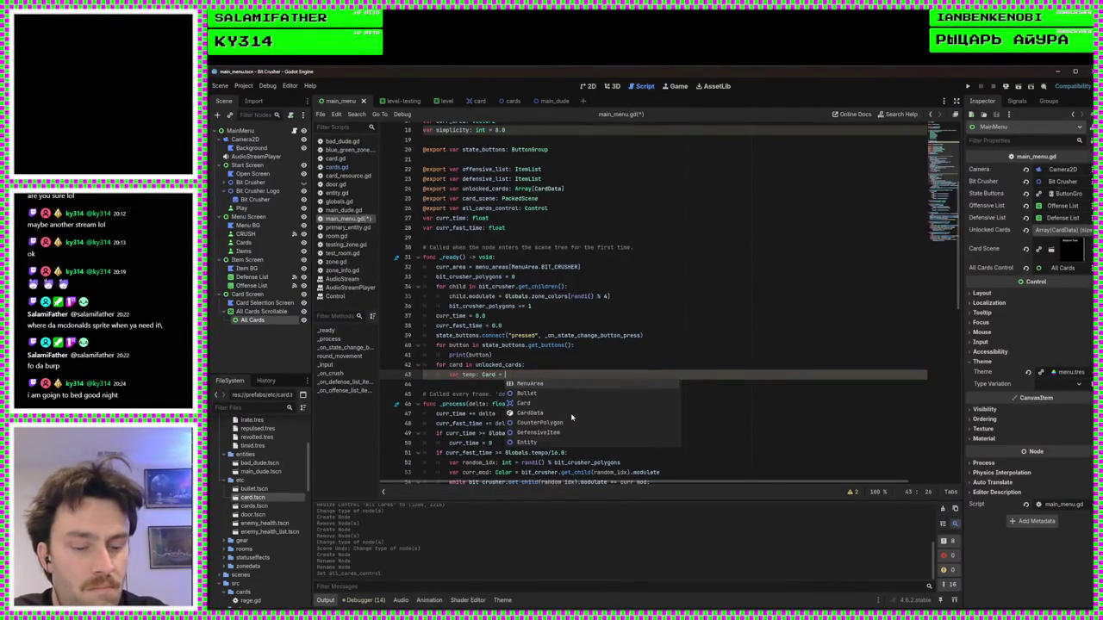
text(card)
key(Down)
key(Return)
text(.)
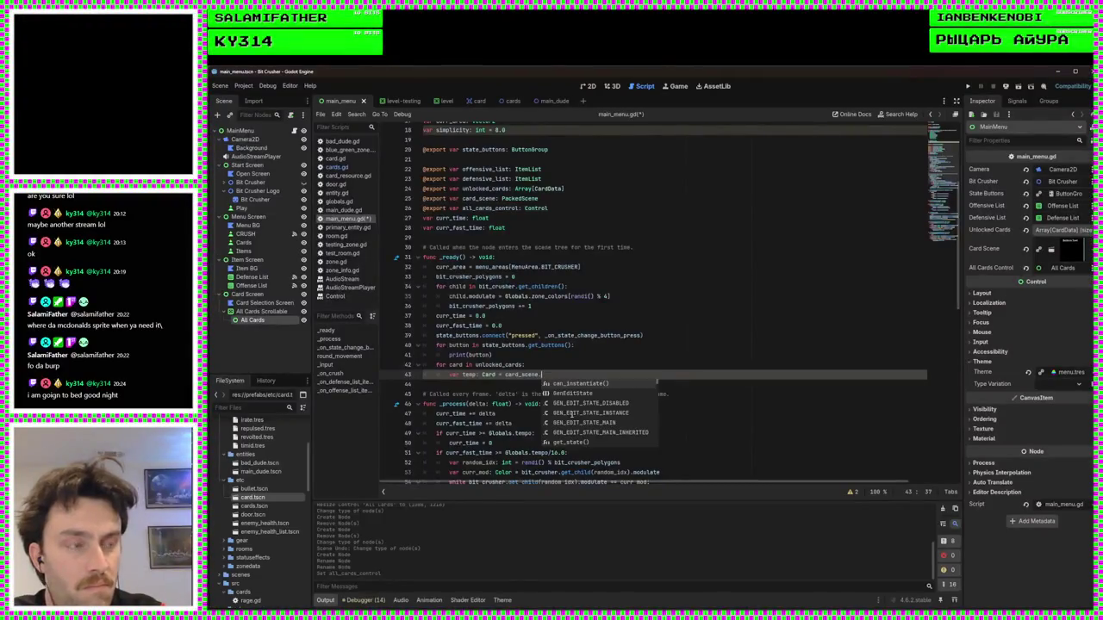
text(inst)
key(Return)
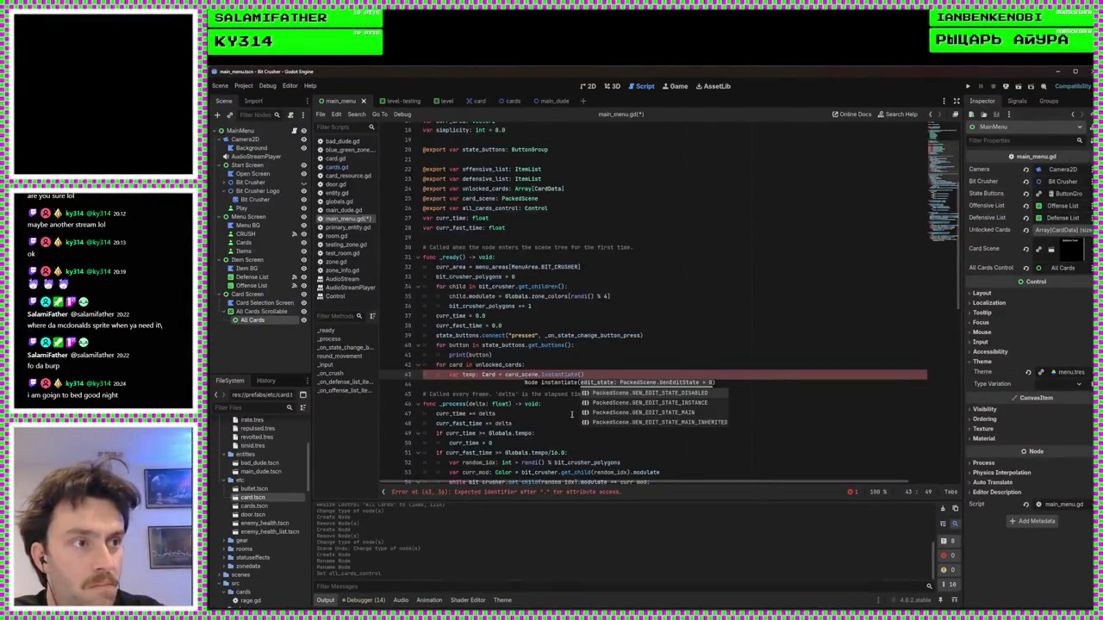
key(Escape)
key(End)
key(Return)
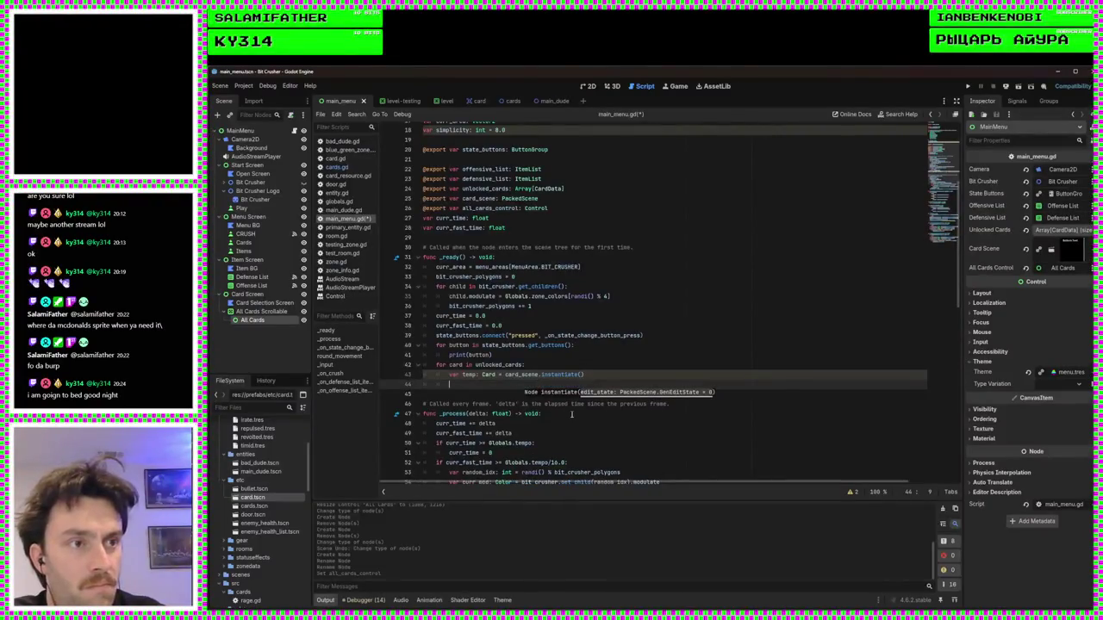
text(temp.card_data)
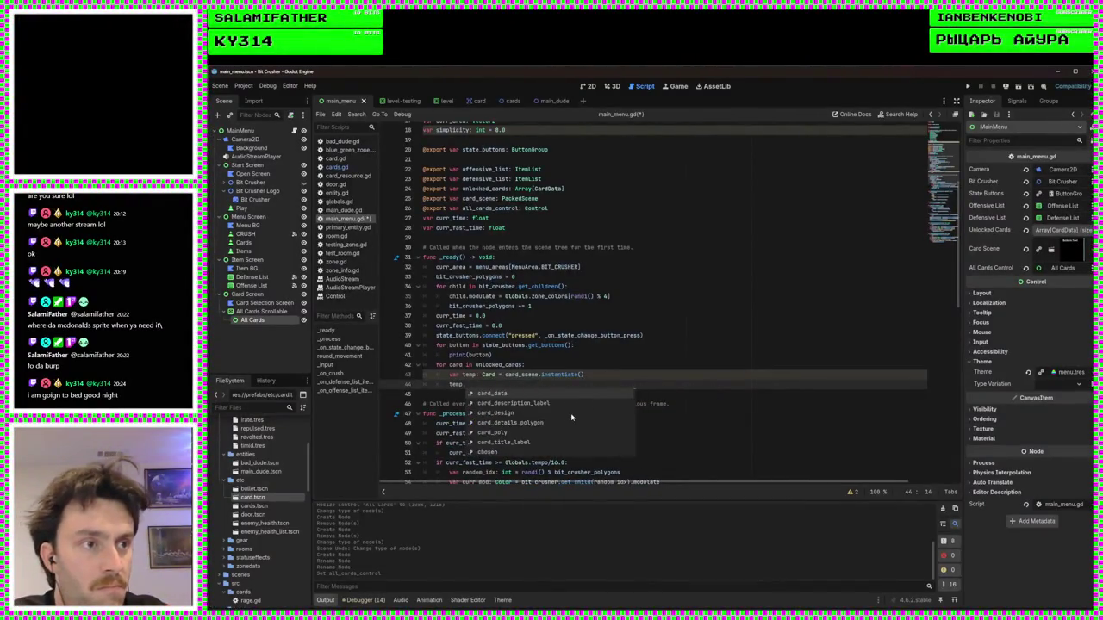
text( =)
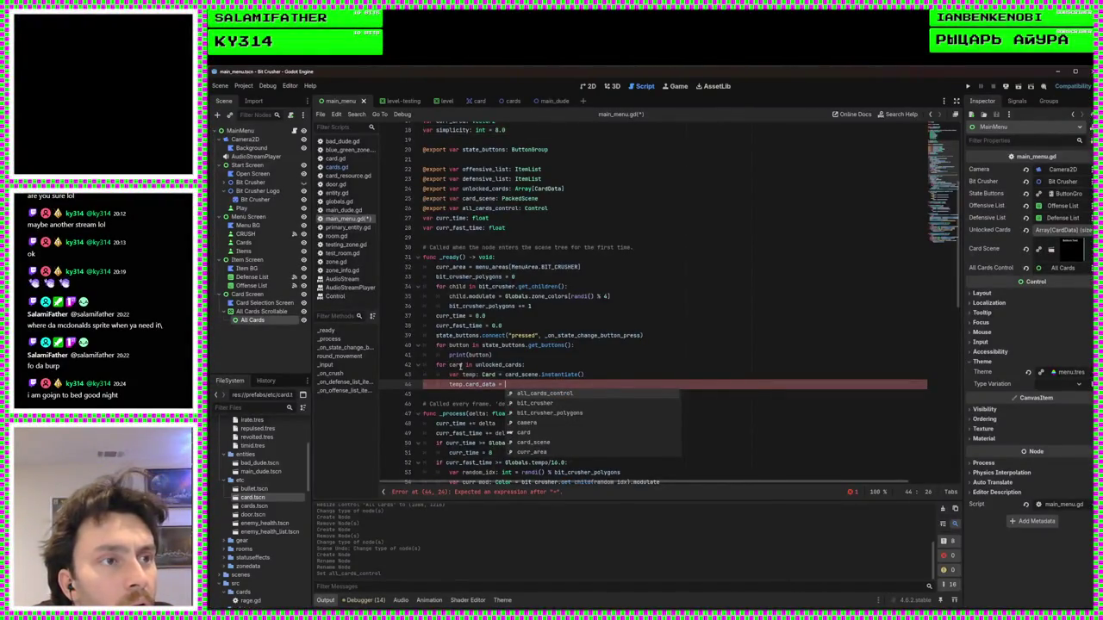
text( card)
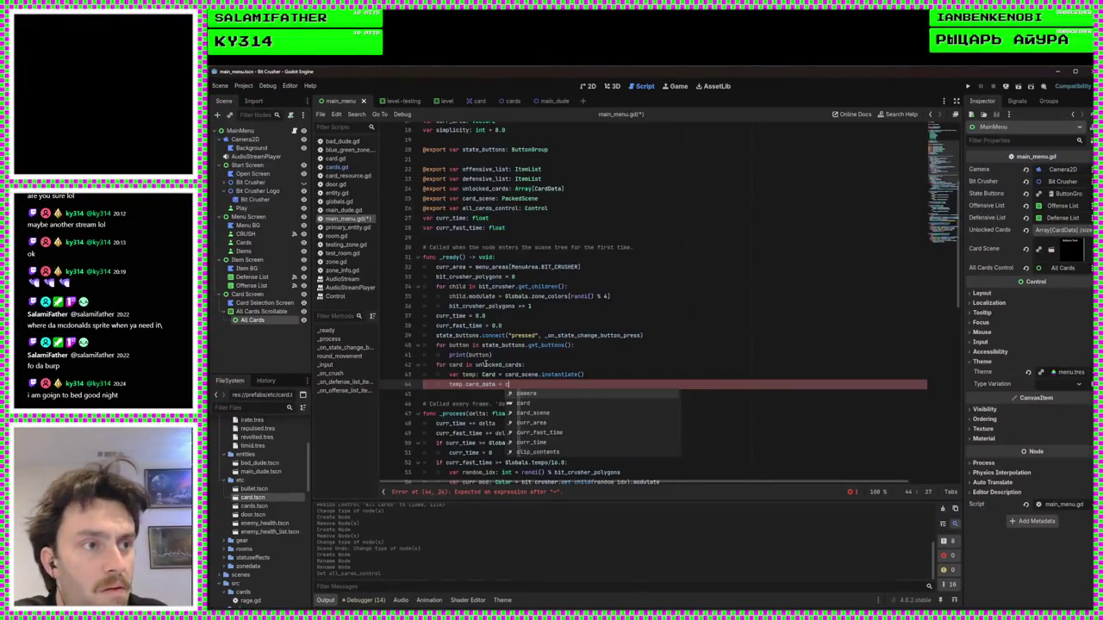
key(Escape)
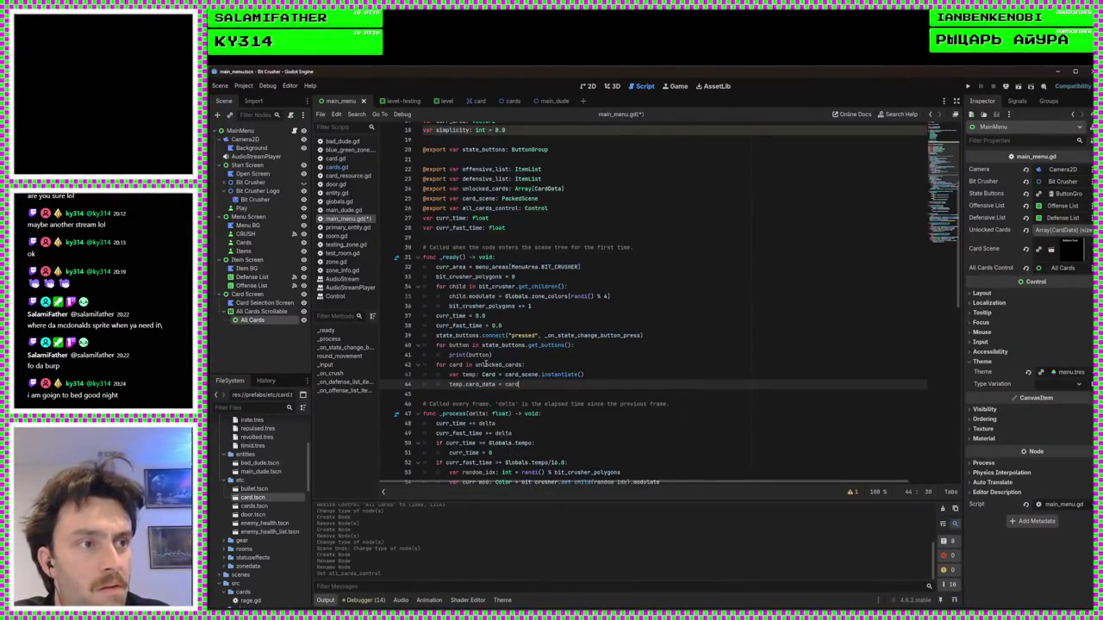
key(Return)
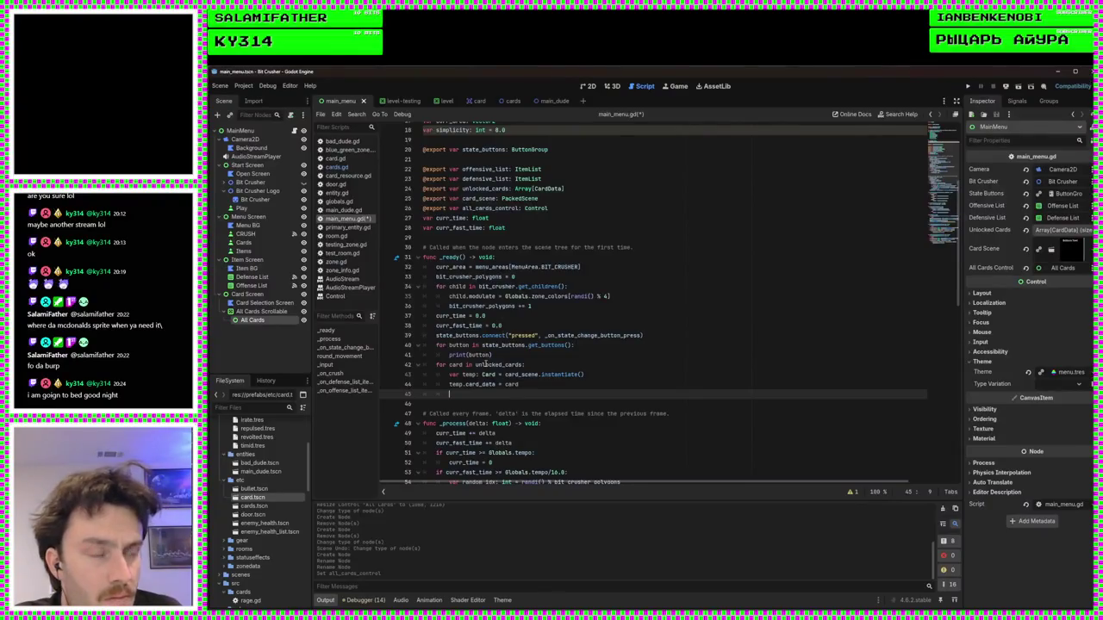
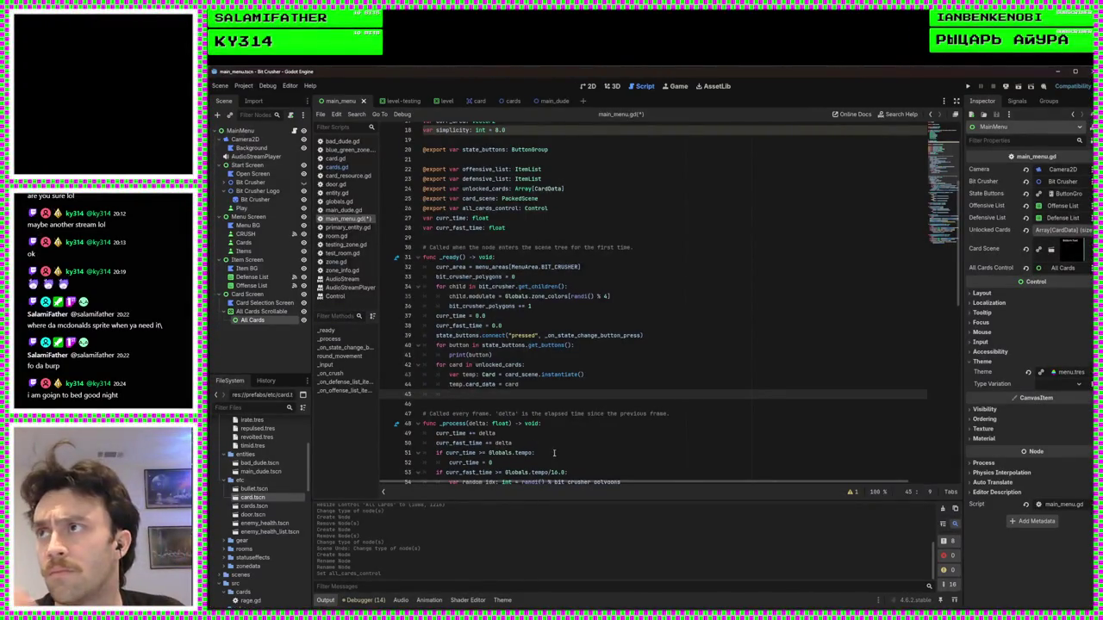
Insert 'var offset: float = 256' on a new line after print(button), above the card loop
click(567, 357)
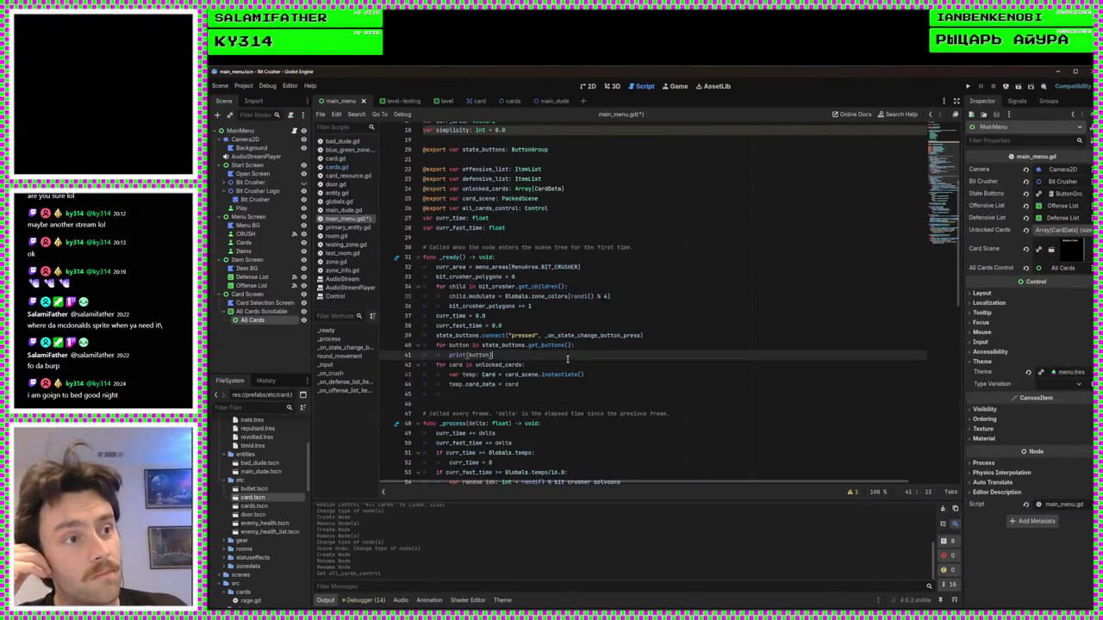
key(Return)
text(r)
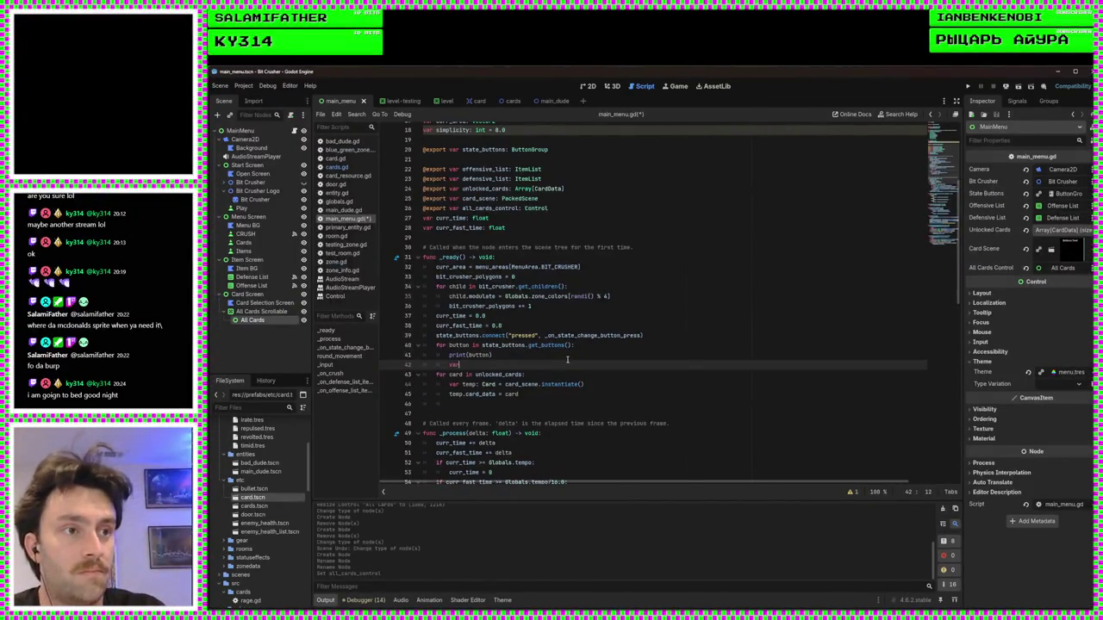
key(BackSpace)
key(BackSpace)
key(BackSpace)
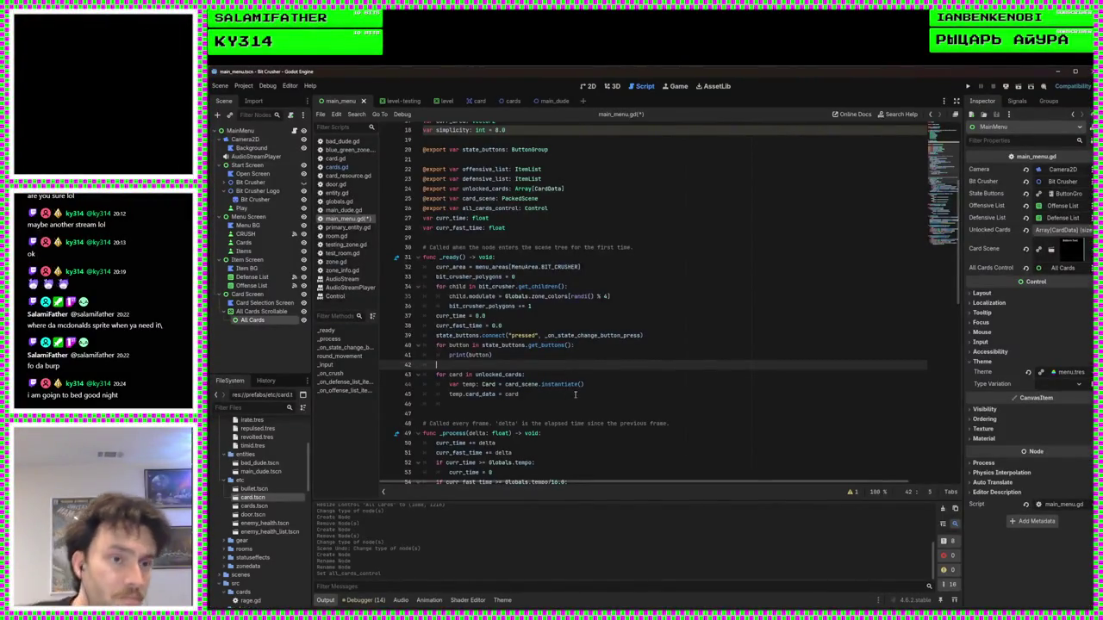
text(var )
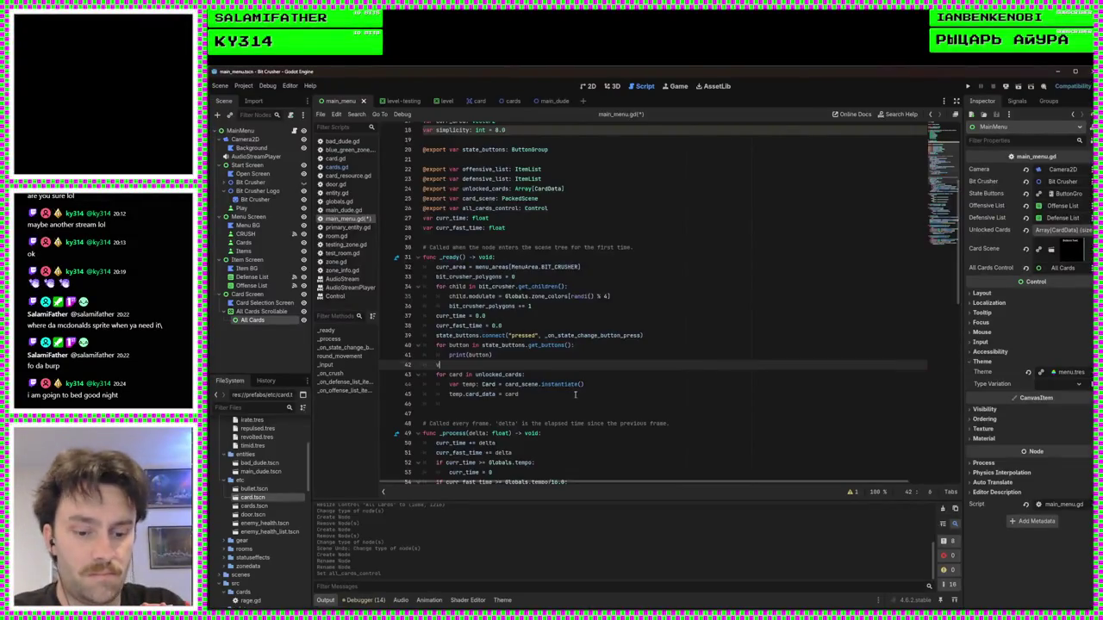
text(offs)
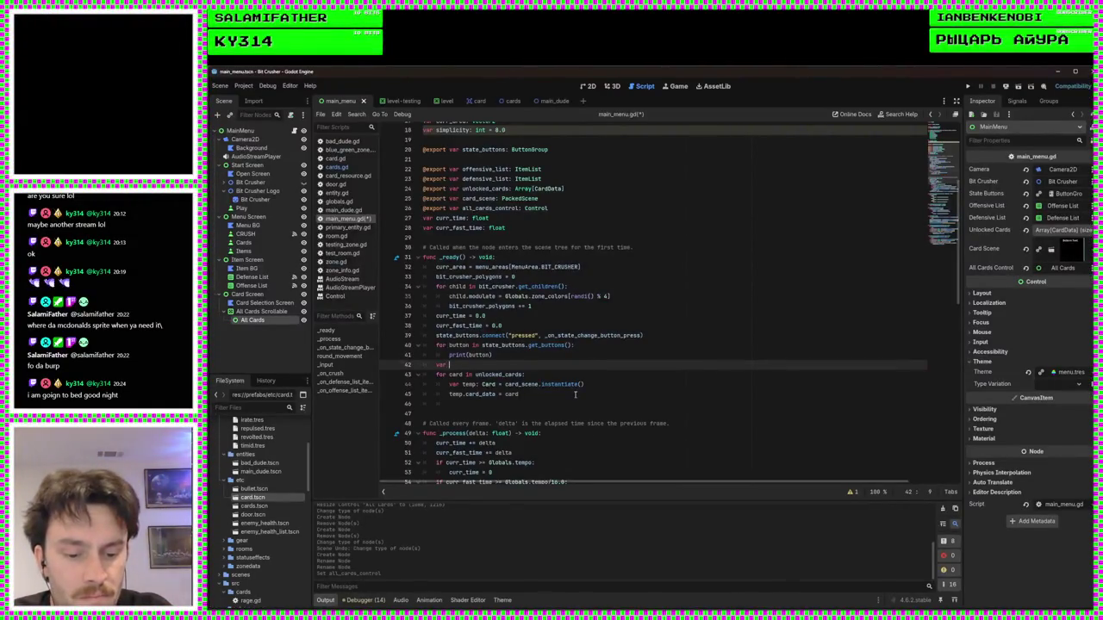
text(et: floa)
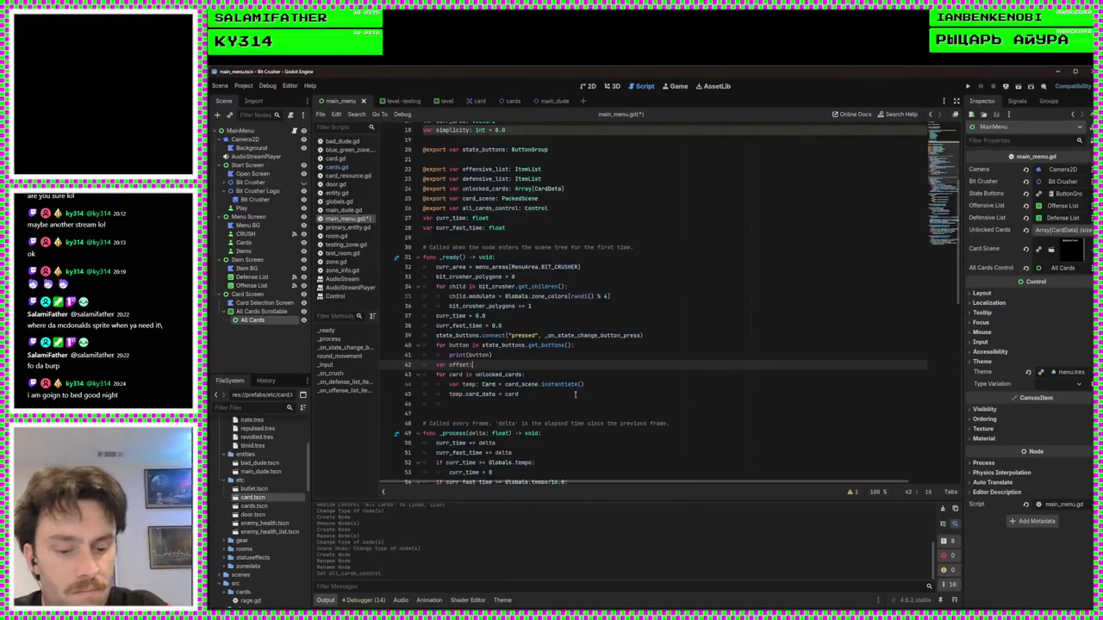
text(t =)
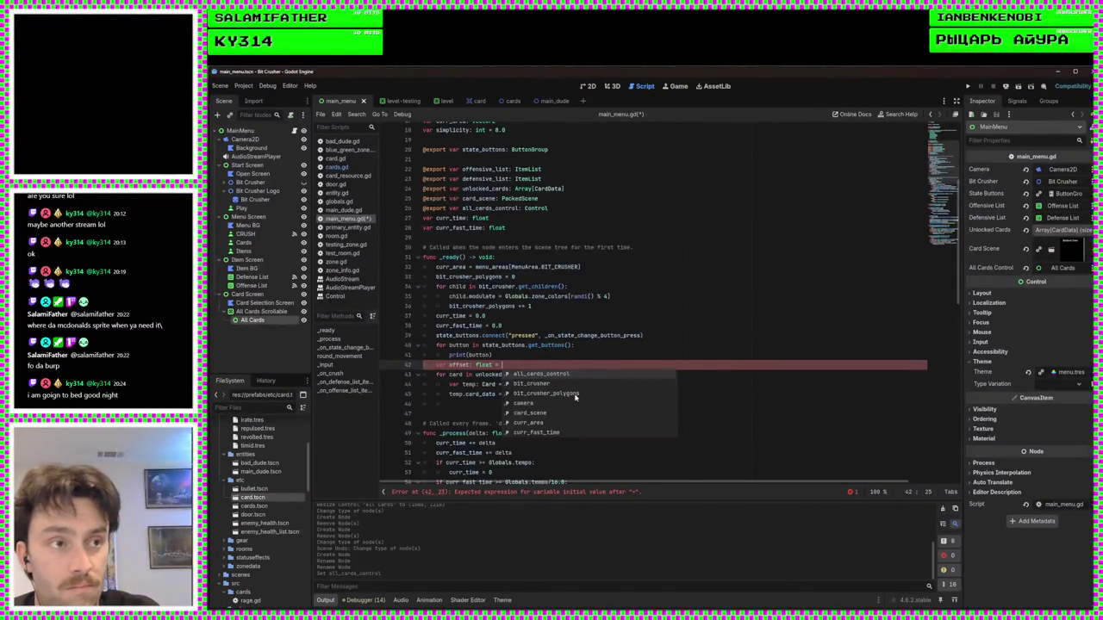
text(256)
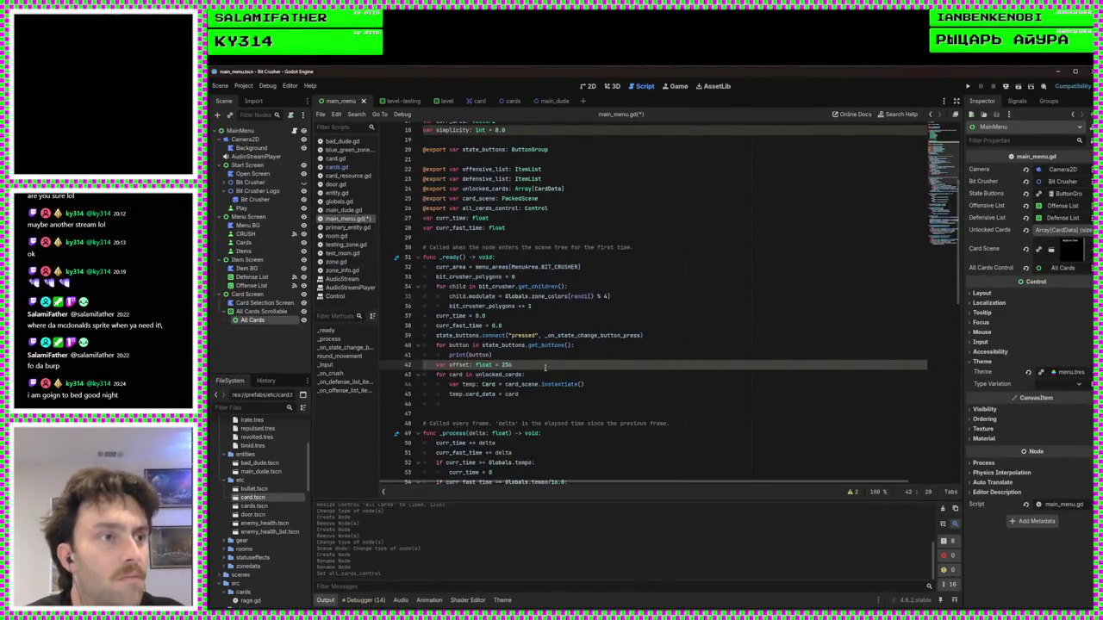
click(558, 375)
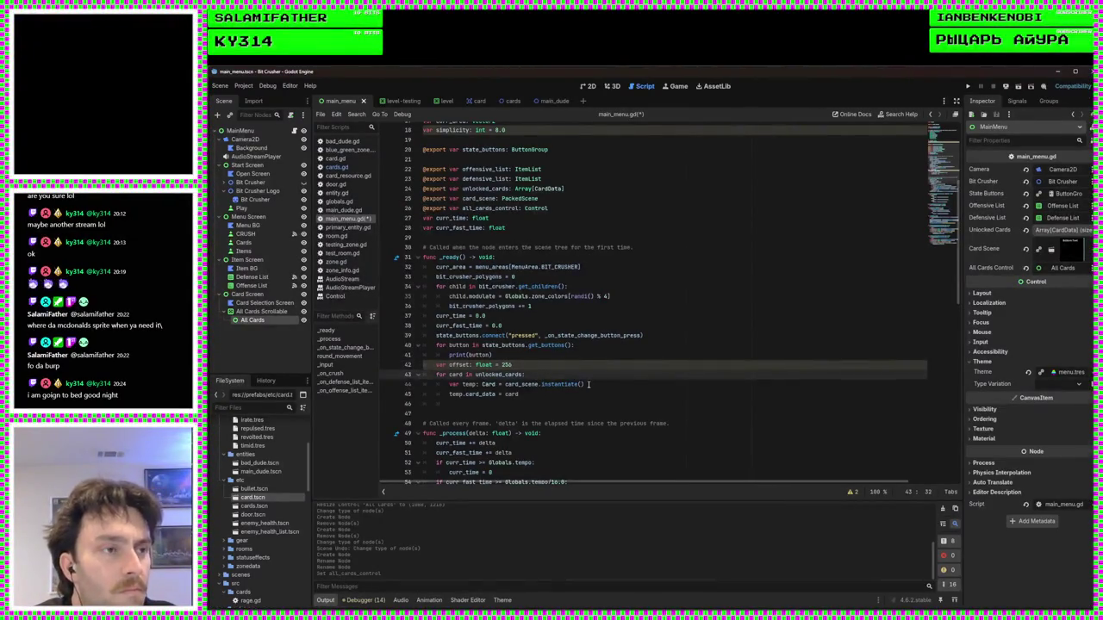
click(520, 364)
click(590, 353)
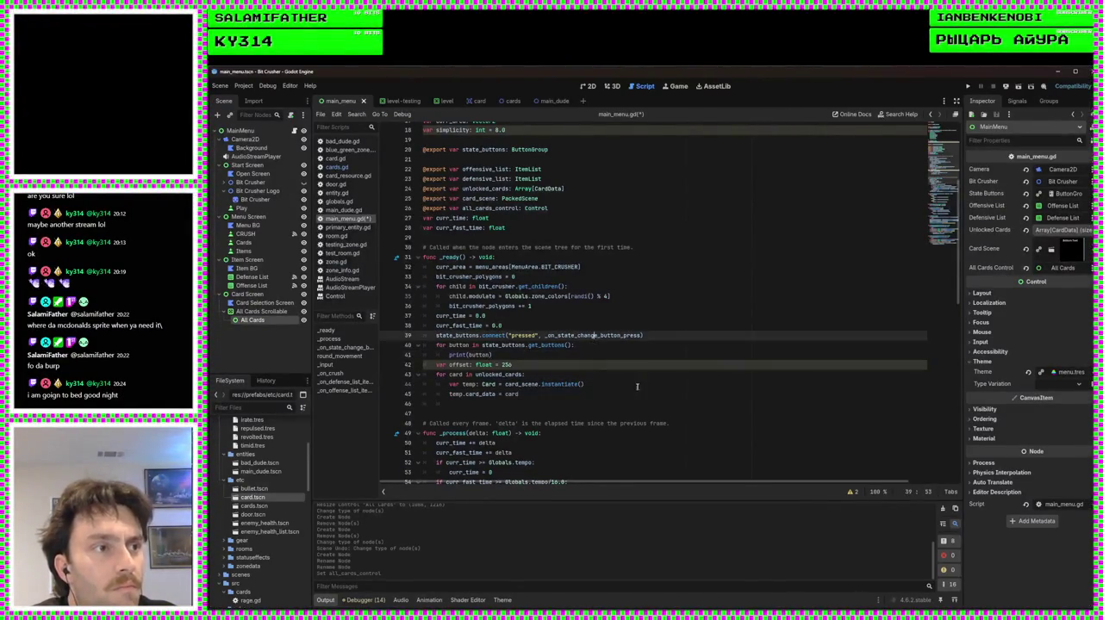
click(537, 365)
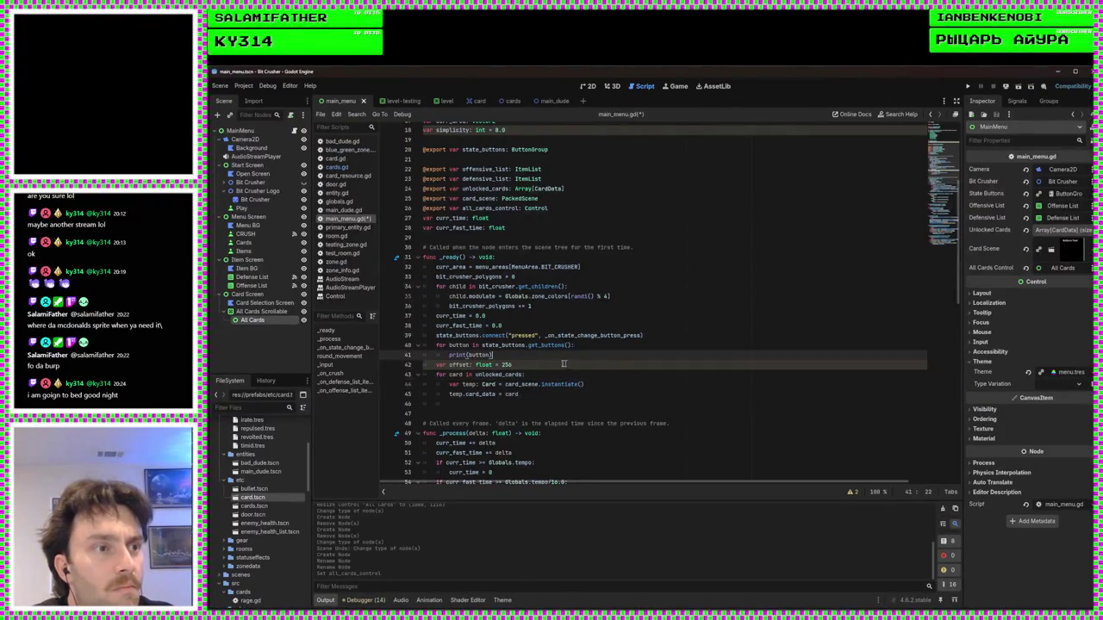
click(563, 374)
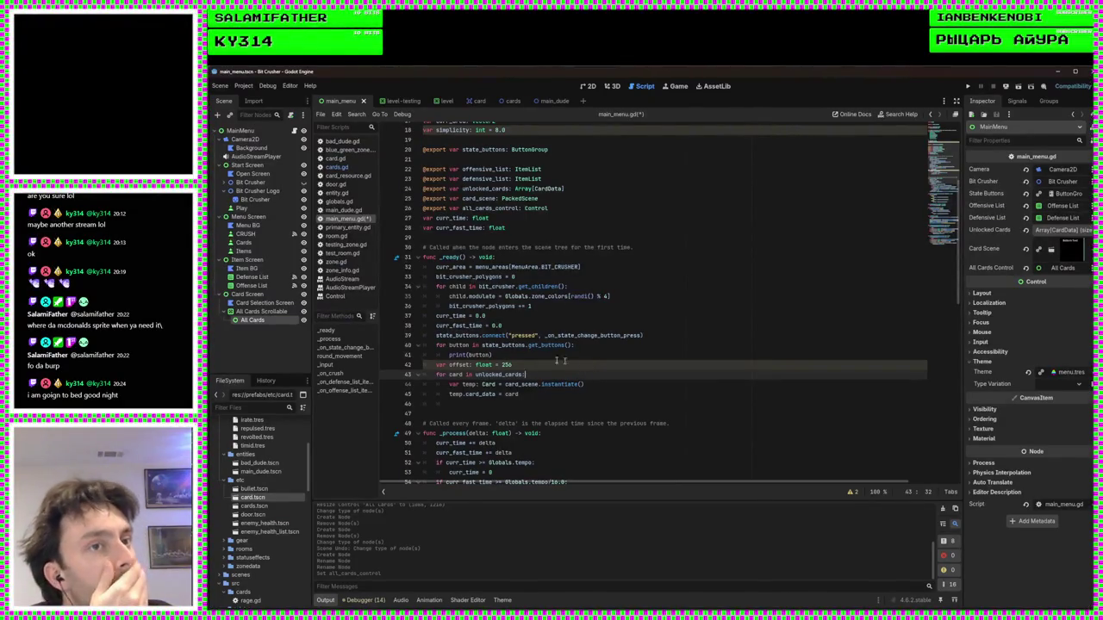
Select All Cards Scrollable and expand its Layout > Transform properties in the 2D view
click(275, 312)
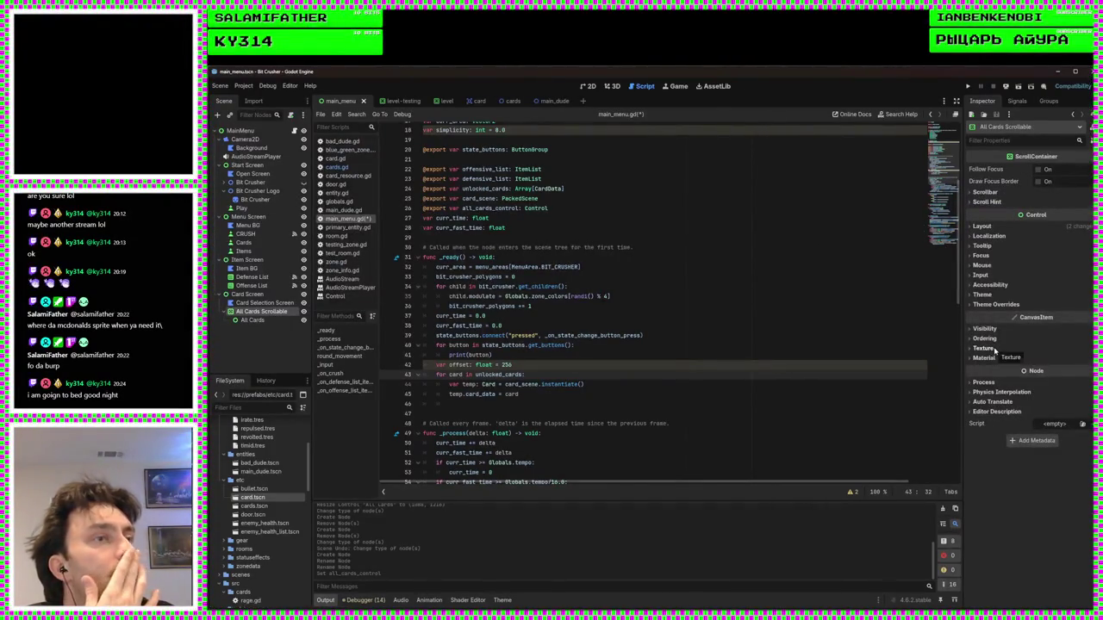
click(253, 320)
click(983, 169)
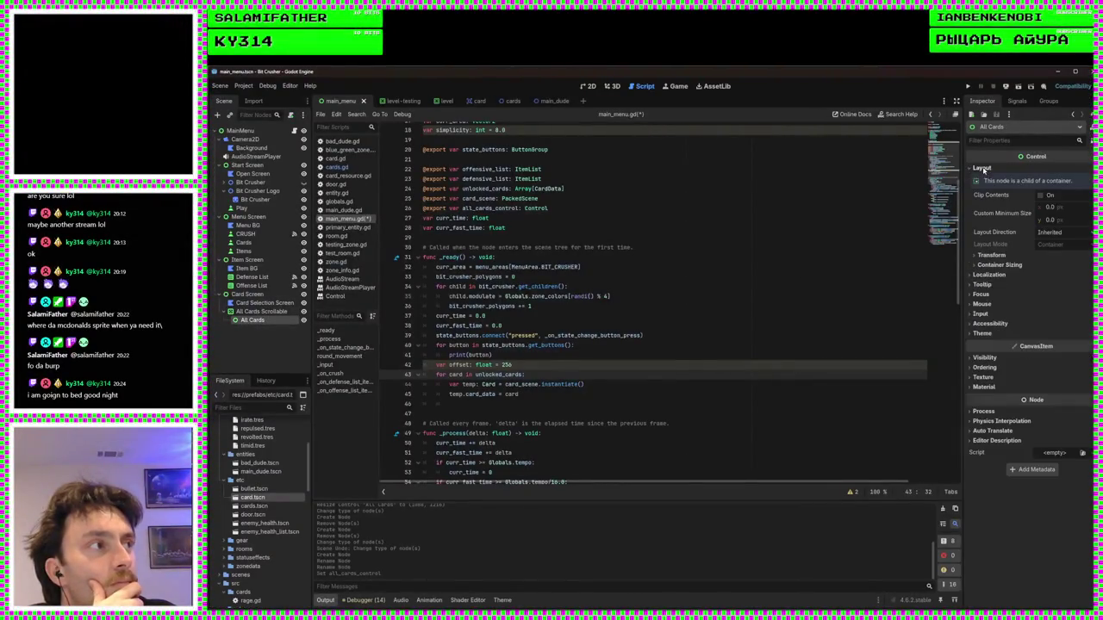
click(982, 169)
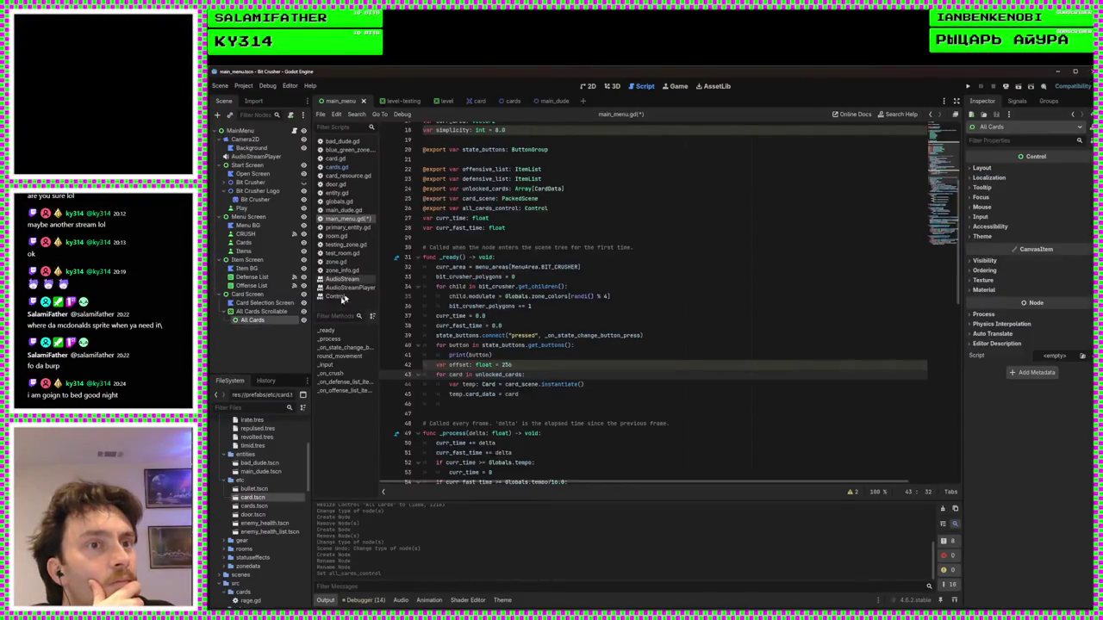
click(261, 311)
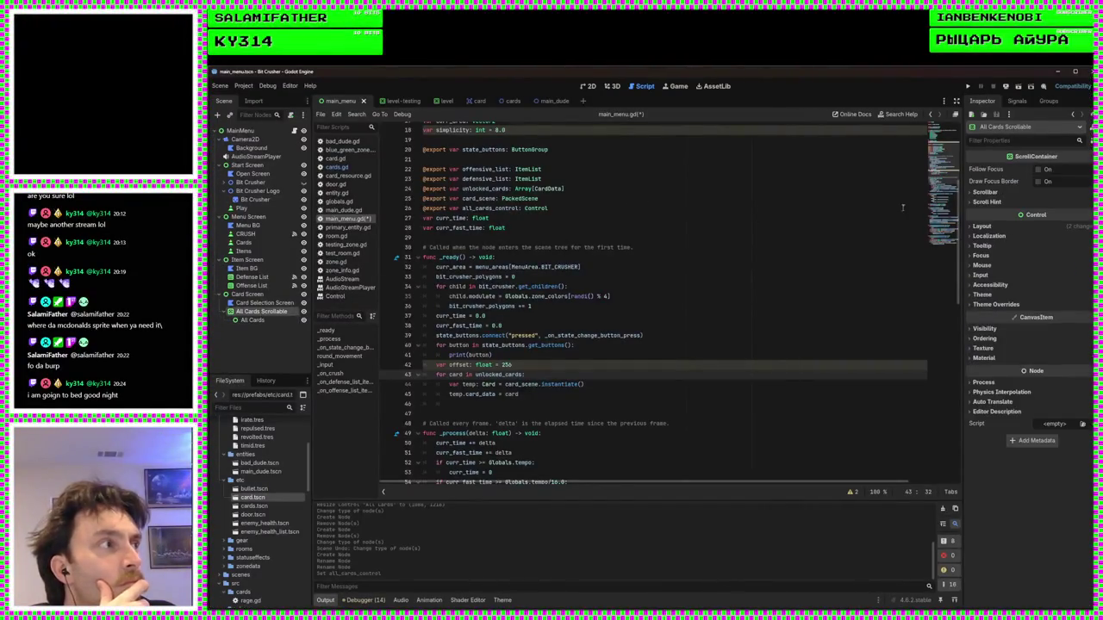
click(983, 226)
click(989, 319)
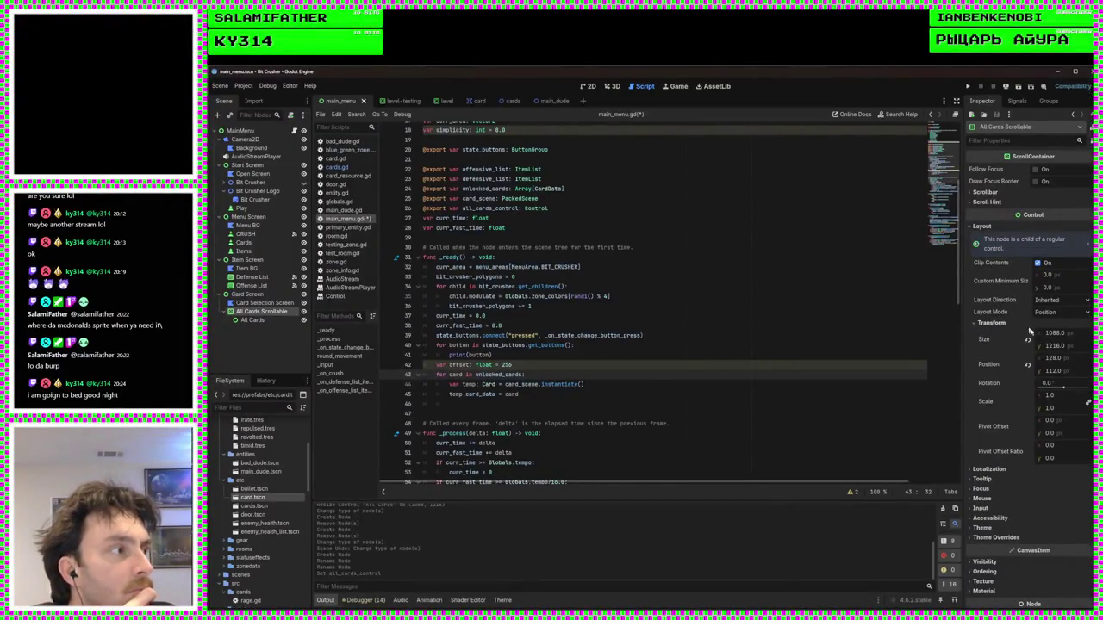
click(591, 87)
mouse_move(1051, 394)
mouse_down()
mouse_move(1077, 394)
mouse_move(1065, 402)
mouse_up()
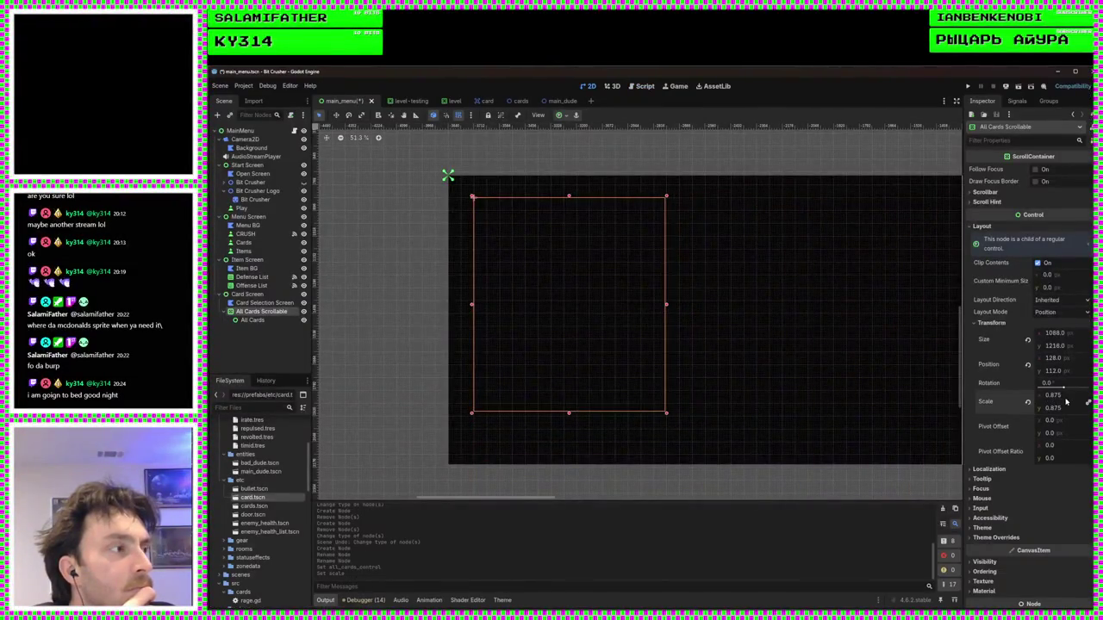
Set the container's scale to 4 and its size to 272 by 304
text(4)
key(Return)
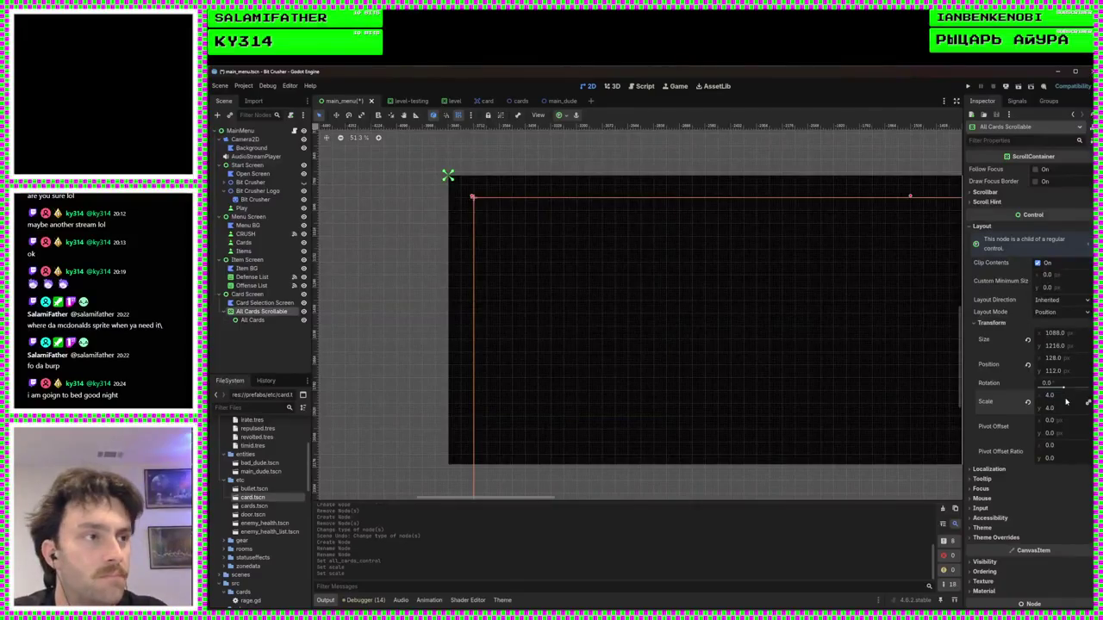
scroll(832, 371, down, 5)
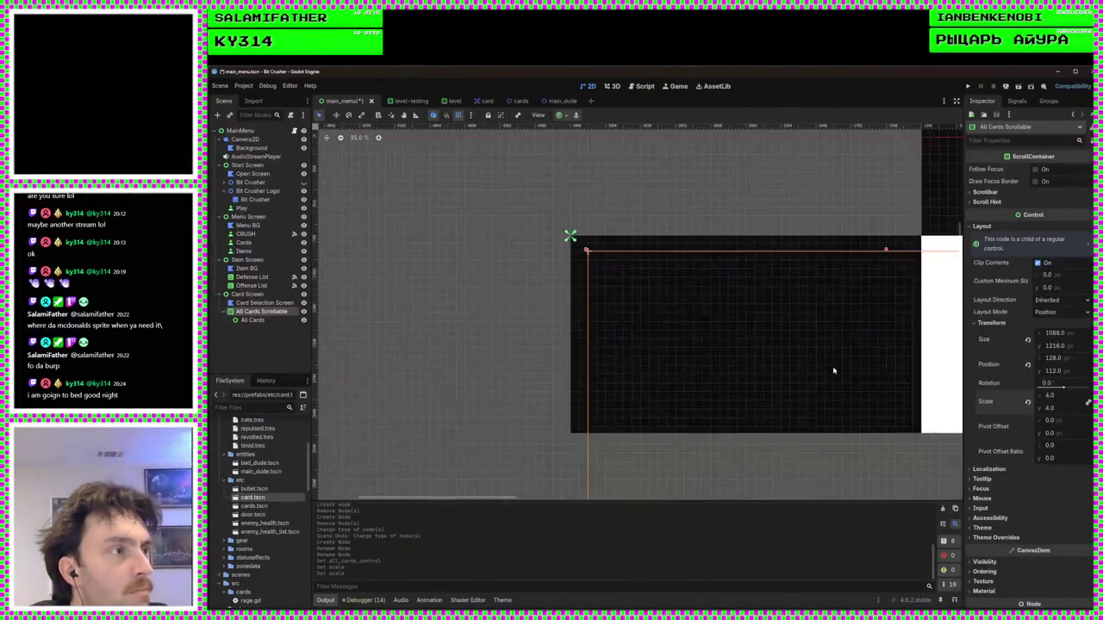
scroll(778, 342, down, 3)
scroll(778, 343, right, 3)
click(1066, 334)
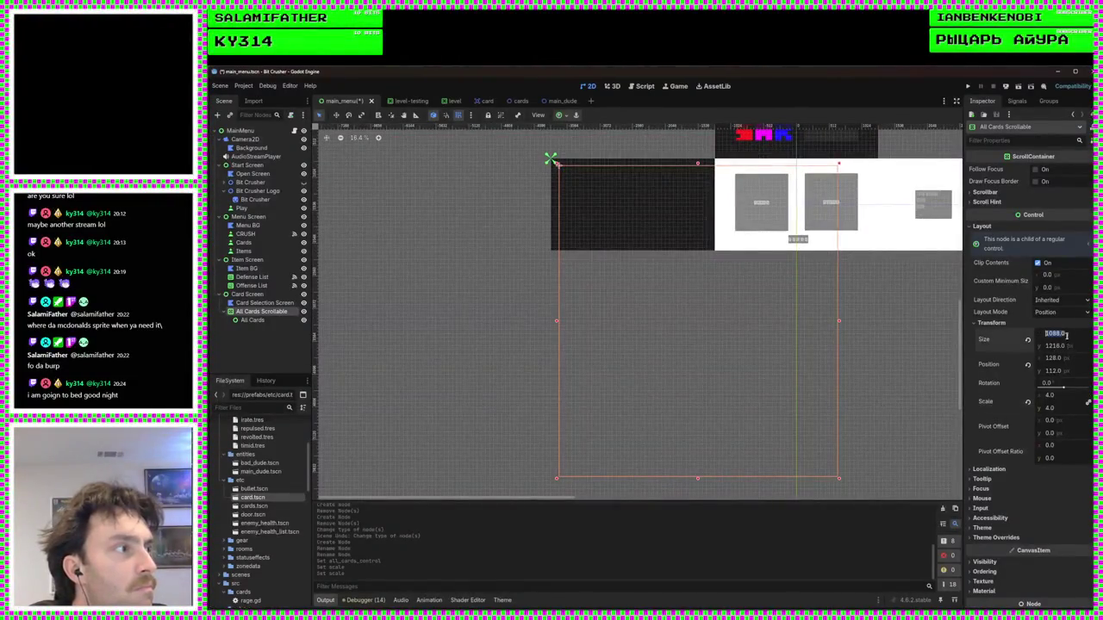
text(272)
key(Return)
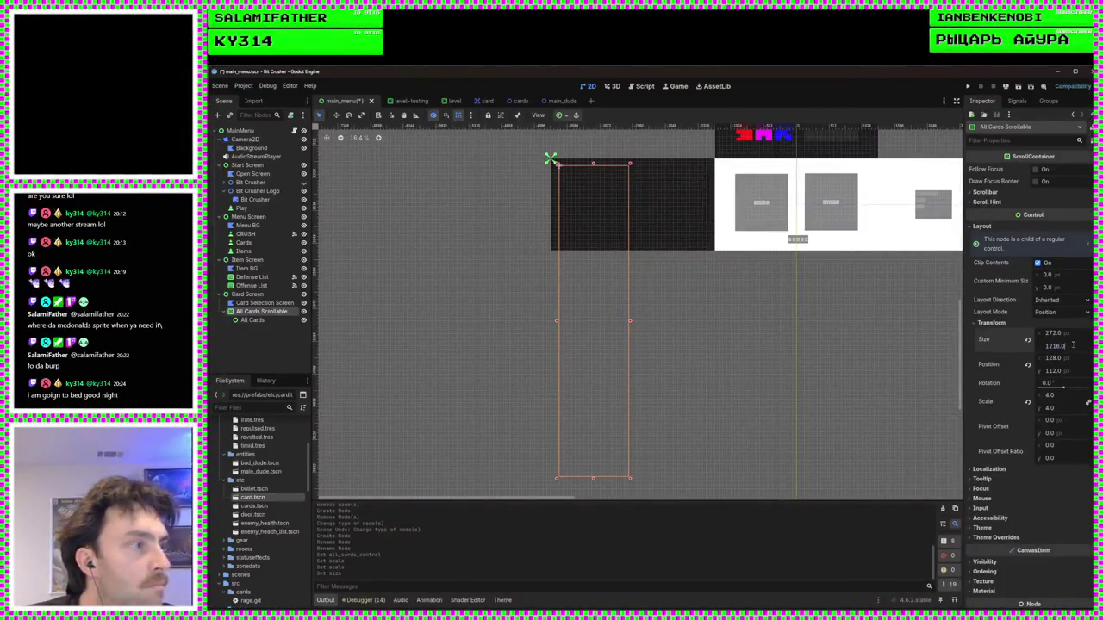
text(304)
key(Return)
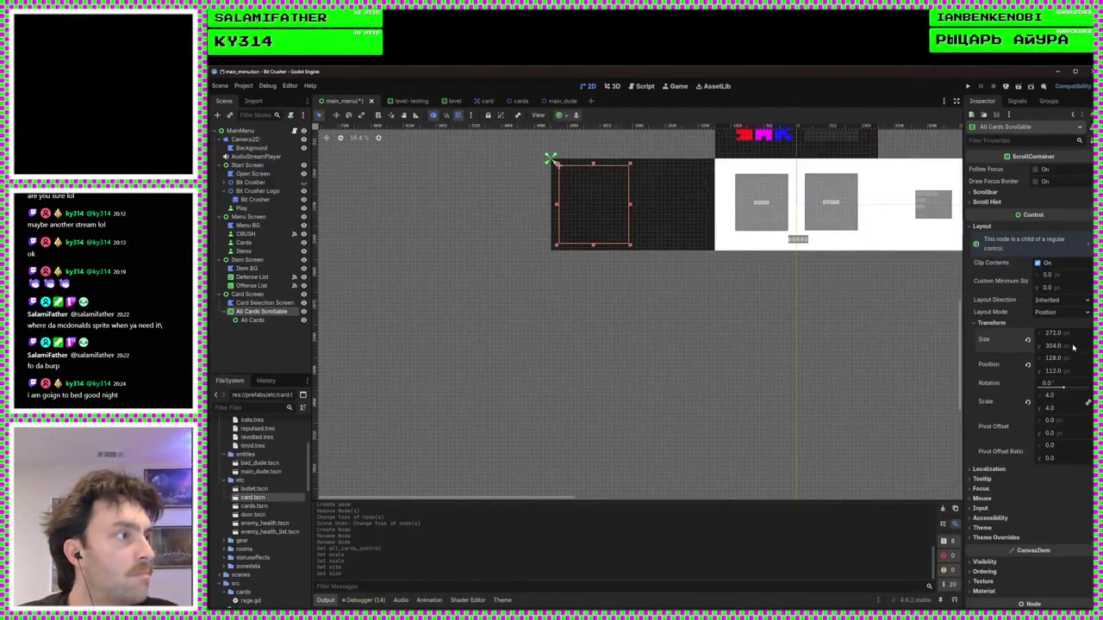
Save the main menu scene and go back to main_menu.gd
scroll(591, 192, up, 10)
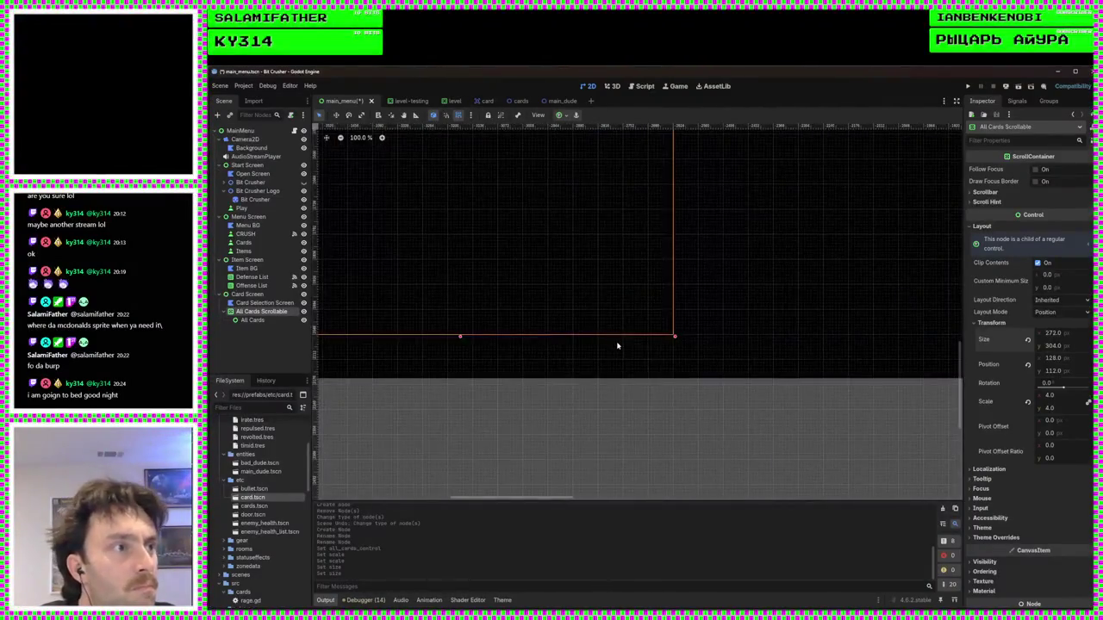
scroll(617, 346, down, 5)
key(ctrl+s)
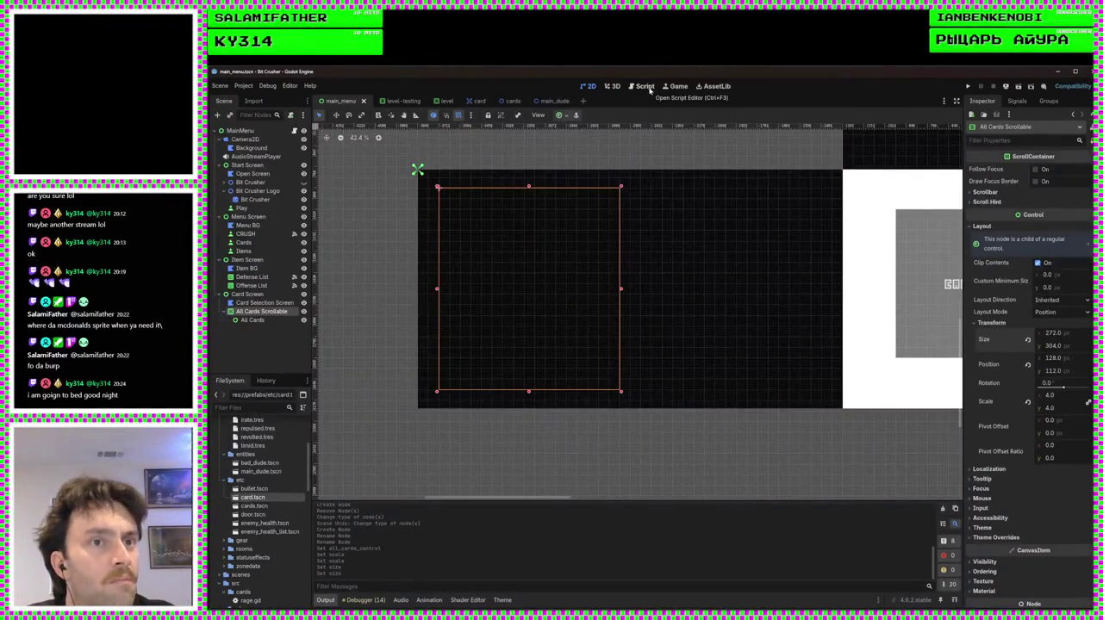
click(649, 89)
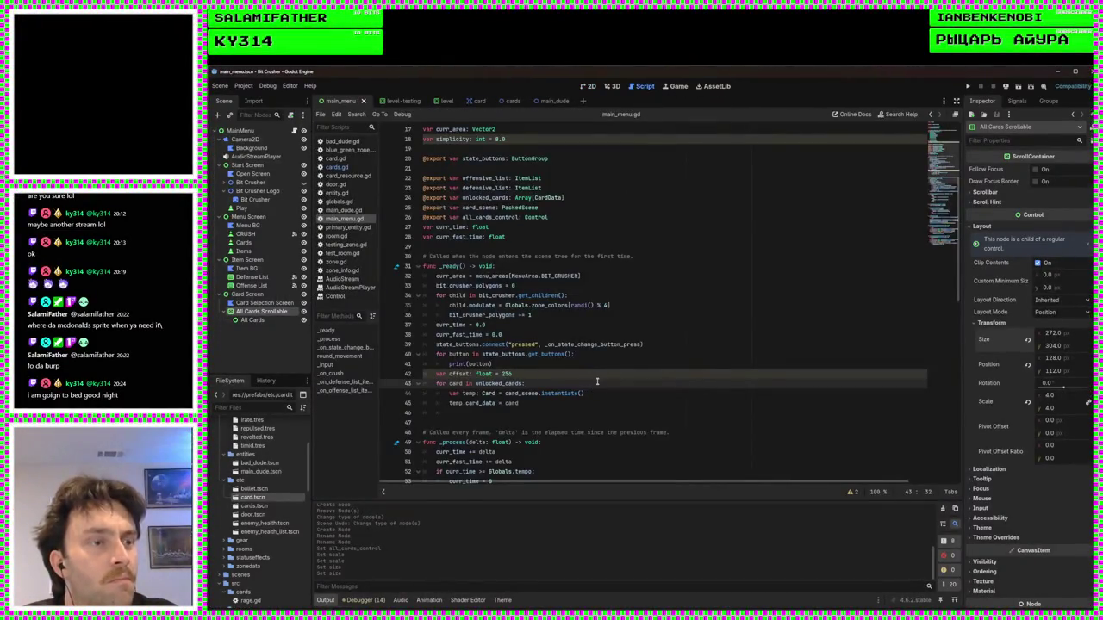
Check the card polygon's 192-unit width, then change the offset value from 256 to 192
key(Up)
key(ctrl+d)
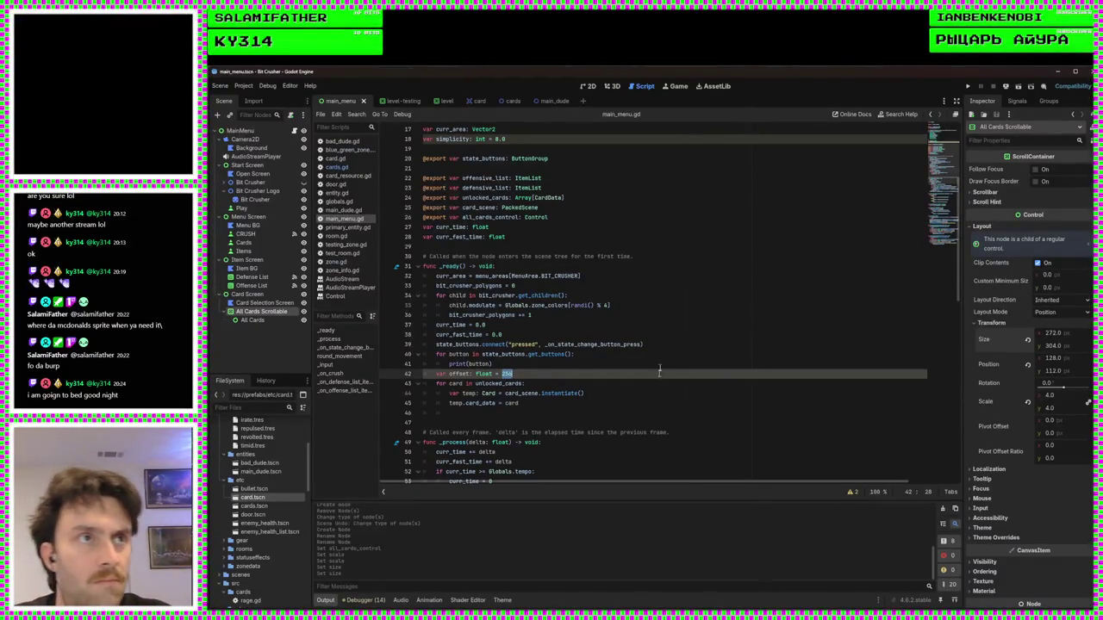
click(471, 101)
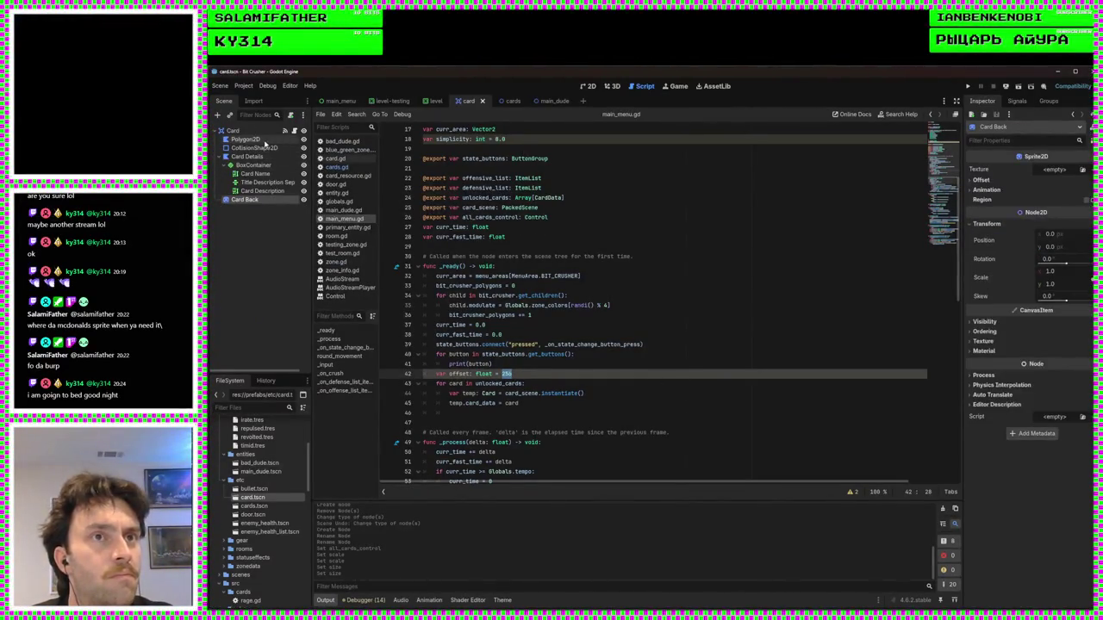
click(245, 139)
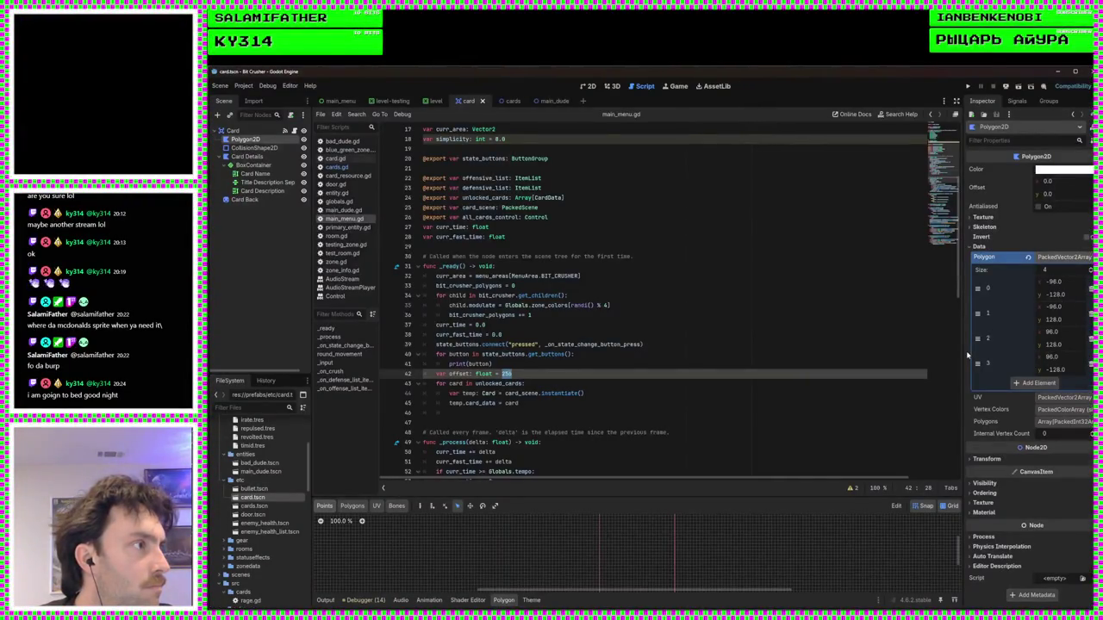
click(587, 86)
scroll(615, 265, down, 2)
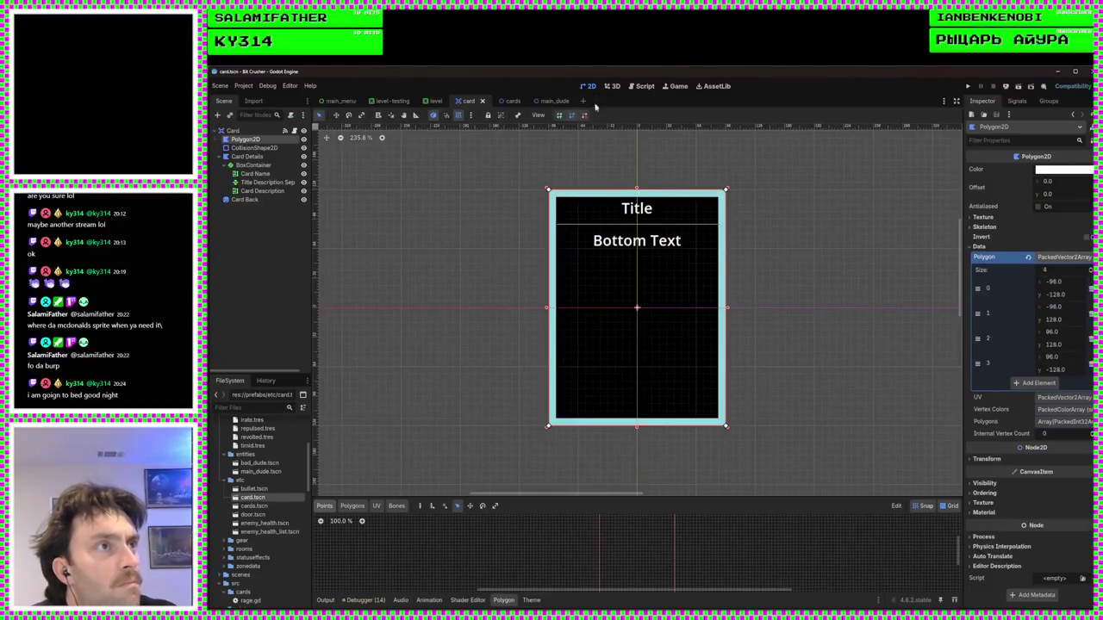
click(642, 86)
text(192)
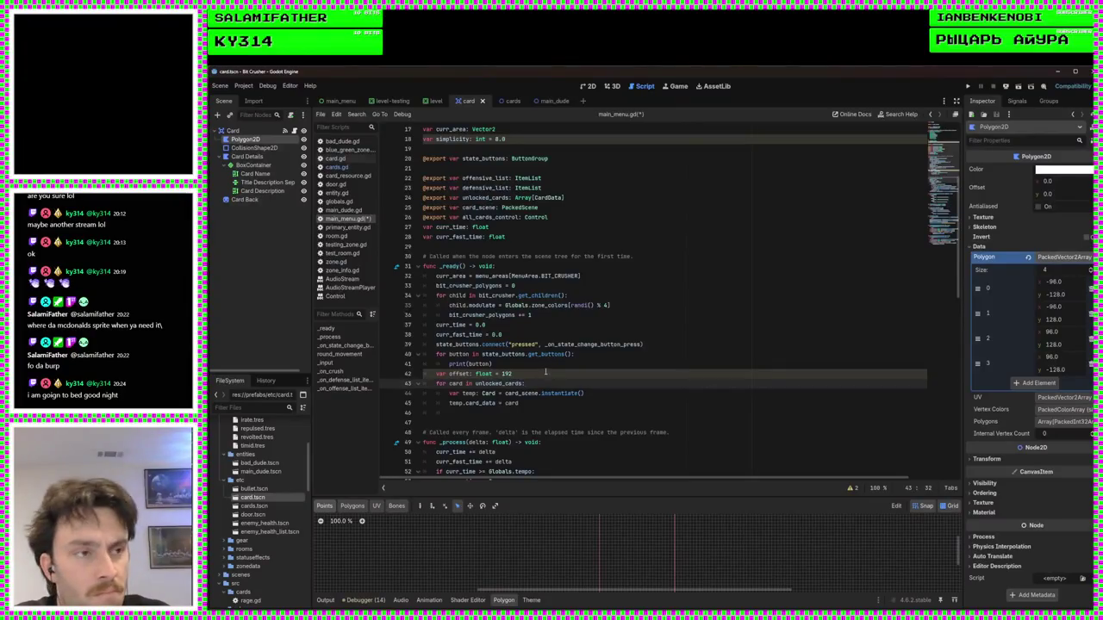
Save, then begin a position line in the card loop: temp.position = Vector2(192,
key(ctrl+s)
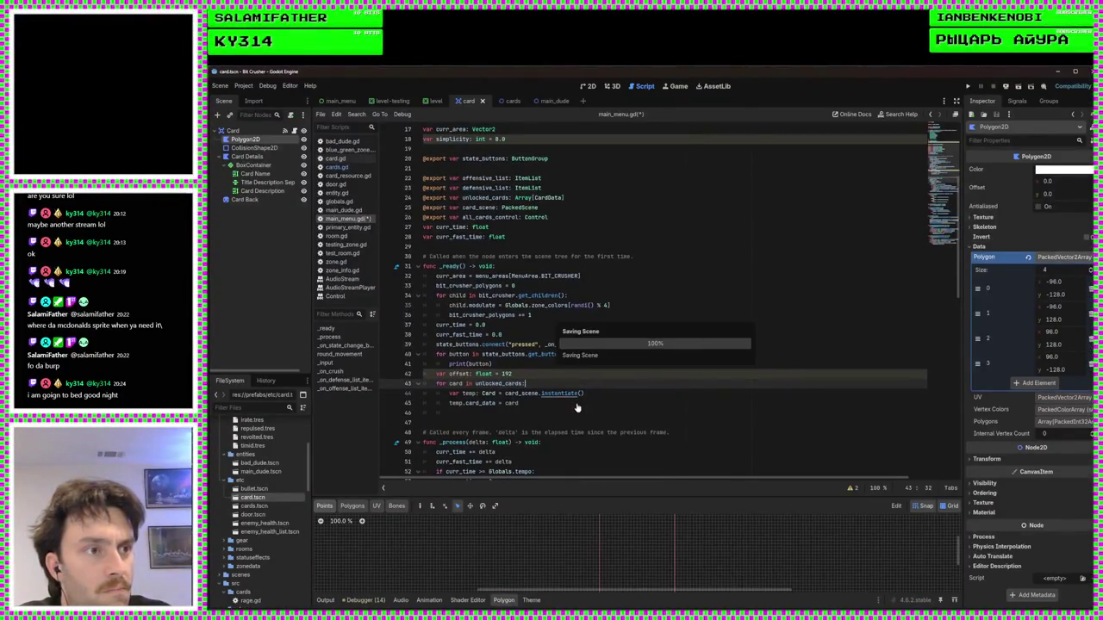
click(587, 402)
key(Return)
text(temp.position =)
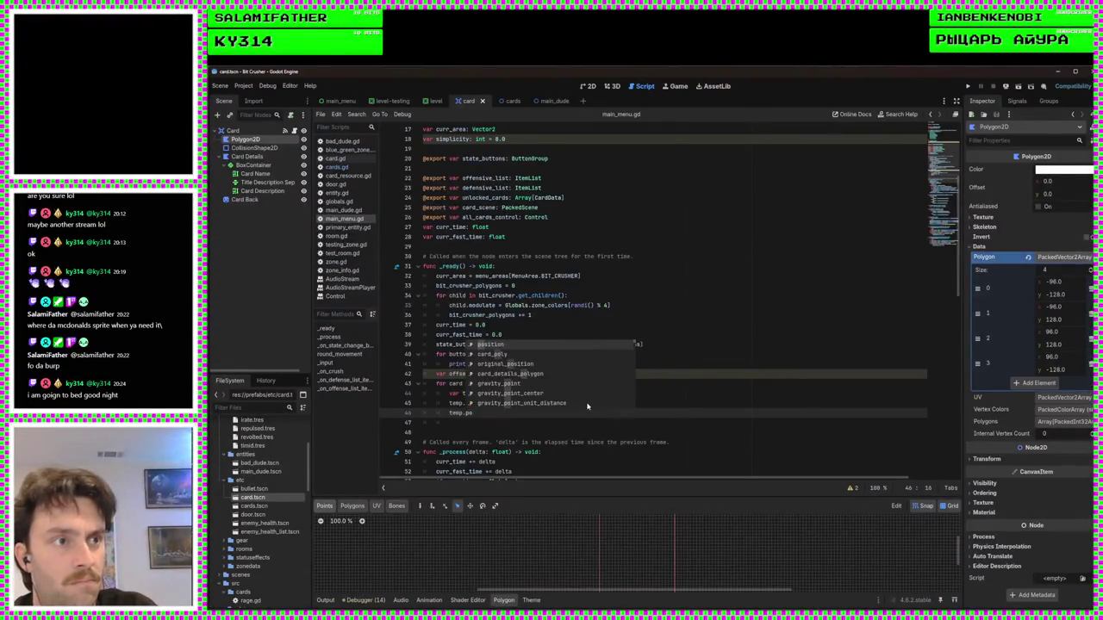
key(Return)
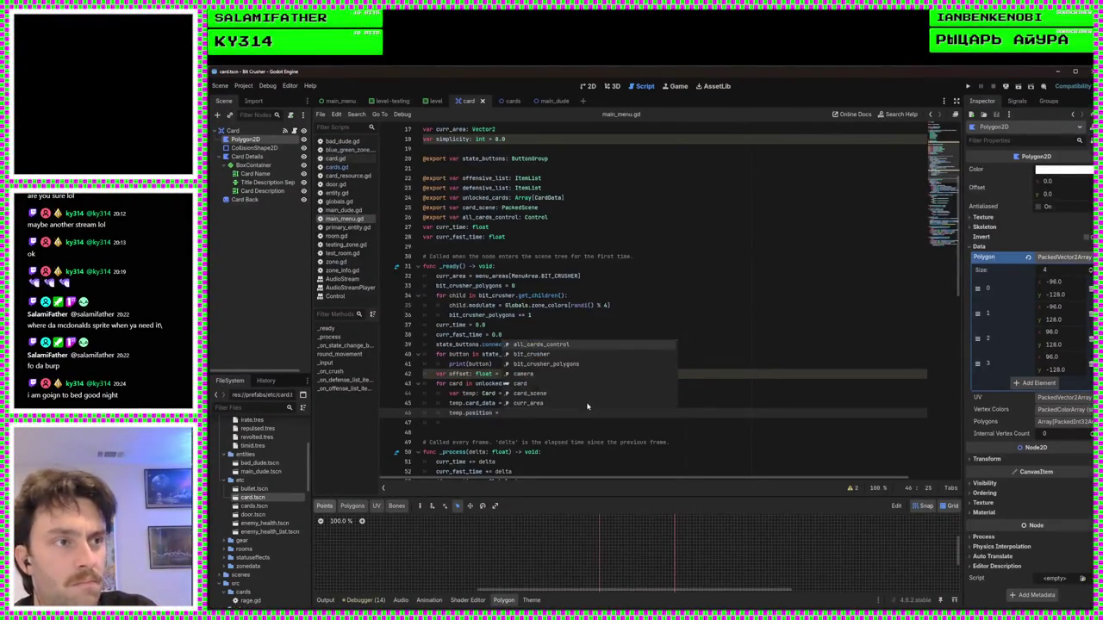
key(Escape)
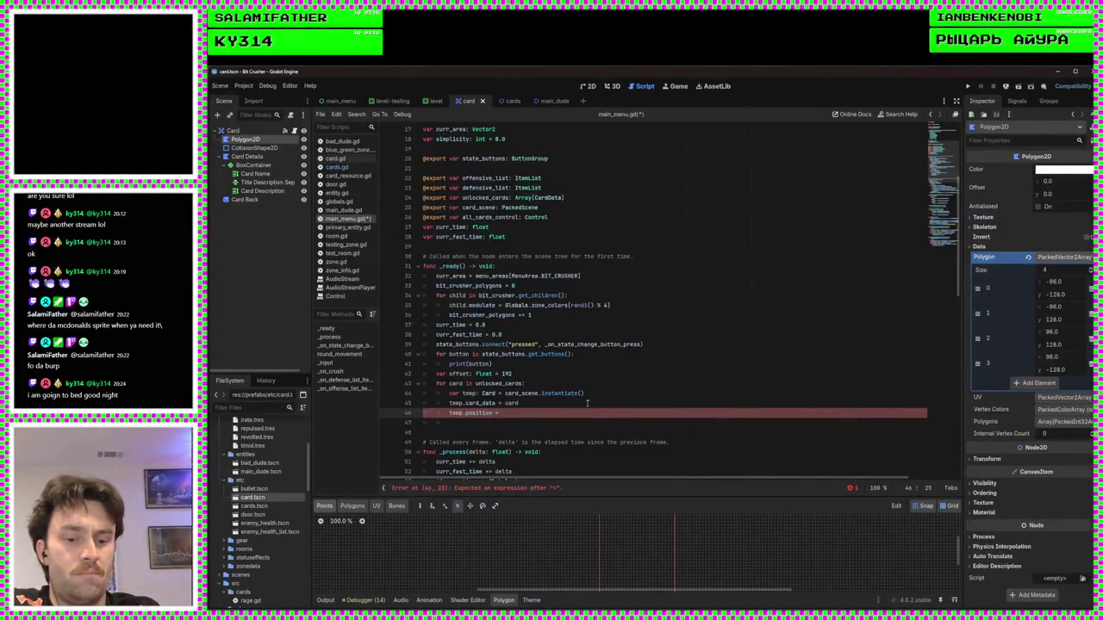
text(Vector2)
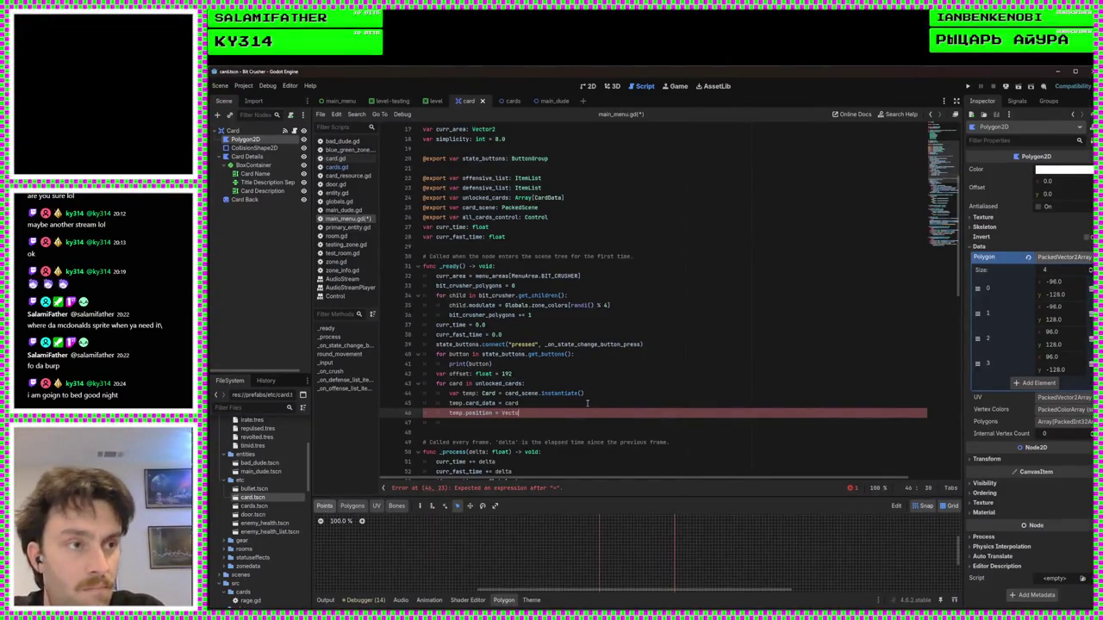
text(()
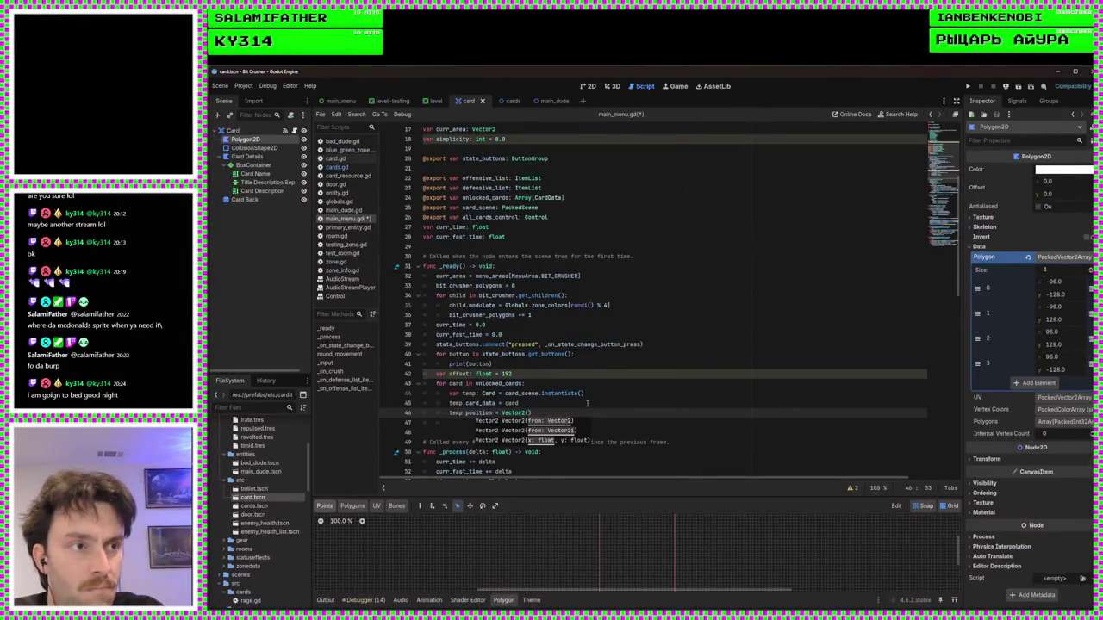
text(192,)
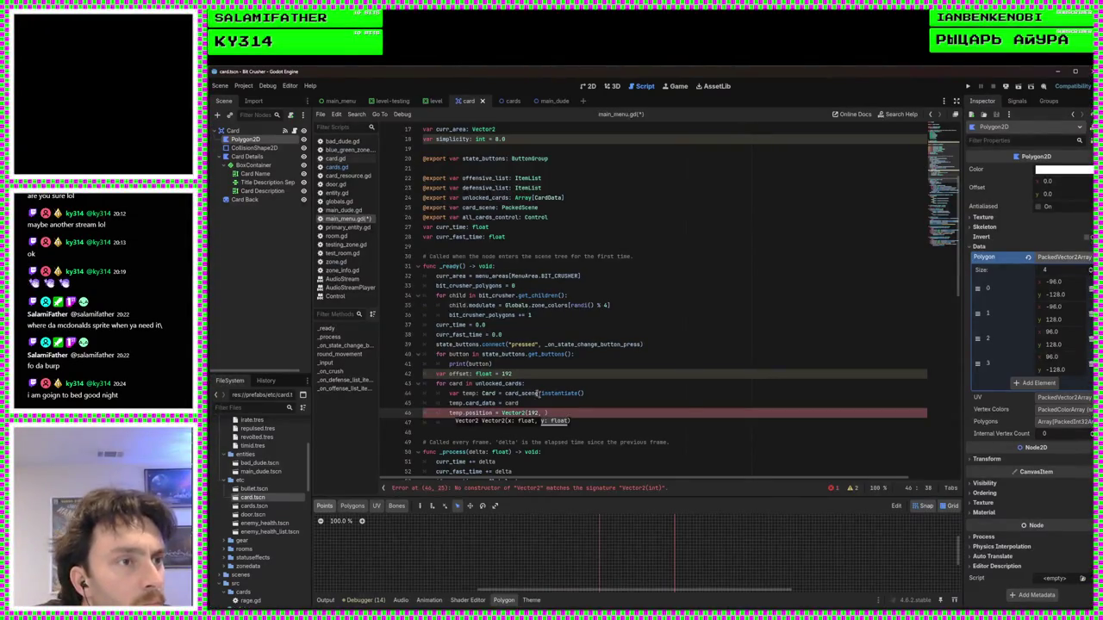
Rework the offset declaration on line 42, entering posint = 0
double_click(508, 374)
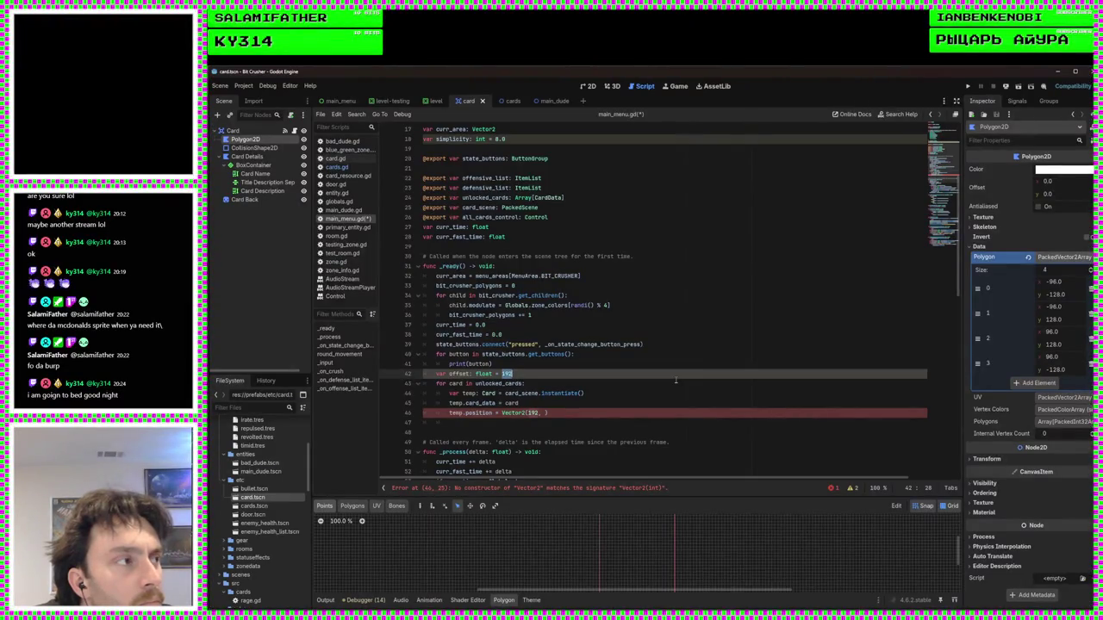
click(541, 373)
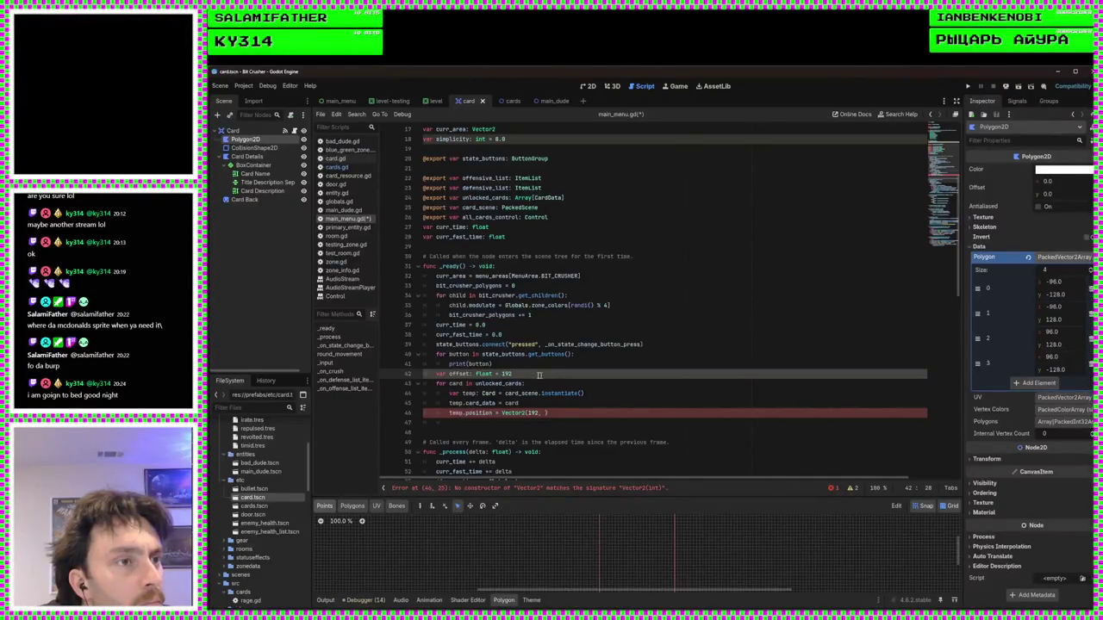
key(ctrl+shift+Left)
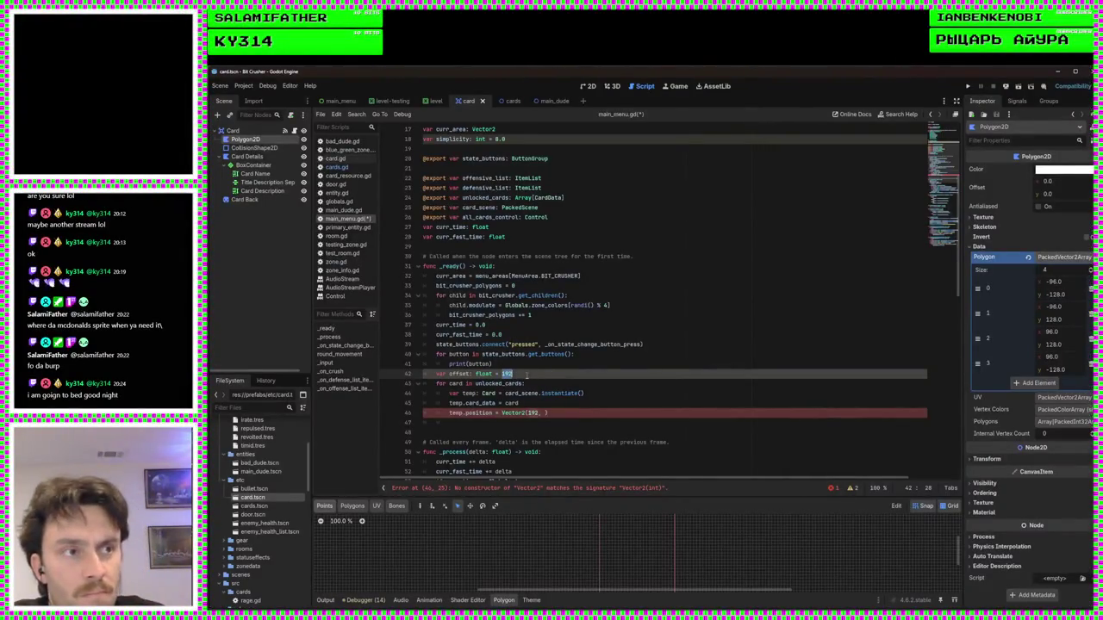
click(527, 374)
shift+click(450, 374)
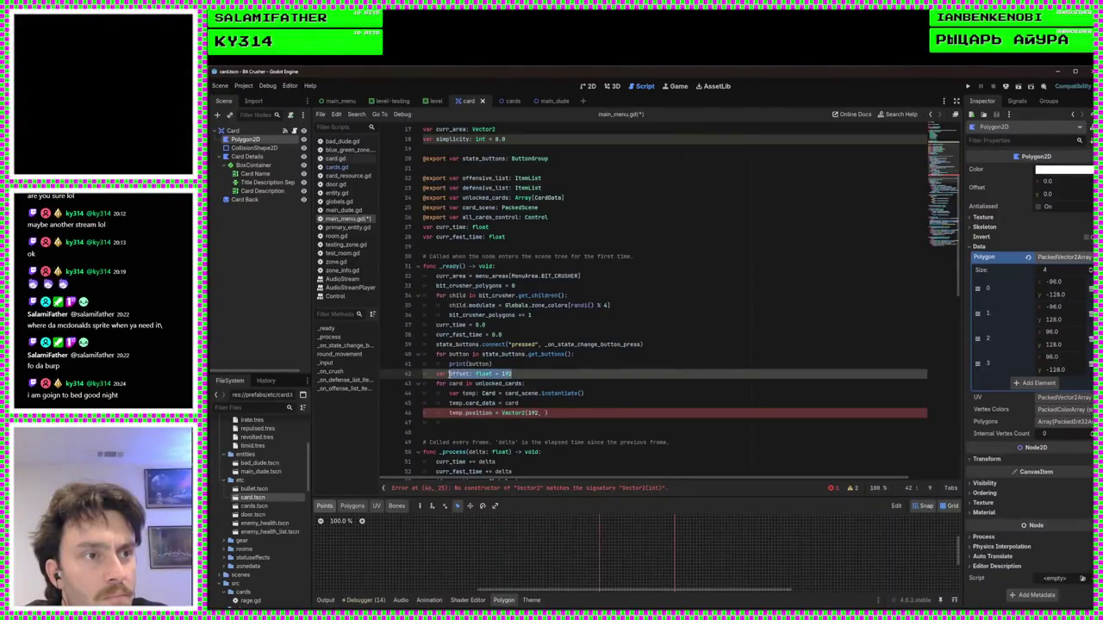
text(pos)
text(int = 0)
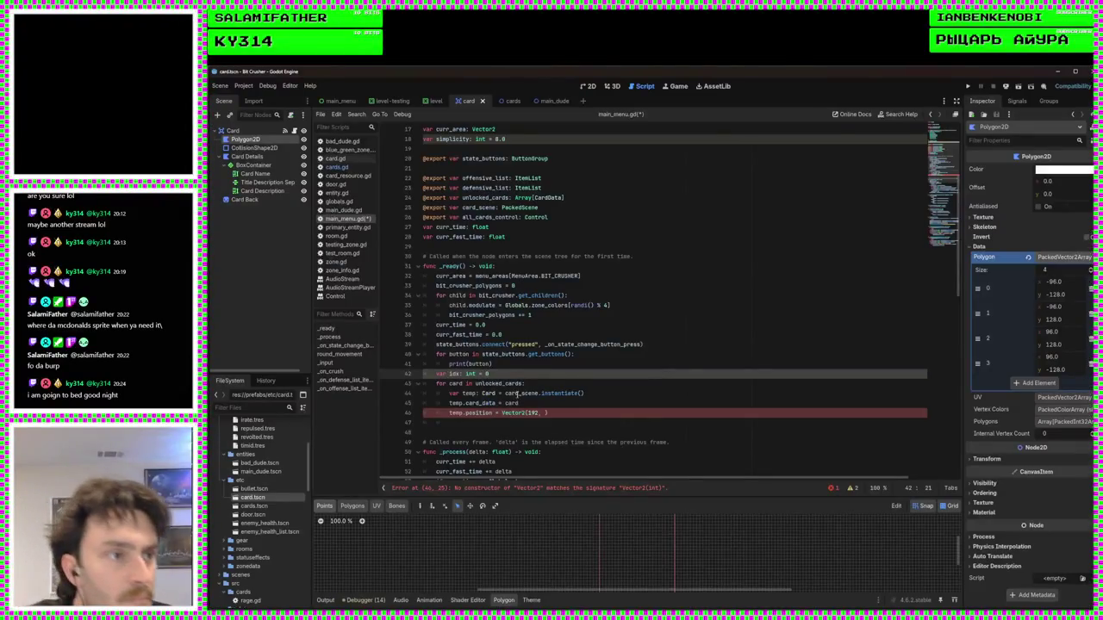
Finish the position as Vector2(192, 256 + idx * 256) and save the script
click(544, 413)
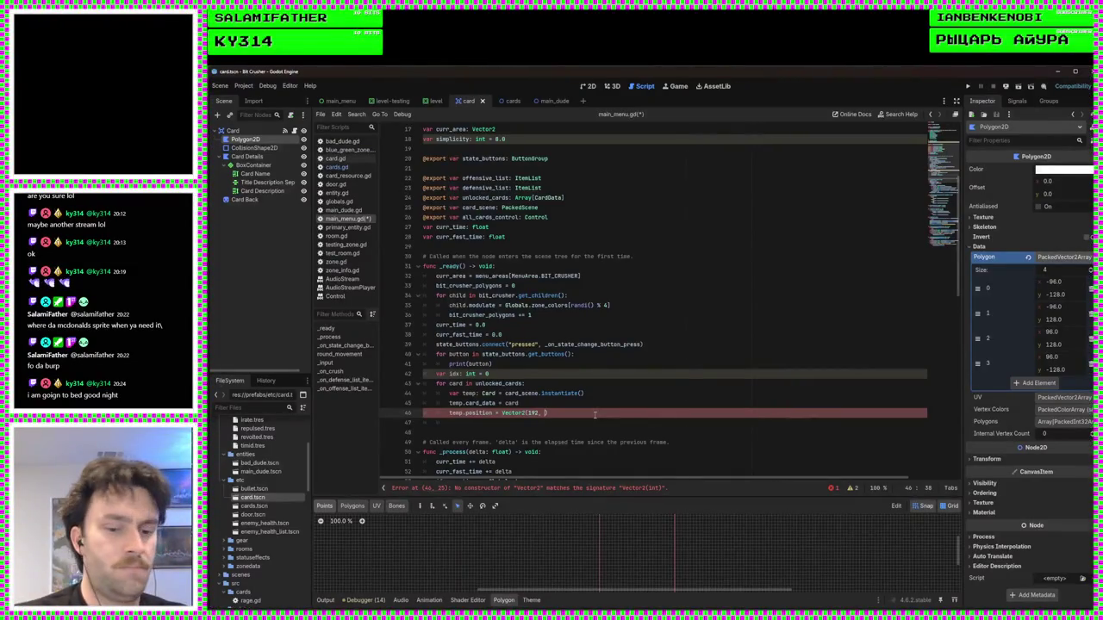
text(256 + i *)
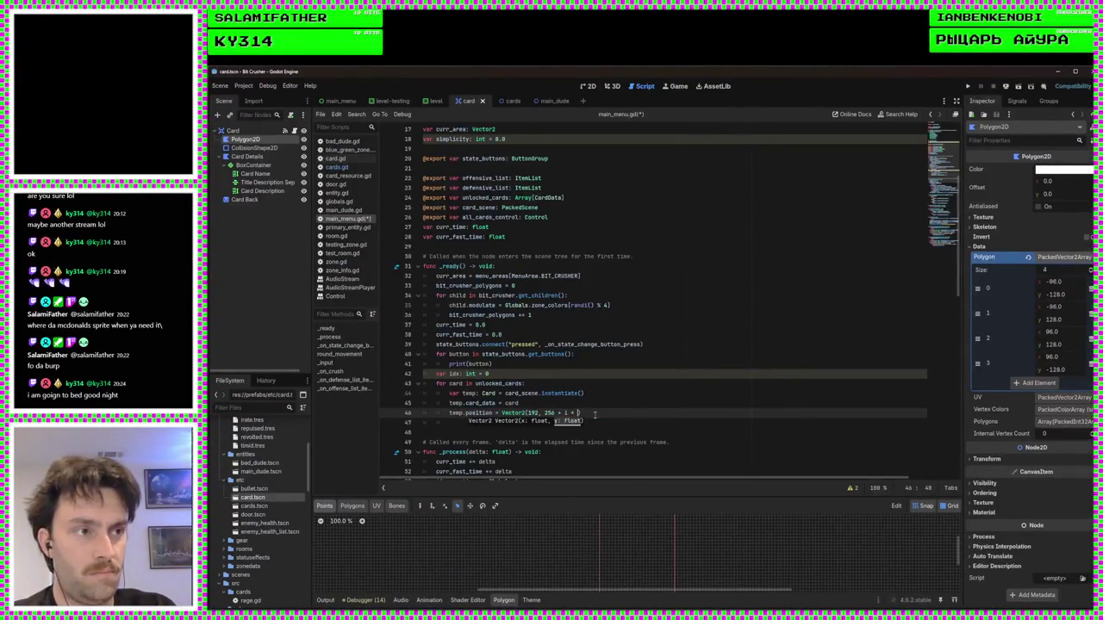
text(256)
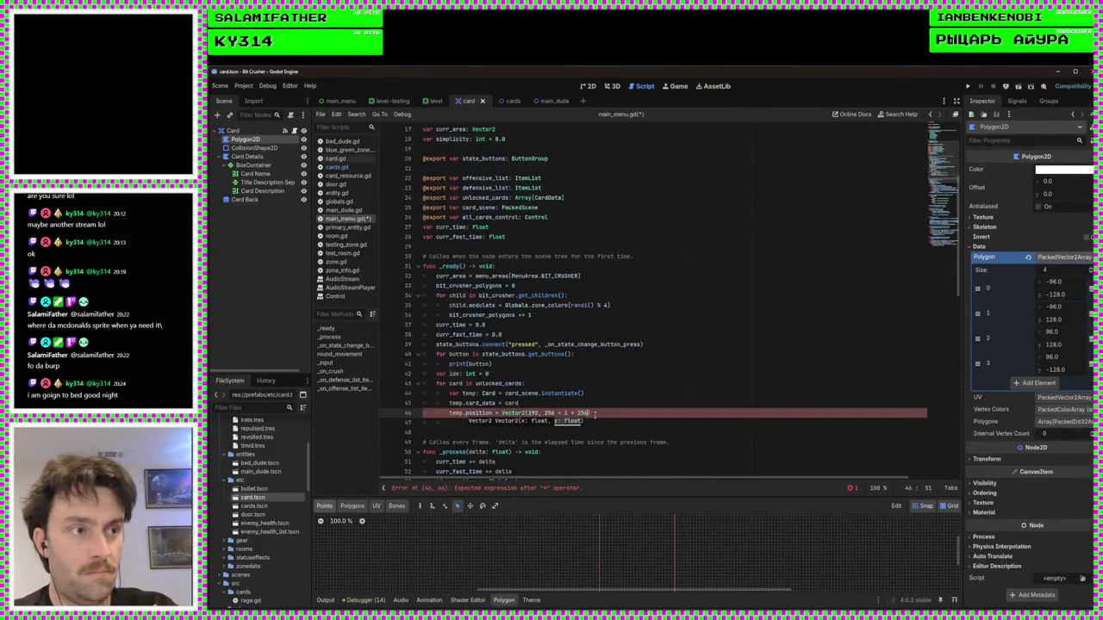
text())
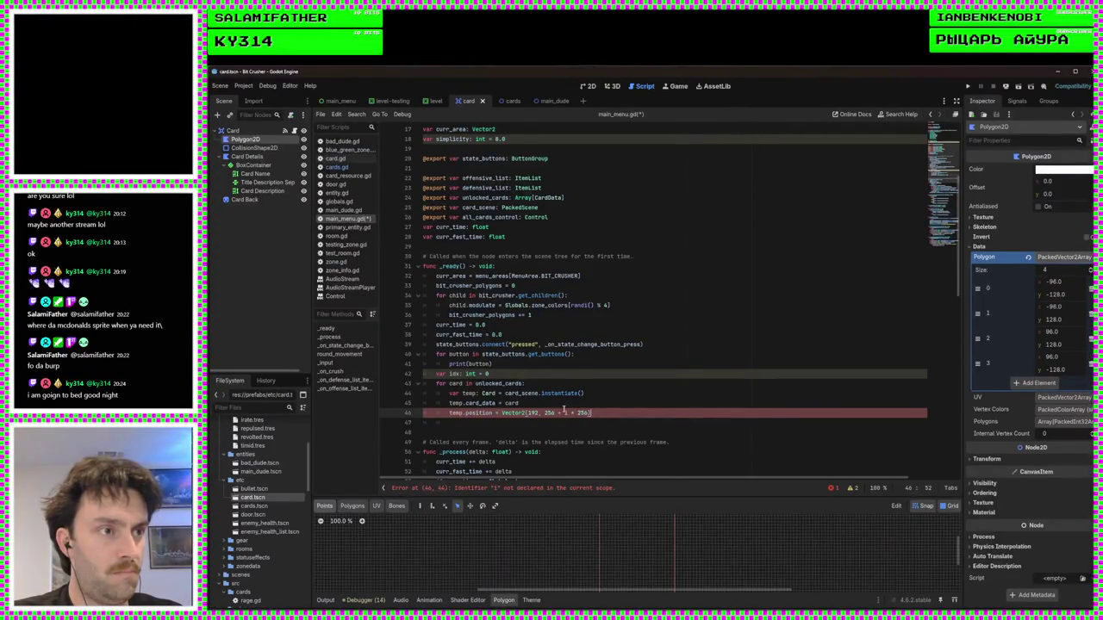
text(dx)
click(619, 415)
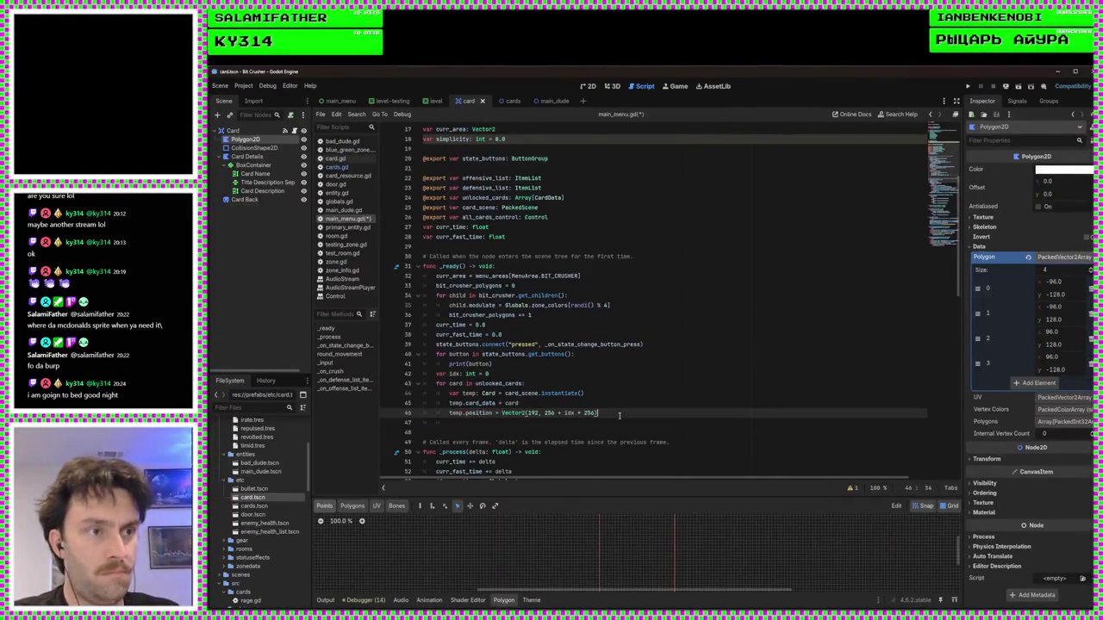
key(Return)
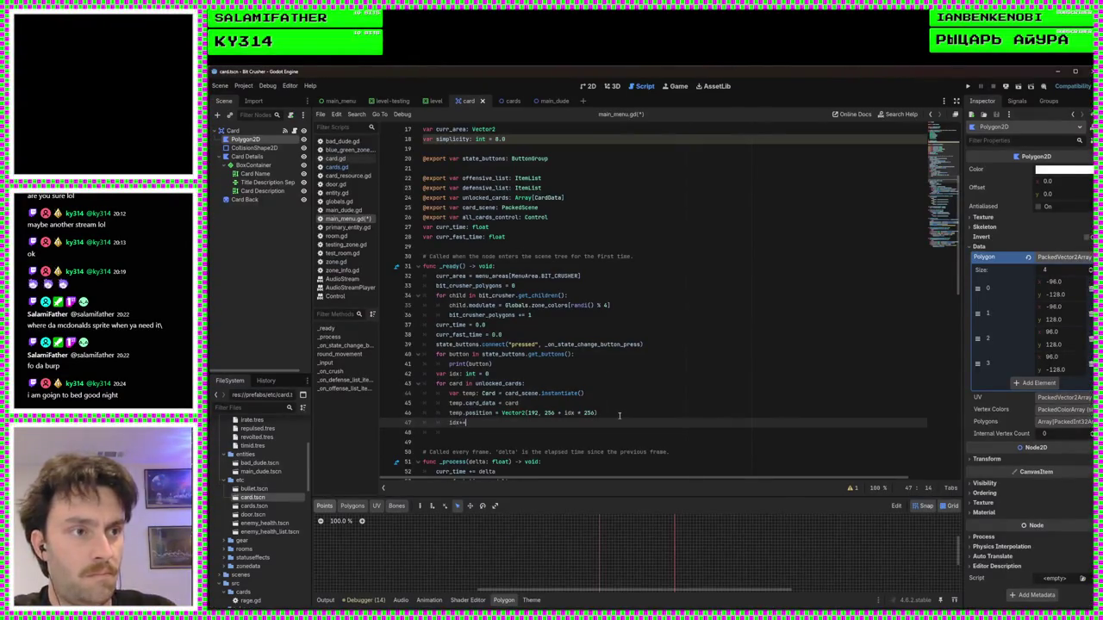
key(ctrl+s)
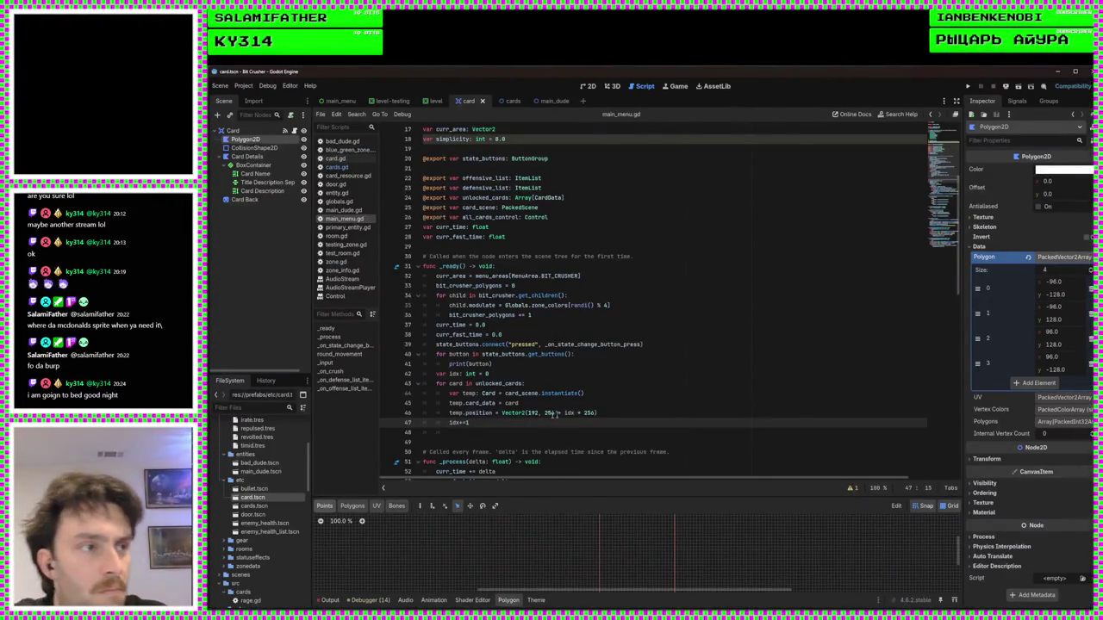
Add each card to all_cards_control with add_child(temp), save, and run the game
click(609, 413)
key(Return)
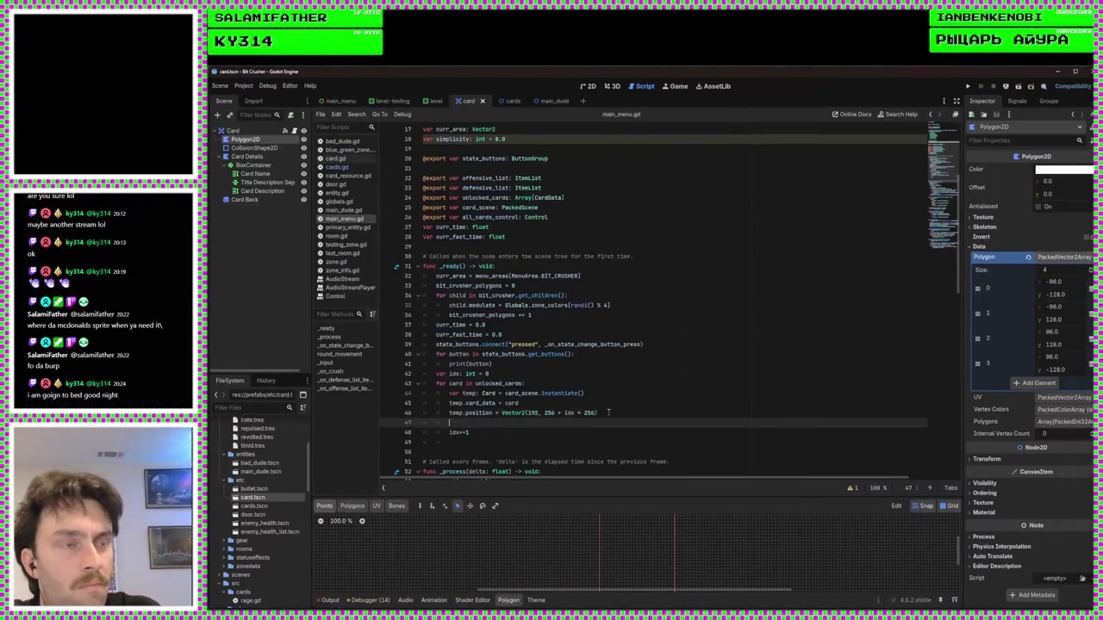
text(all_cards_control.)
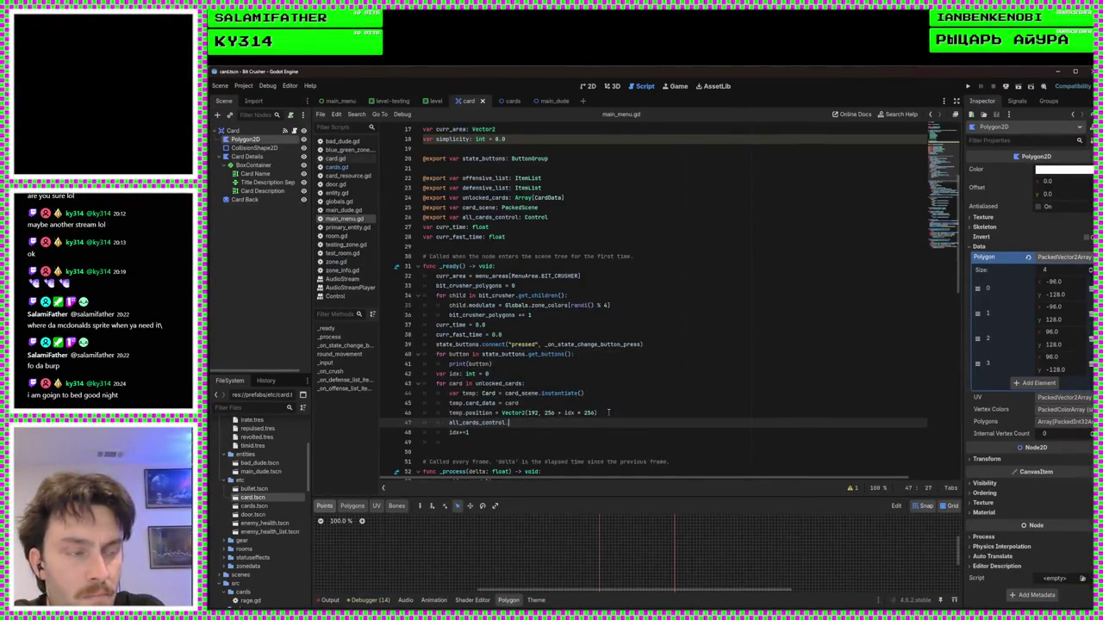
text(add_ch)
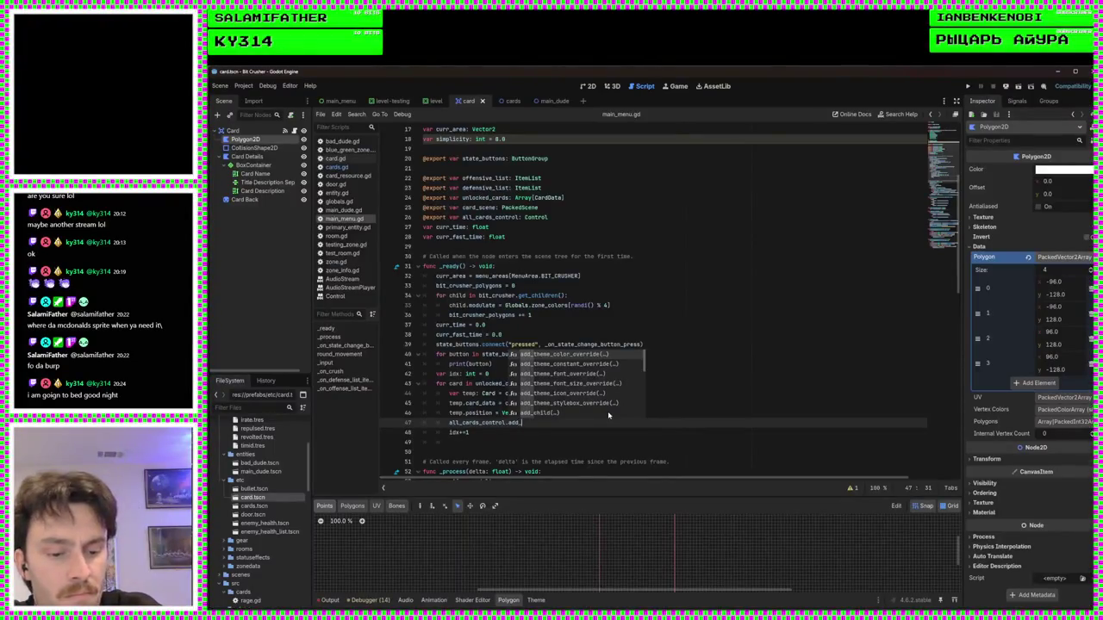
key(Return)
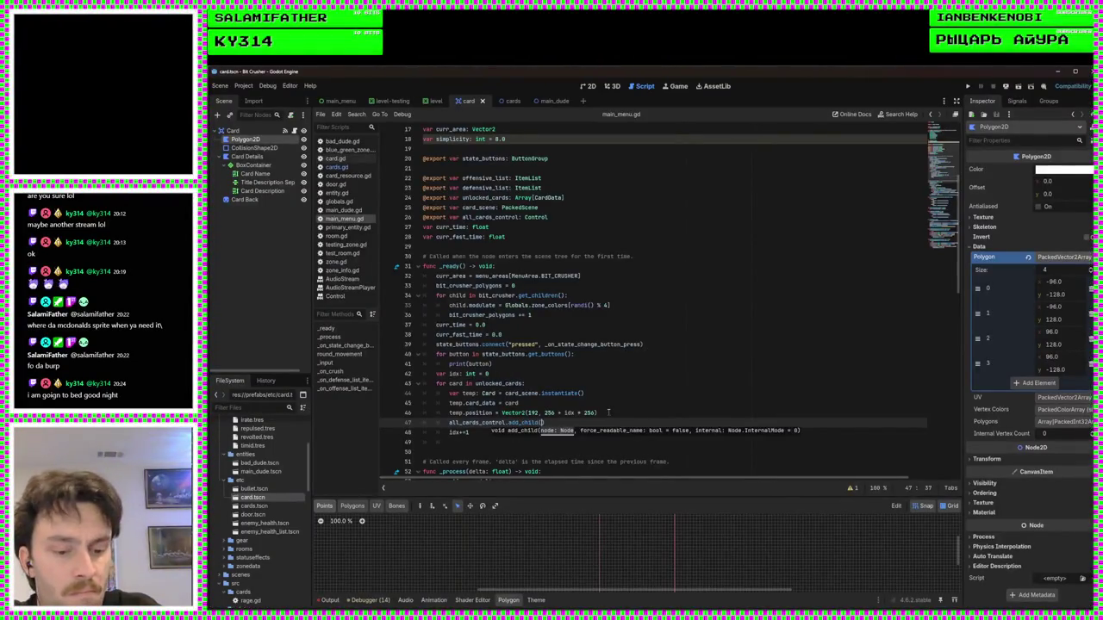
text(temp)
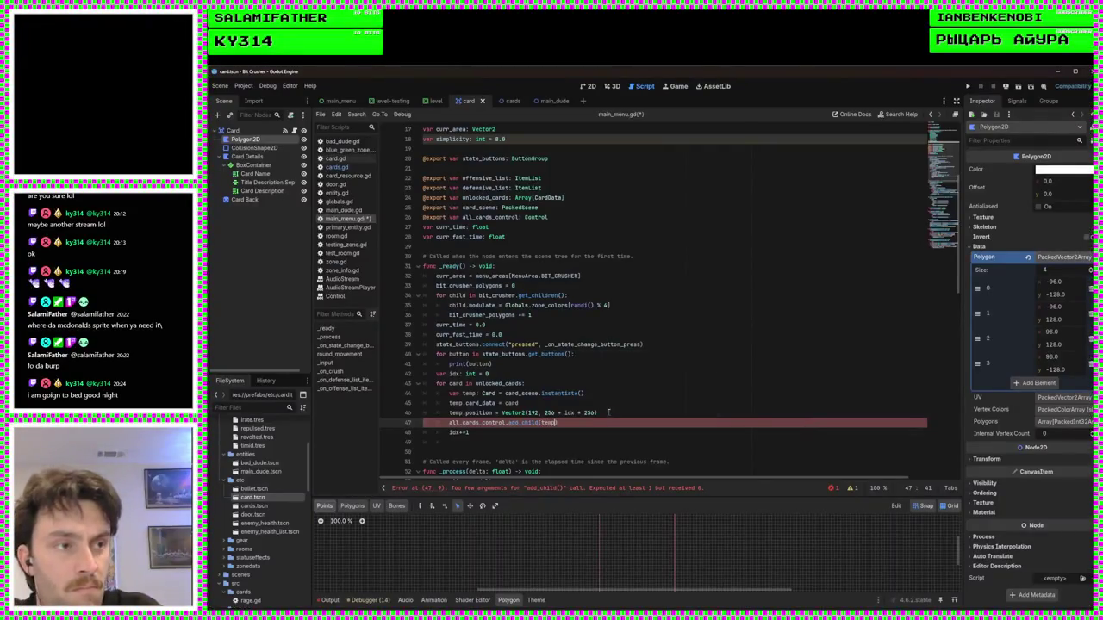
key(Right)
key(ctrl+s)
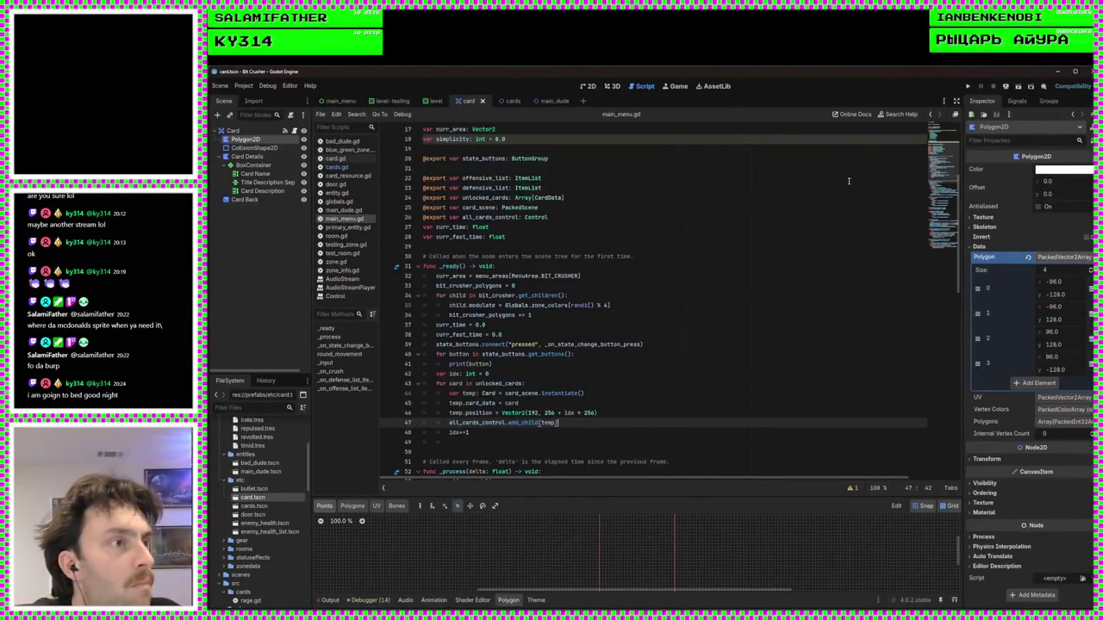
click(966, 87)
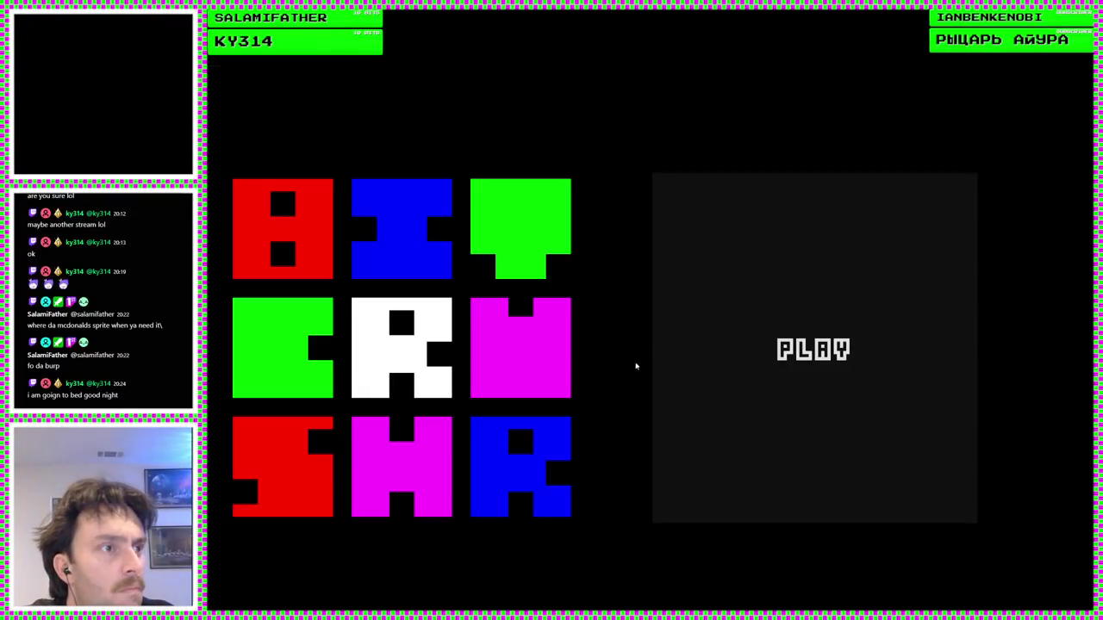
In the running game, go from the title to the CARDS view and flip the red card
click(654, 379)
click(681, 336)
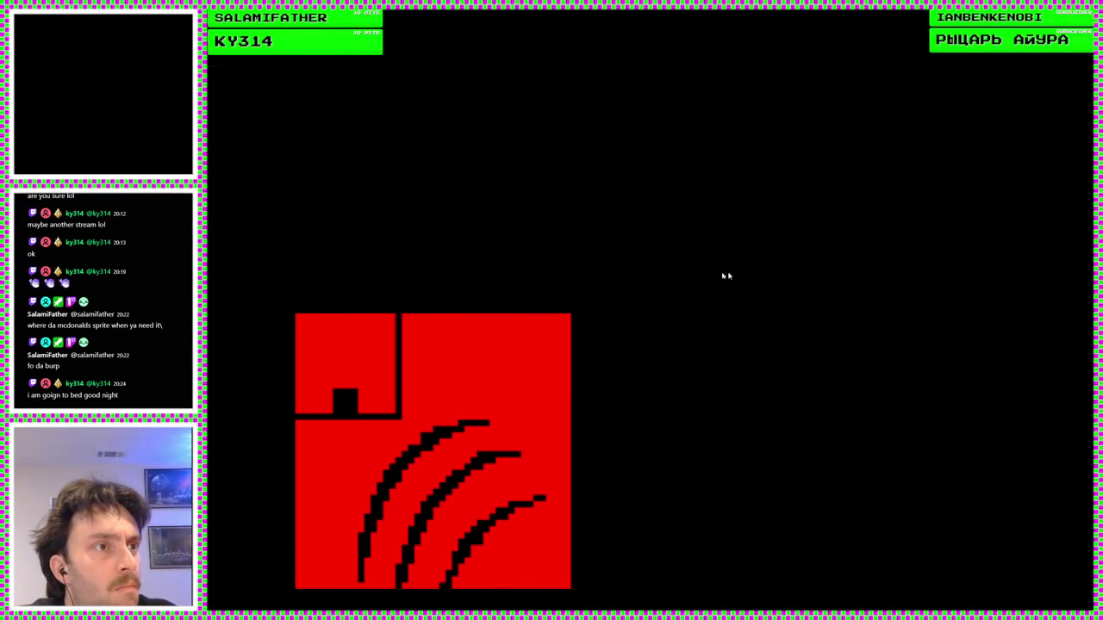
click(523, 423)
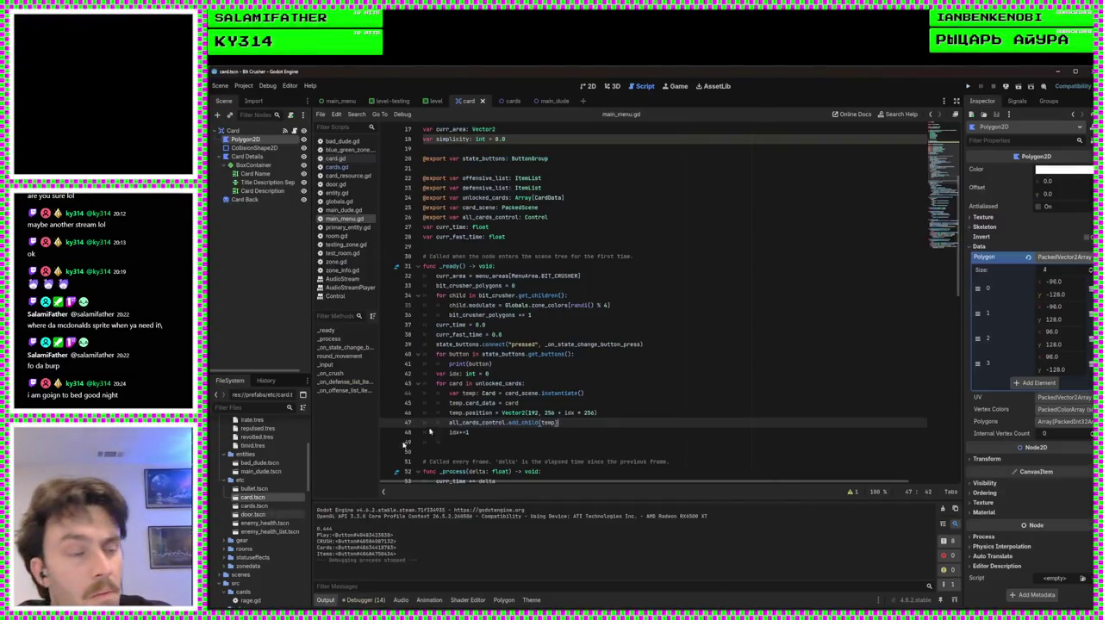
Open the main_menu scene in 2D and reset the container's scale to 1
scroll(589, 423, down, 1)
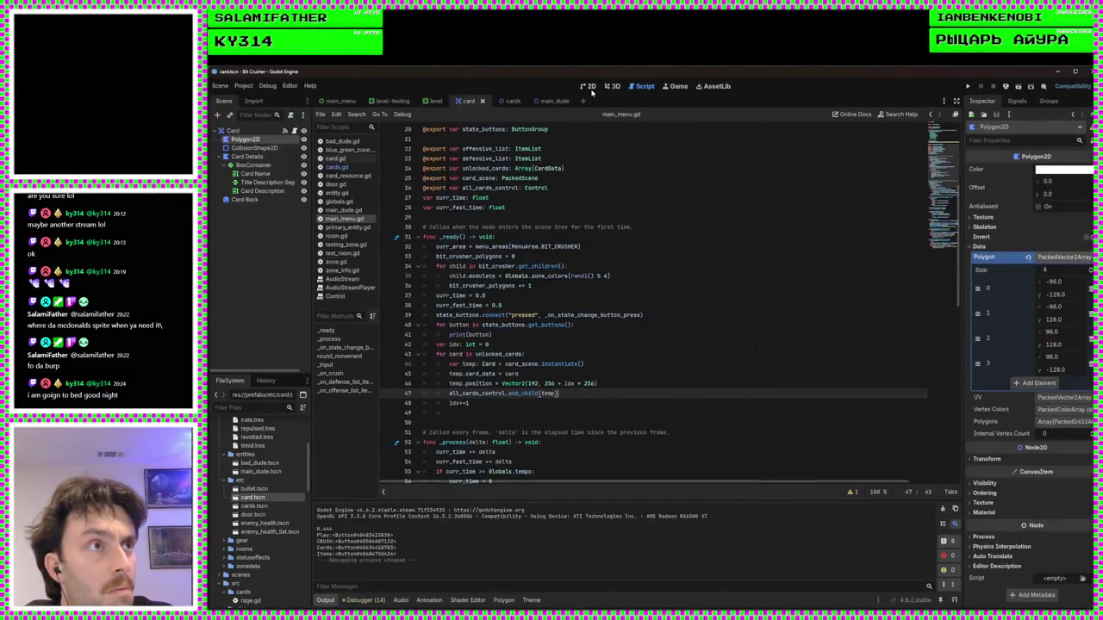
click(587, 86)
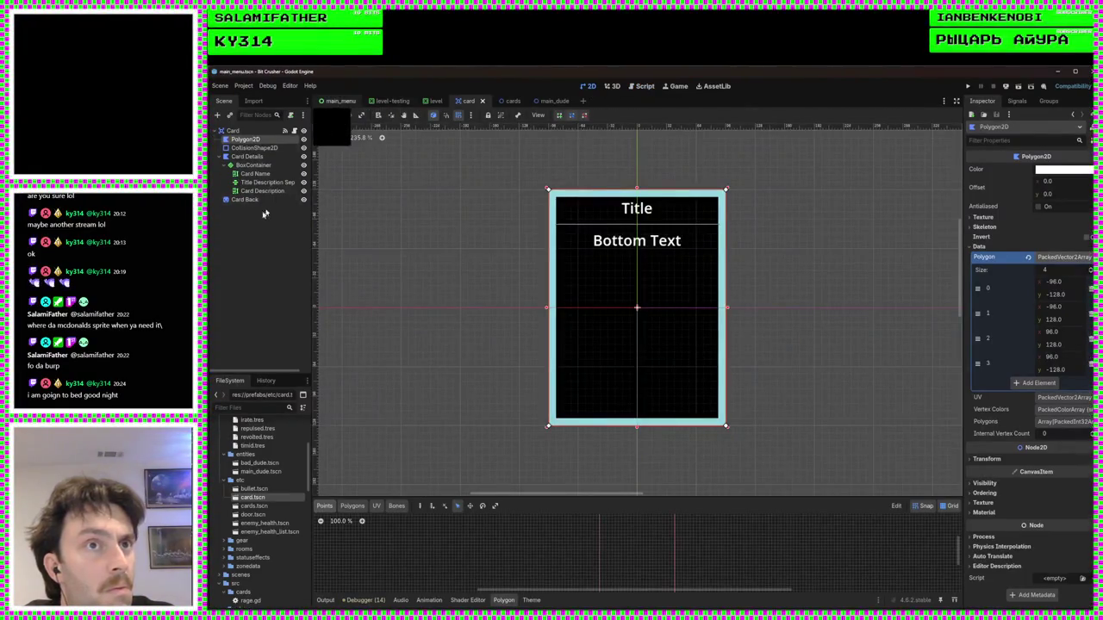
click(340, 101)
scroll(508, 377, down, 1)
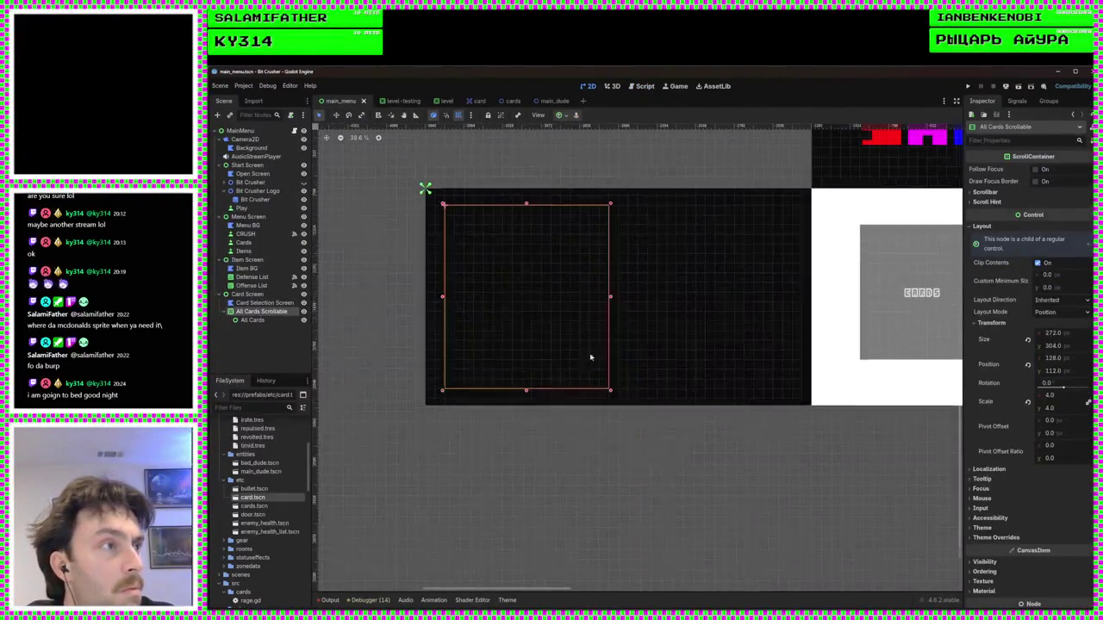
scroll(560, 352, down, 5)
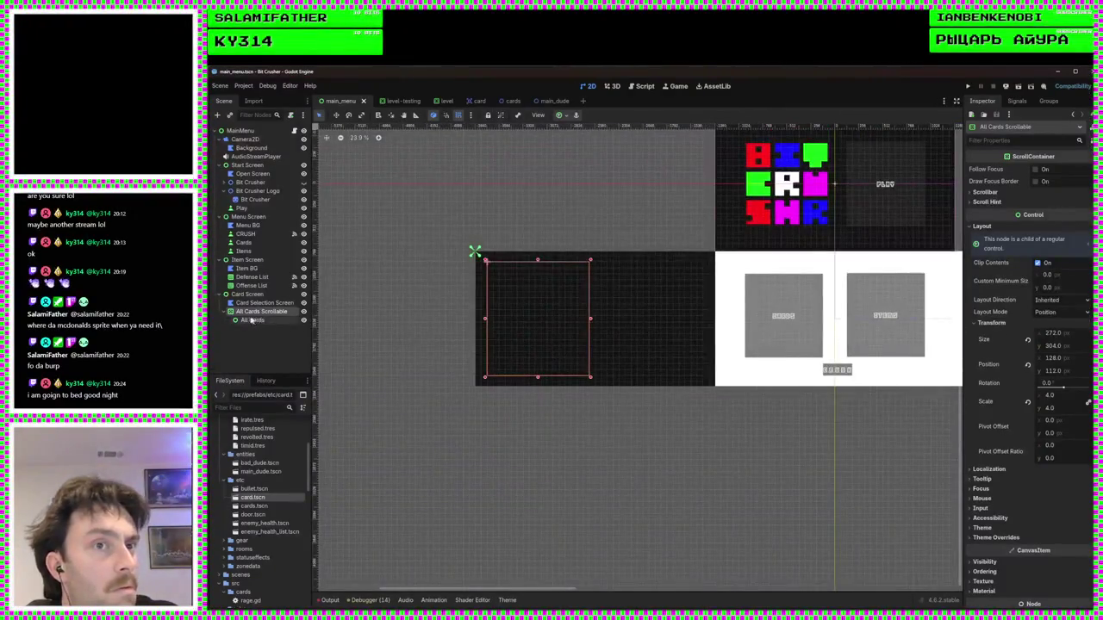
click(1062, 397)
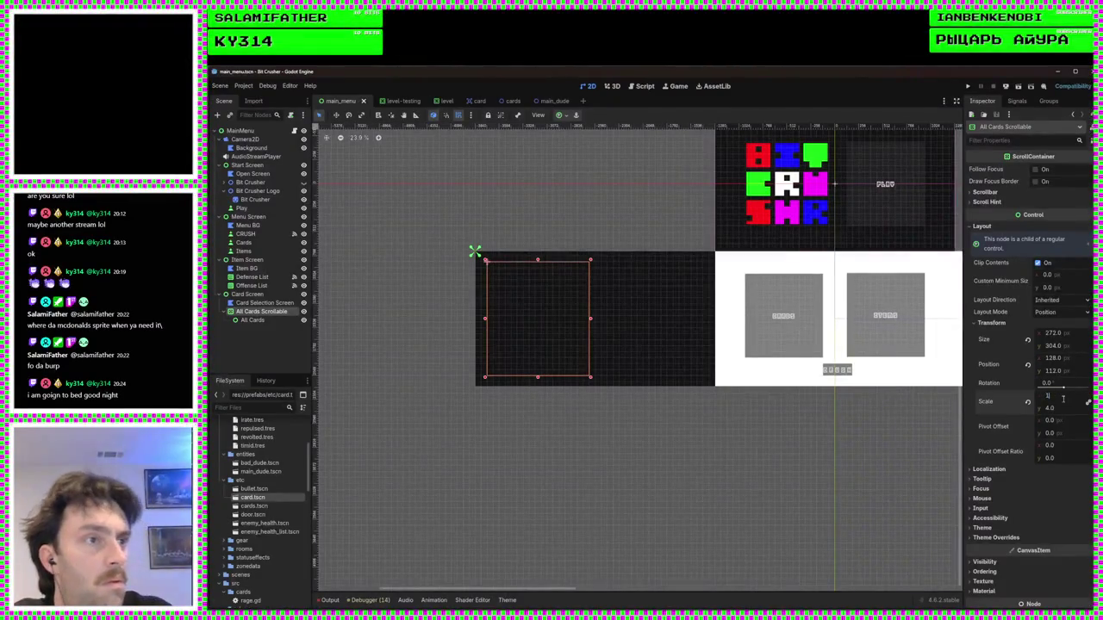
key(Return)
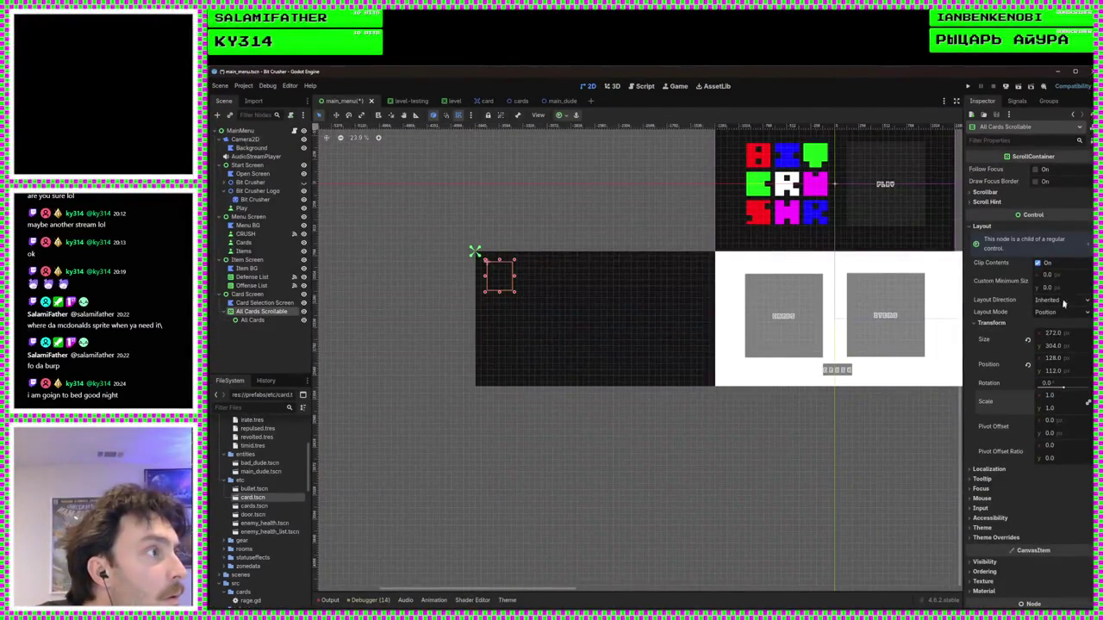
Resize the container to 1088 × 1216 (272*4 by 304*4) and relaunch the game with F5
click(1055, 333)
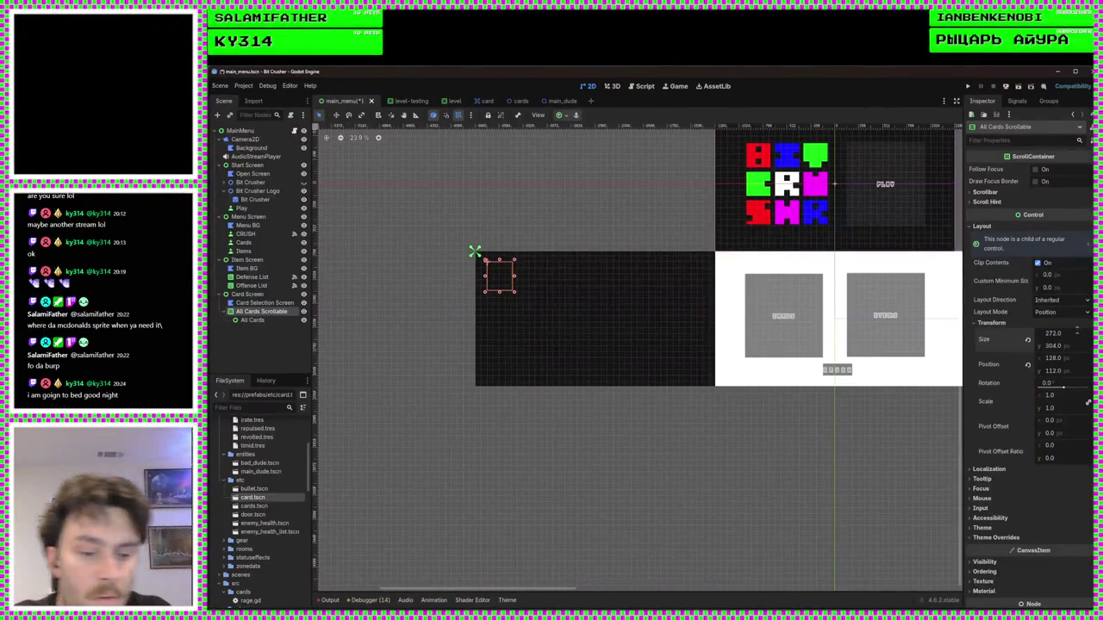
text(*4)
key(Return)
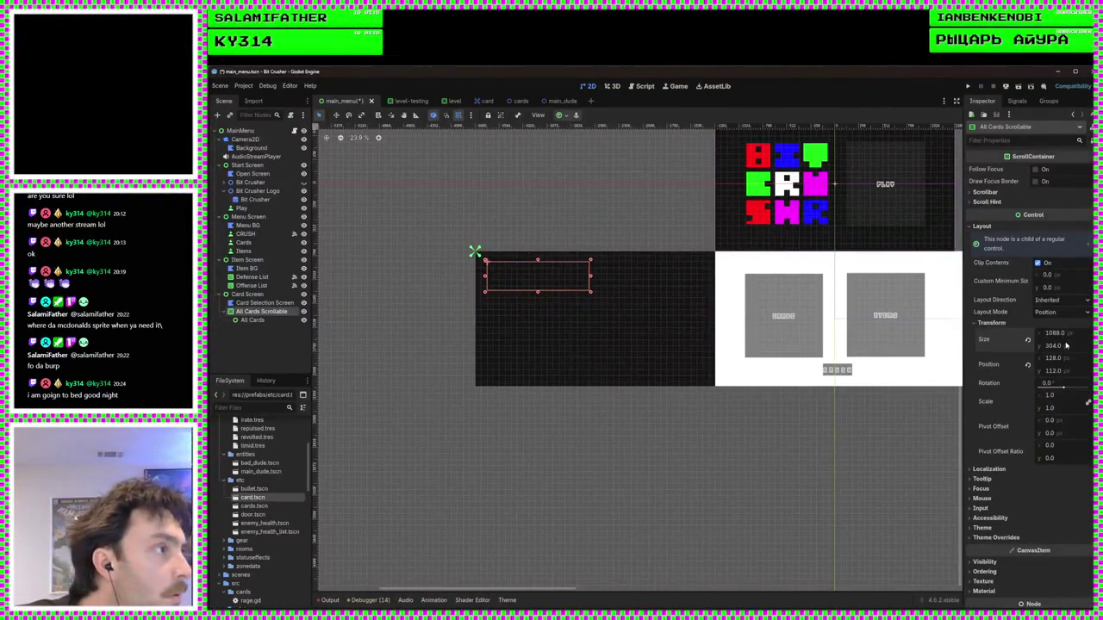
text(4)
key(Return)
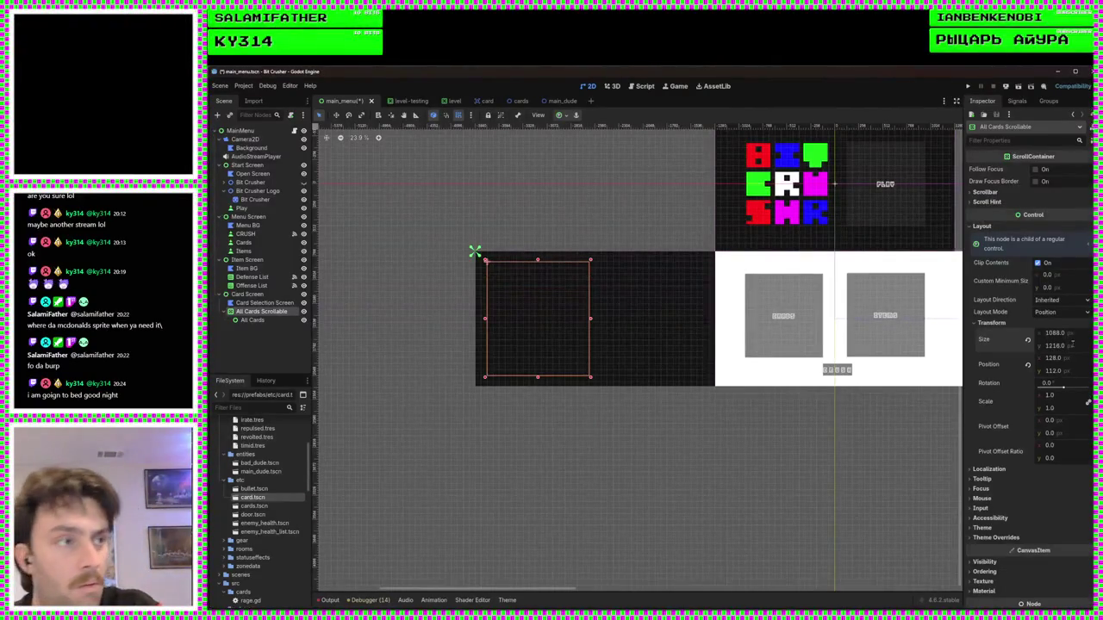
key(F5)
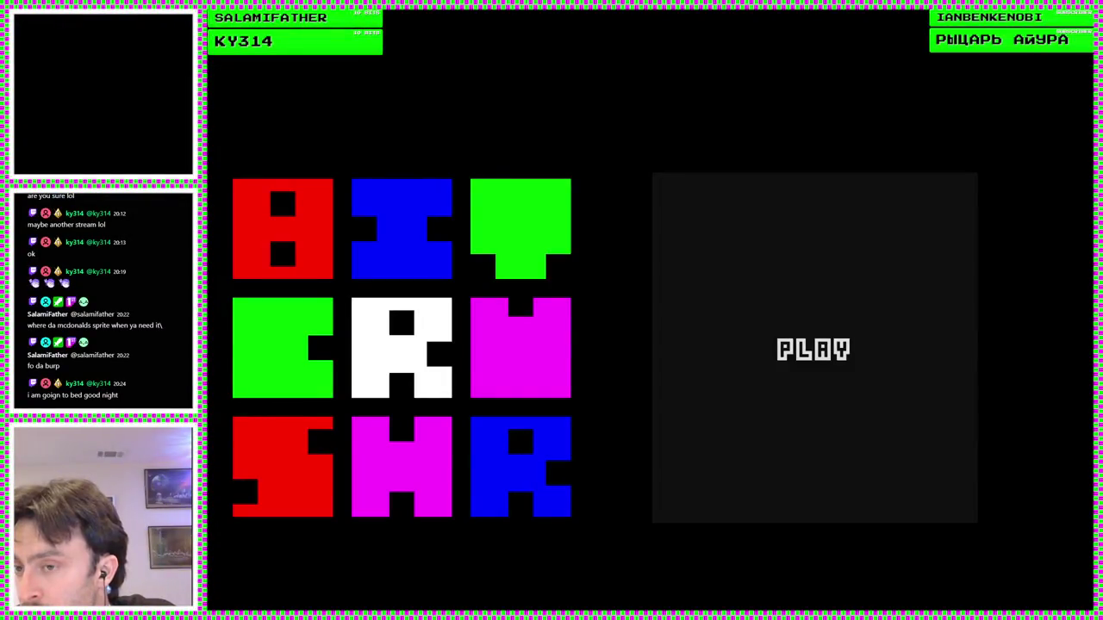
Start the game, choose CARDS from the right-click menu to view unlocked cards, then stop with F8
click(790, 384)
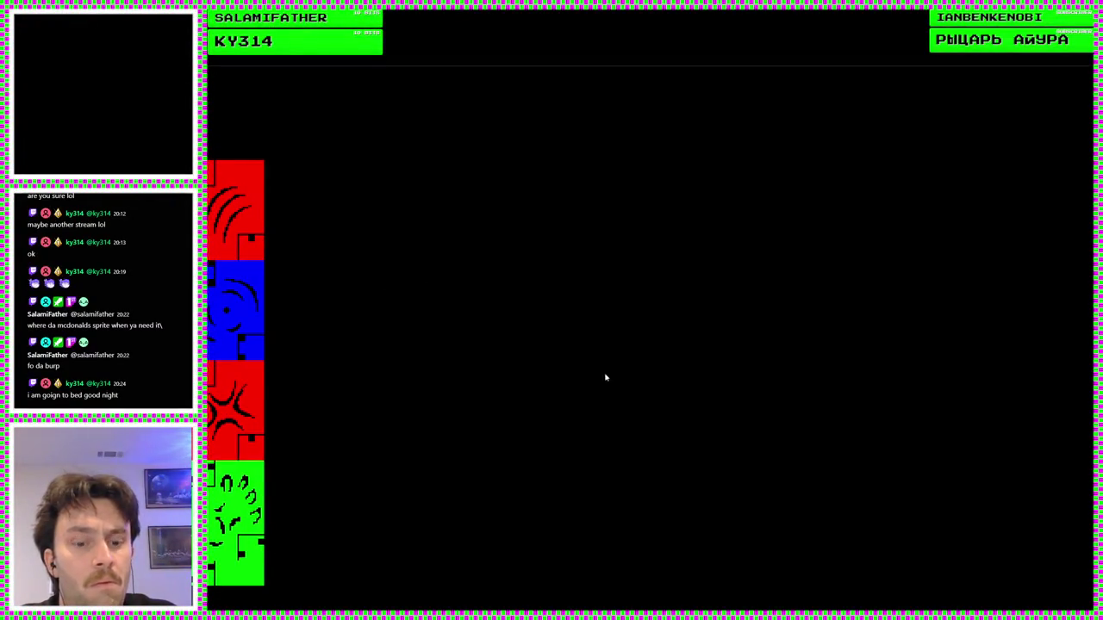
right_click(581, 398)
click(414, 345)
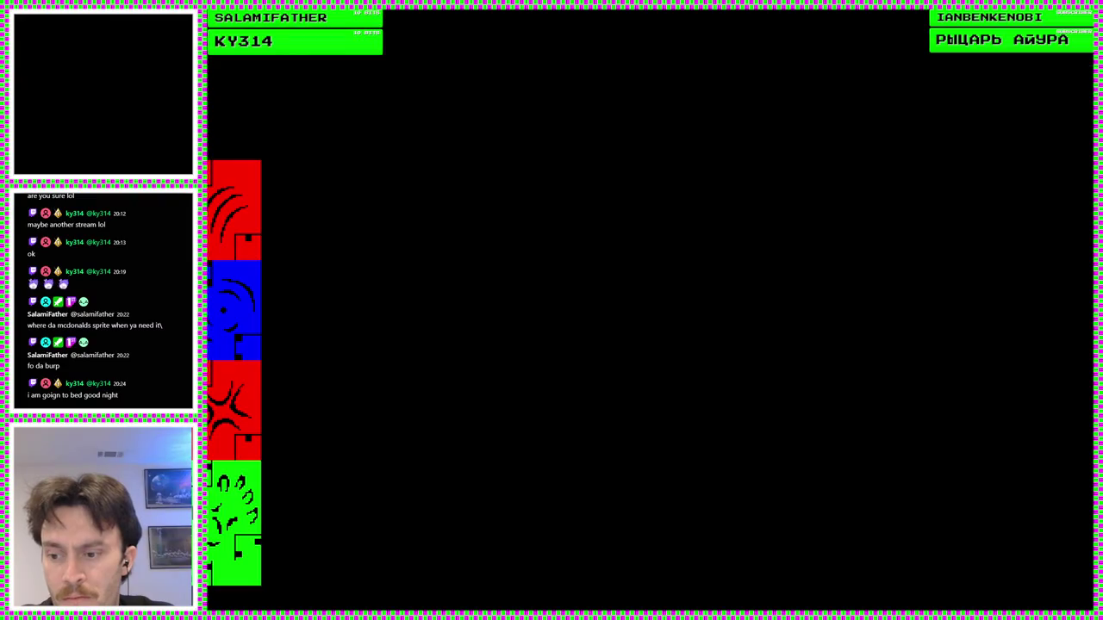
key(F8)
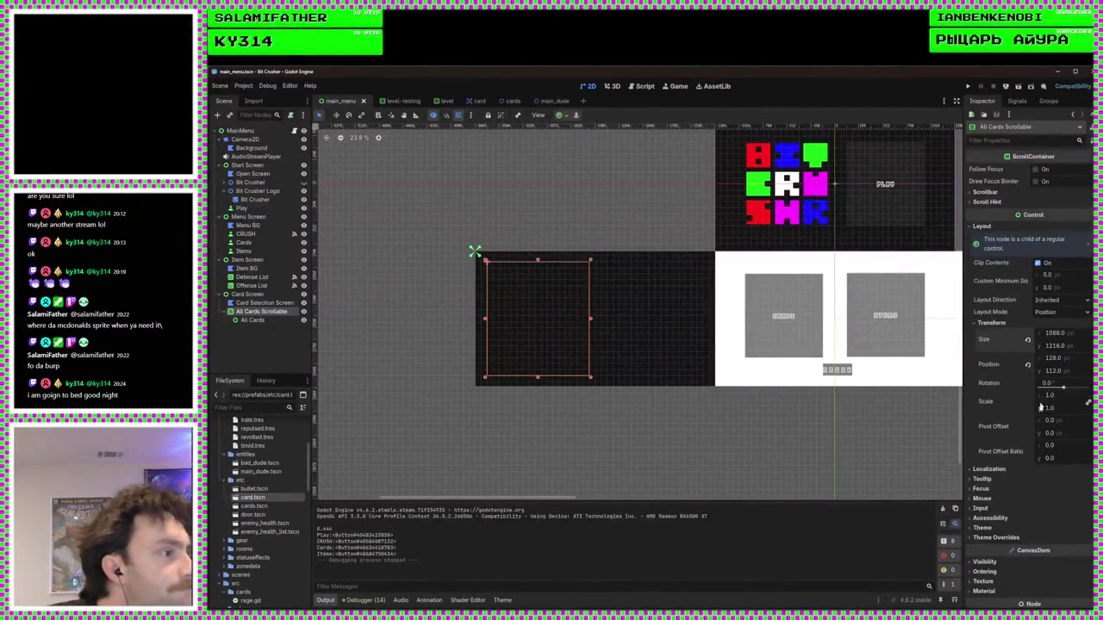
Set the container's Physics Interpolation Mode to On, then switch to the level-testing scene
scroll(1039, 413, down, 2)
click(1001, 549)
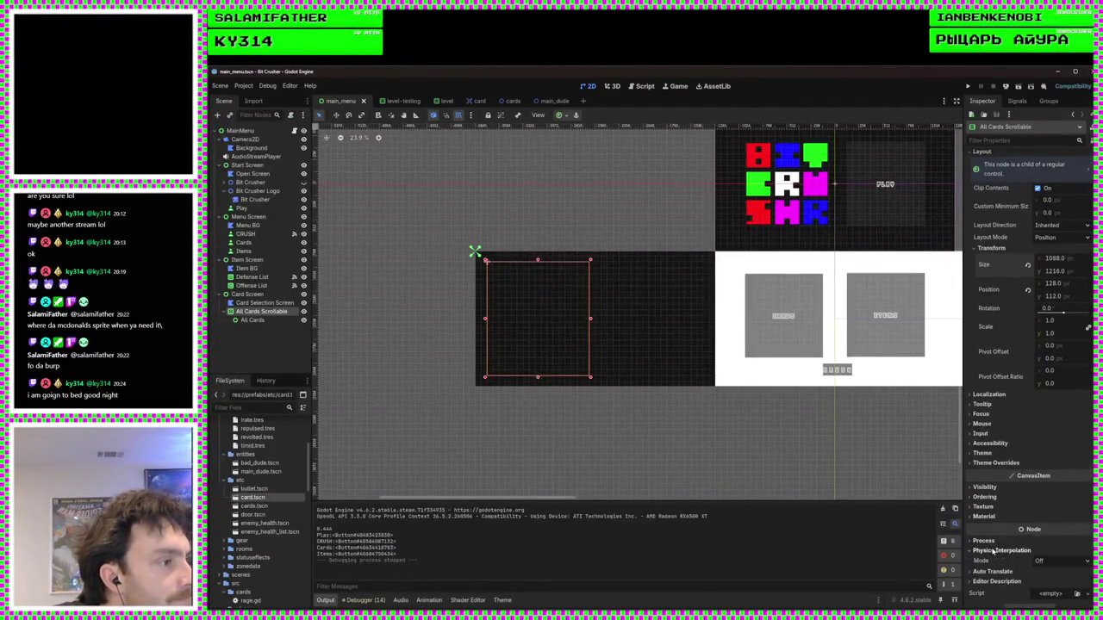
click(1058, 561)
click(1052, 584)
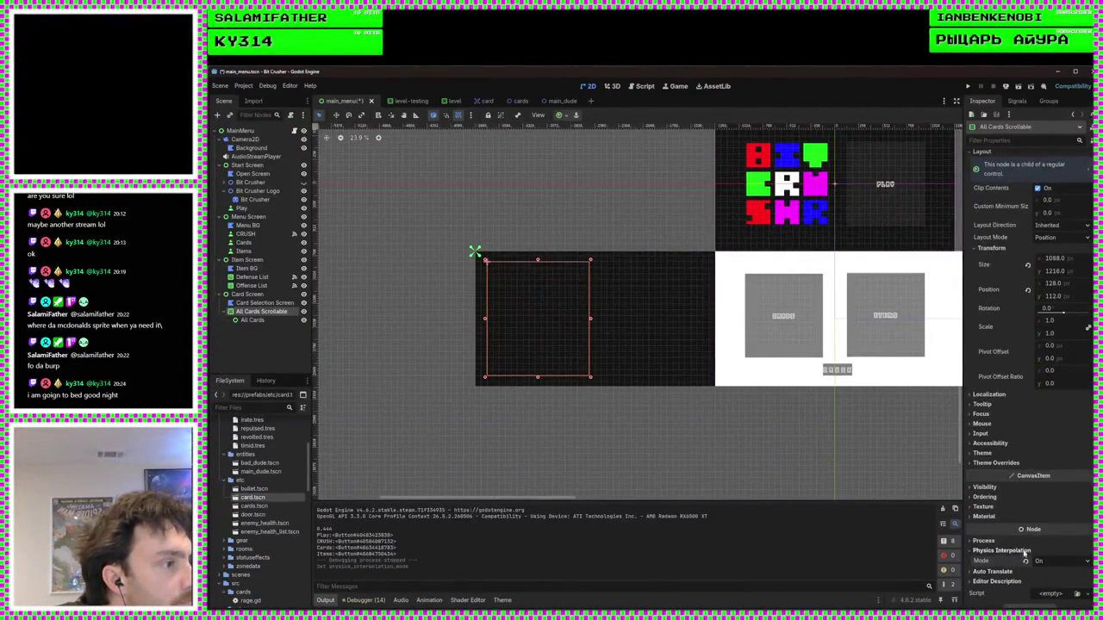
scroll(485, 496, down, 1)
scroll(687, 363, down, 1)
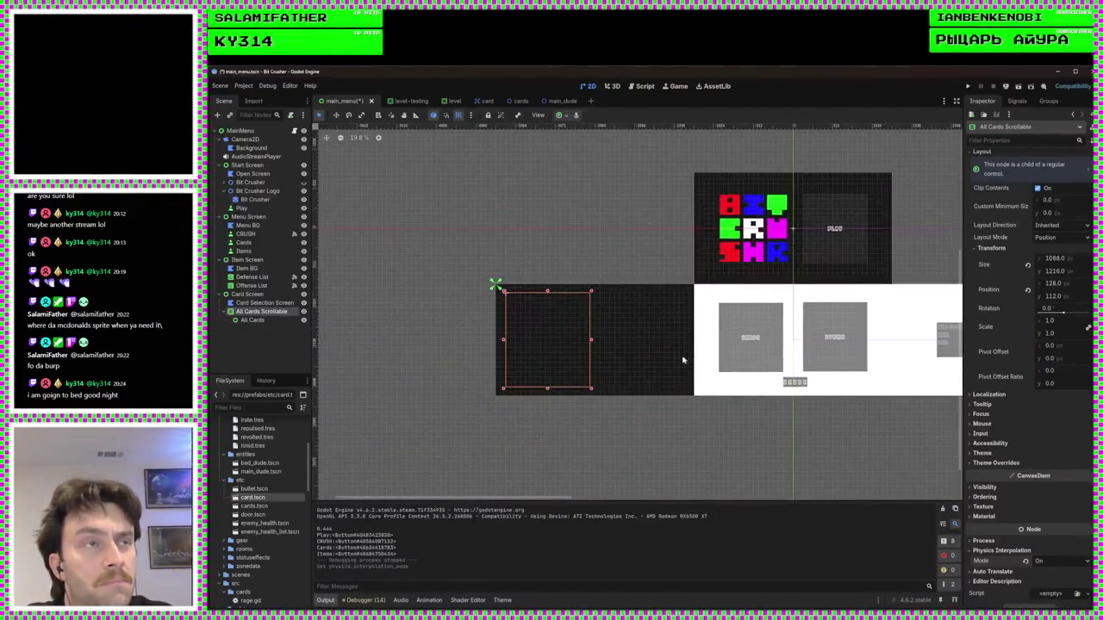
click(407, 101)
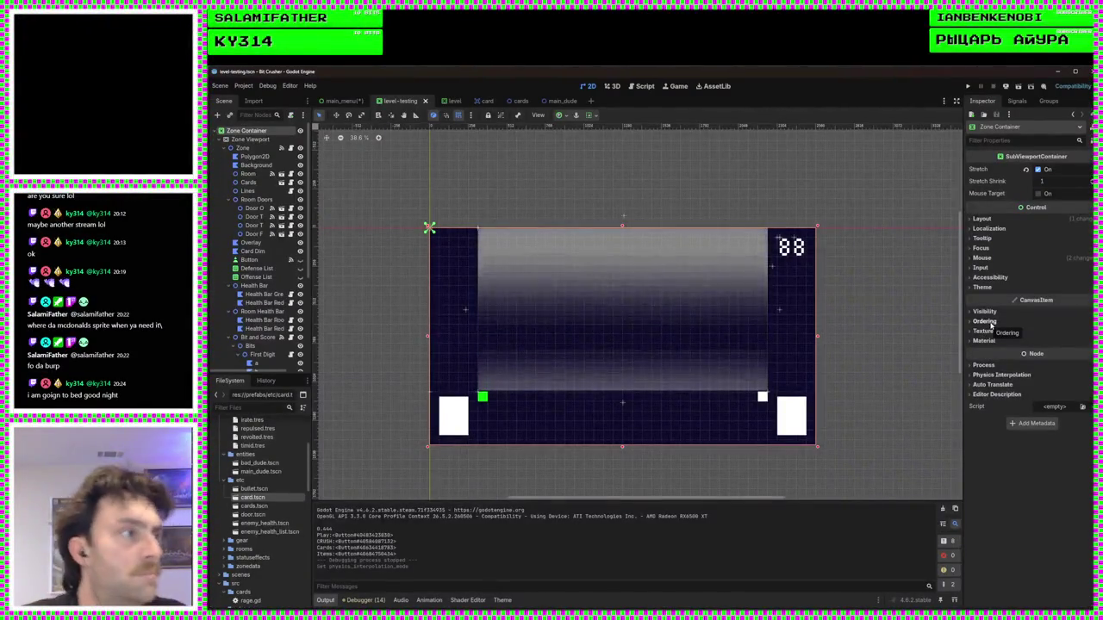
Look through the Zone Container's physics interpolation, auto translate and mouse settings, then return to main_menu
click(995, 376)
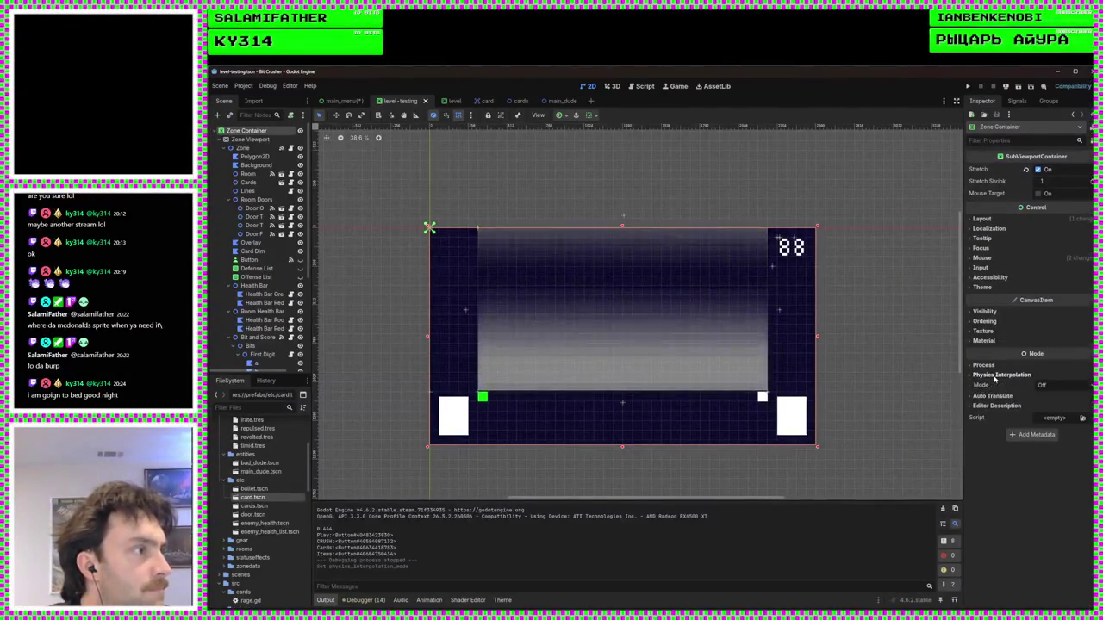
click(995, 376)
click(997, 385)
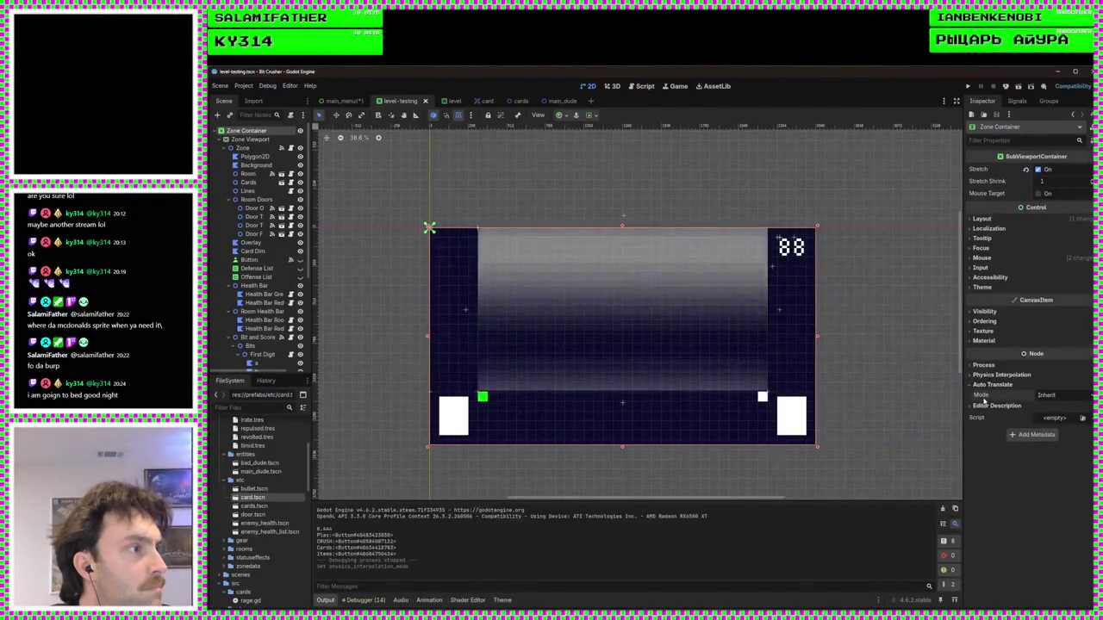
mouse_move(984, 401)
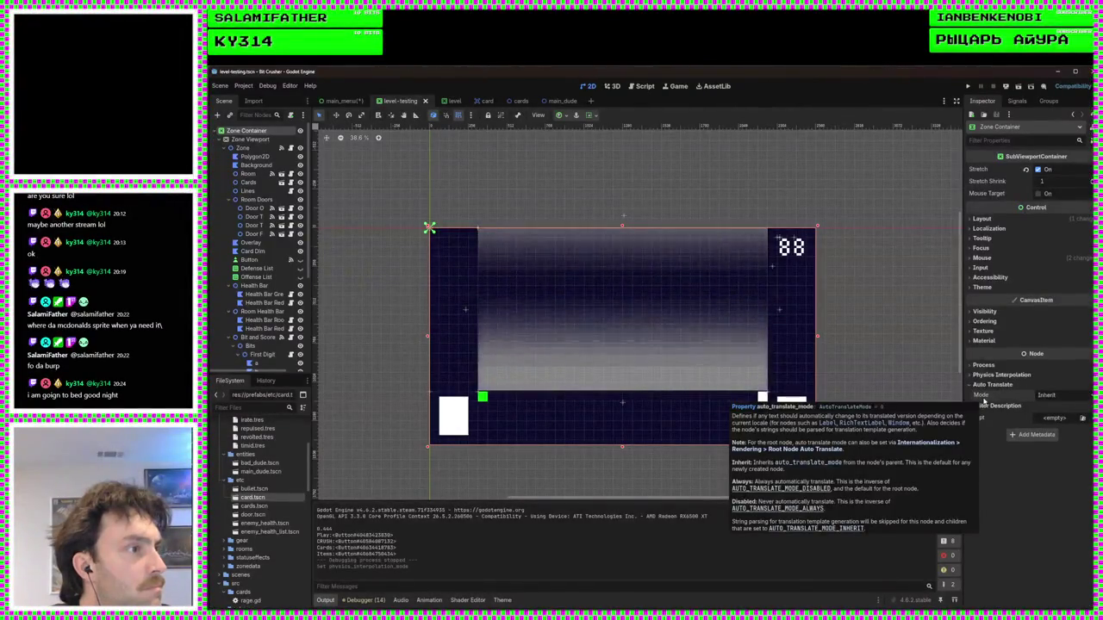
click(987, 385)
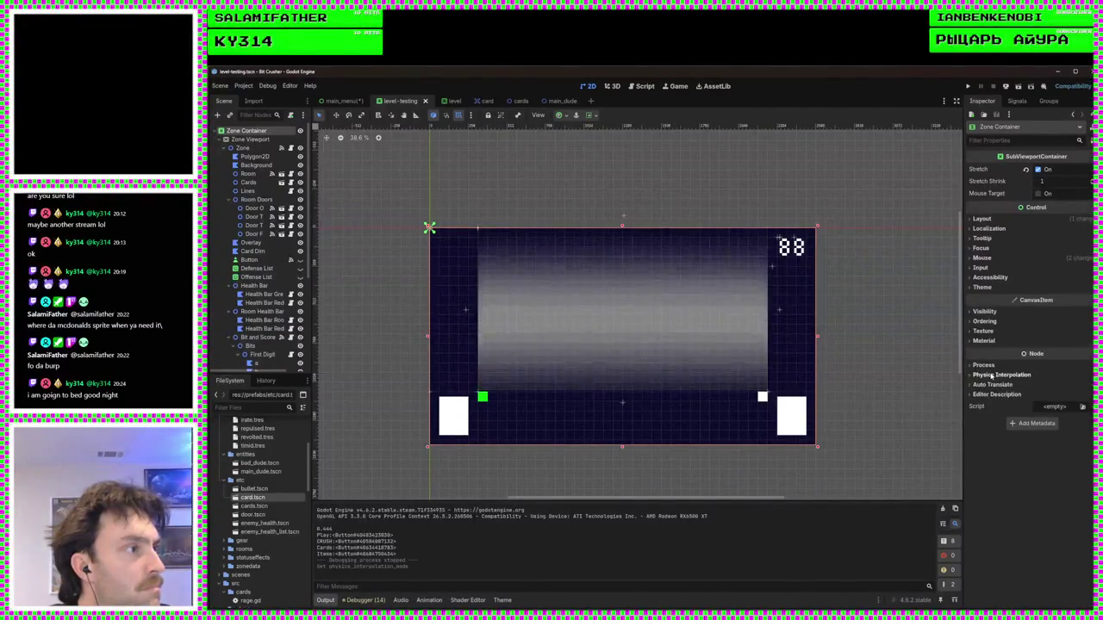
click(986, 260)
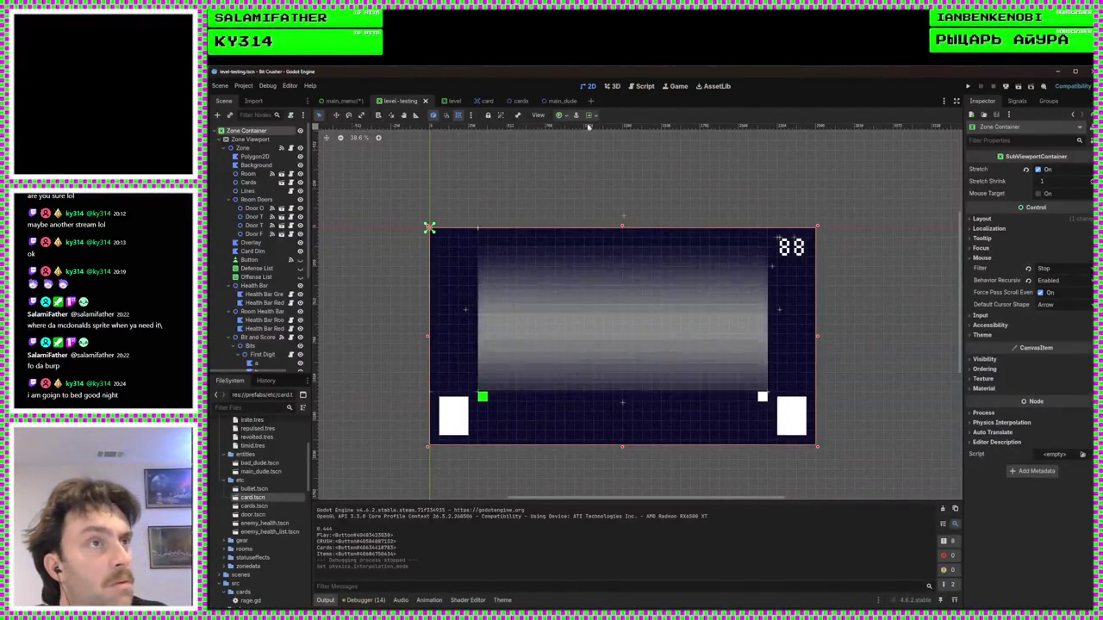
click(331, 102)
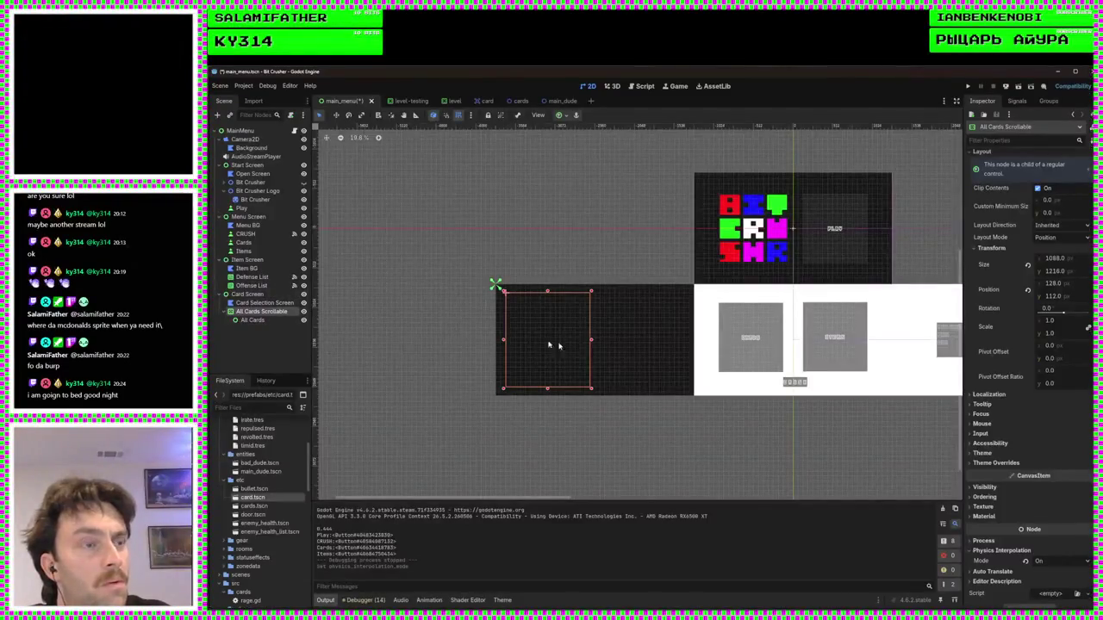
scroll(595, 392, up, 2)
click(245, 130)
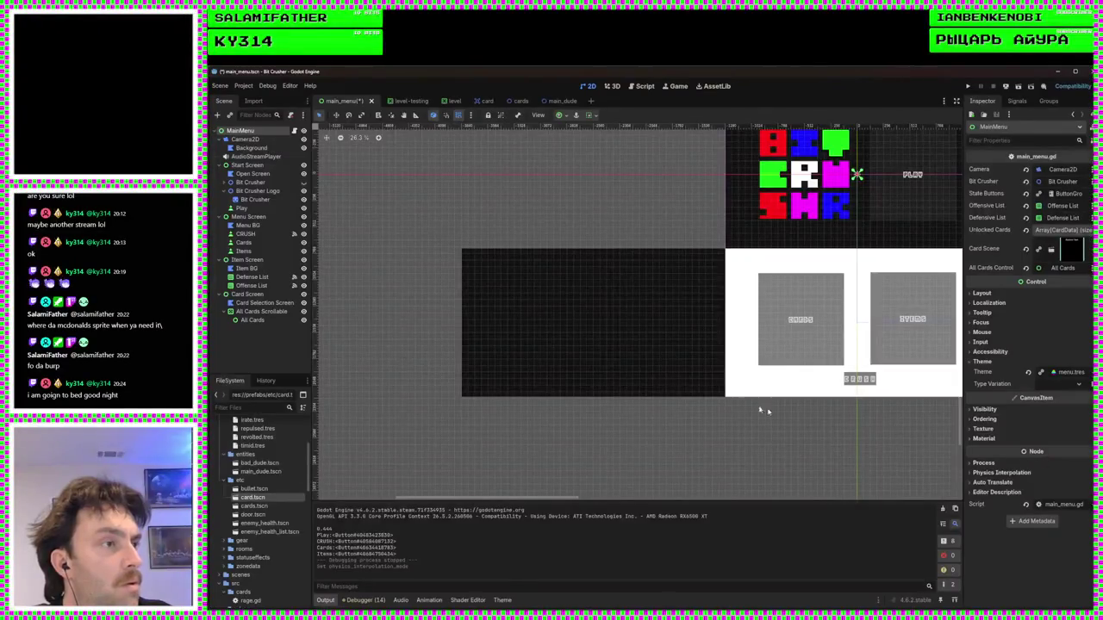
click(999, 473)
click(1051, 484)
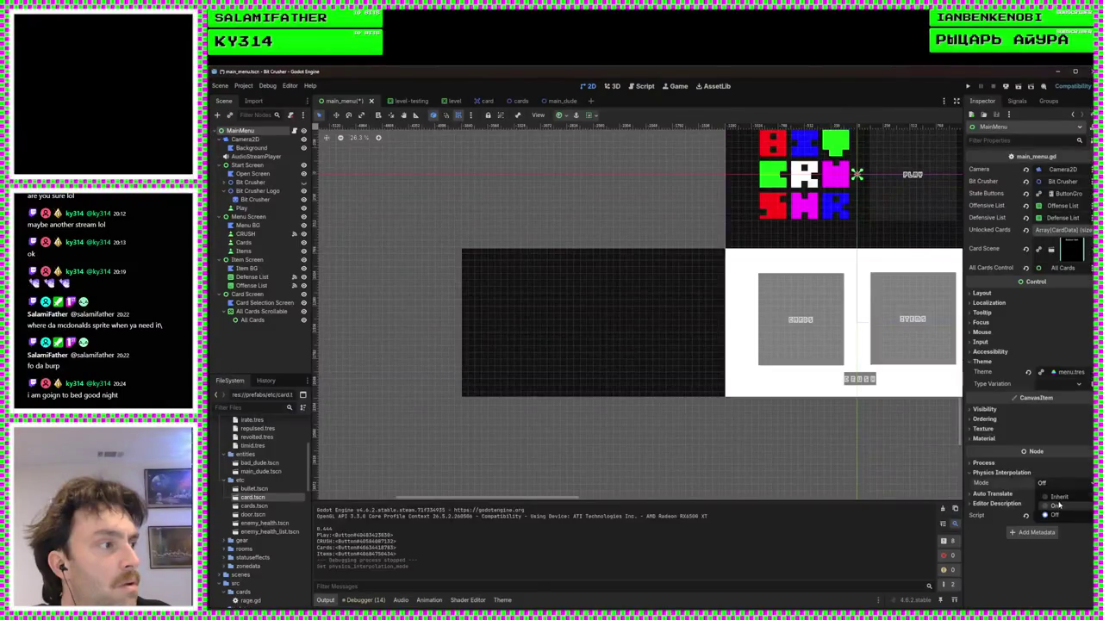
click(1000, 473)
click(998, 474)
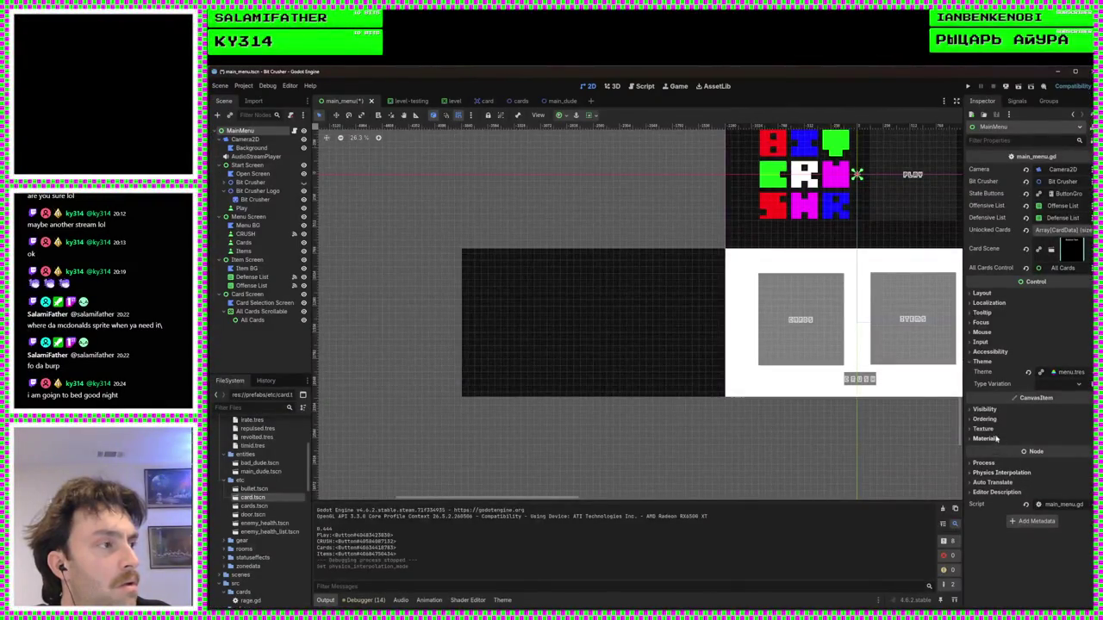
click(1000, 473)
click(1044, 483)
click(1045, 505)
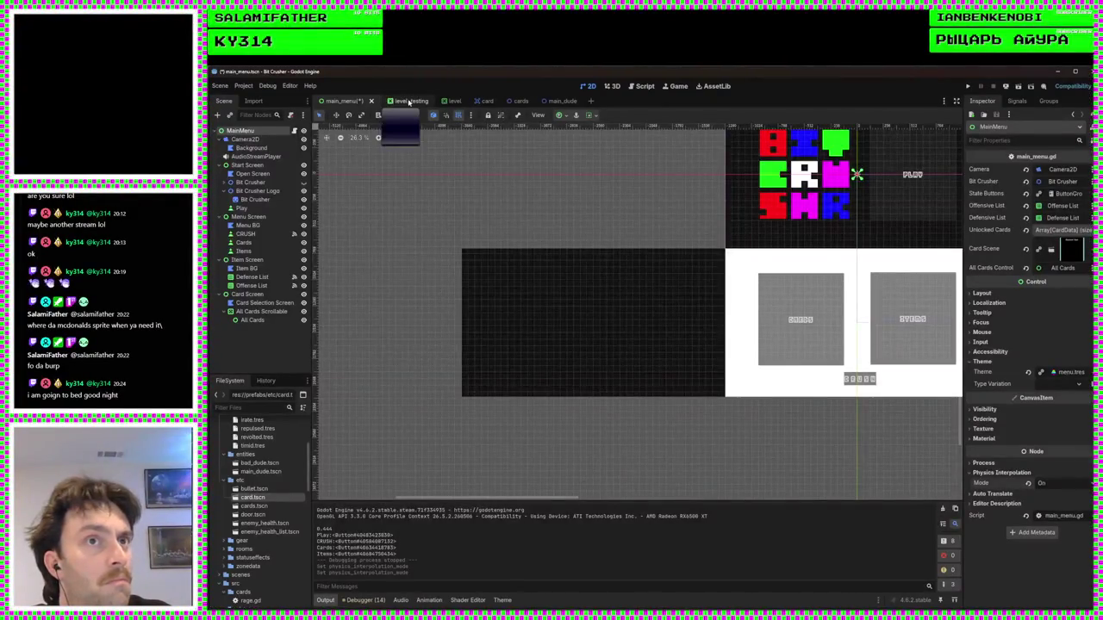
click(404, 101)
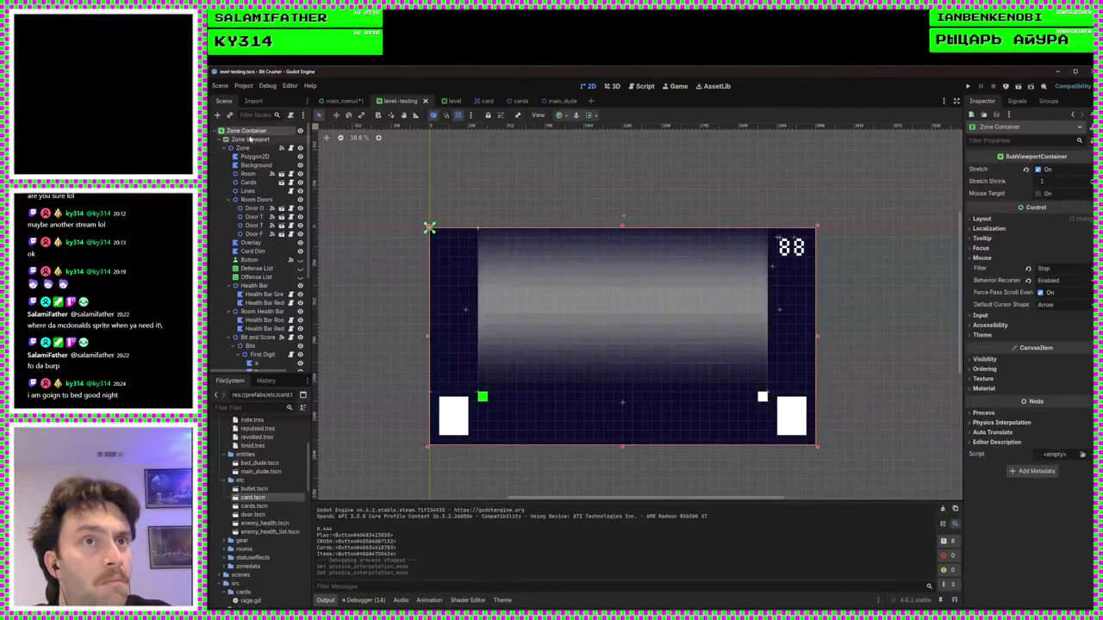
key(Down)
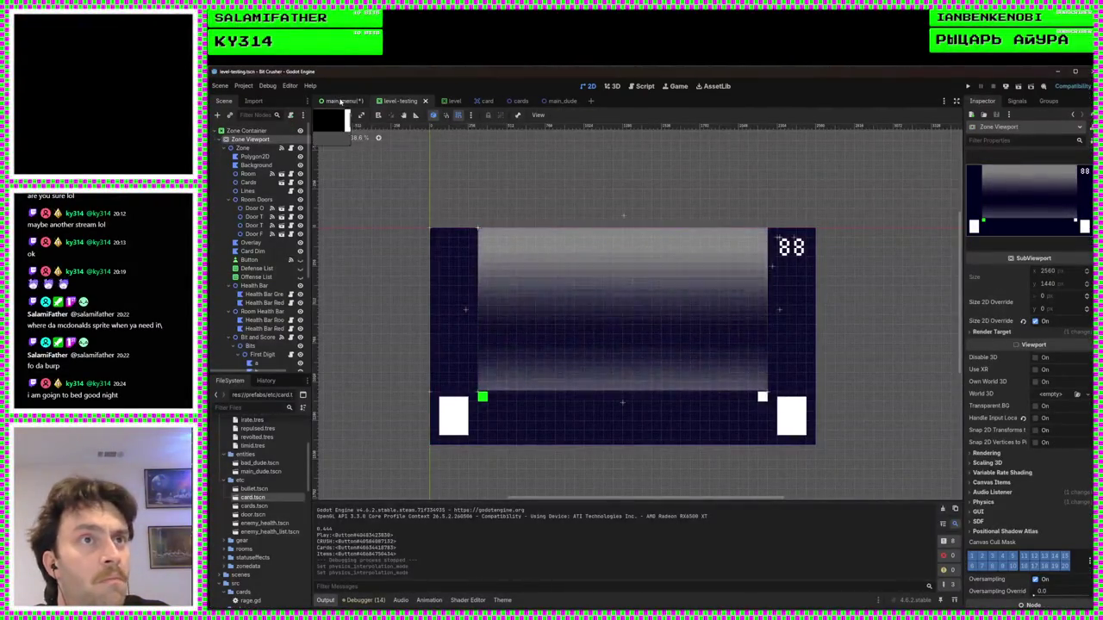
click(339, 101)
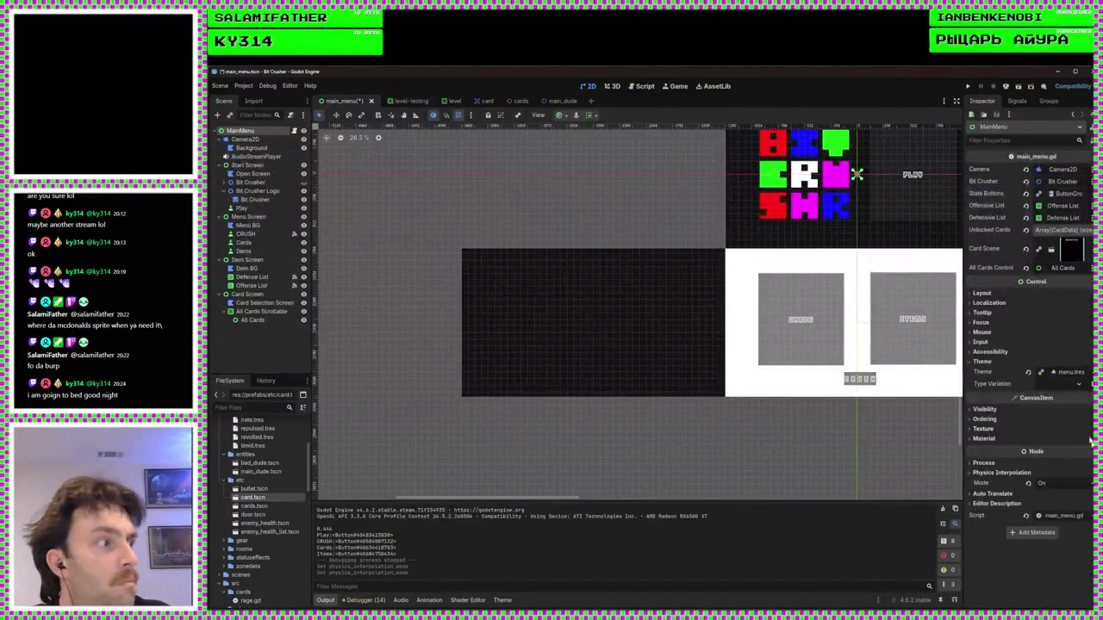
click(1041, 482)
click(1039, 517)
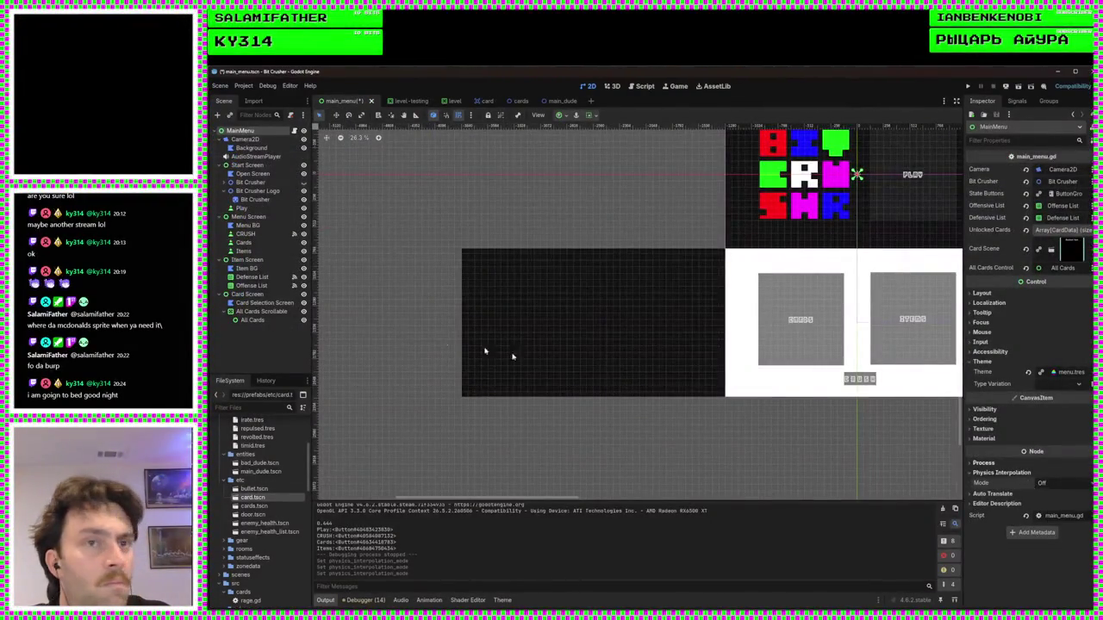
Set Physics Interpolation Mode to Off on the All Cards Scrollable node
click(250, 294)
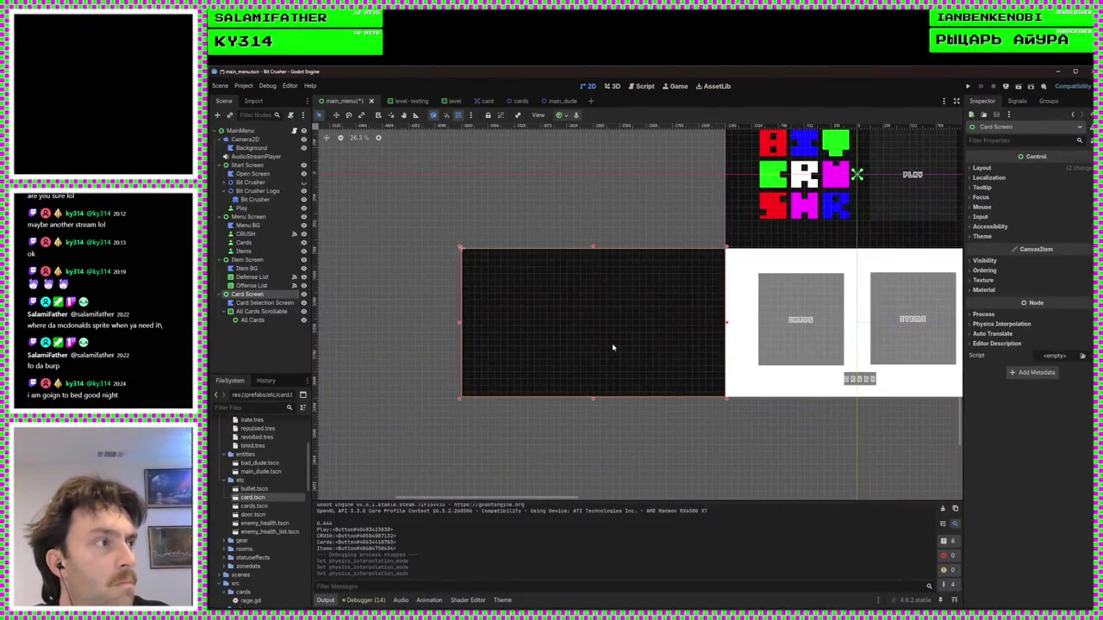
click(263, 311)
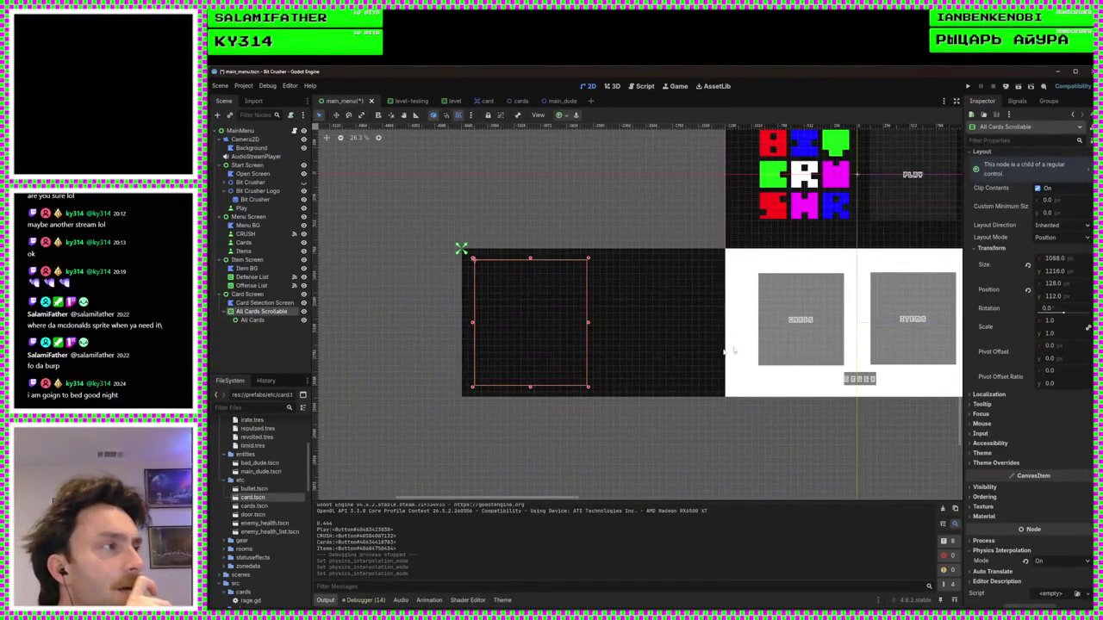
click(1025, 561)
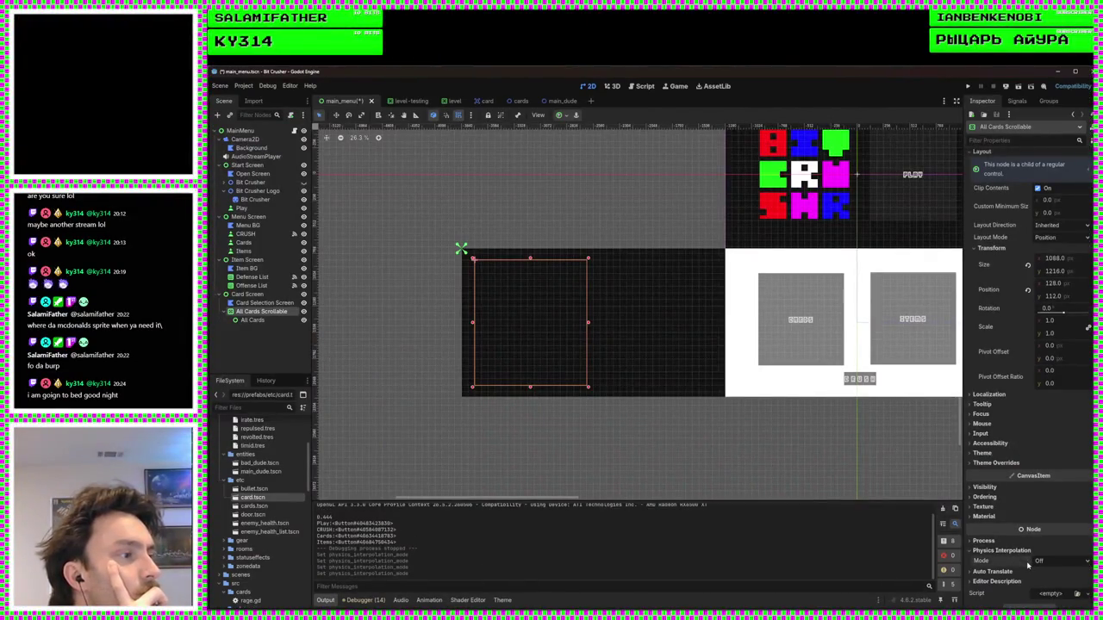
Check All Cards' physics interpolation, leave its Mouse Filter at Stop, then save and run
click(250, 320)
click(991, 324)
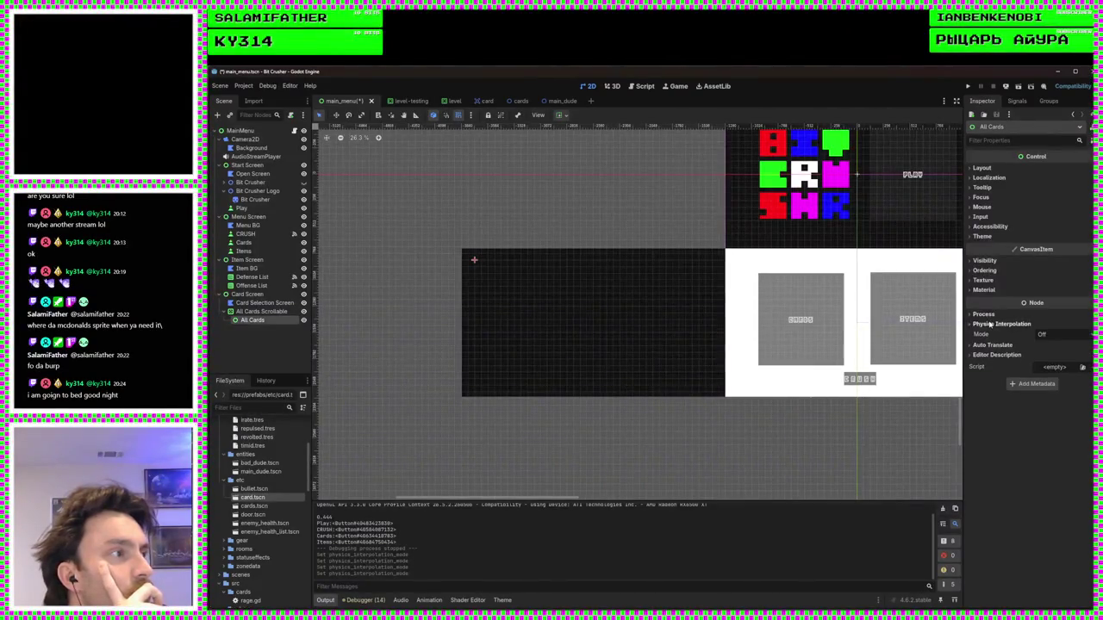
click(1023, 325)
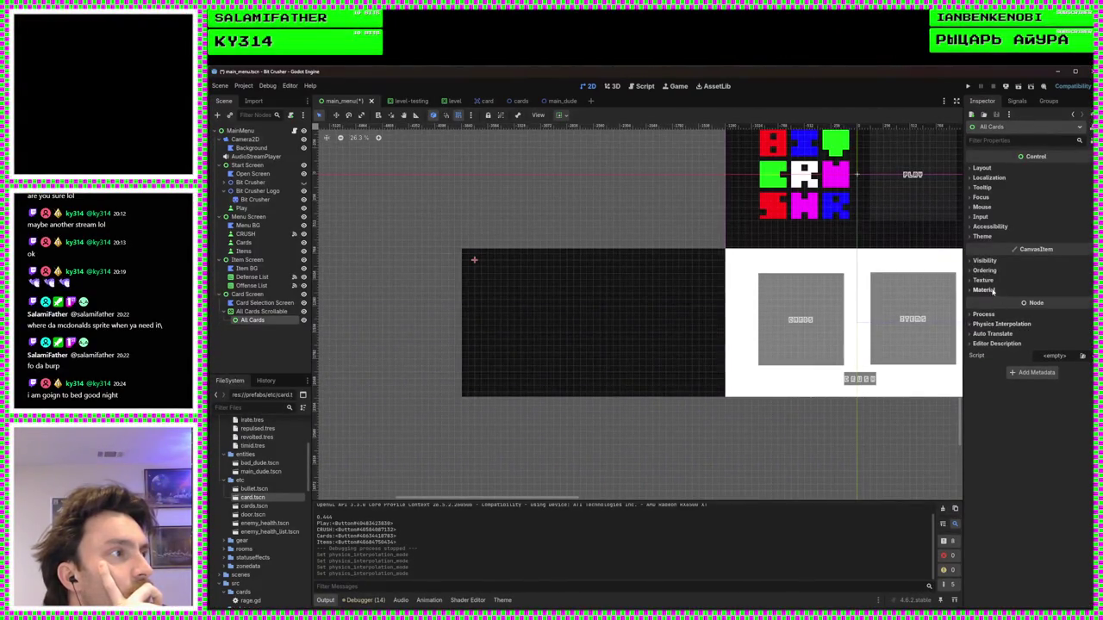
click(997, 210)
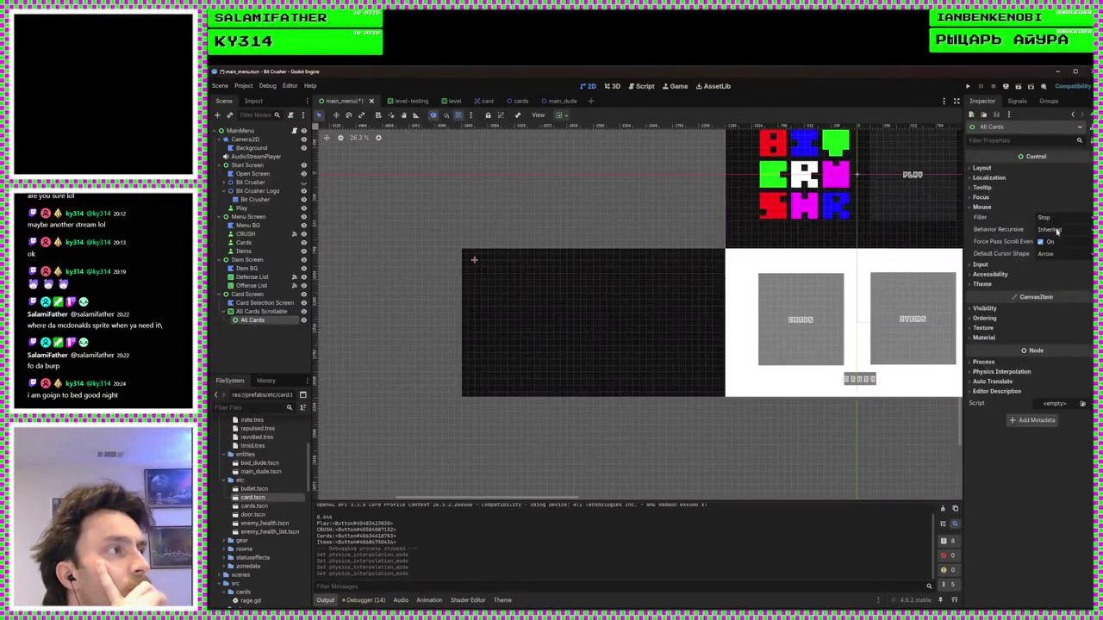
click(1051, 230)
click(1044, 218)
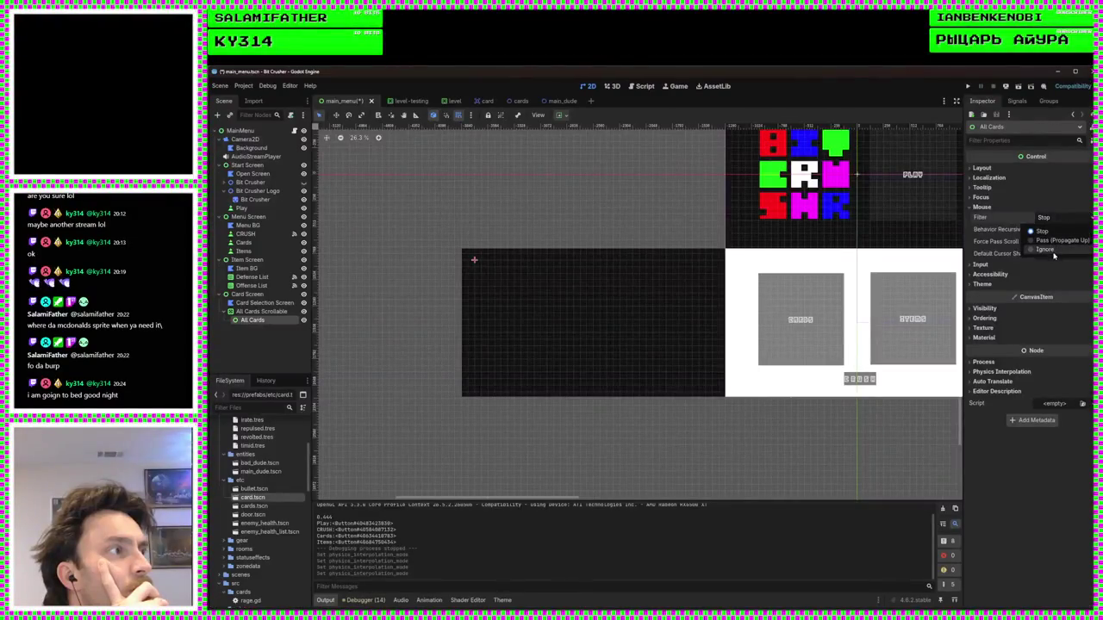
click(1041, 231)
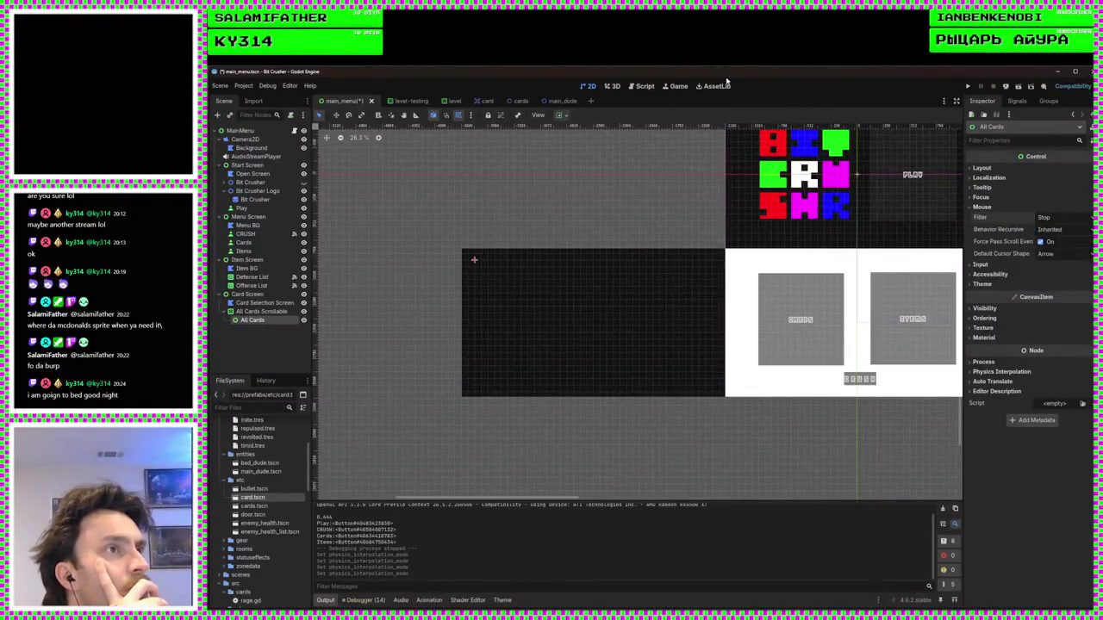
click(967, 87)
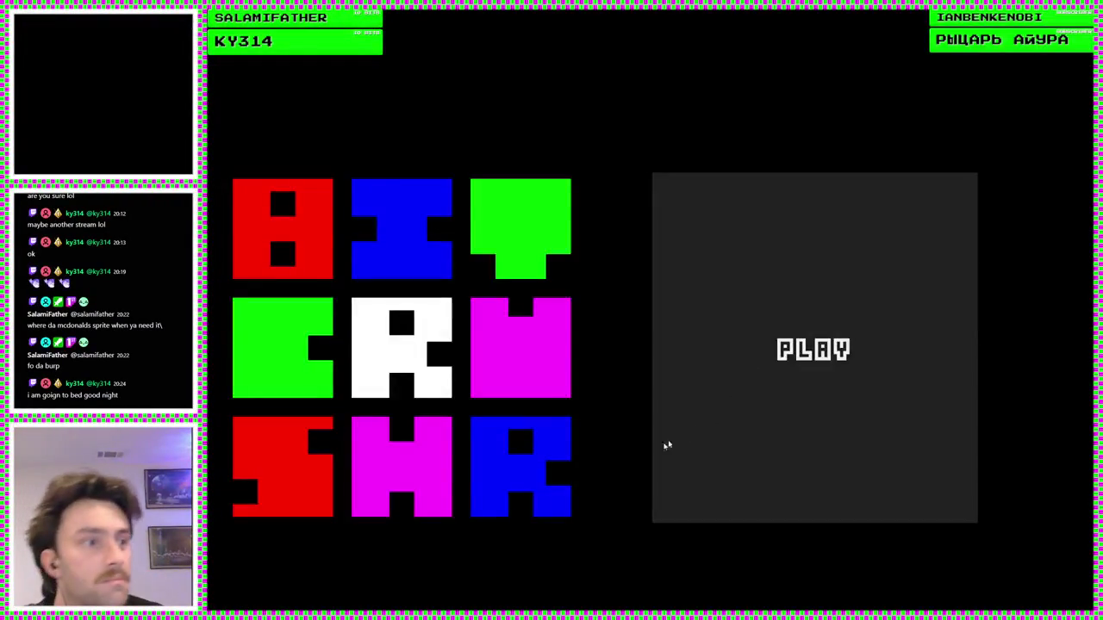
Go from the title screen to the game's Cards screen to view the card list
click(666, 445)
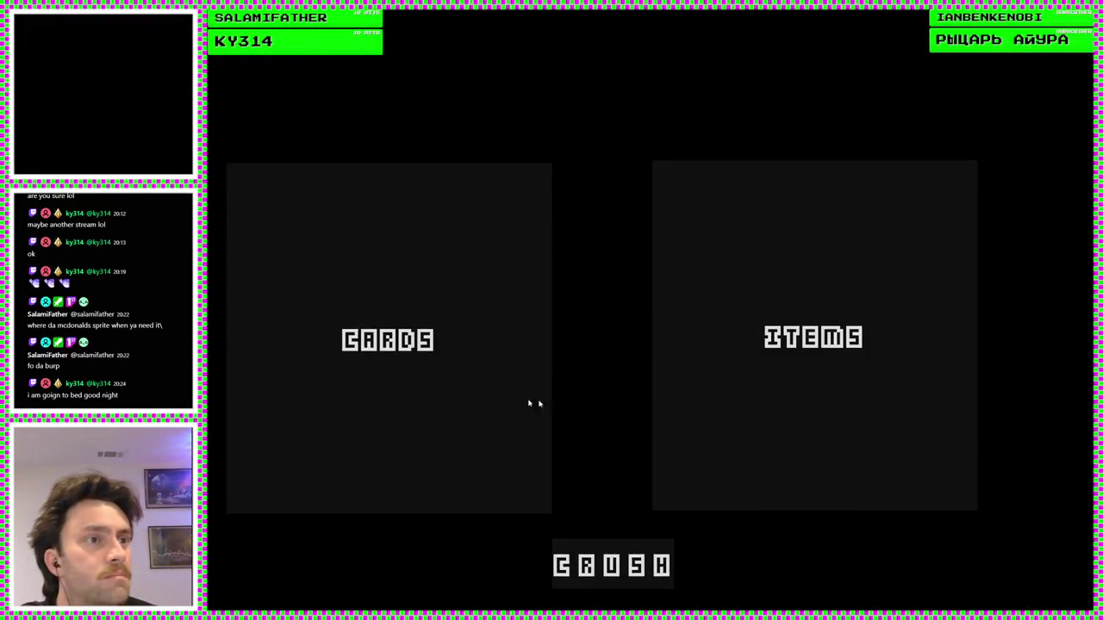
click(453, 403)
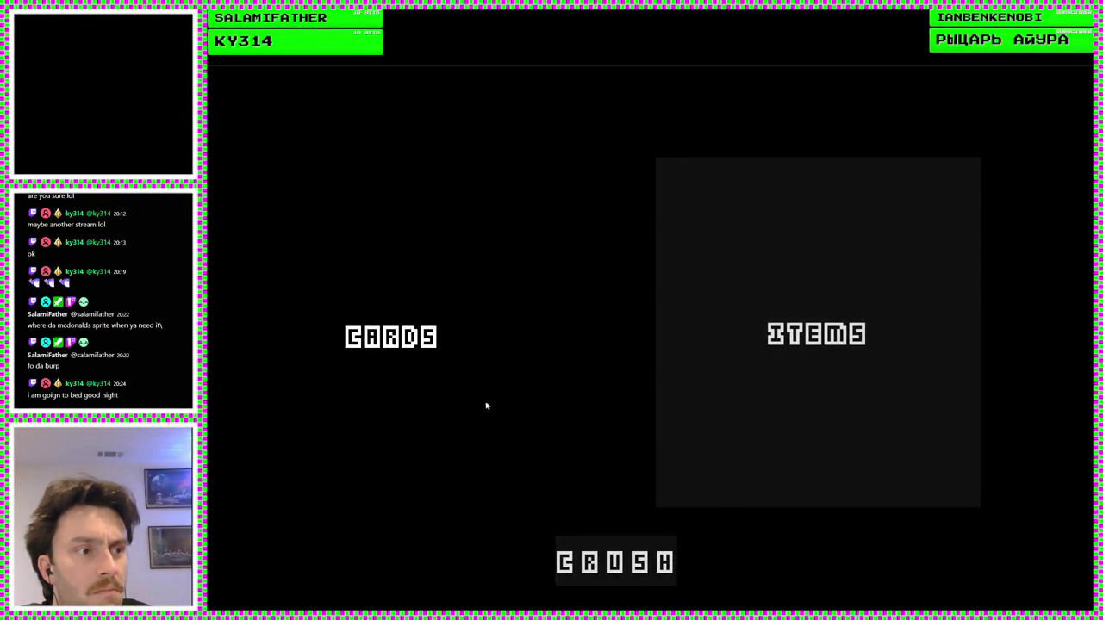
click(483, 408)
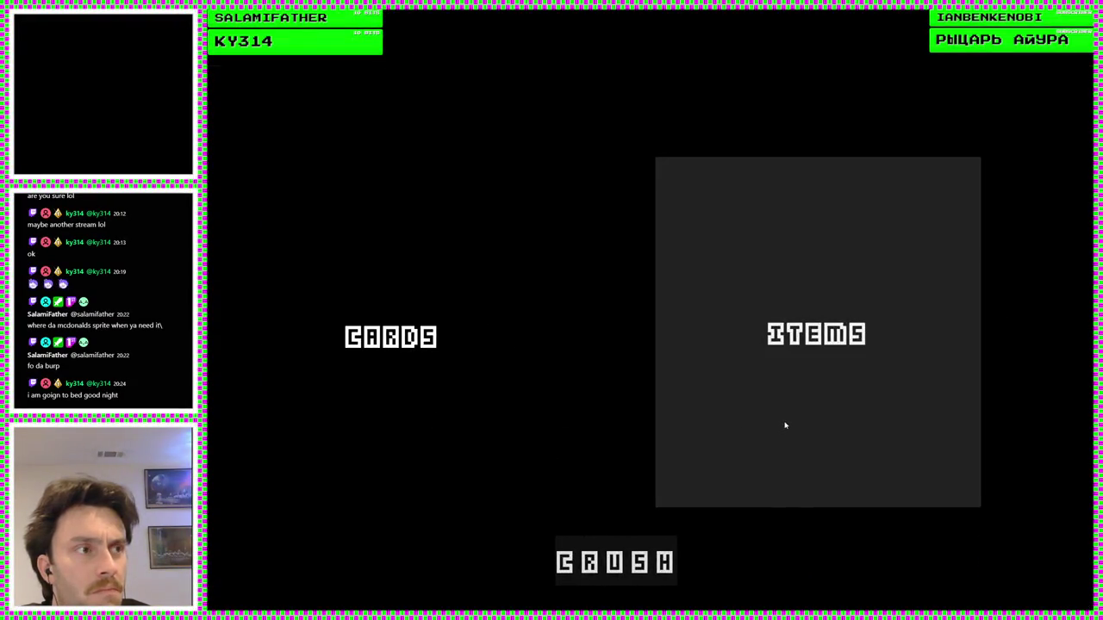
click(785, 423)
Pick Ram, Gun, Freeze Ray and The Cube on the Items screen, then start a round
click(775, 362)
click(347, 334)
click(529, 357)
click(728, 355)
click(419, 276)
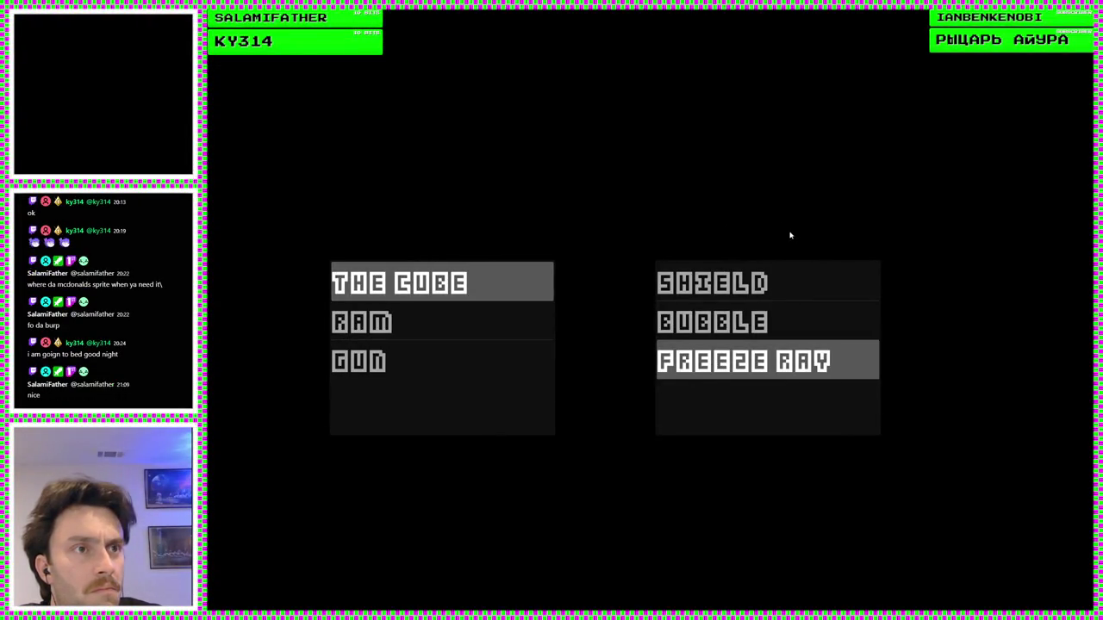
click(790, 235)
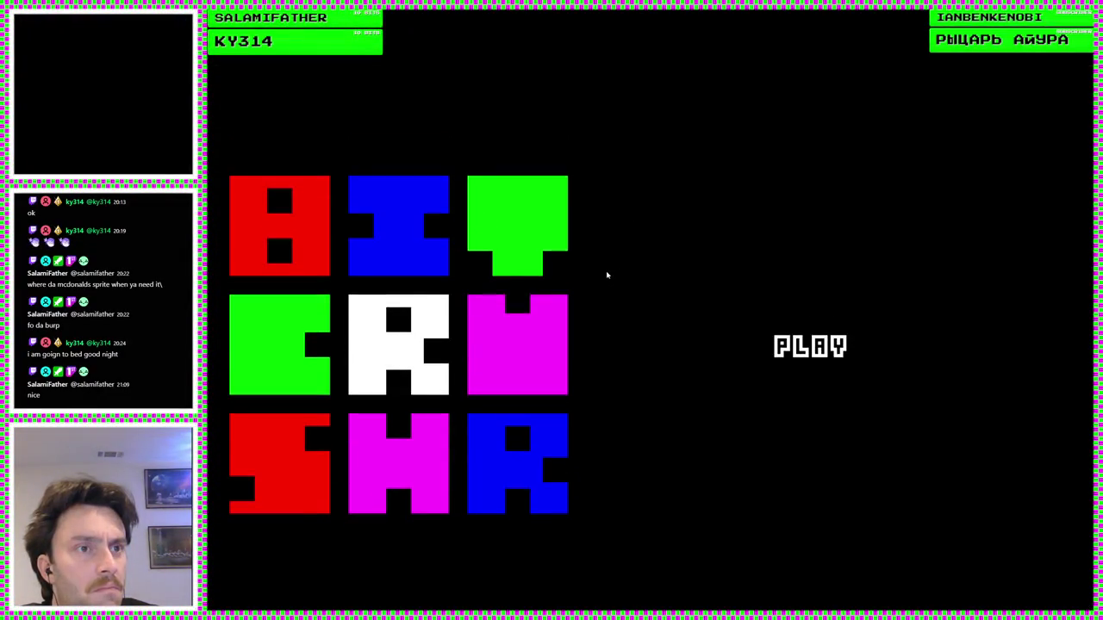
click(669, 286)
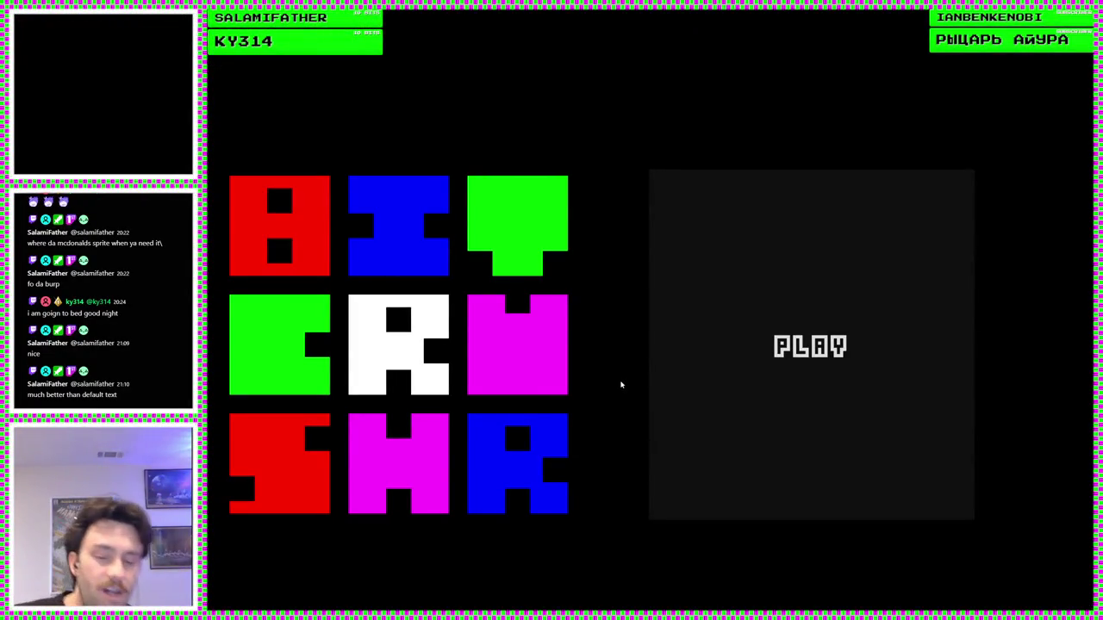
Browse the game's Items screen and then its Cards screen from the Cards/Items menu
click(907, 443)
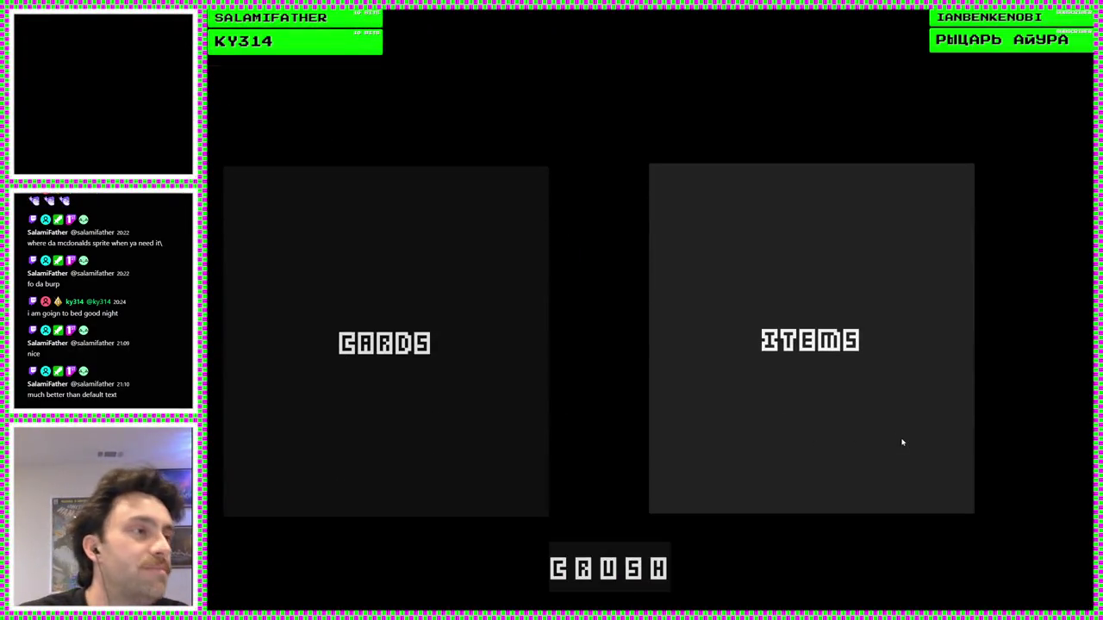
click(823, 396)
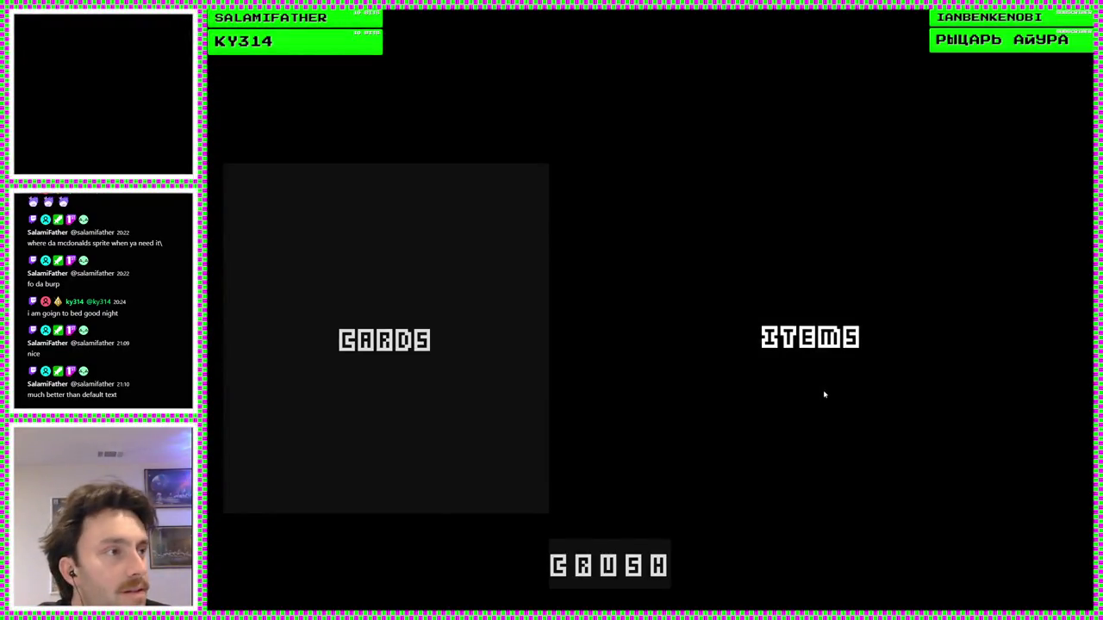
click(620, 419)
click(463, 364)
click(718, 387)
click(497, 405)
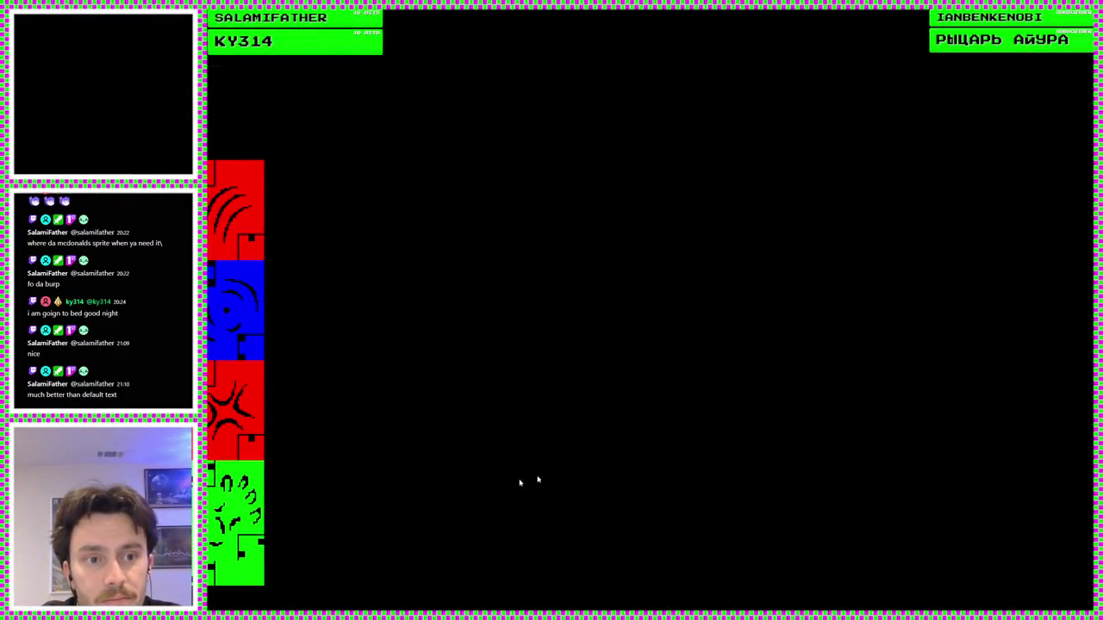
Return to the title screen with Escape and stop the running game
key(Escape)
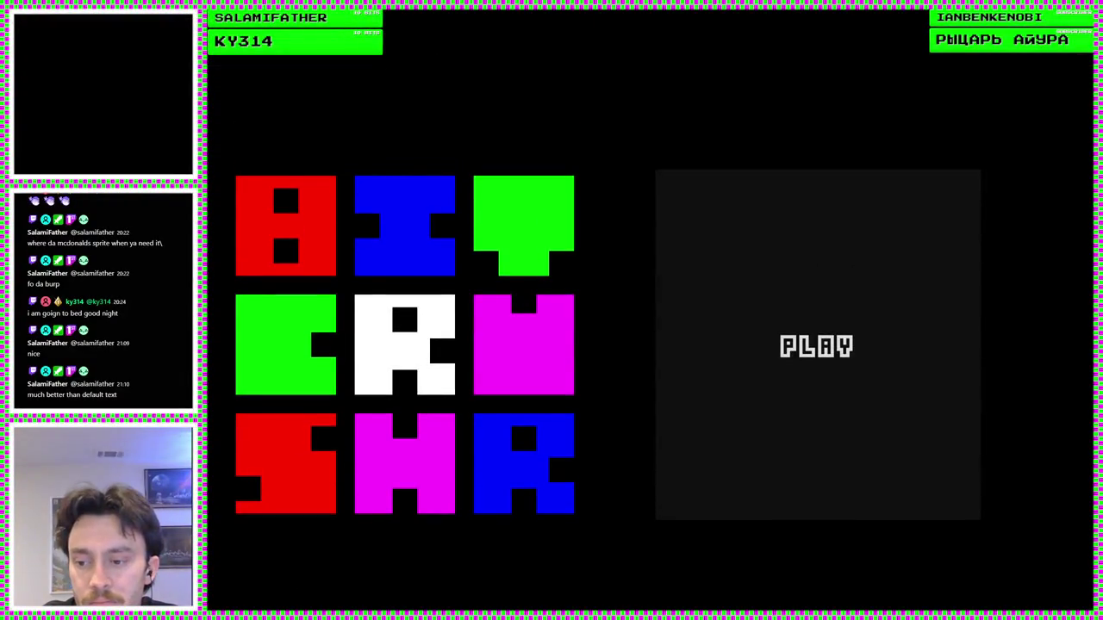
key(Escape)
scroll(544, 404, up, 1)
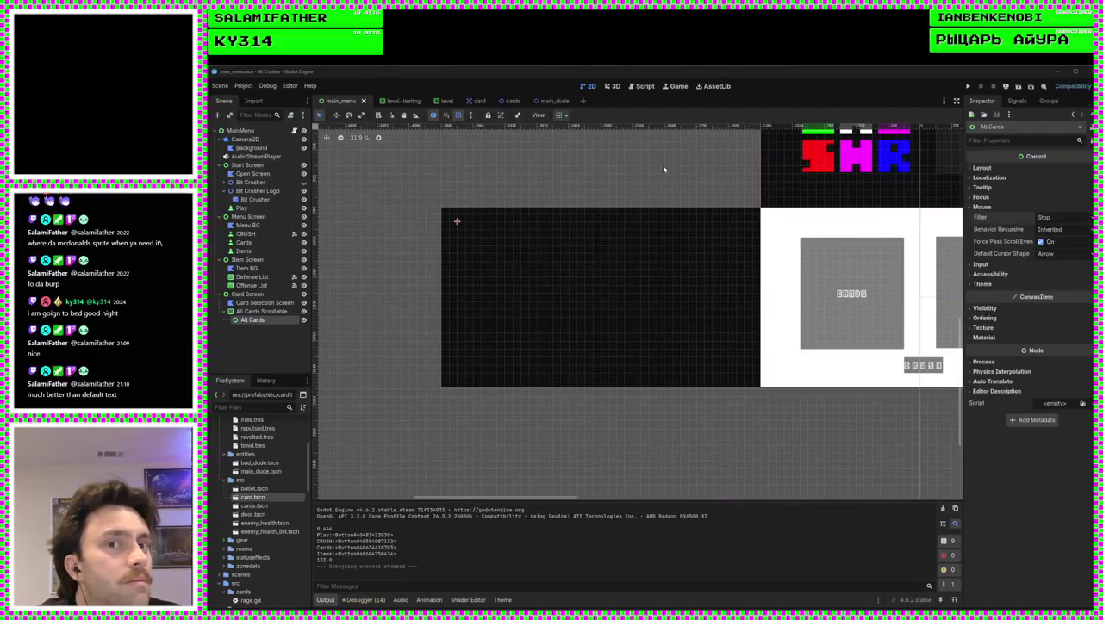
With All Cards selected, run the game, open its cards screen, then stop it
scroll(596, 229, up, 2)
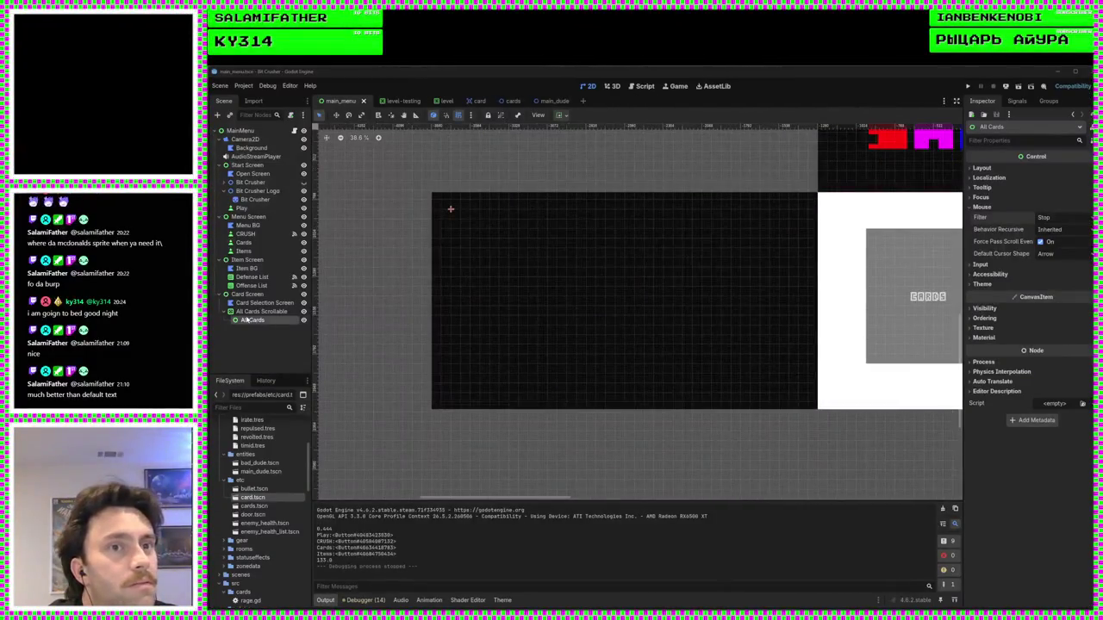
click(255, 312)
click(252, 319)
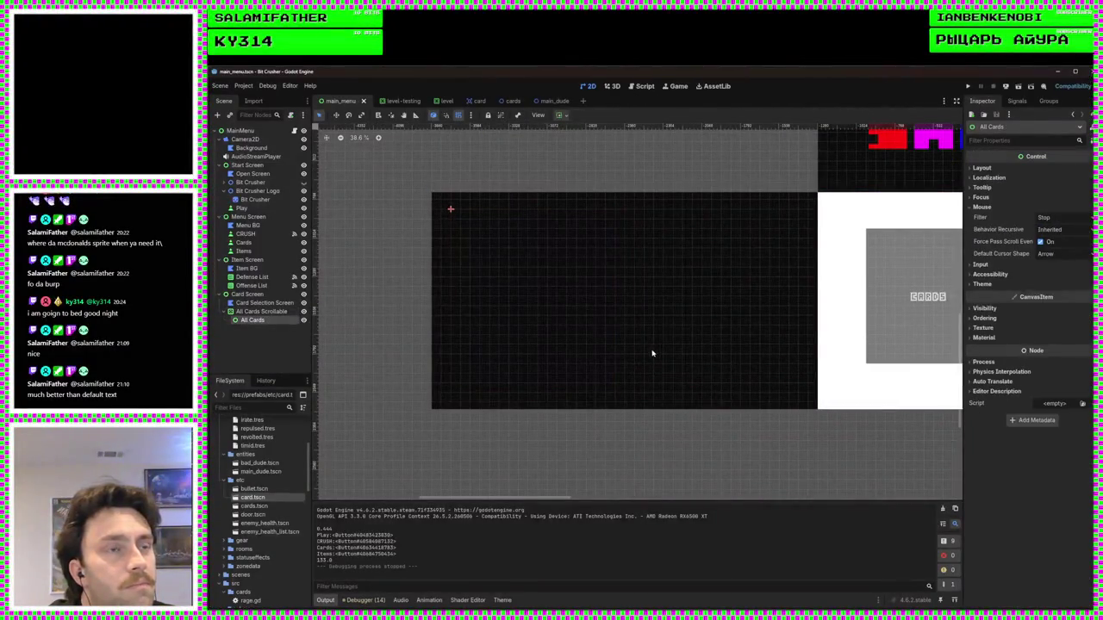
click(985, 87)
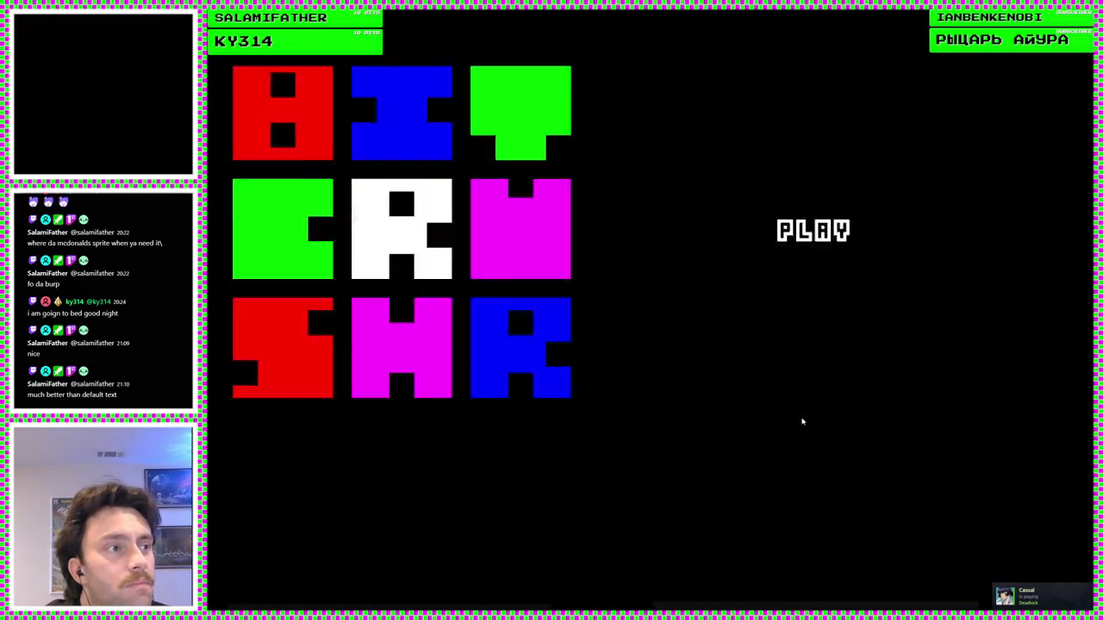
click(802, 421)
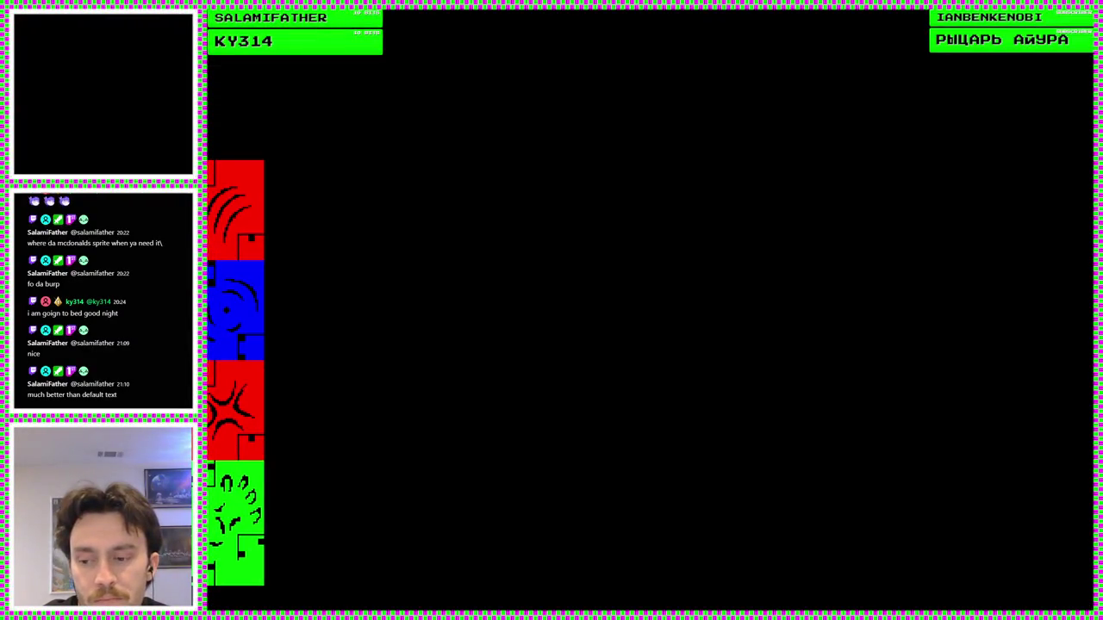
key(Escape)
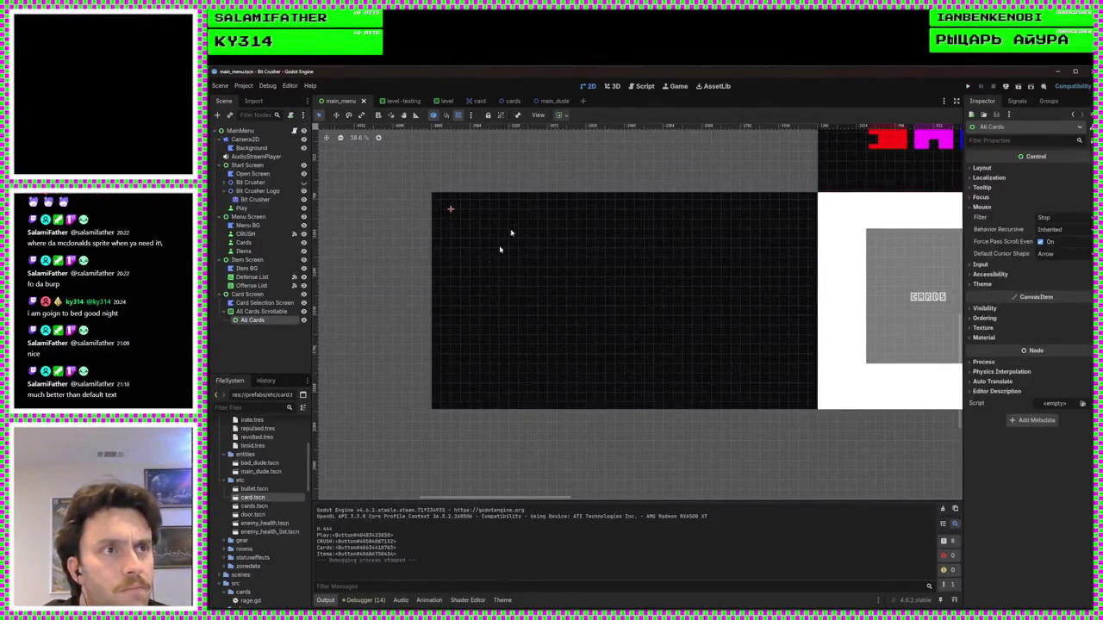
Select All Cards Scrollable to view its 1088×1216 size at position 128, 112
scroll(434, 310, up, 1)
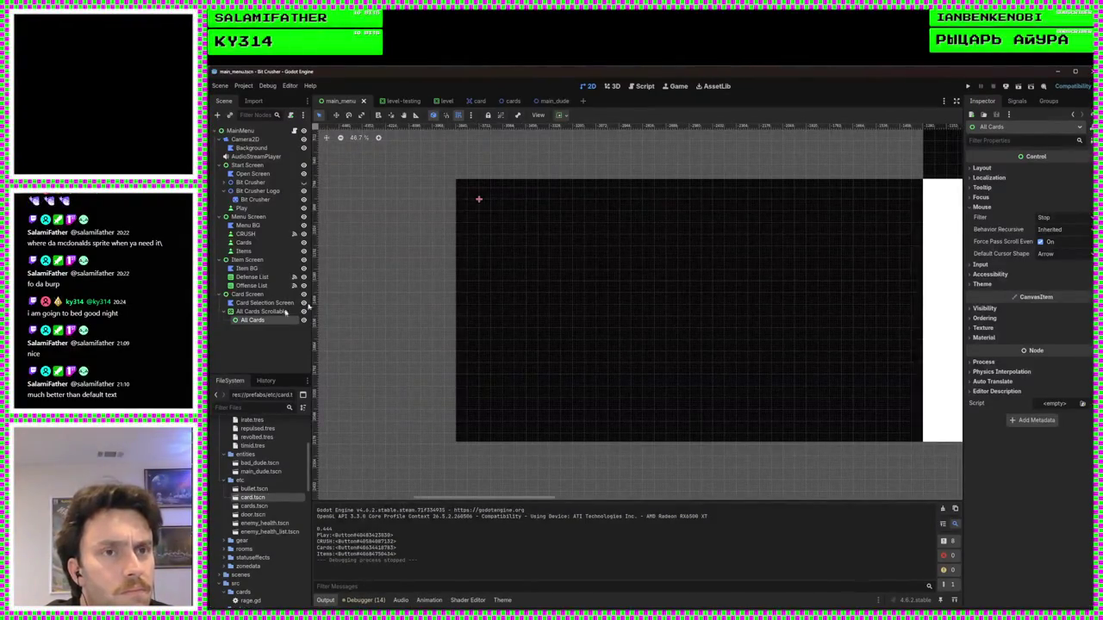
click(255, 320)
click(262, 311)
scroll(632, 395, up, 1)
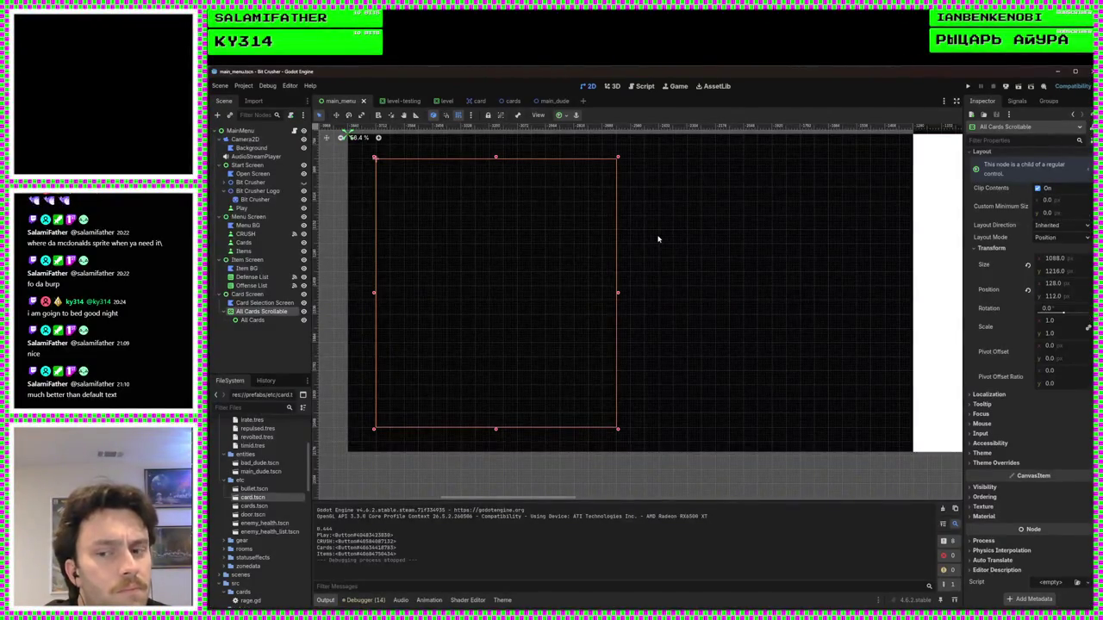
Open cards.gd and examine the chosen_change signal connection inside materialize_card
click(643, 86)
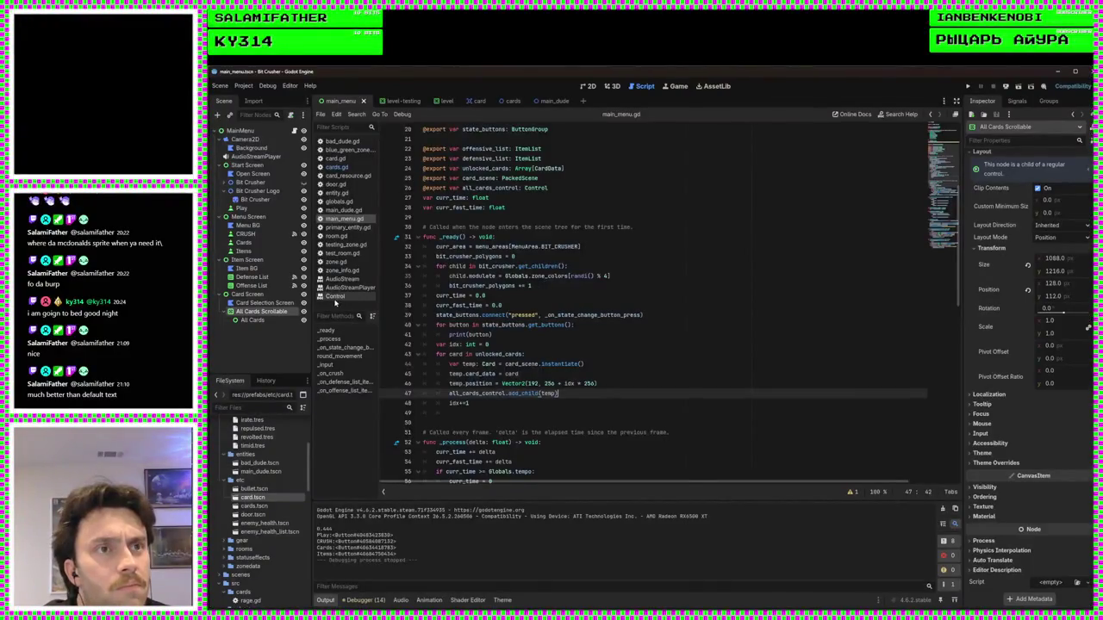
click(349, 167)
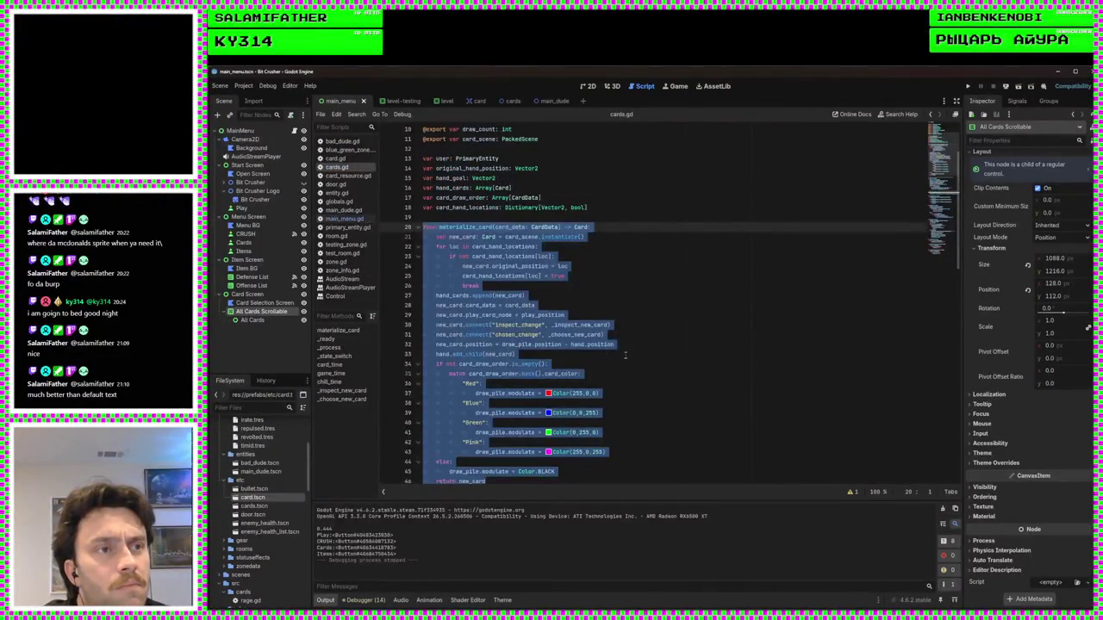
click(625, 354)
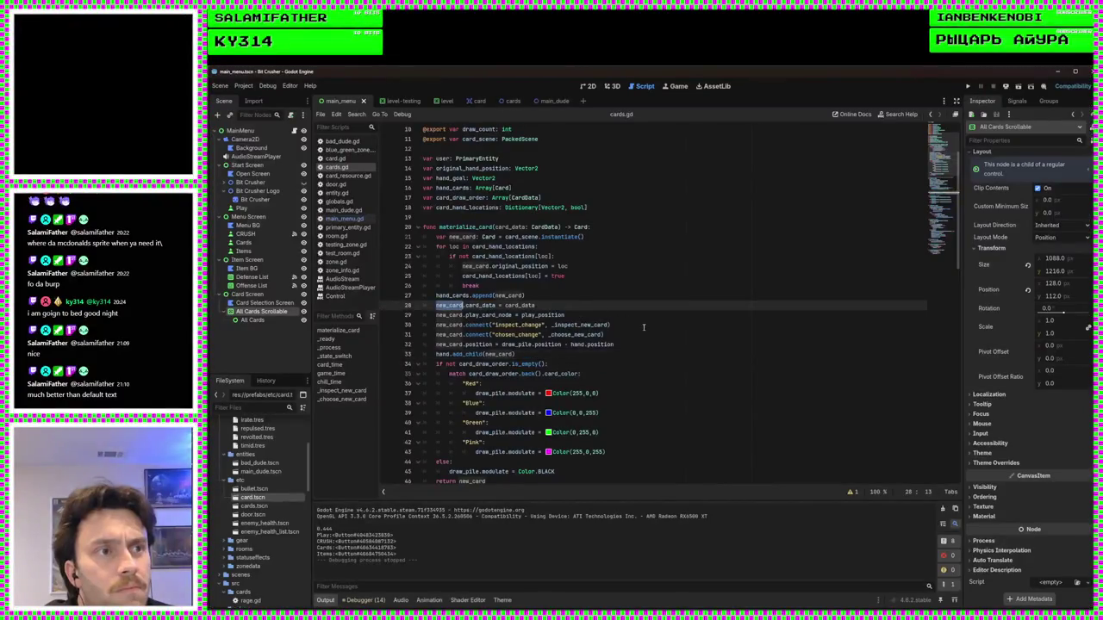
double_click(517, 334)
click(611, 324)
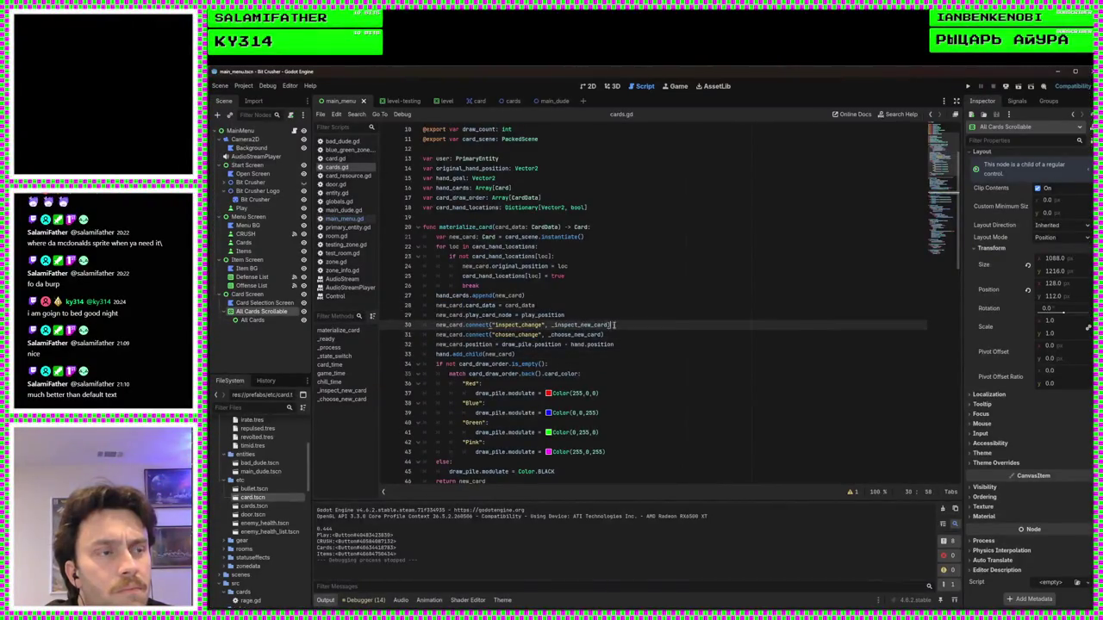
triple_click(647, 332)
click(647, 333)
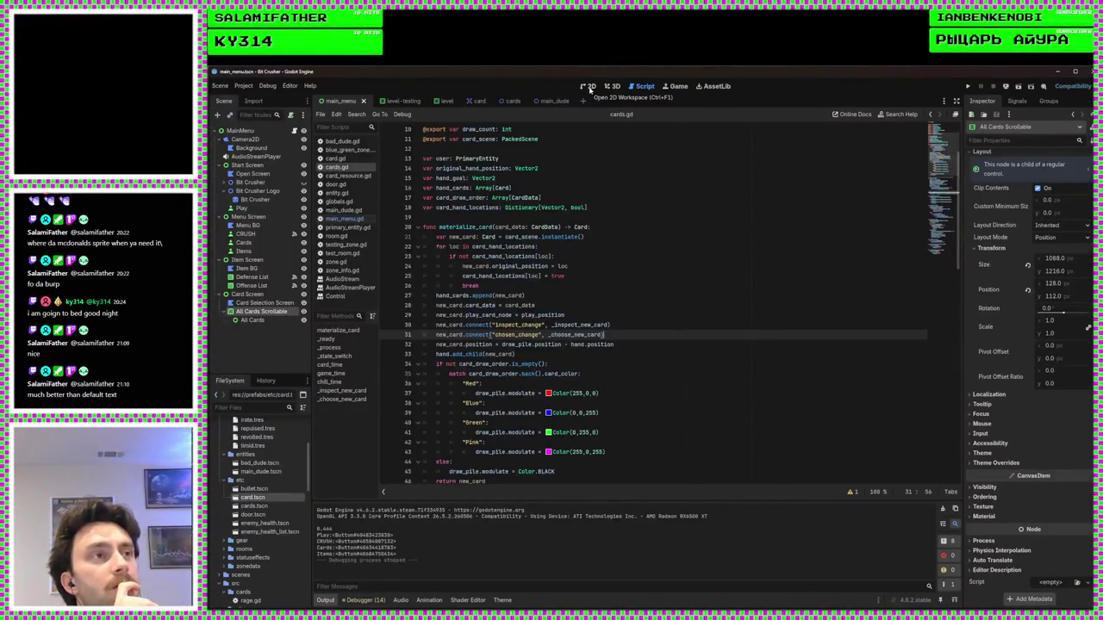
Run the game, open Cards, click the green card, and stop after the debugger error
click(590, 90)
scroll(560, 237, down, 1)
scroll(577, 241, up, 1)
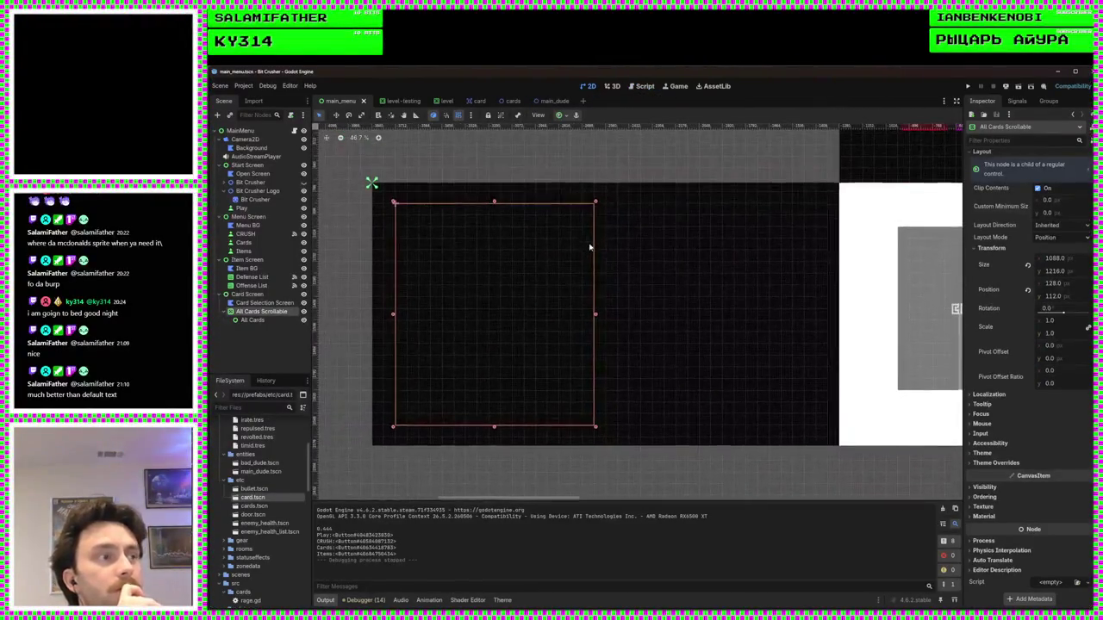
scroll(546, 313, down, 2)
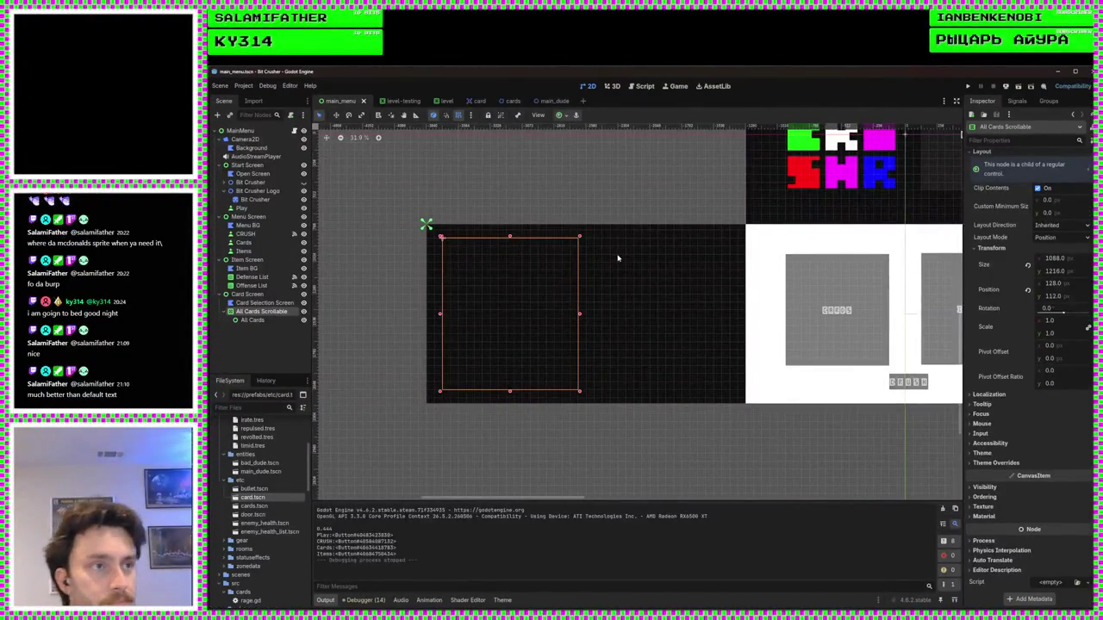
scroll(468, 315, up, 3)
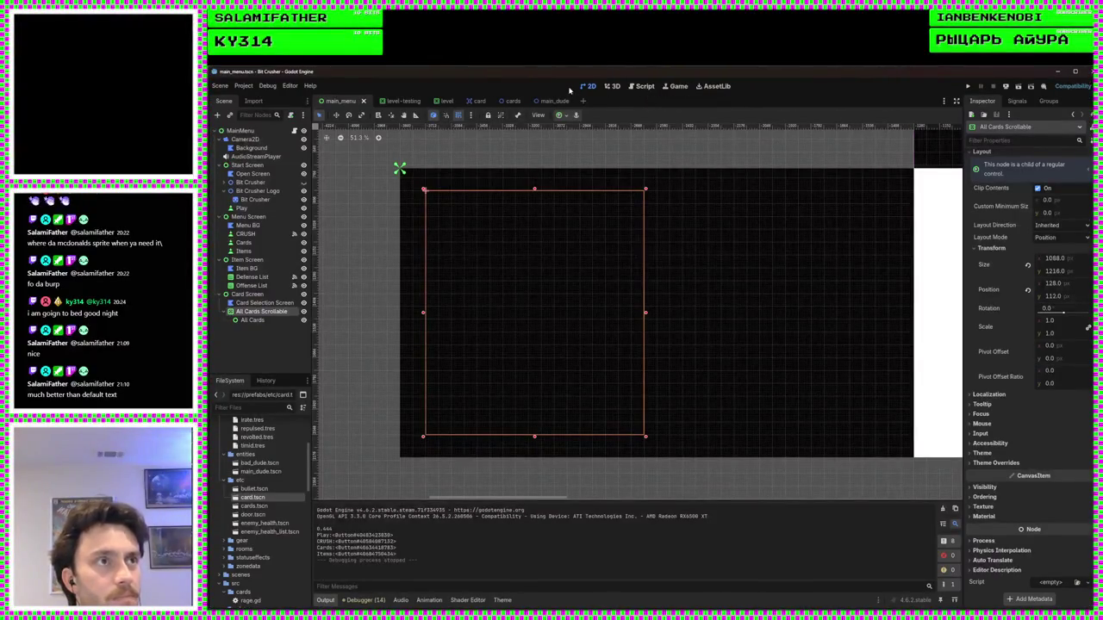
click(967, 88)
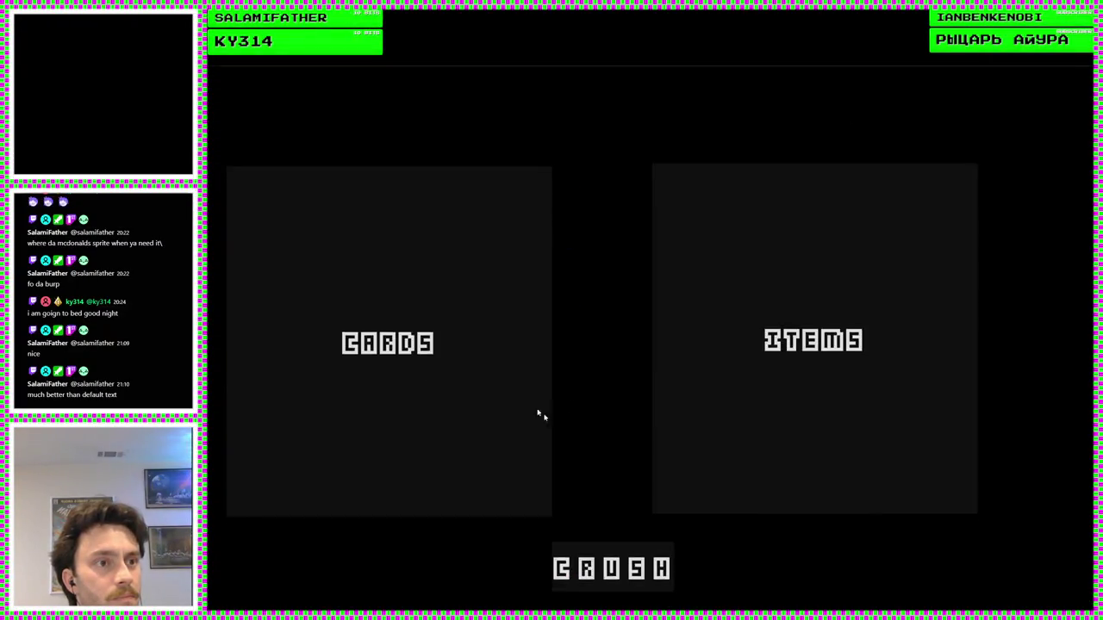
click(539, 414)
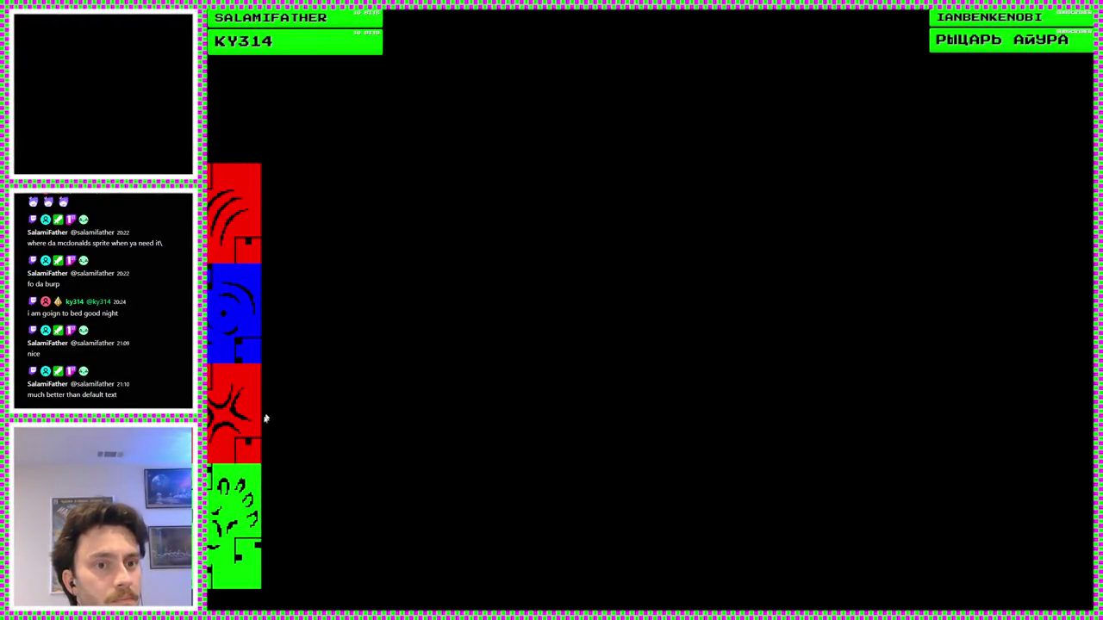
click(225, 499)
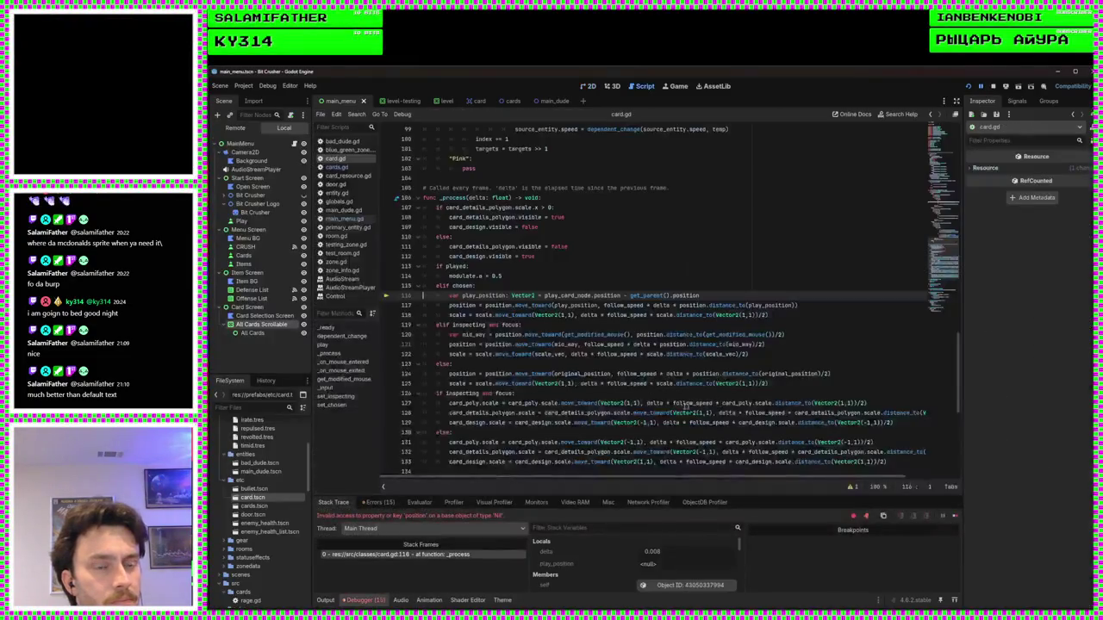
click(993, 86)
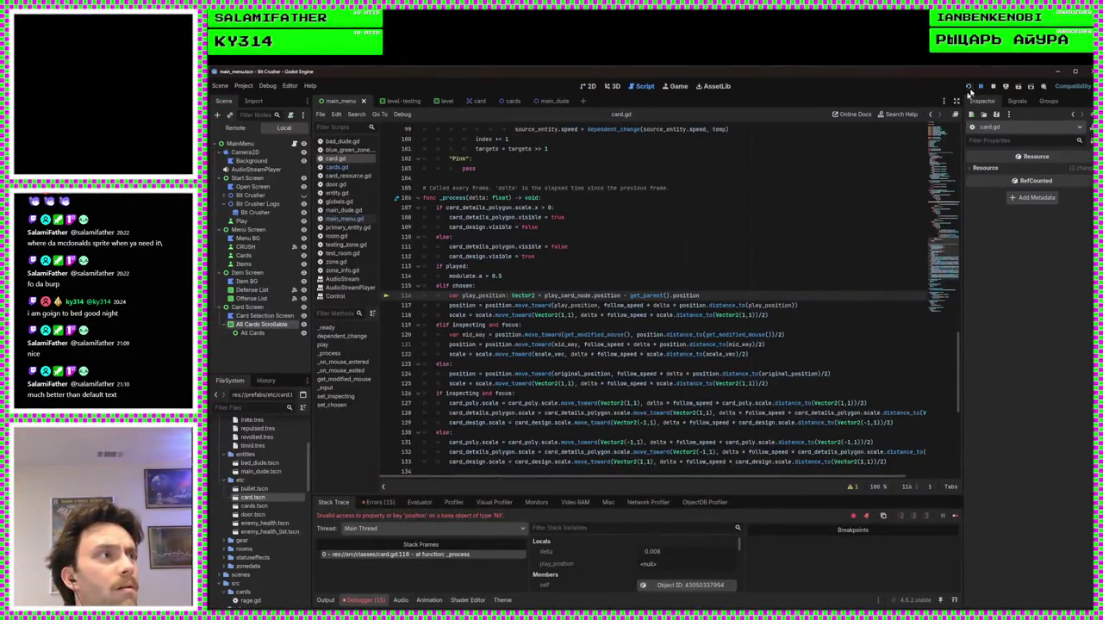
Relaunch with F5 and open Cards to see the Repulsed card's description
key(F5)
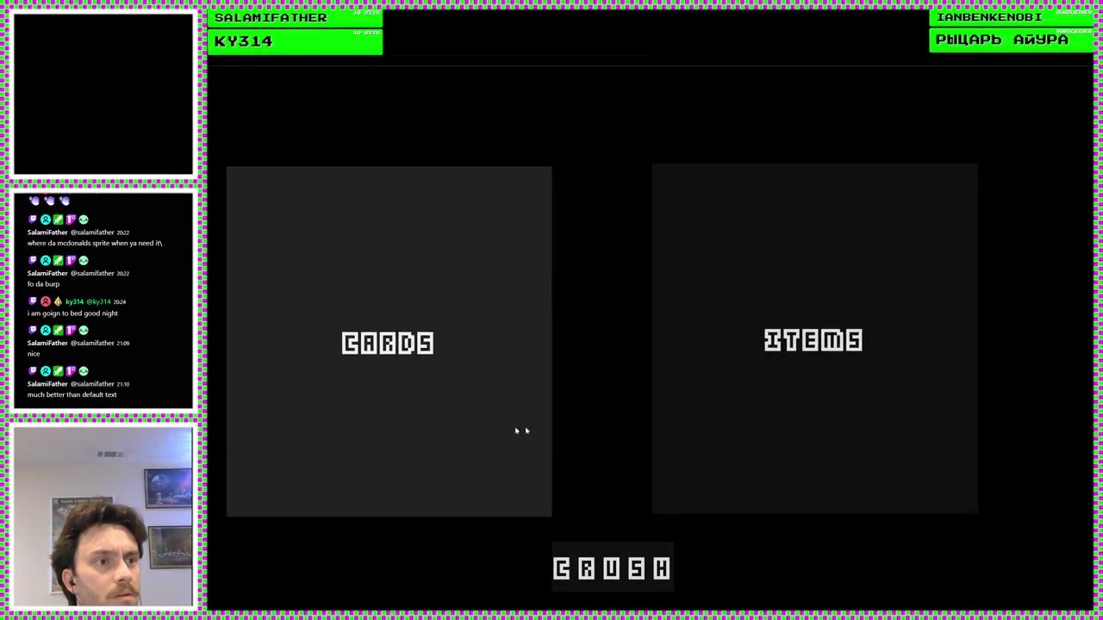
click(517, 431)
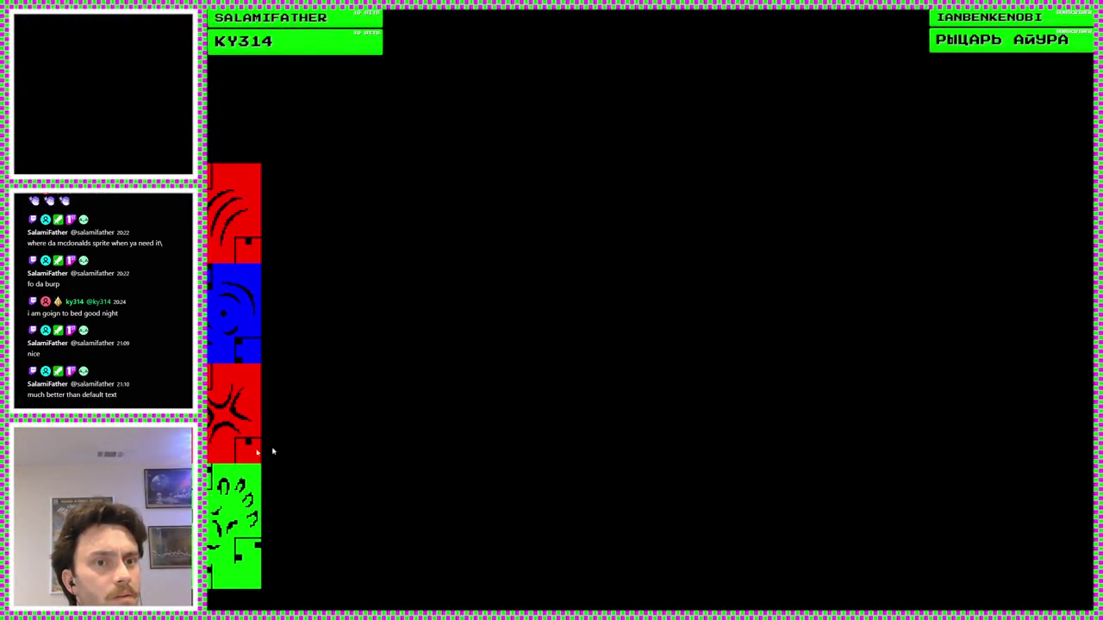
mouse_move(226, 505)
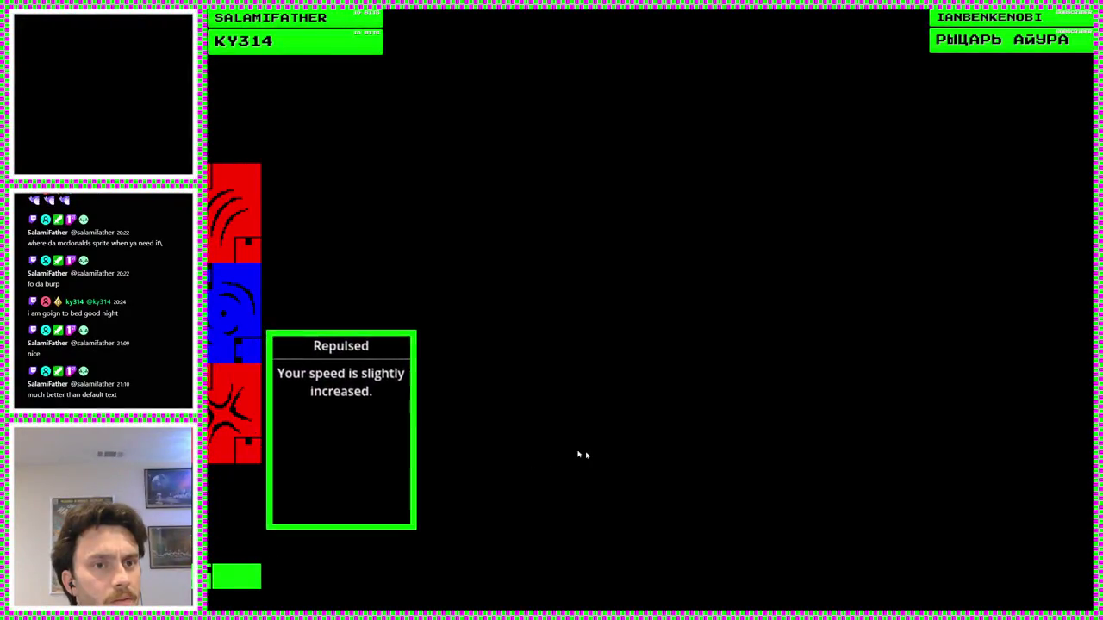